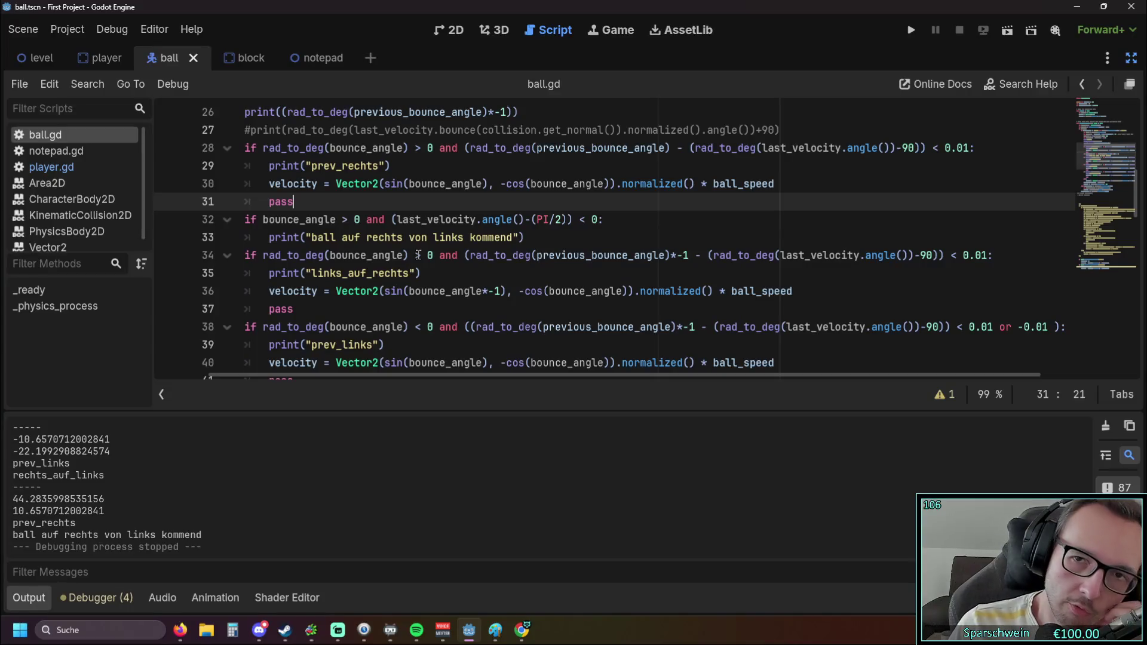
Launch the game and steer the paddle left and right under the ball to test bounces
{"action": "left_click", "coordinate": [909, 30]}
{"action": "key", "text": "Left"}
{"action": "key", "text": "Left"}
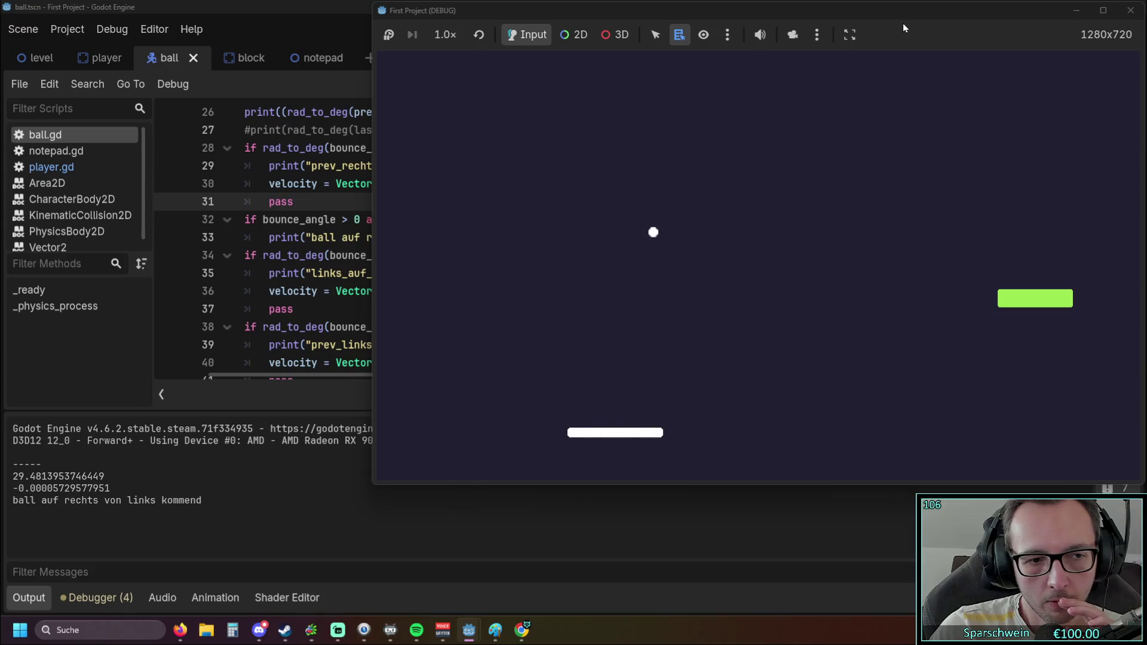
{"action": "key", "text": "Left"}
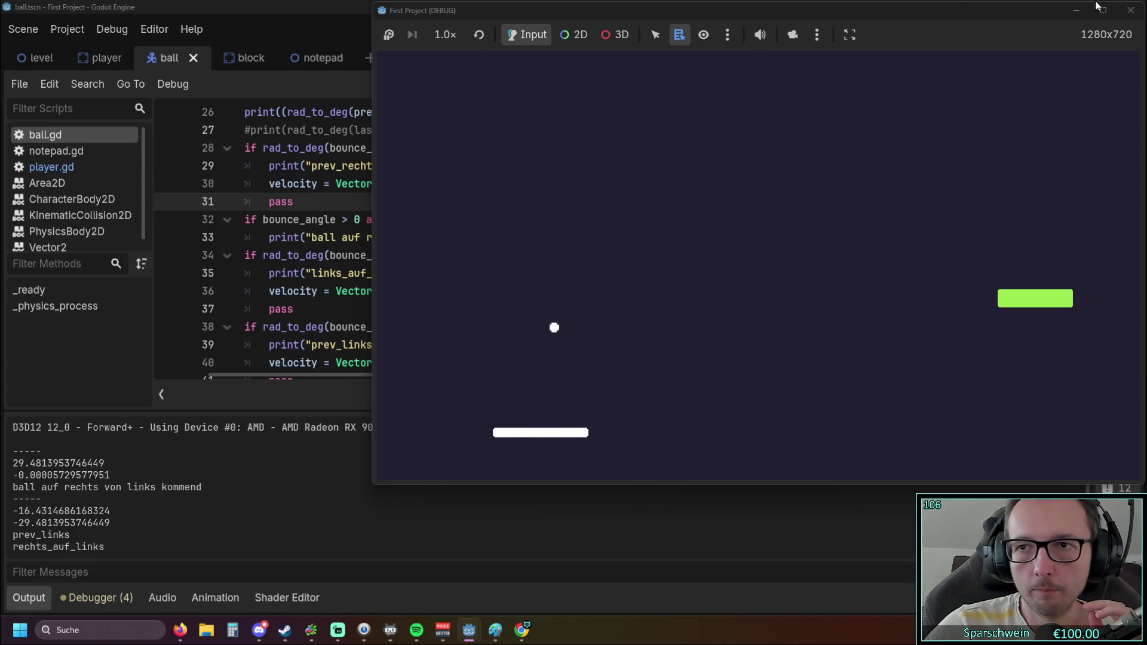
{"action": "key", "text": "Right"}
{"action": "key", "text": "Left"}
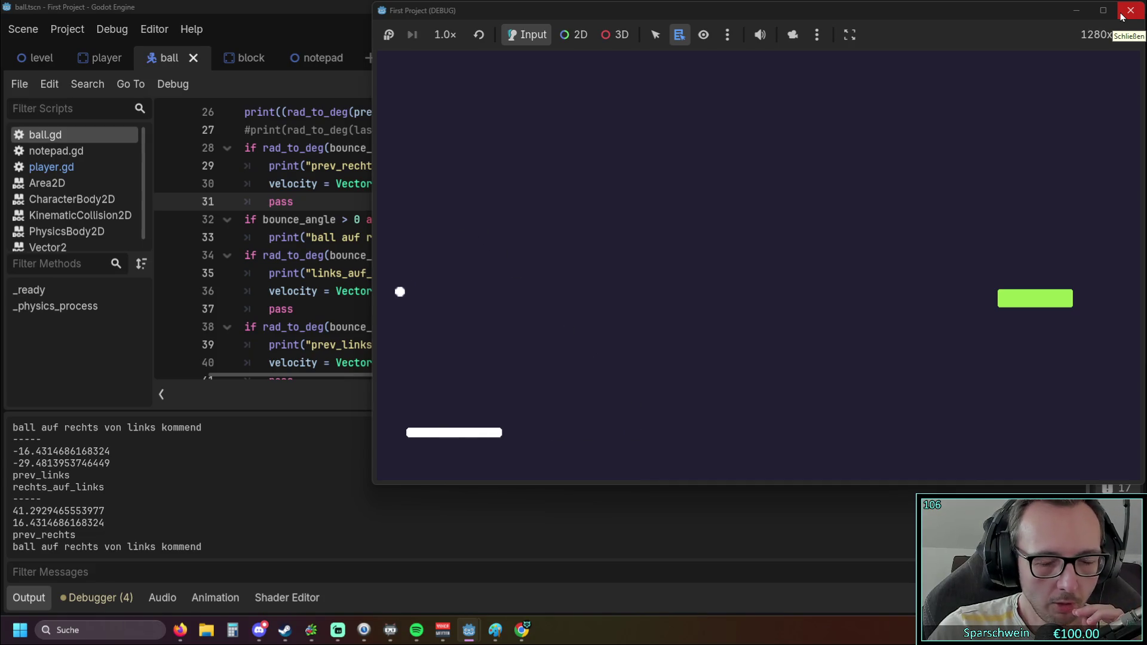
{"action": "key", "text": "Right"}
{"action": "key", "text": "Right"}
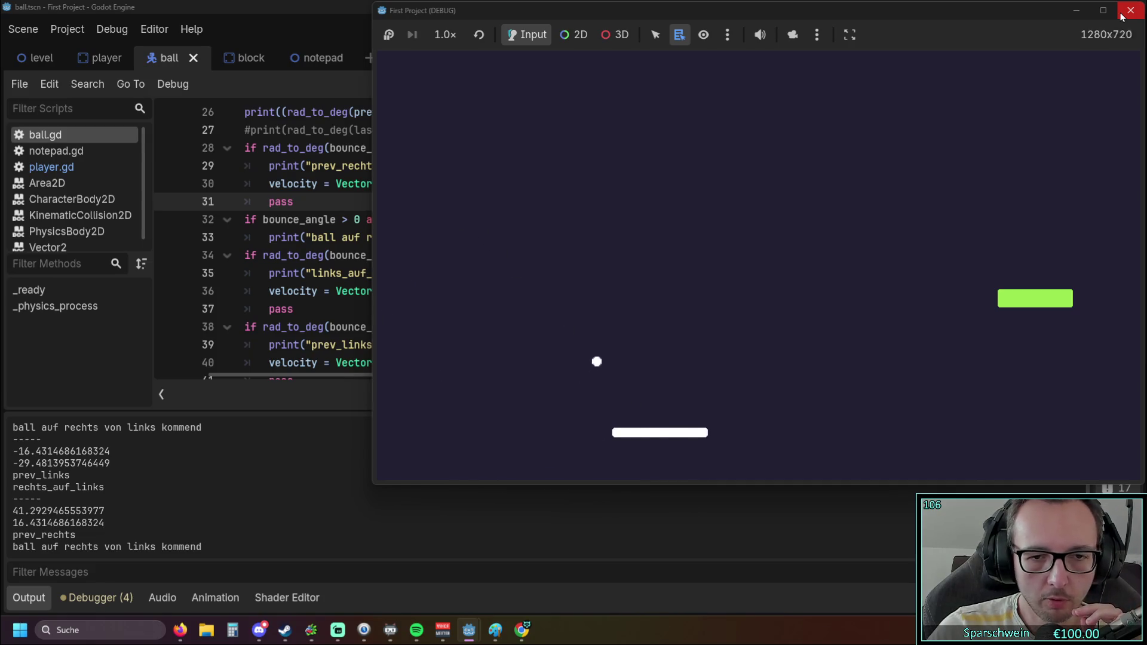
{"action": "key", "text": "Right"}
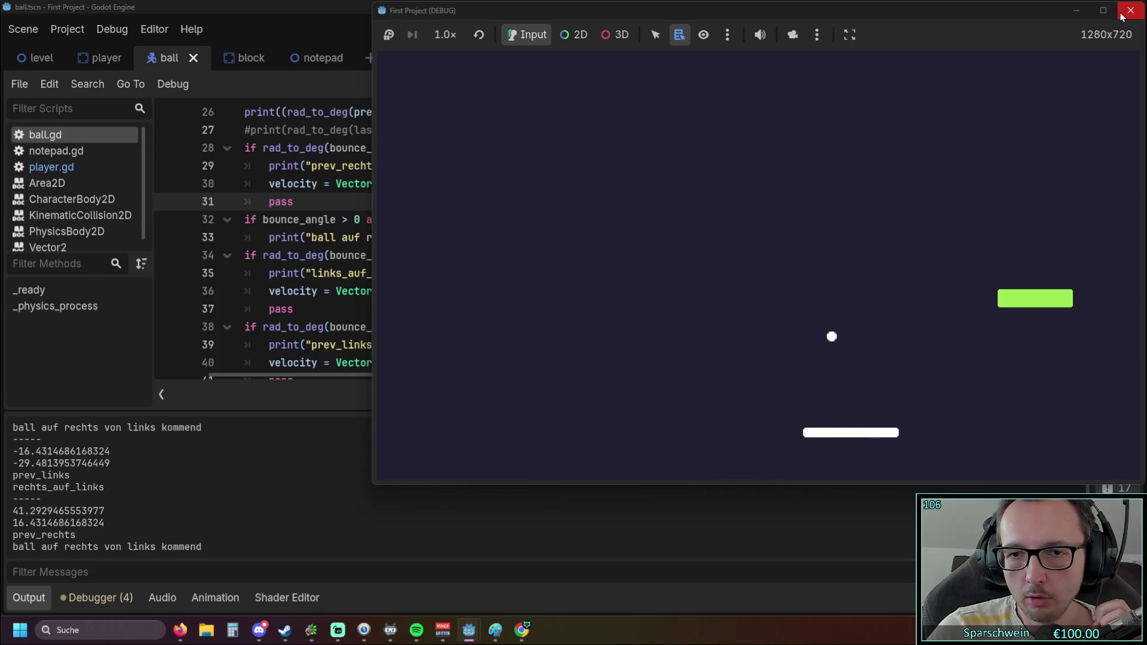
{"action": "key", "text": "Right"}
{"action": "key", "text": "Left"}
{"action": "key", "text": "Left"}
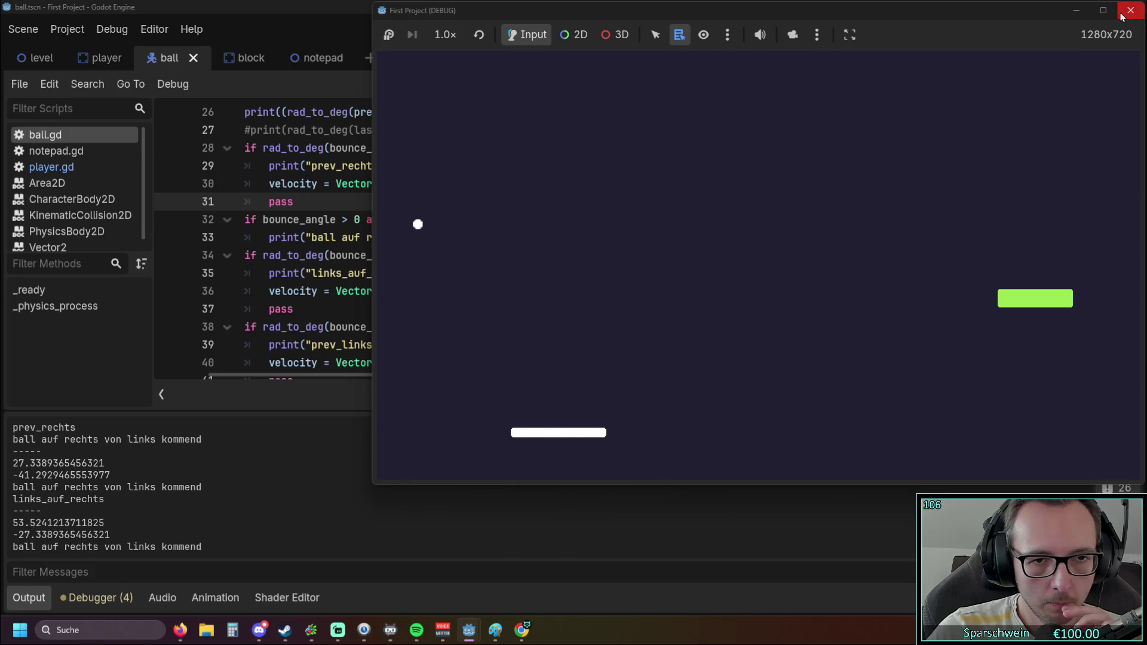
{"action": "key", "text": "Right"}
{"action": "key", "text": "Right"}
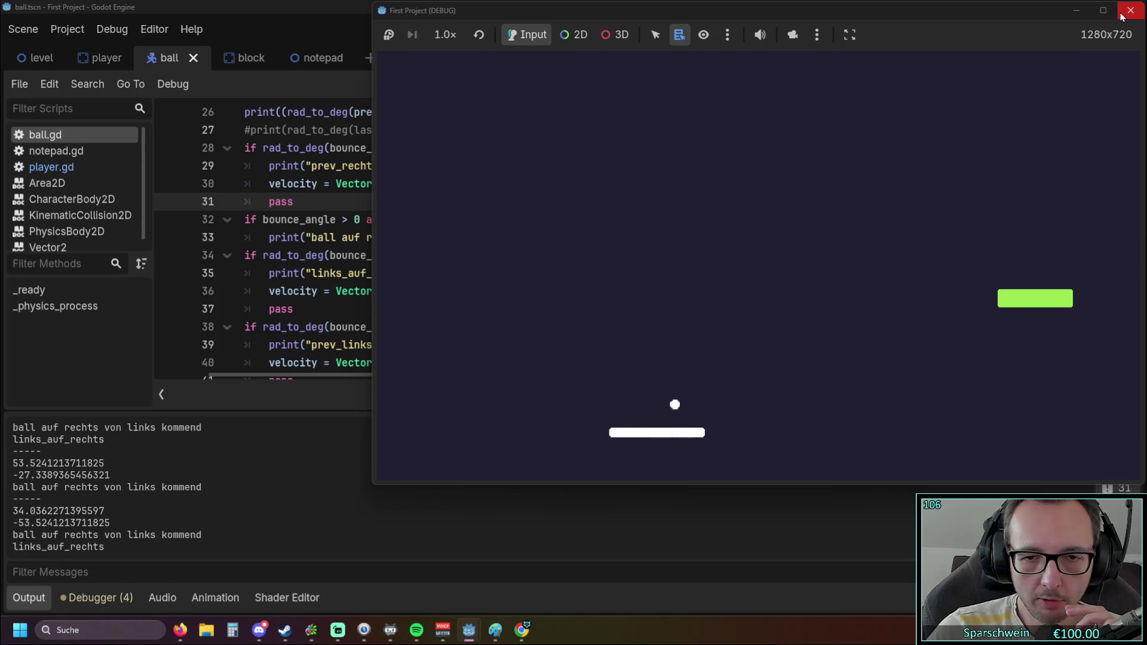
{"action": "key", "text": "Left"}
{"action": "key", "text": "Right"}
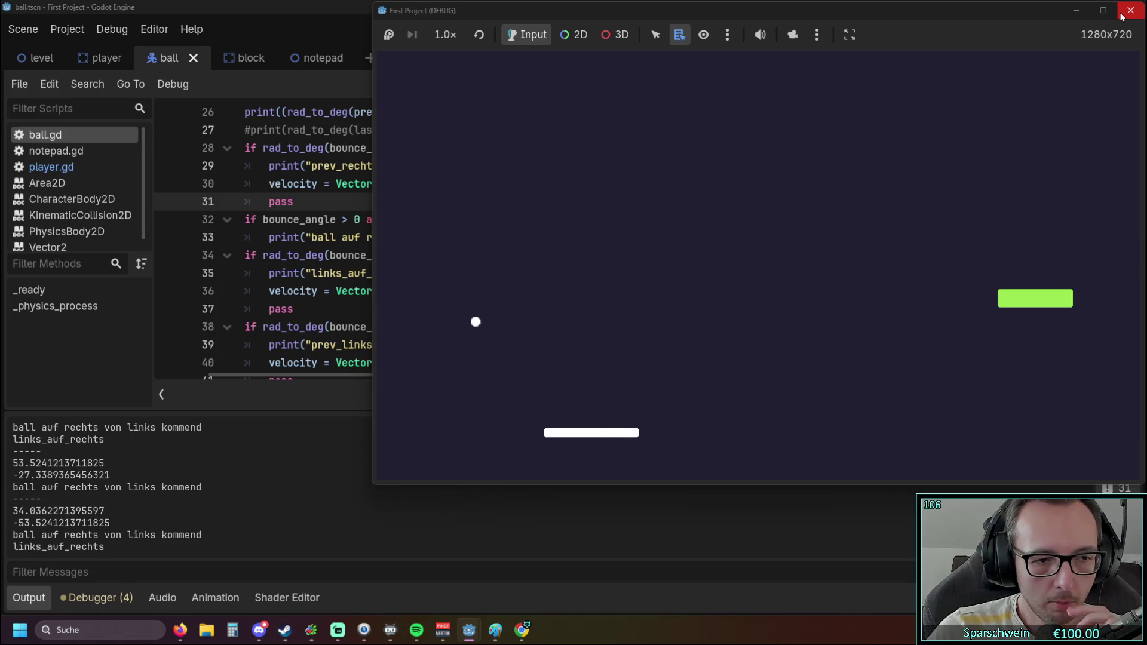
{"action": "key", "text": "Right"}
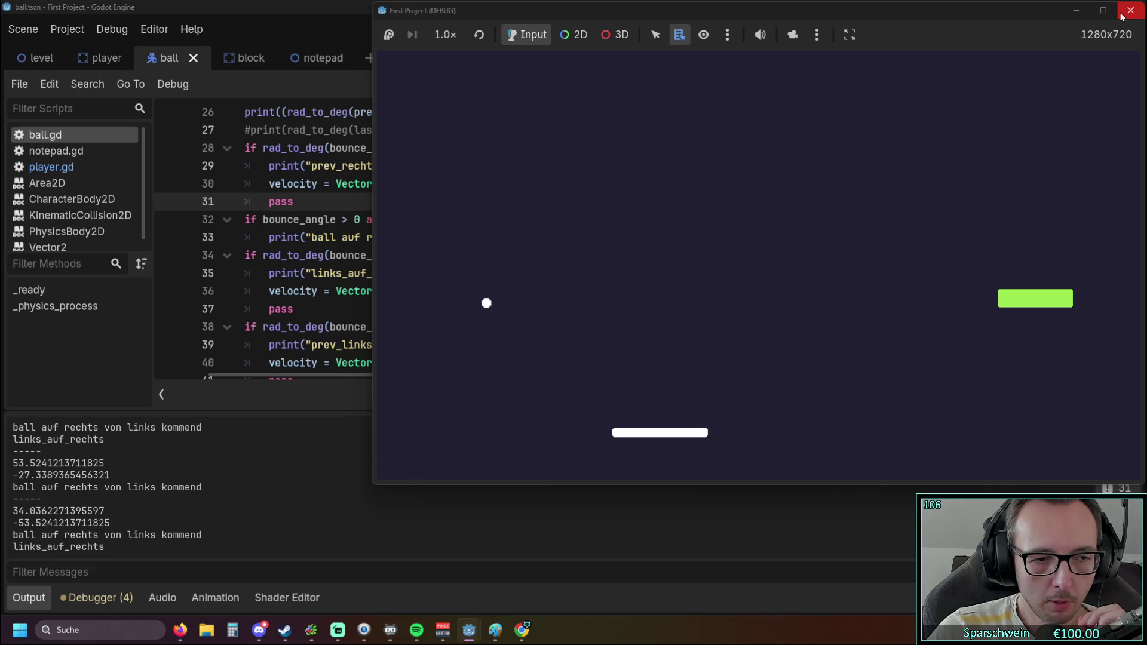
{"action": "key", "text": "Left"}
Keep moving the paddle across to catch more bounces, then stop the game
{"action": "key", "text": "Right"}
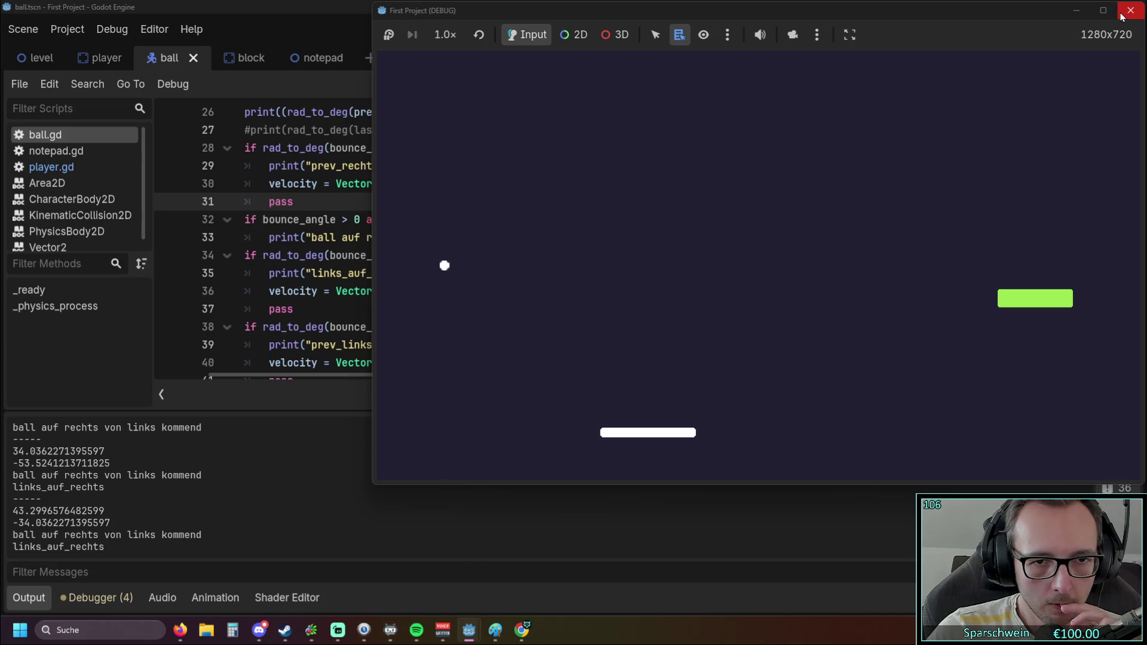
{"action": "key", "text": "Right"}
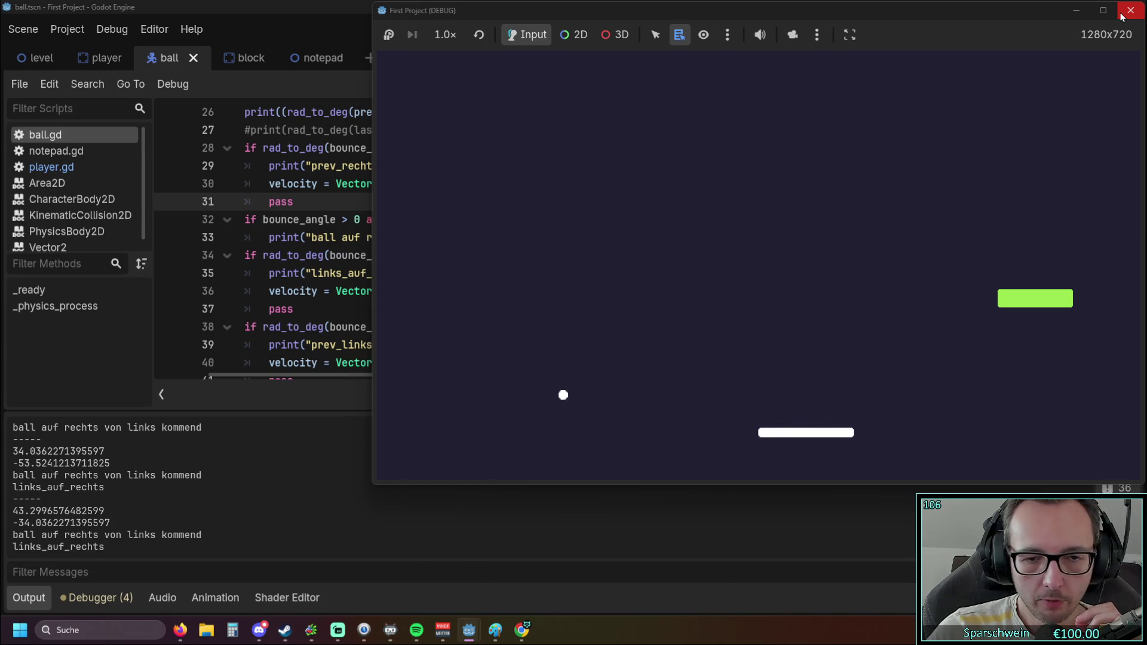
{"action": "key", "text": "Left"}
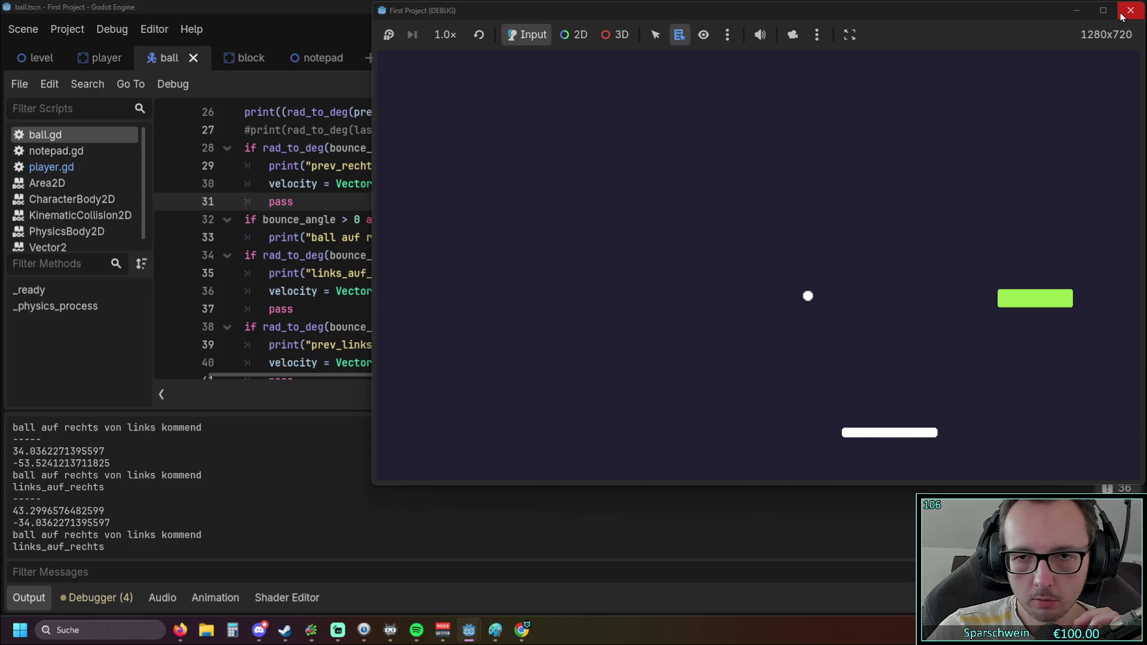
{"action": "key", "text": "Left"}
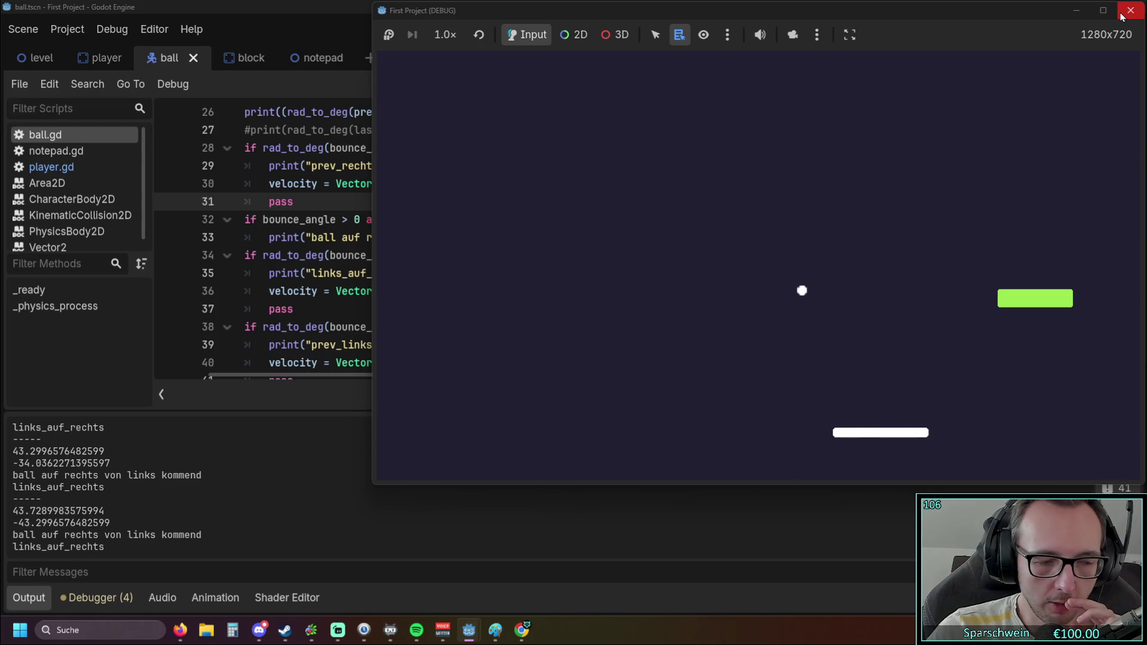
{"action": "key", "text": "Left"}
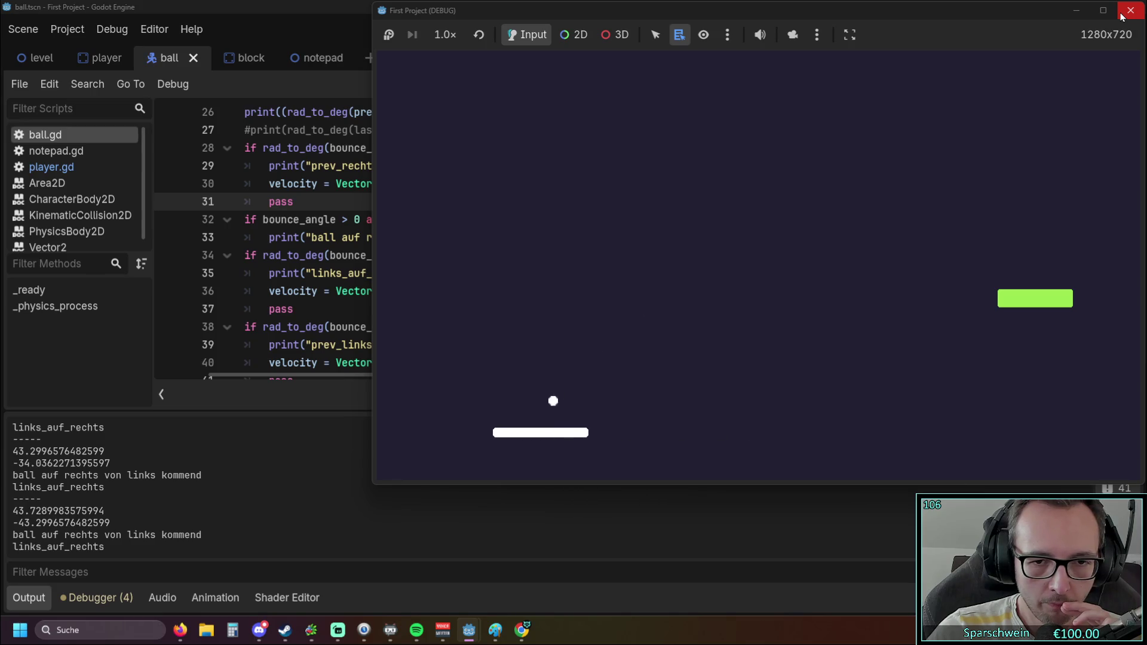
{"action": "key", "text": "Right"}
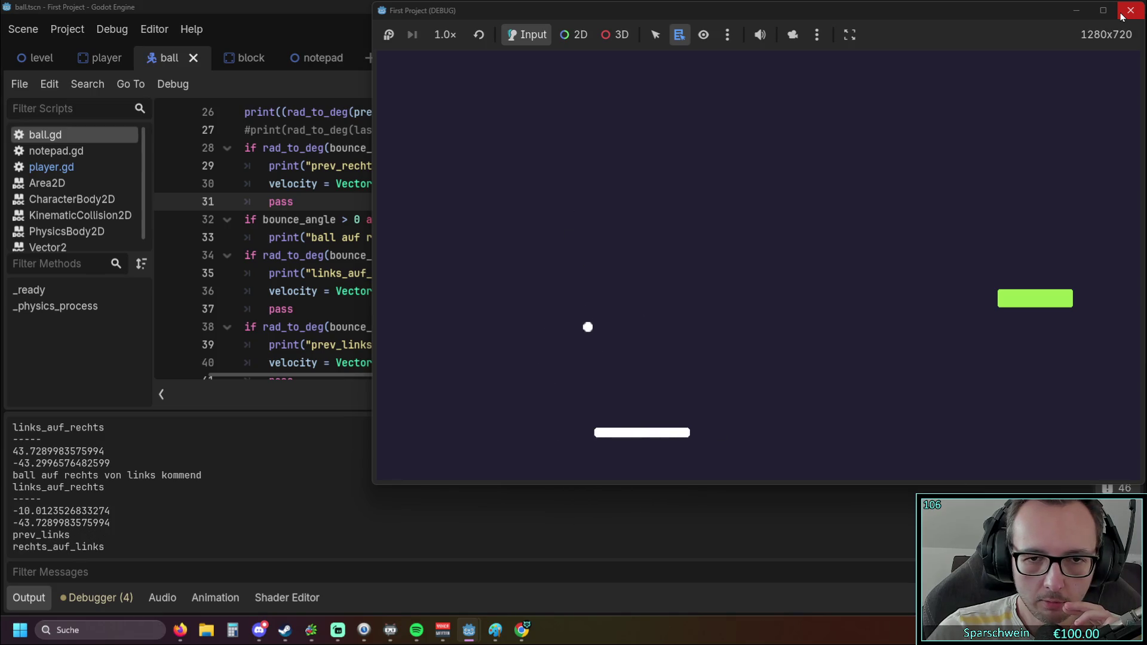
{"action": "key", "text": "Right"}
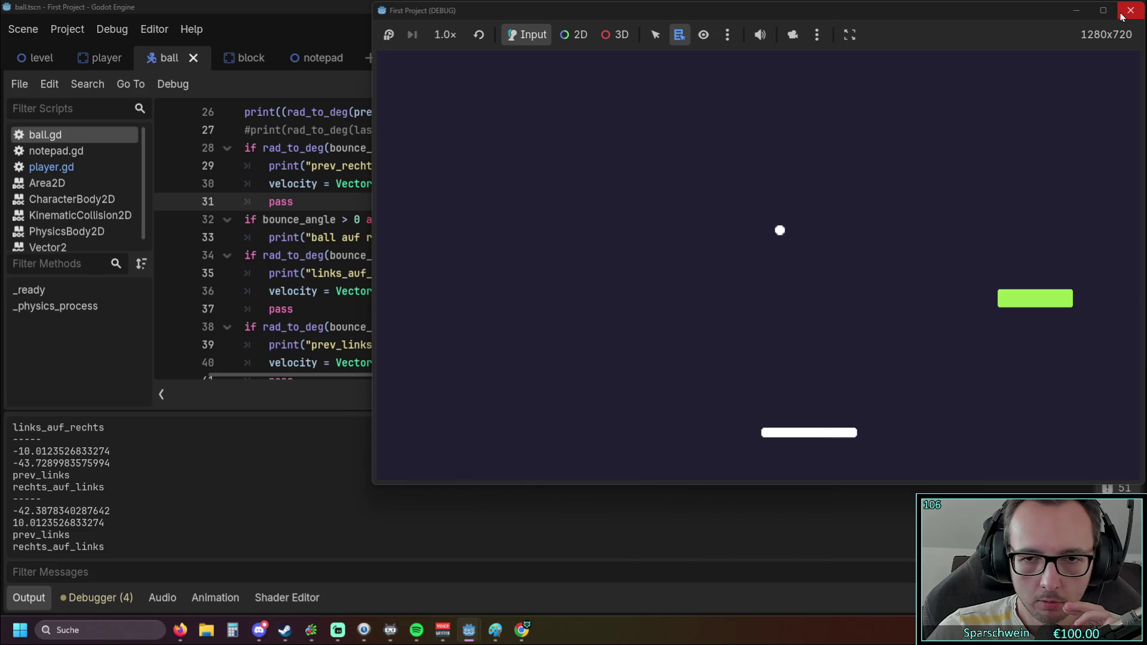
{"action": "key", "text": "Right"}
{"action": "key", "text": "Left"}
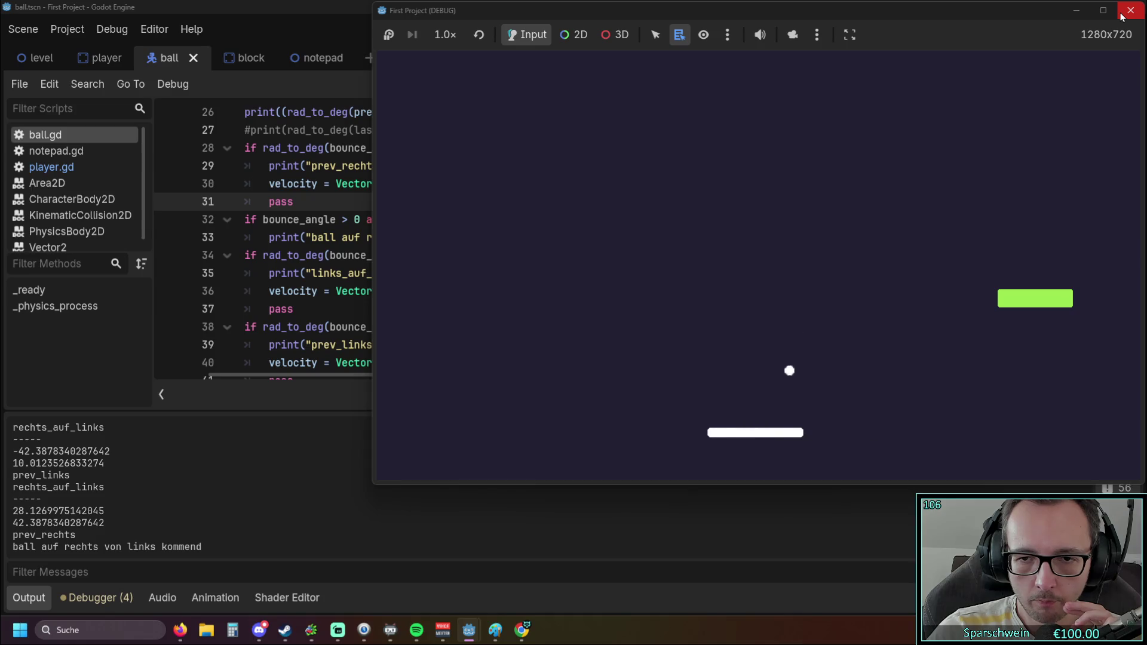
{"action": "key", "text": "Left"}
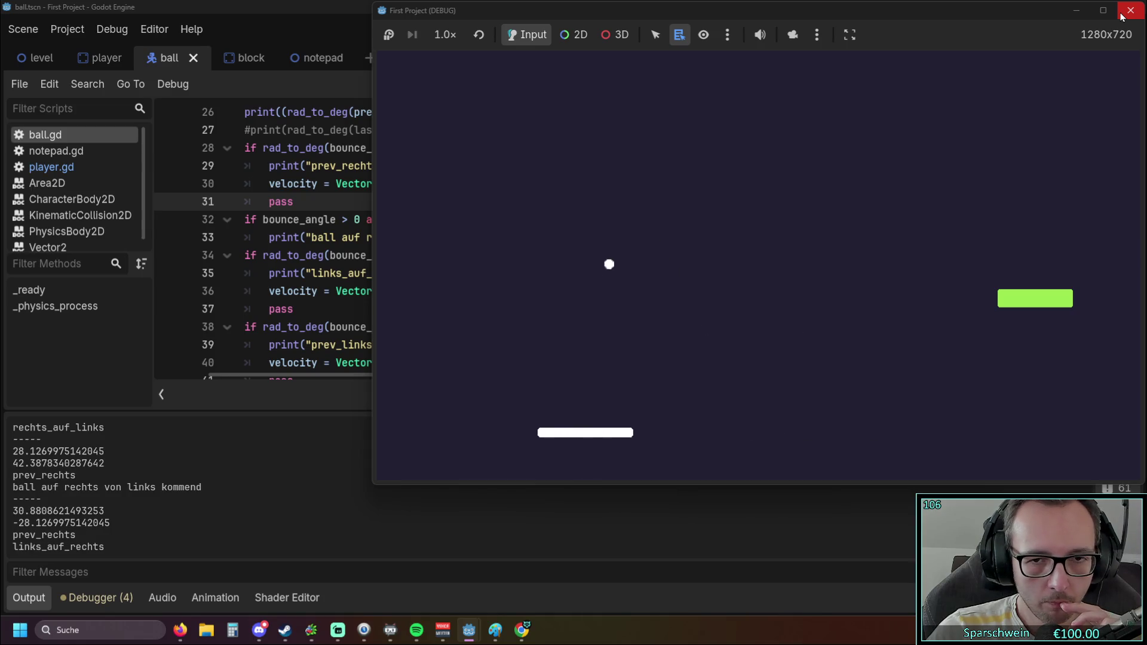
{"action": "key", "text": "Left"}
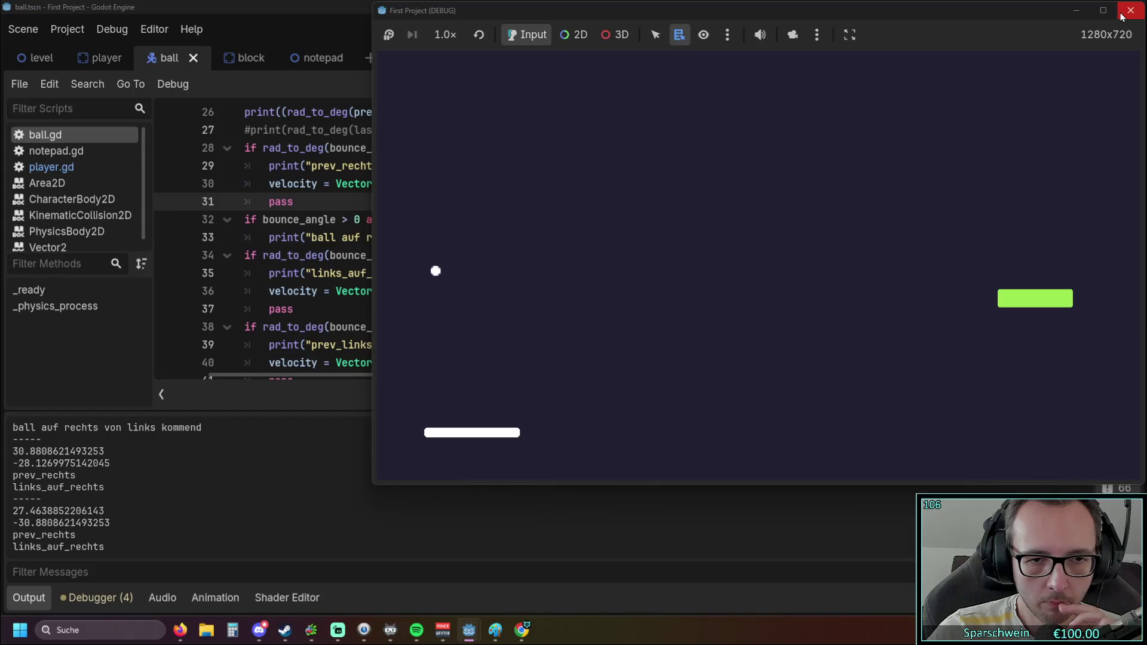
{"action": "key", "text": "Right"}
{"action": "key", "text": "Right"}
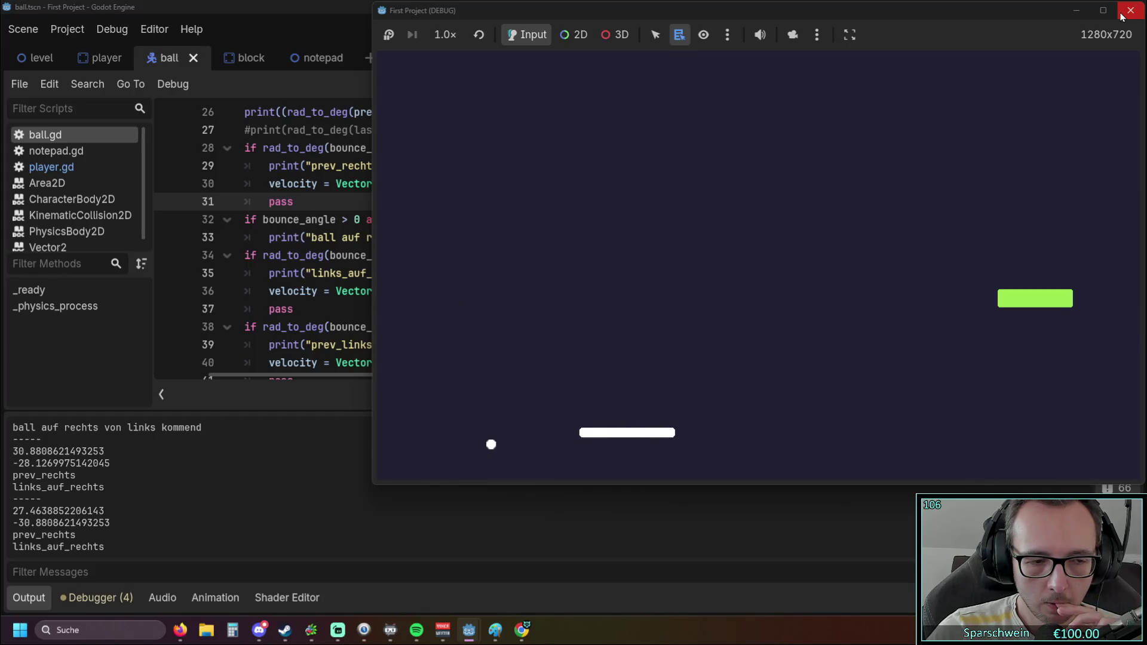
{"action": "key", "text": "Right"}
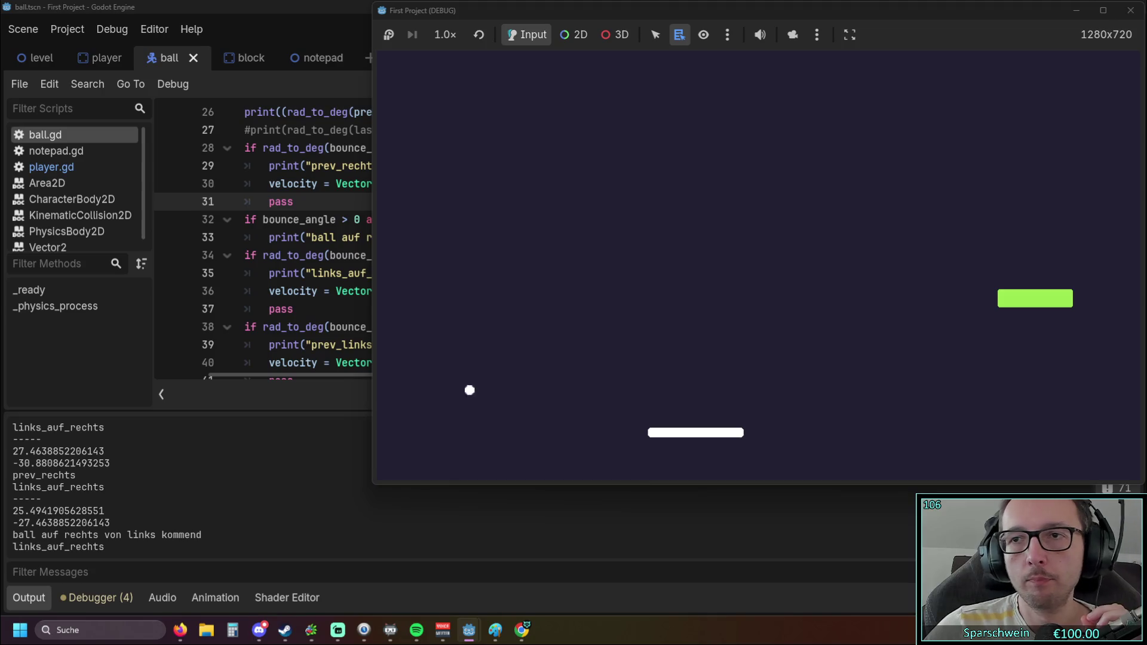
{"action": "left_click", "coordinate": [1130, 10]}
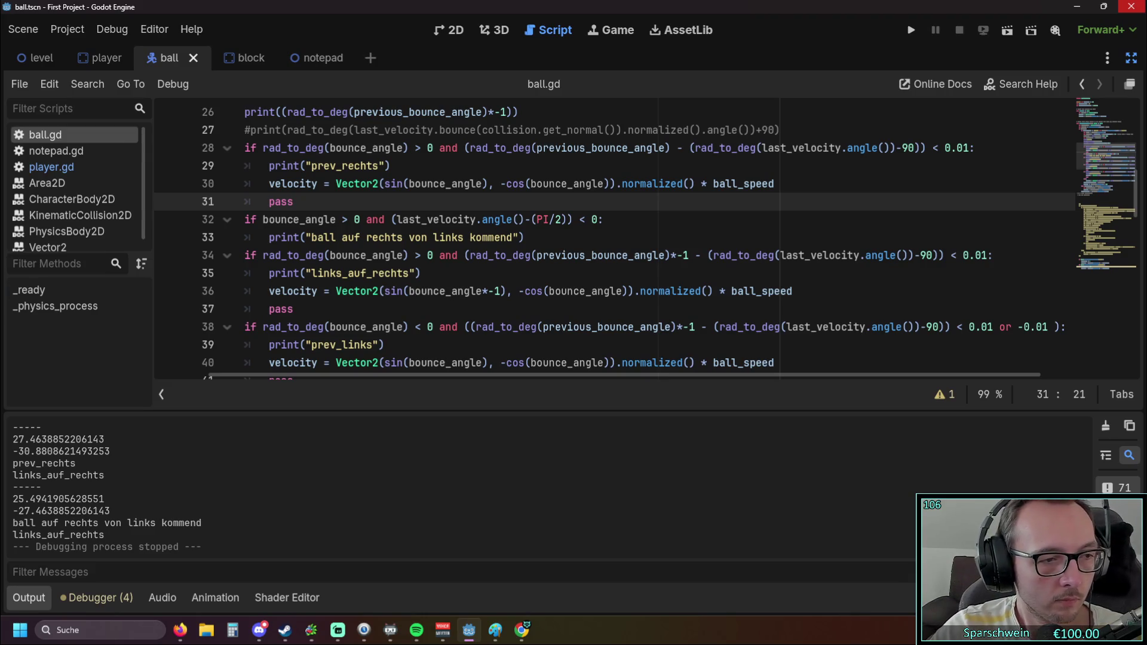
Switch from Godot to another application with Alt+Tab
{"action": "key", "text": "alt+Tab"}
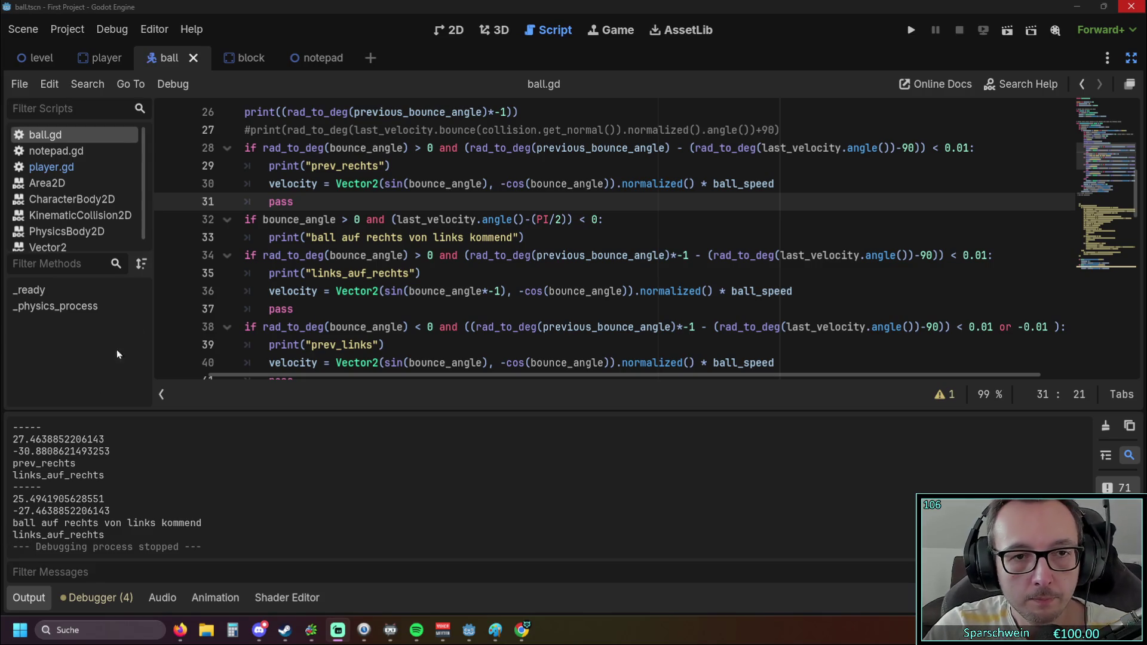
Paste the 'ball auf rechts von rechts kommend' check after pass, unindent it, and put its print on its own line
{"action": "key", "text": "alt+Tab"}
{"action": "key", "text": "Return"}
{"action": "type", "text": "if bounce_angle > 0 and (last_velocity.angle()-(PI/2)) > 0: print(\"ball auf rechts von rechts kommend\")"}
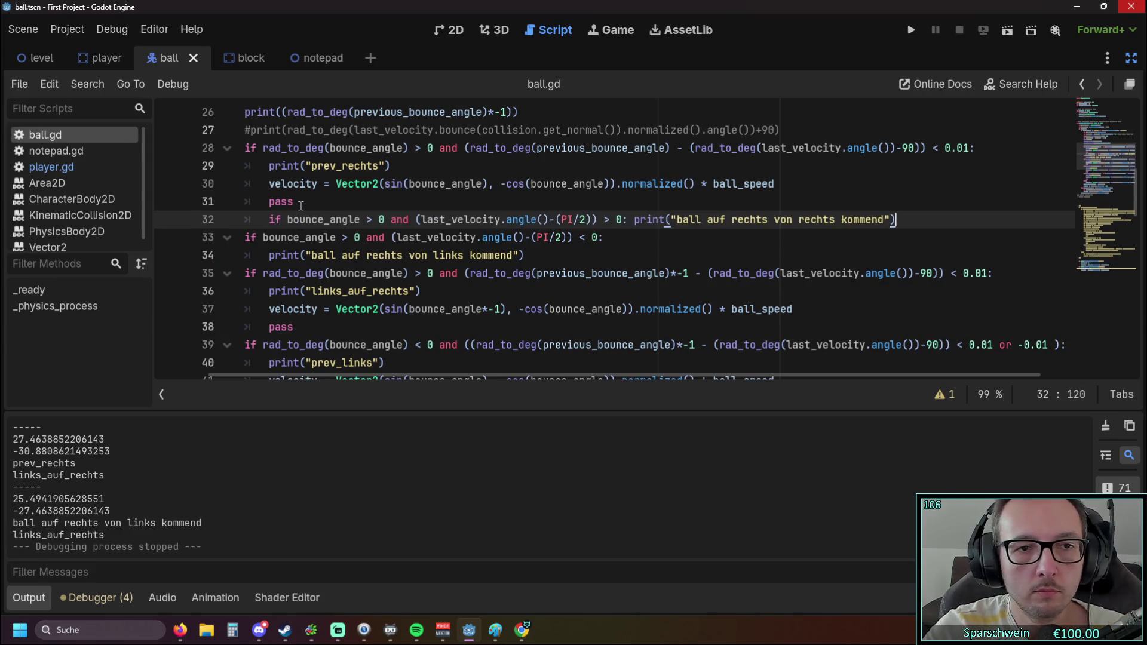
{"action": "key", "text": "Home"}
{"action": "key", "text": "BackSpace"}
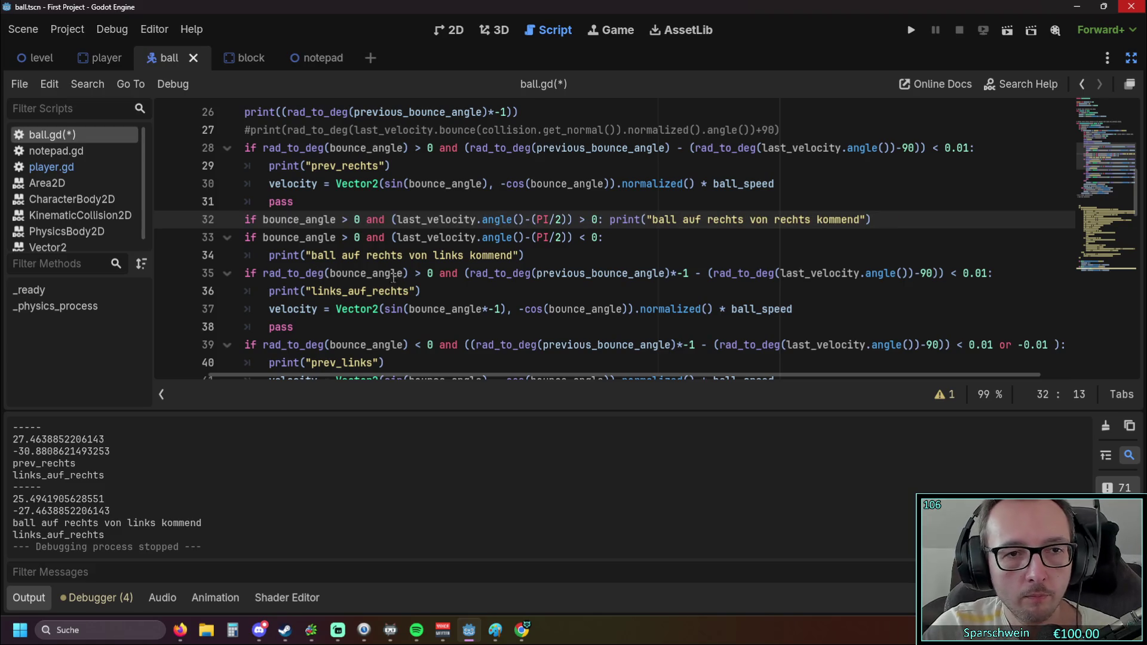
{"action": "left_click", "coordinate": [609, 219]}
{"action": "key", "text": "Return"}
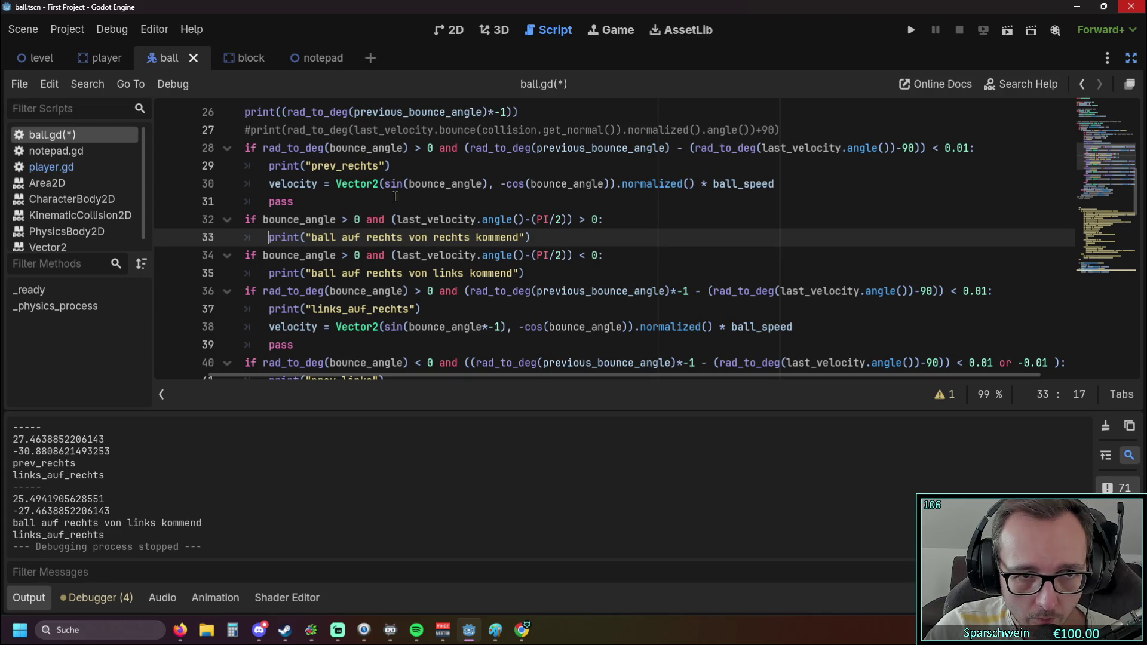
{"action": "left_click_drag", "start_coordinate": [794, 184], "coordinate": [211, 183]}
{"action": "key", "text": "ctrl+c"}
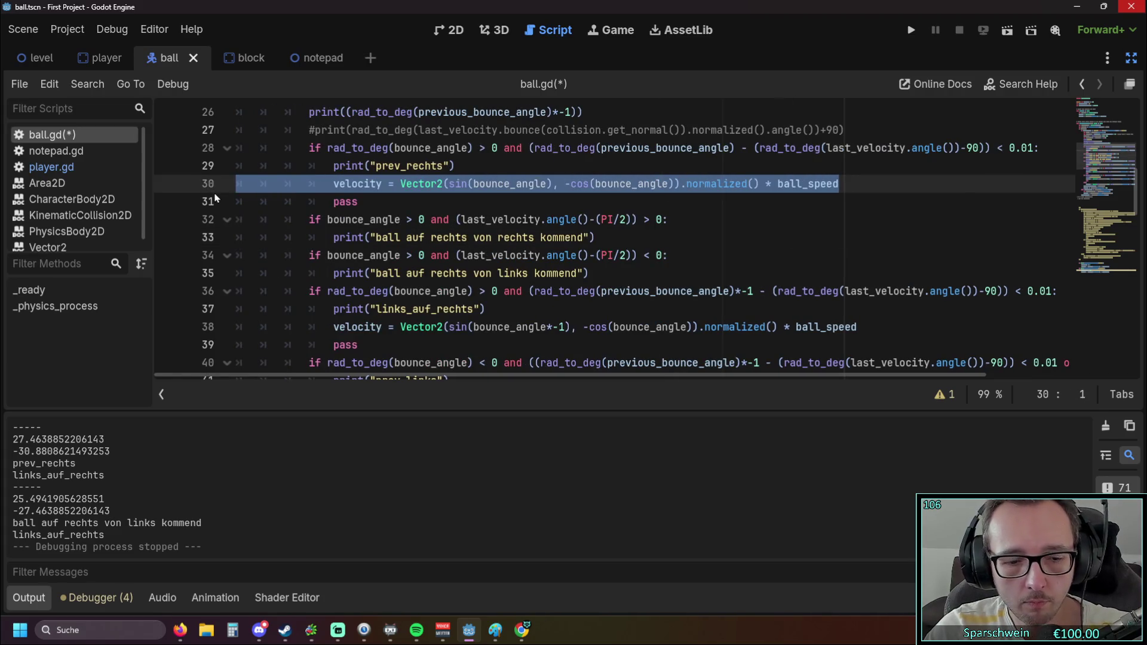
Move the velocity line from the prev_rechts block under the new condition and fix its indentation
{"action": "key", "text": "BackSpace"}
{"action": "left_click", "coordinate": [657, 219]}
{"action": "key", "text": "End"}
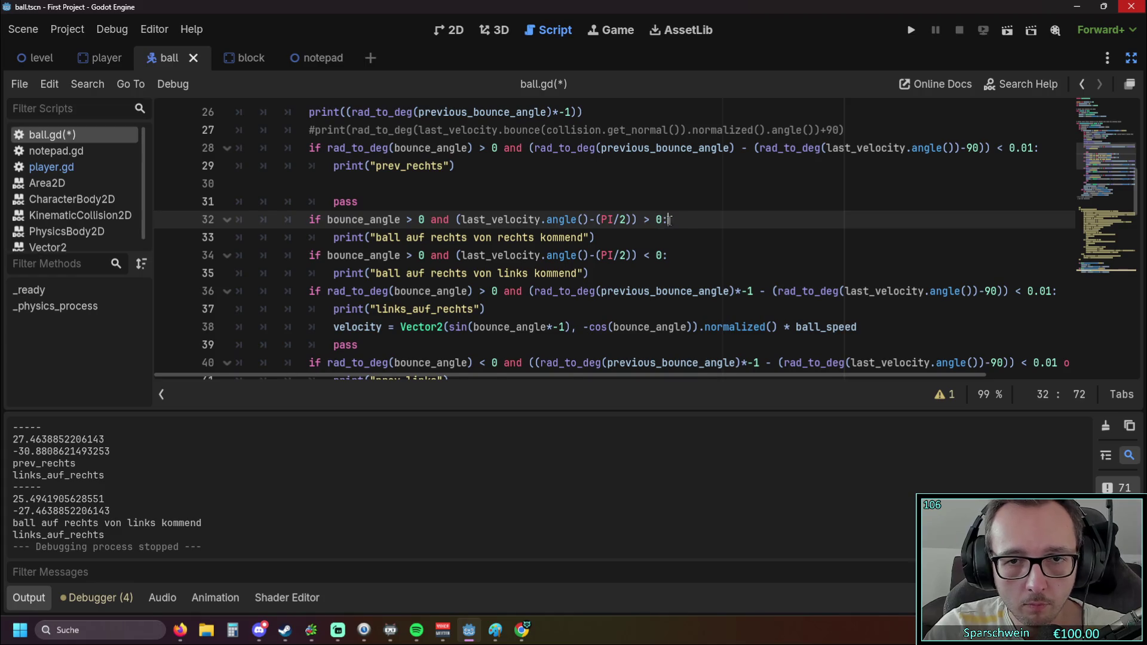
{"action": "key", "text": "Return"}
{"action": "key", "text": "ctrl+v"}
{"action": "left_click", "coordinate": [434, 239]}
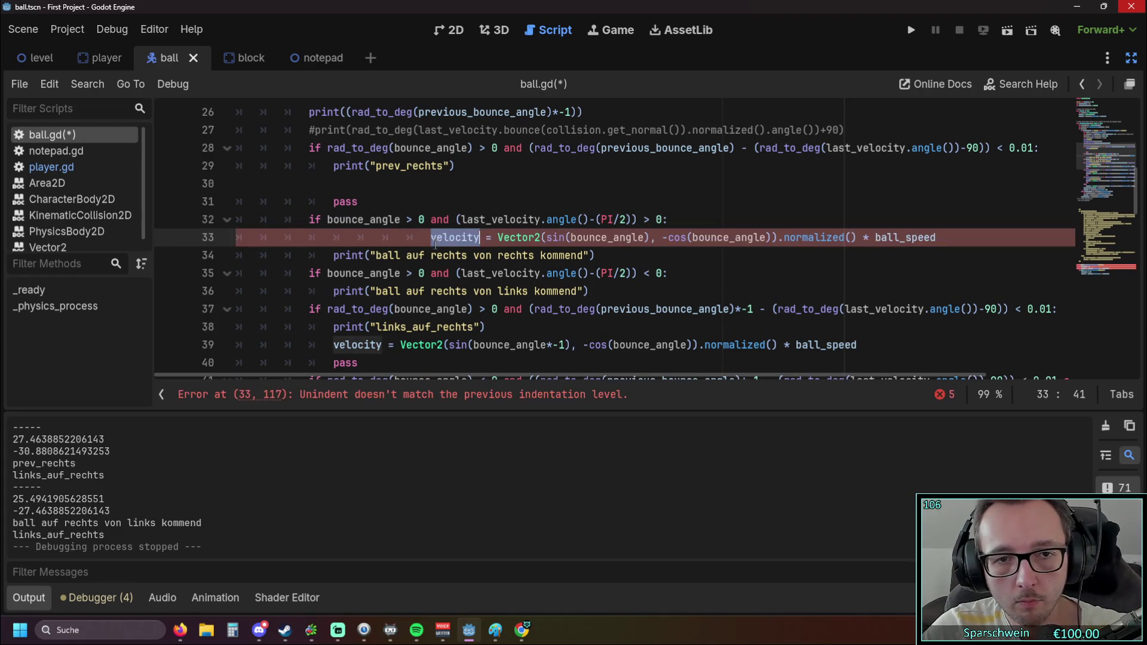
{"action": "key", "text": "Left"}
{"action": "key", "text": "BackSpace"}
{"action": "key", "text": "BackSpace"}
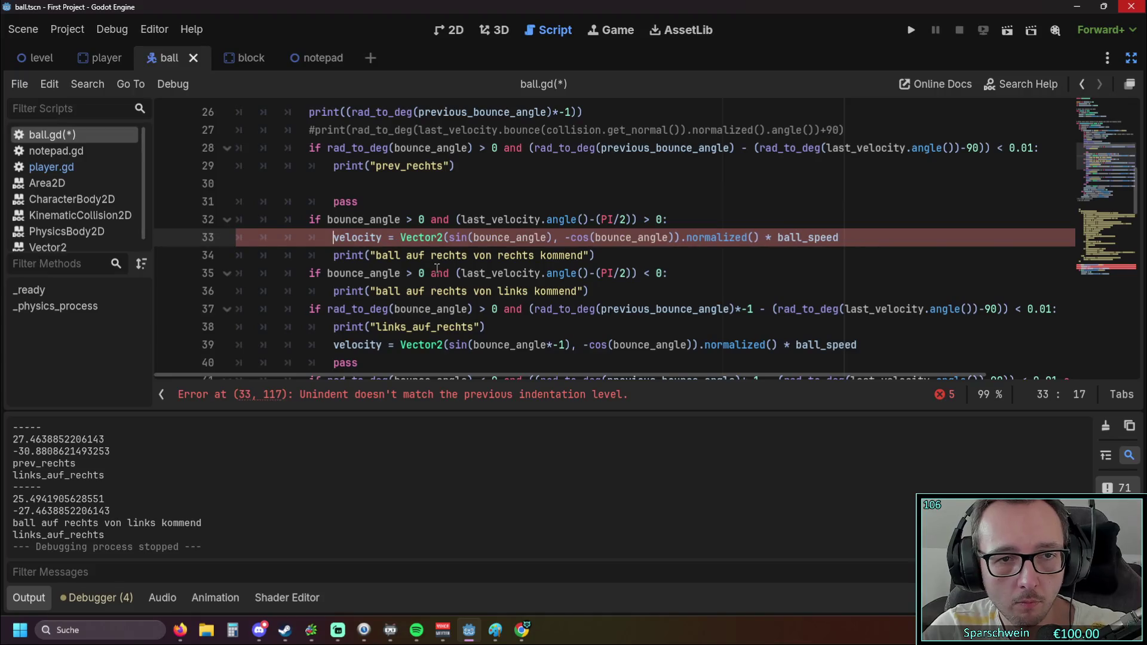
Paste the velocity assignment under the second if condition, indented one level
{"action": "left_click", "coordinate": [663, 273]}
{"action": "key", "text": "Return"}
{"action": "key", "text": "ctrl+v"}
{"action": "left_click", "coordinate": [431, 291]}
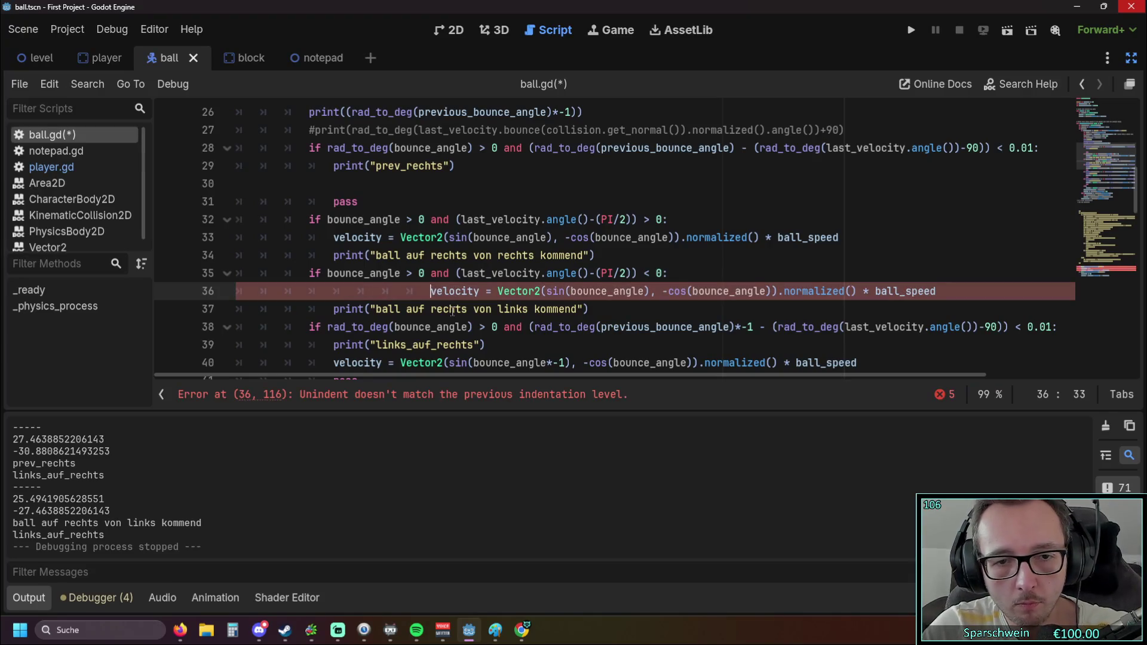
{"action": "key", "text": "BackSpace"}
{"action": "key", "text": "BackSpace"}
{"action": "key", "text": "BackSpace"}
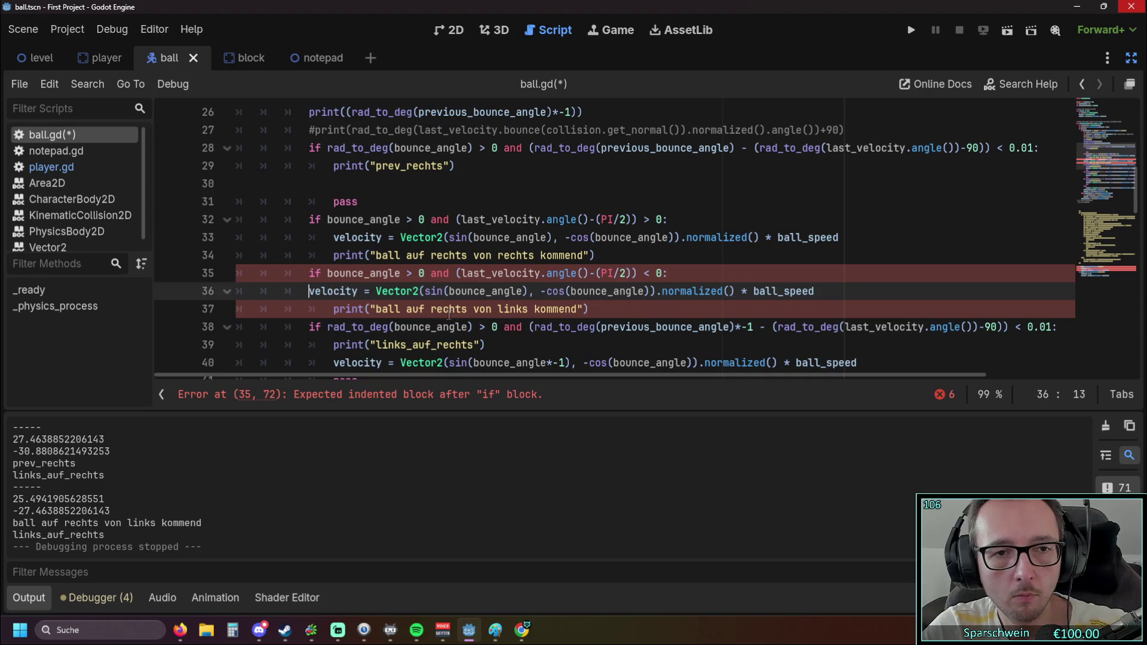
{"action": "key", "text": "Tab"}
Delete the prev_rechts if-block
{"action": "left_click", "coordinate": [441, 308]}
{"action": "scroll", "coordinate": [433, 288], "scroll_direction": "up", "scroll_amount": 1}
{"action": "left_click_drag", "start_coordinate": [357, 256], "coordinate": [344, 255]}
{"action": "left_click", "coordinate": [156, 200], "text": "shift"}
{"action": "key", "text": "BackSpace"}
{"action": "key", "text": "BackSpace"}
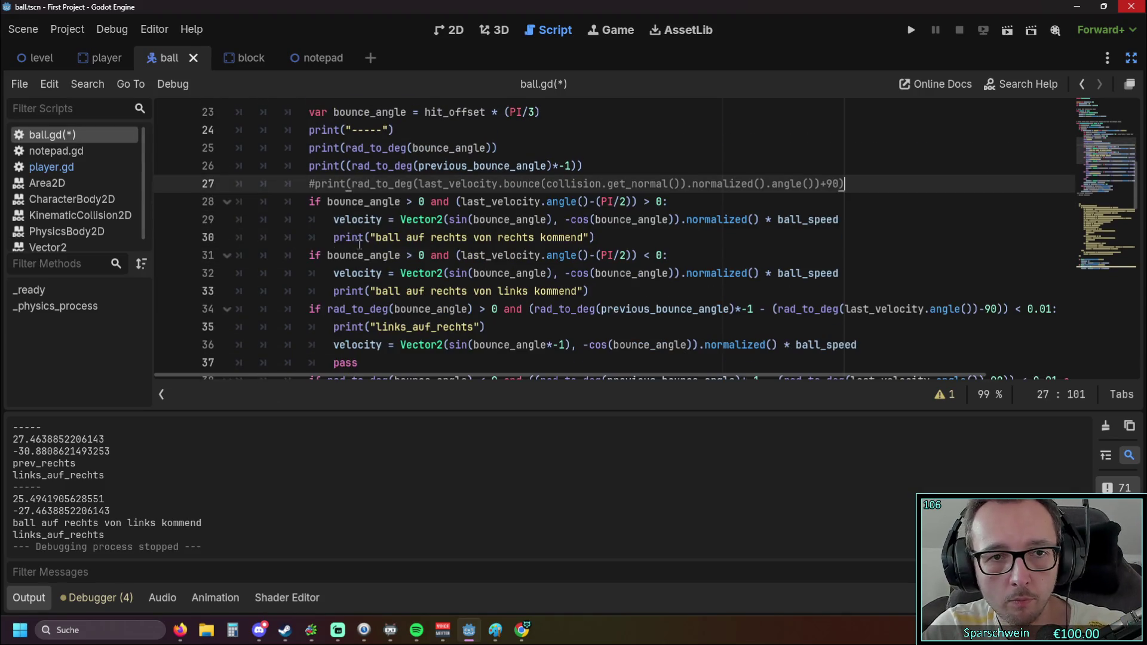
Delete the previous_bounce_angle variable declaration
{"action": "scroll", "coordinate": [451, 248], "scroll_direction": "up", "scroll_amount": 1}
{"action": "left_click_drag", "start_coordinate": [591, 219], "coordinate": [180, 227]}
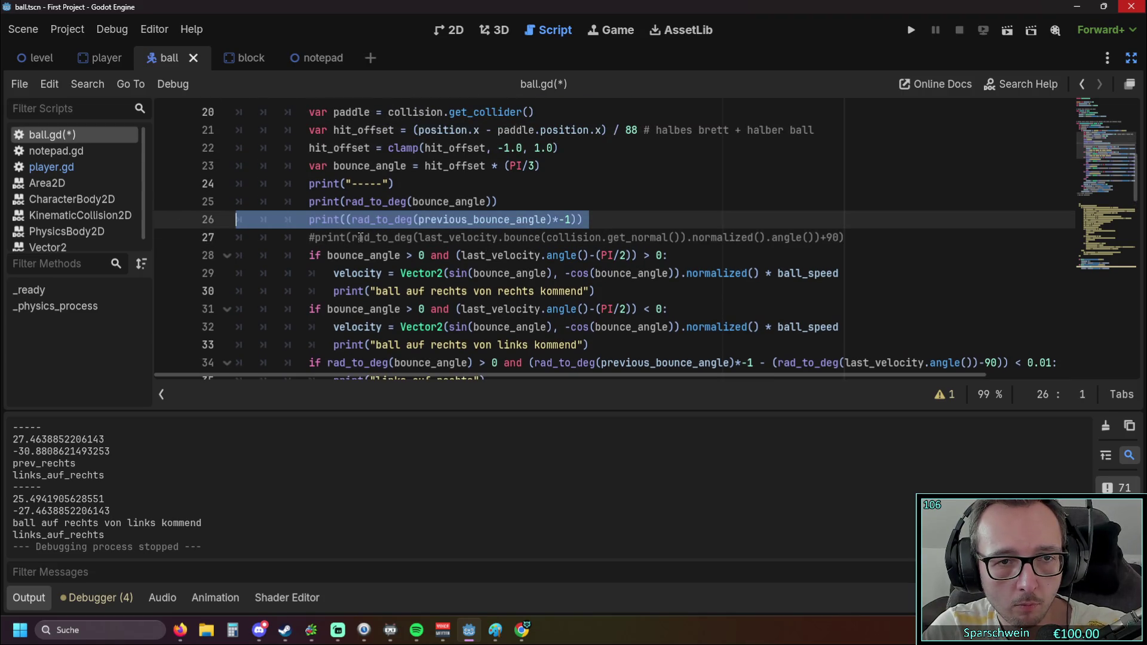
{"action": "left_click", "coordinate": [243, 241]}
{"action": "scroll", "coordinate": [263, 242], "scroll_direction": "down", "scroll_amount": 1}
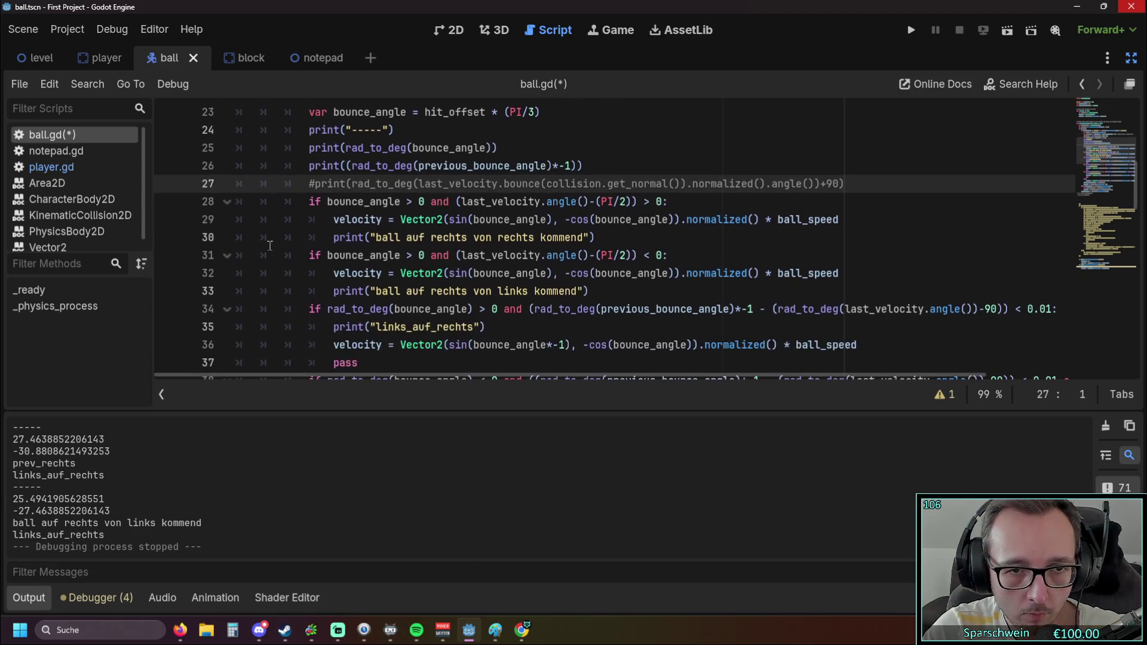
{"action": "scroll", "coordinate": [274, 242], "scroll_direction": "up", "scroll_amount": 8}
{"action": "left_click_drag", "start_coordinate": [460, 184], "coordinate": [60, 184]}
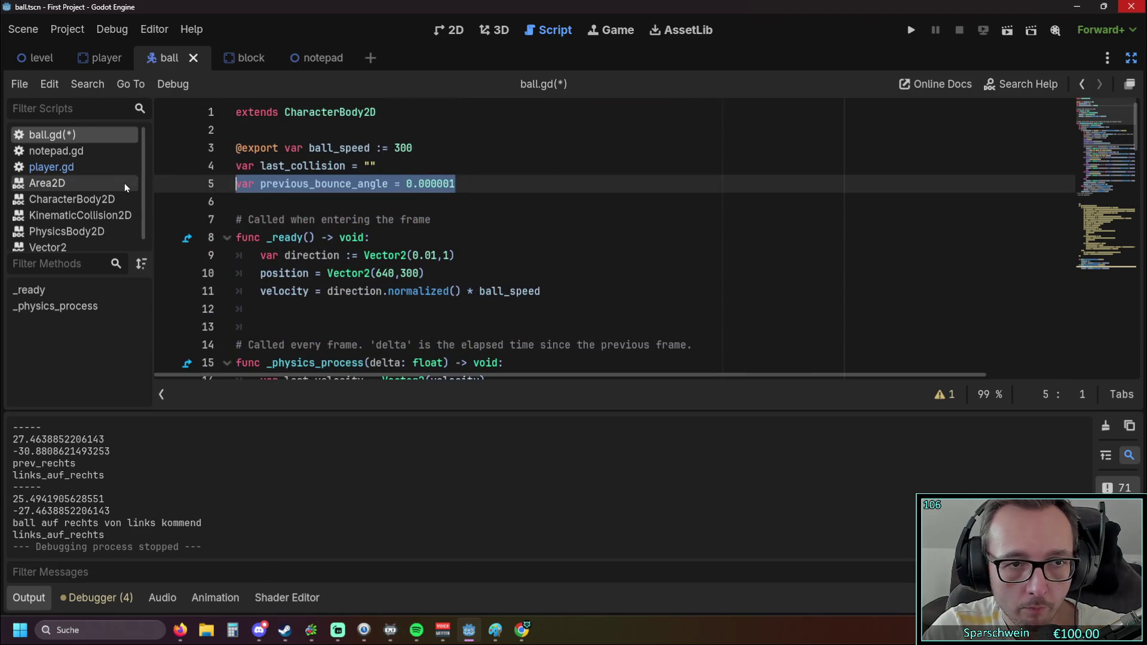
{"action": "key", "text": "BackSpace"}
{"action": "key", "text": "BackSpace"}
Delete the line assigning previous_bounce_angle
{"action": "scroll", "coordinate": [445, 270], "scroll_direction": "down", "scroll_amount": 6}
{"action": "scroll", "coordinate": [445, 270], "scroll_direction": "down", "scroll_amount": 6}
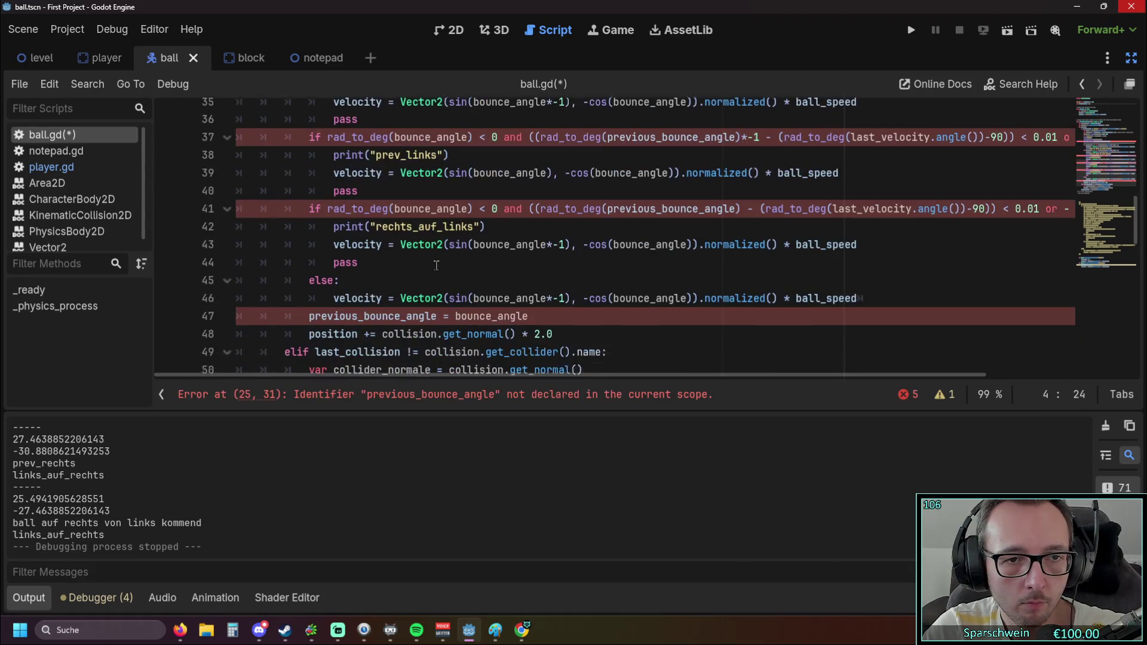
{"action": "mouse_move", "coordinate": [528, 291]}
{"action": "left_mouse_down"}
{"action": "mouse_move", "coordinate": [238, 288]}
{"action": "mouse_move", "coordinate": [239, 273]}
{"action": "left_mouse_up"}
{"action": "triple_click", "coordinate": [401, 292]}
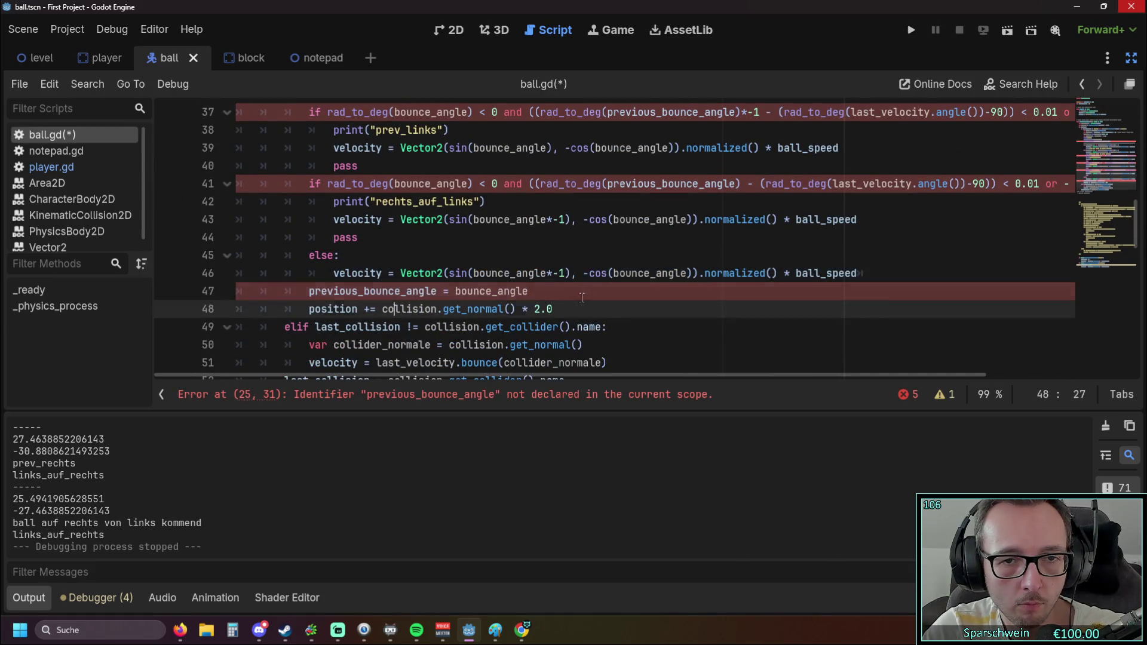
{"action": "key", "text": "BackSpace"}
{"action": "key", "text": "BackSpace"}
Remove the previous_bounce_angle reference and the rechts_auf_links if-block
{"action": "scroll", "coordinate": [401, 292], "scroll_direction": "up", "scroll_amount": 2}
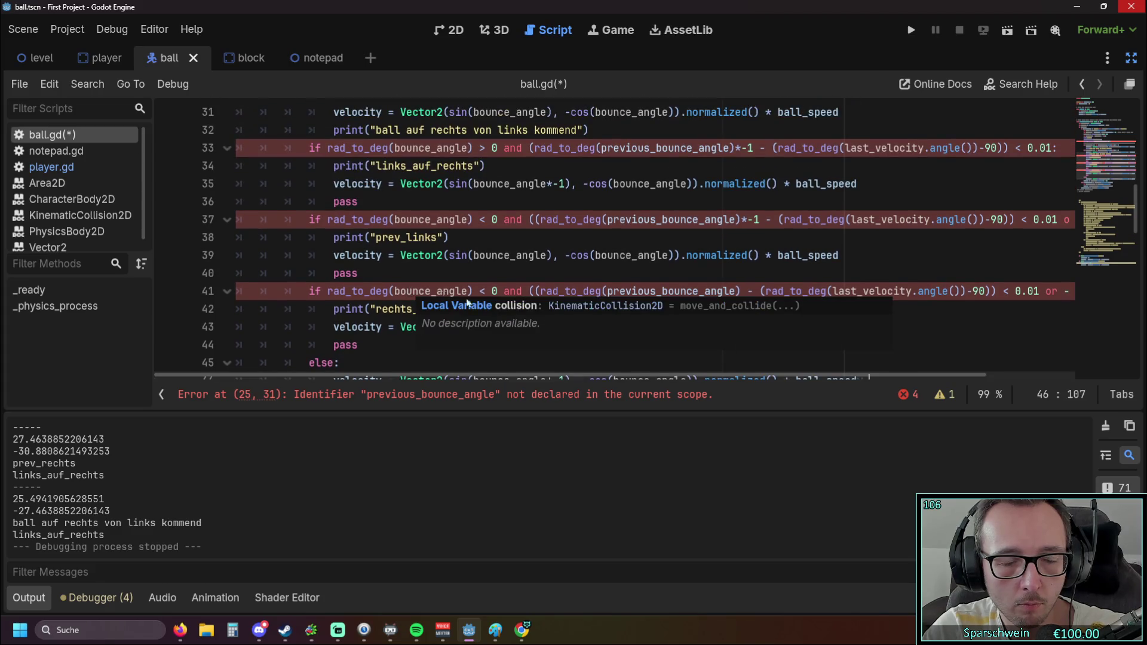
{"action": "left_click_drag", "start_coordinate": [608, 291], "coordinate": [699, 291]}
{"action": "double_click", "coordinate": [727, 293]}
{"action": "key", "text": "BackSpace"}
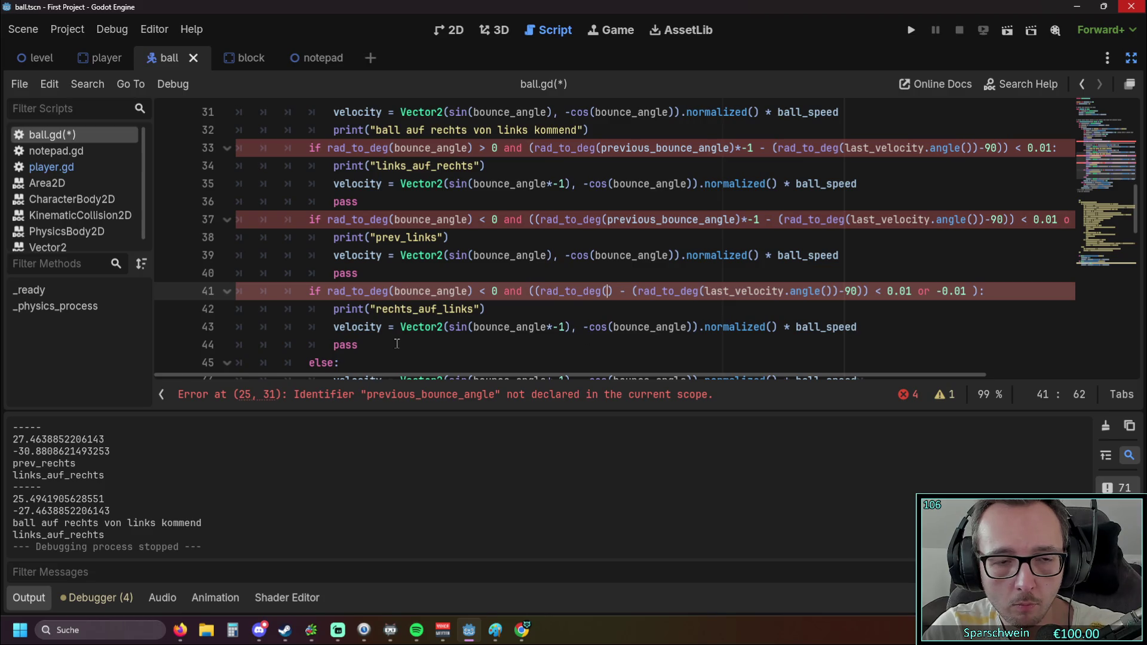
{"action": "left_click_drag", "start_coordinate": [397, 344], "coordinate": [238, 290]}
{"action": "key", "text": "BackSpace"}
{"action": "key", "text": "BackSpace"}
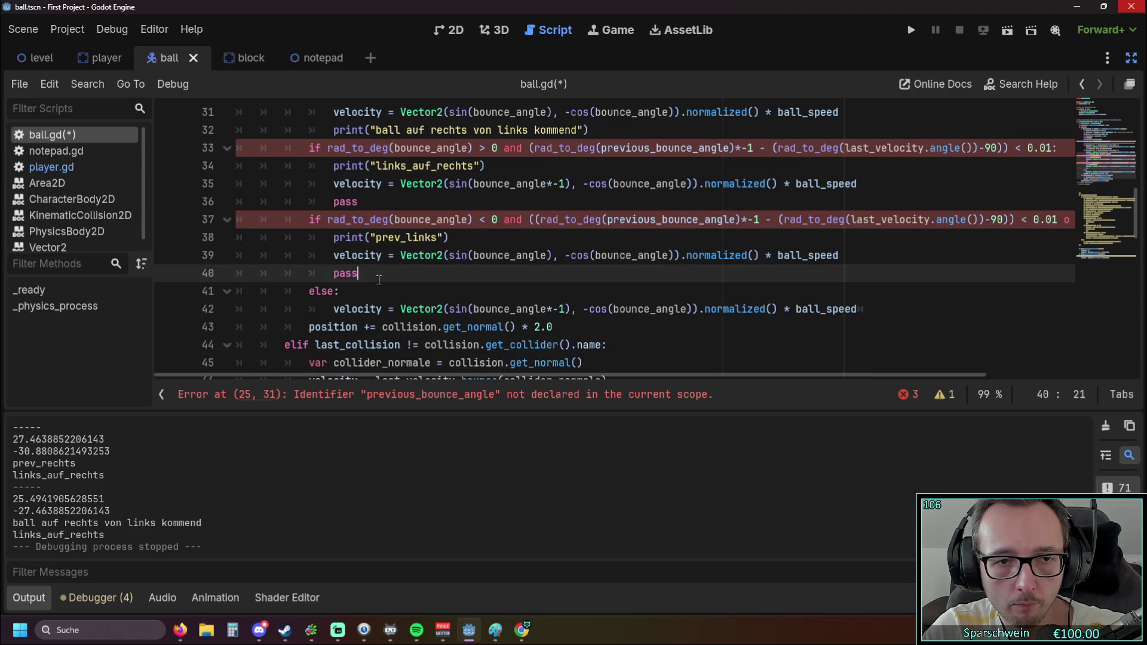
Delete the prev_links and links_auf_rechts if-blocks and the previous_bounce_angle print
{"action": "left_click", "coordinate": [199, 220], "text": "shift"}
{"action": "key", "text": "BackSpace"}
{"action": "key", "text": "BackSpace"}
{"action": "scroll", "coordinate": [383, 294], "scroll_direction": "up", "scroll_amount": 2}
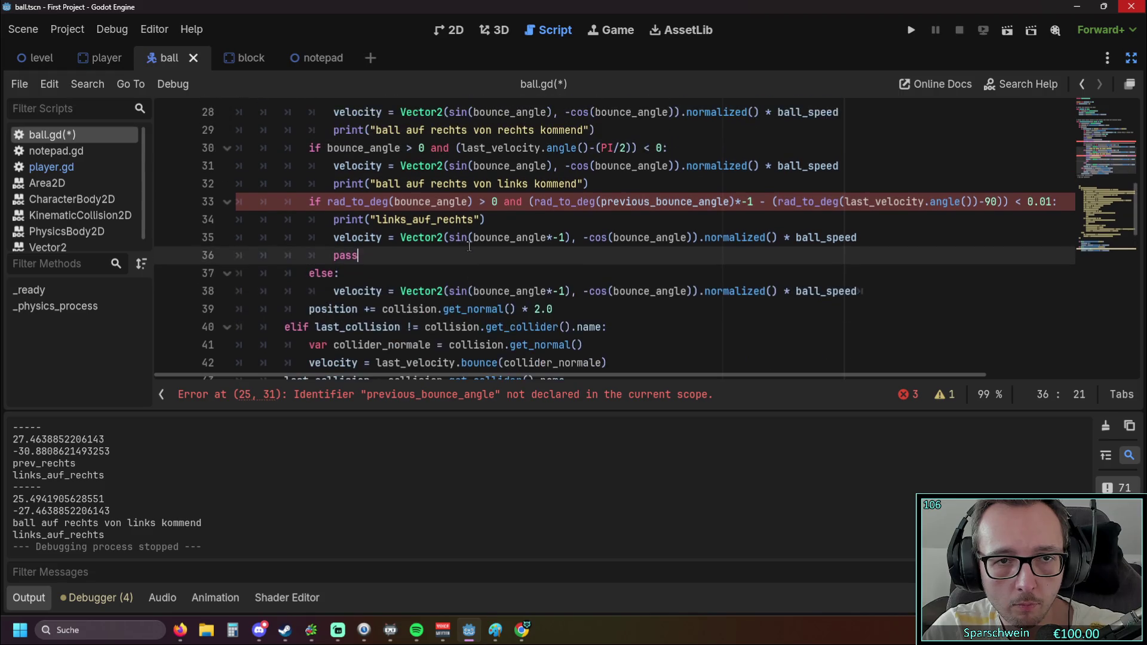
{"action": "left_click", "coordinate": [203, 255], "text": "shift"}
{"action": "key", "text": "BackSpace"}
{"action": "key", "text": "BackSpace"}
{"action": "scroll", "coordinate": [433, 261], "scroll_direction": "up", "scroll_amount": 2}
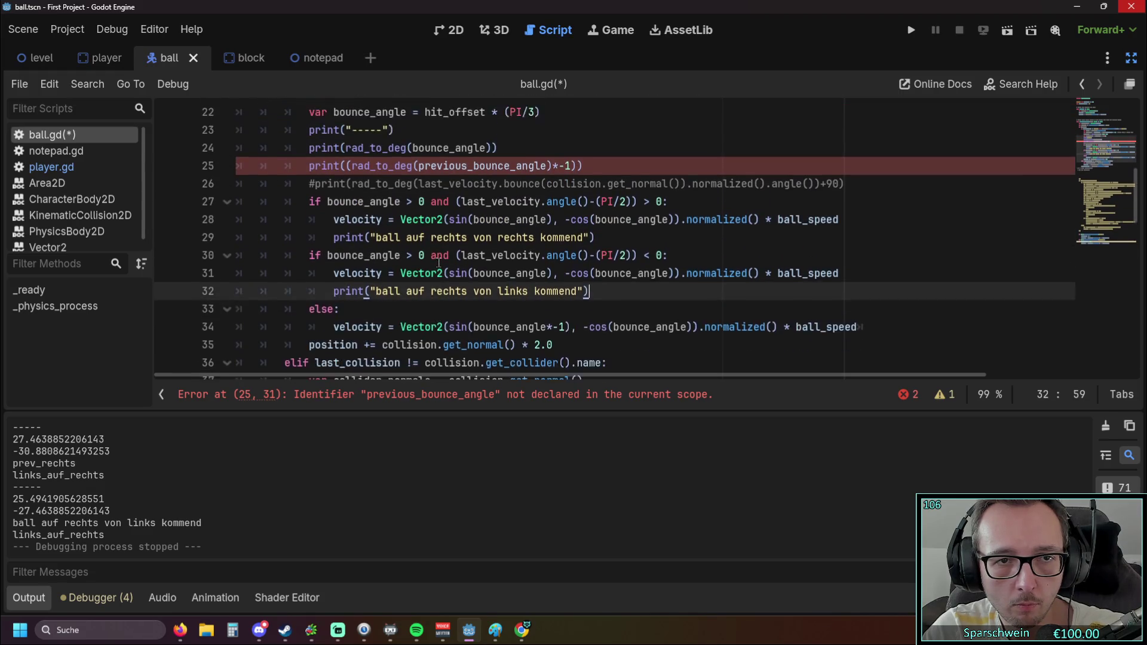
{"action": "triple_click", "coordinate": [535, 222]}
{"action": "key", "text": "BackSpace"}
{"action": "key", "text": "BackSpace"}
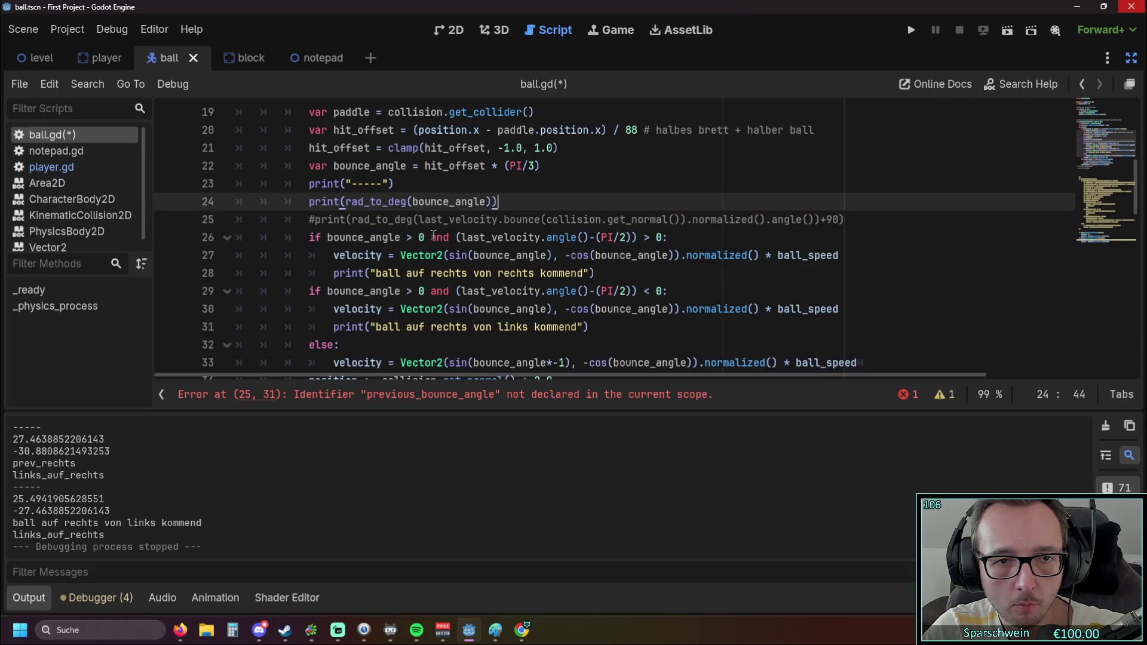
{"action": "scroll", "coordinate": [455, 222], "scroll_direction": "down", "scroll_amount": 1}
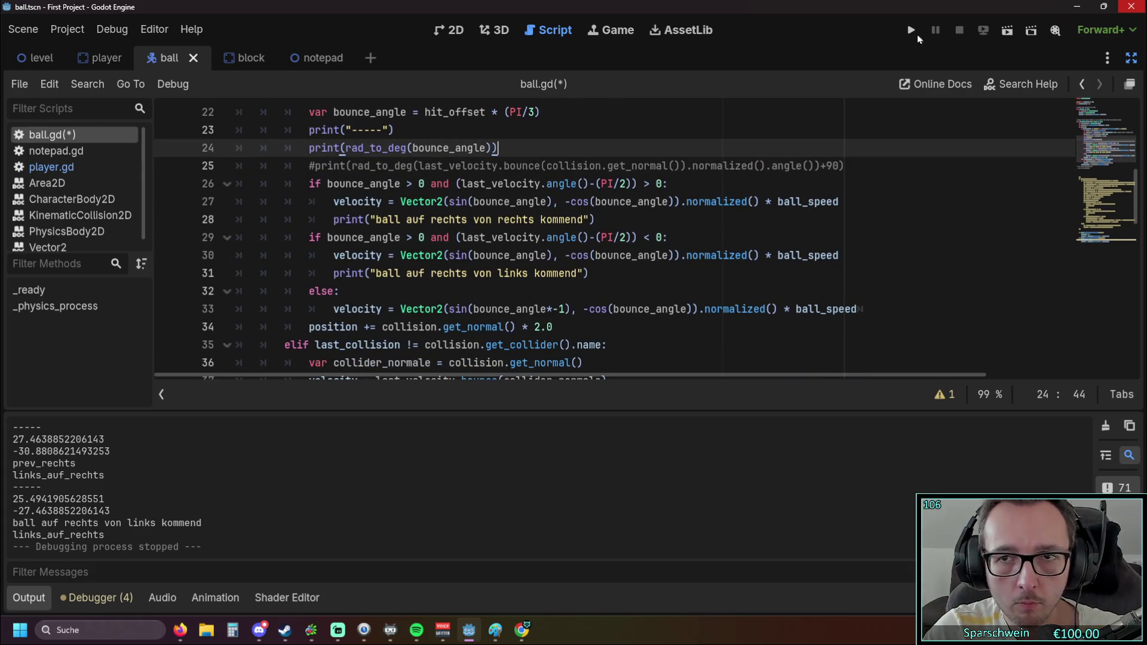
Save and run the game, steering the paddle left and right to test the new bounces
{"action": "left_click", "coordinate": [907, 32]}
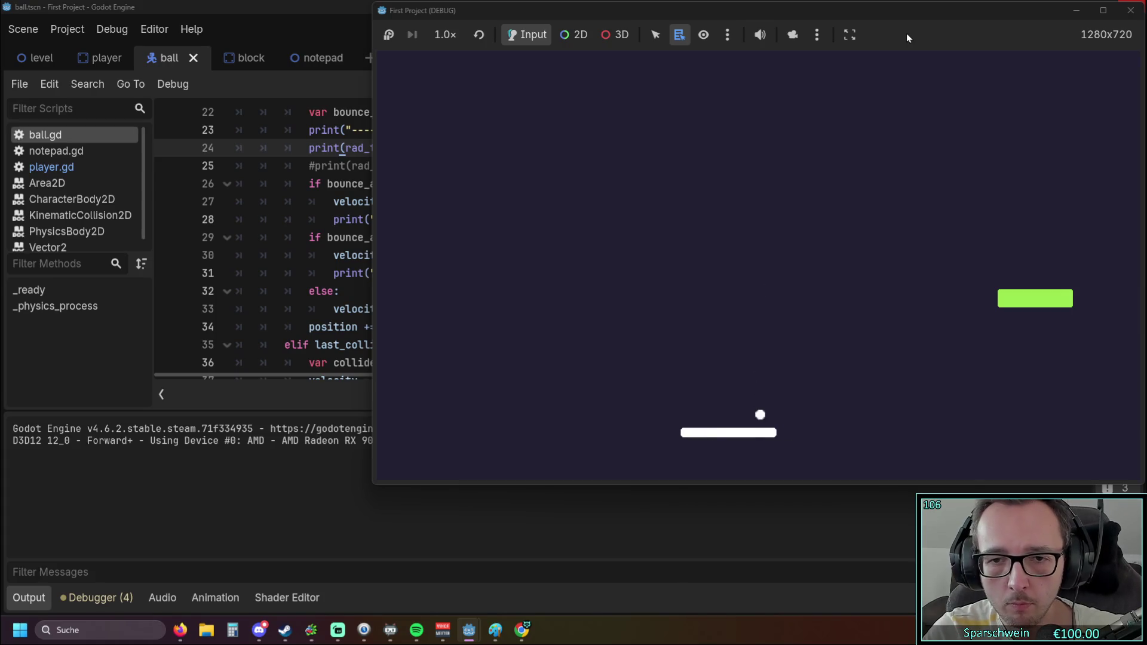
{"action": "key", "text": "Right"}
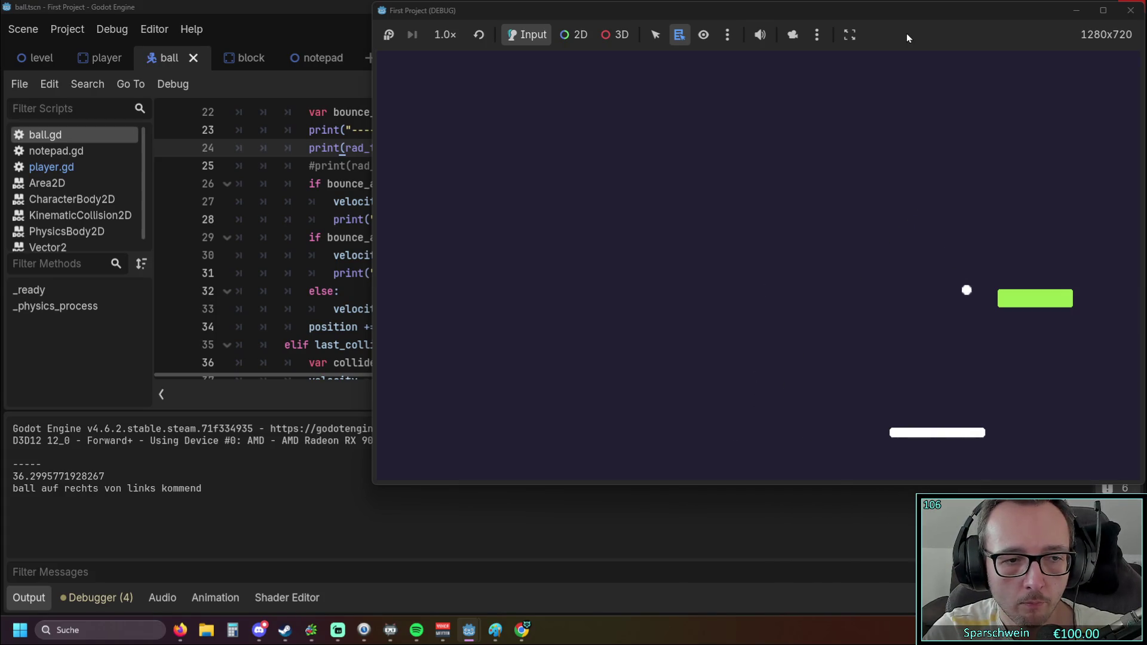
{"action": "key", "text": "Left"}
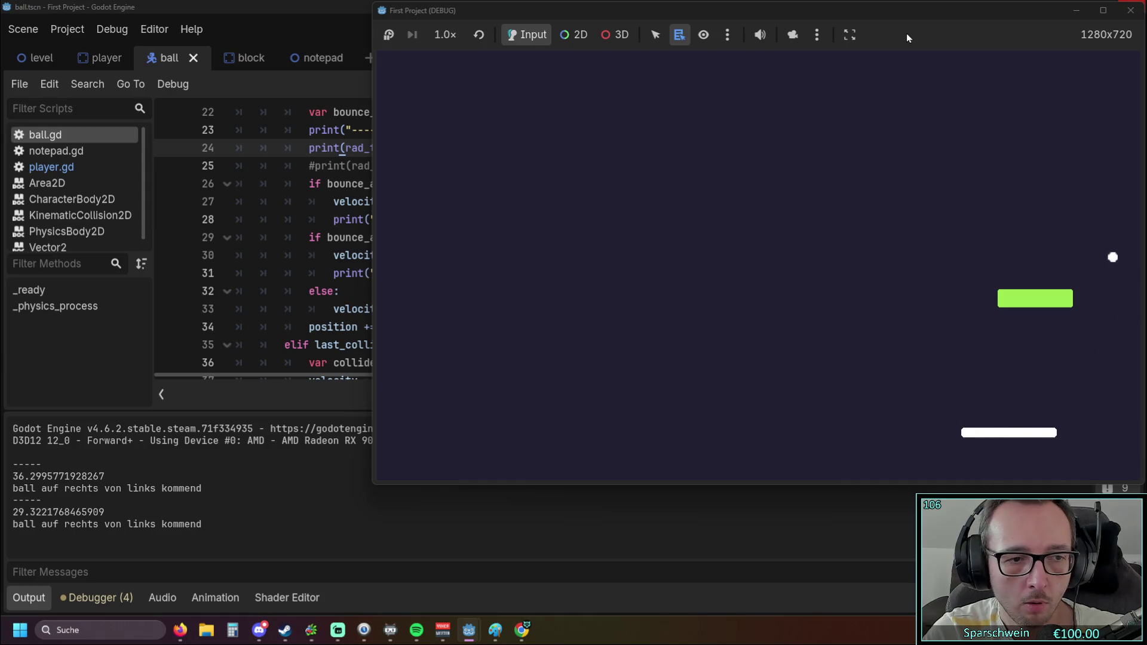
{"action": "key", "text": "Left"}
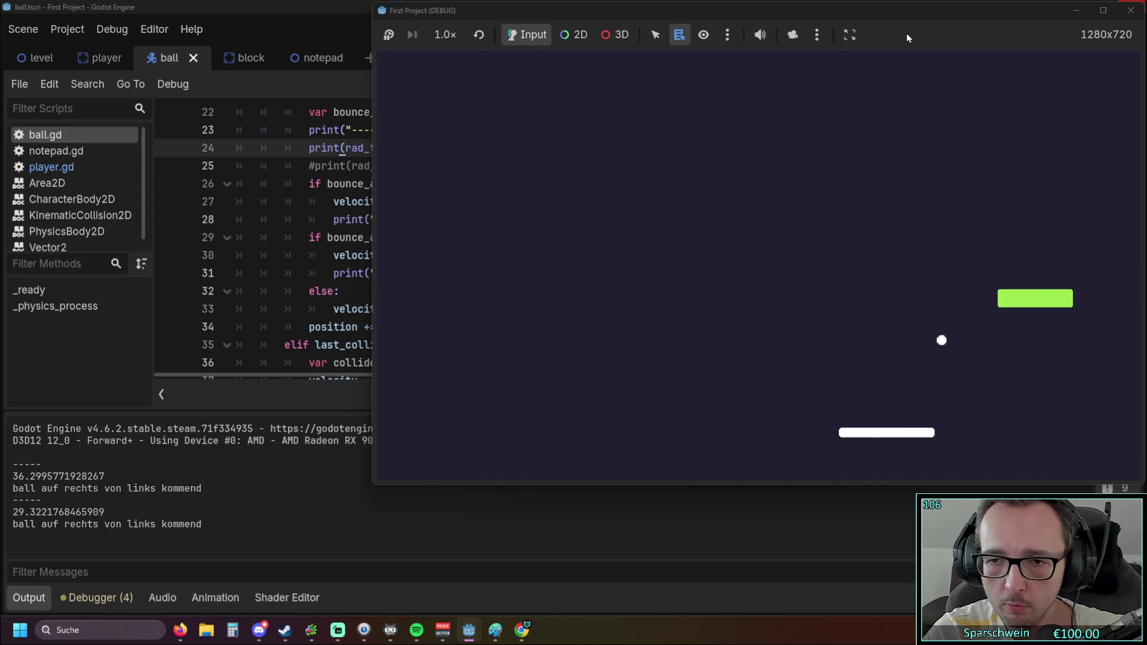
{"action": "key", "text": "Left"}
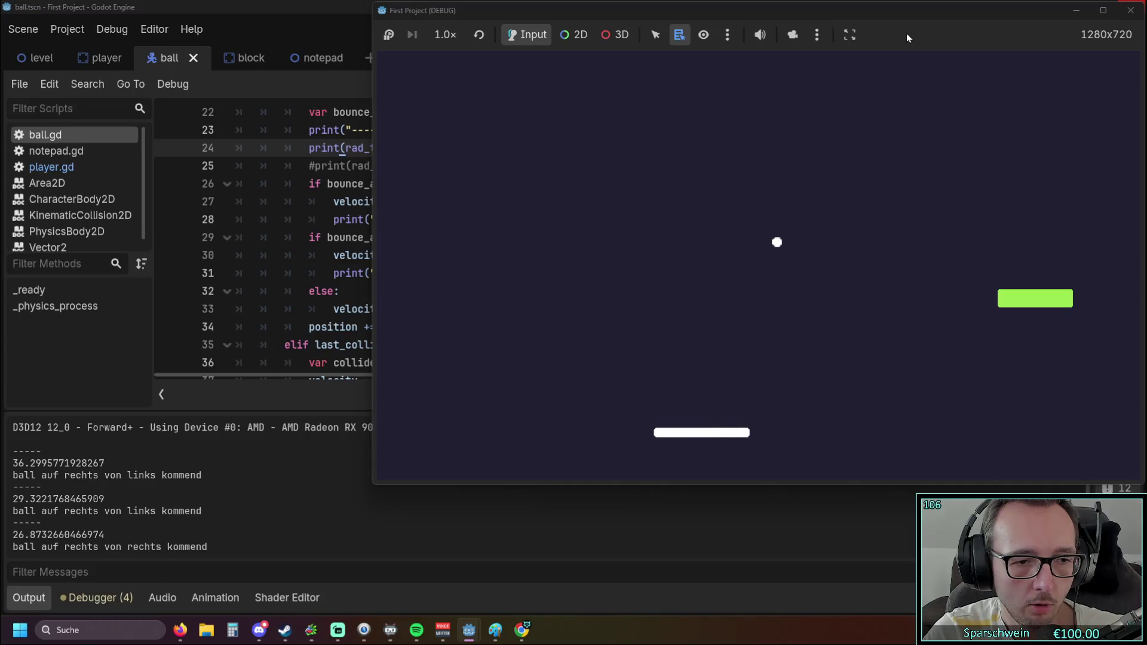
{"action": "key", "text": "Left"}
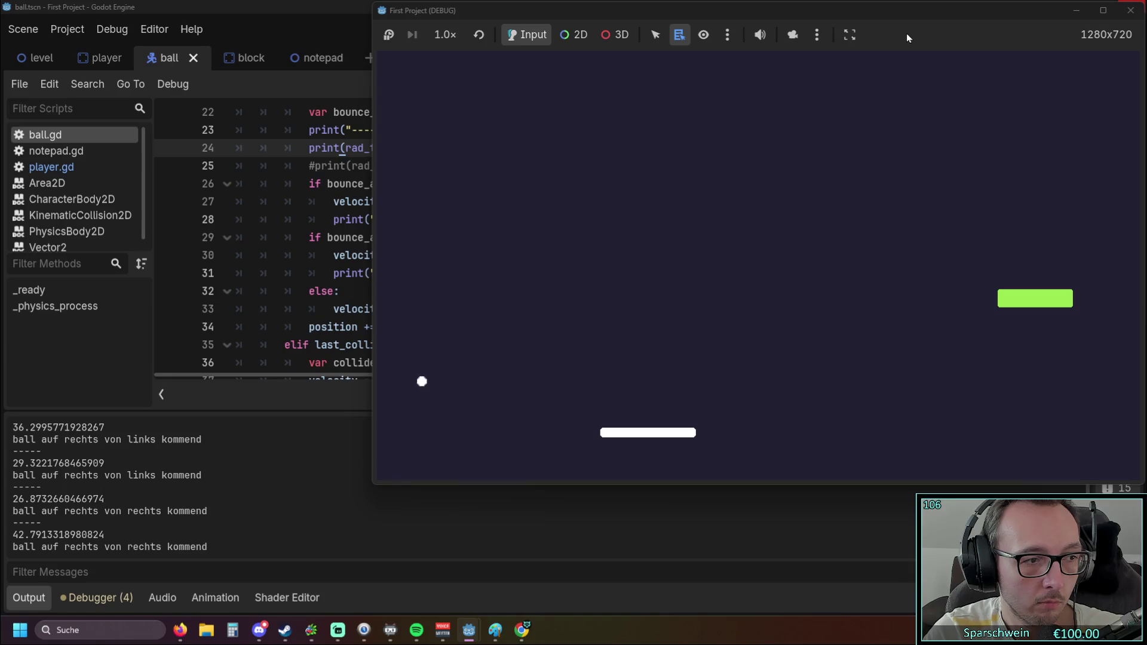
{"action": "key", "text": "Right"}
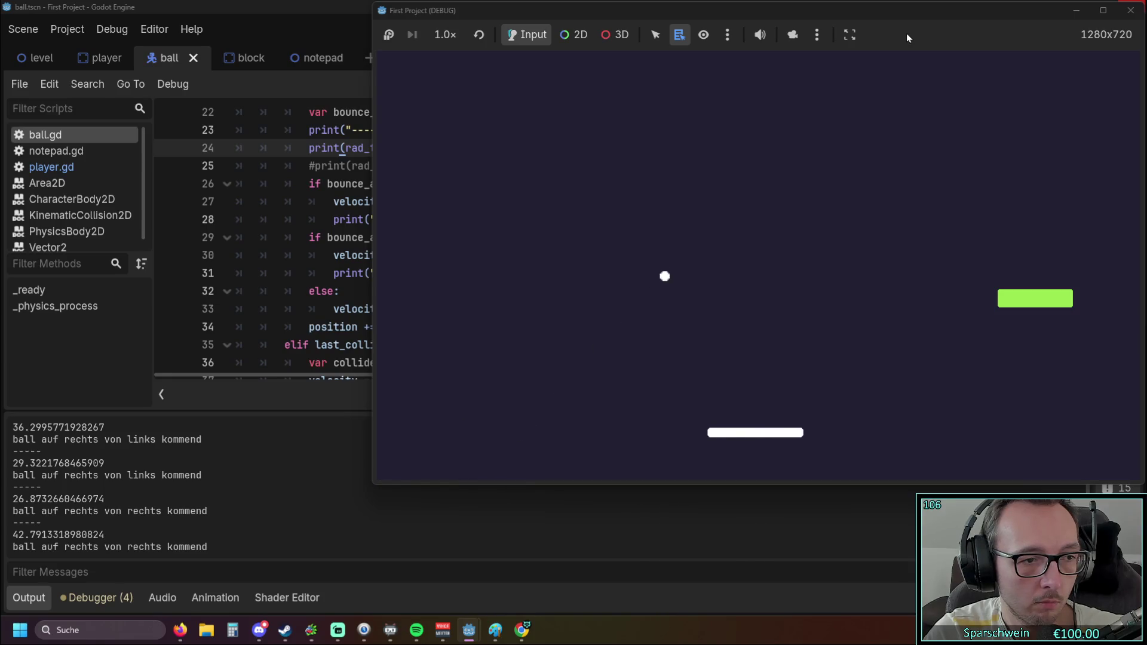
{"action": "key", "text": "Right"}
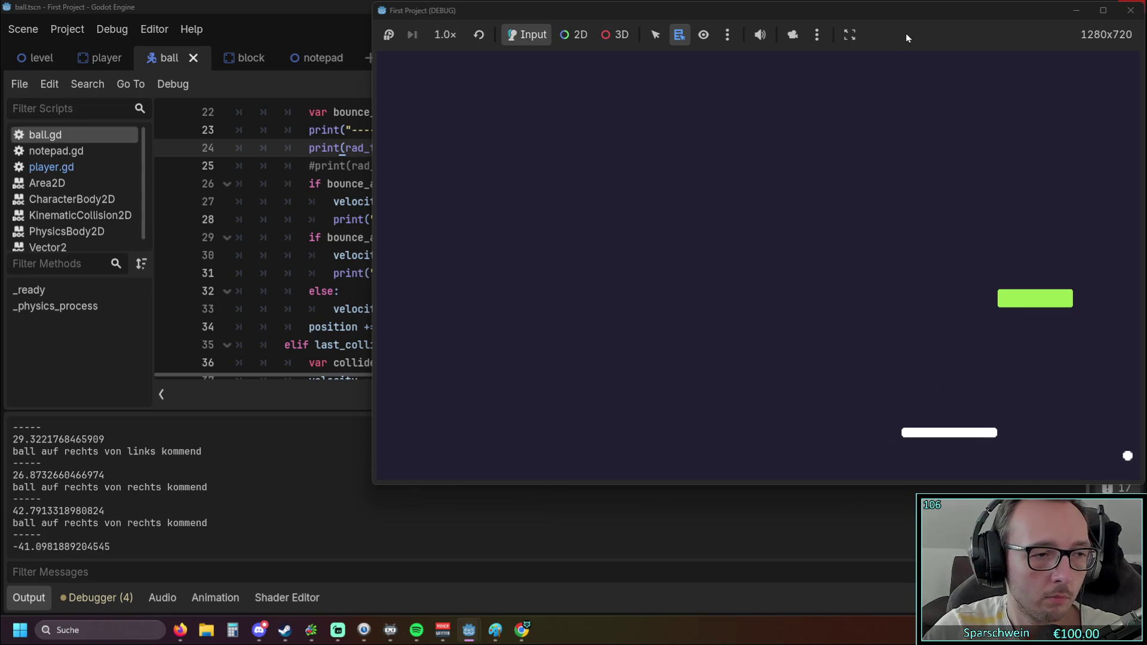
Stop the game, review the output, and put the caret at the end of line 31
{"action": "left_click", "coordinate": [1130, 11]}
{"action": "scroll", "coordinate": [592, 276], "scroll_direction": "down", "scroll_amount": 1}
{"action": "scroll", "coordinate": [592, 275], "scroll_direction": "up", "scroll_amount": 1}
{"action": "scroll", "coordinate": [592, 276], "scroll_direction": "down", "scroll_amount": 1}
{"action": "scroll", "coordinate": [592, 276], "scroll_direction": "up", "scroll_amount": 1}
{"action": "left_click", "coordinate": [595, 275]}
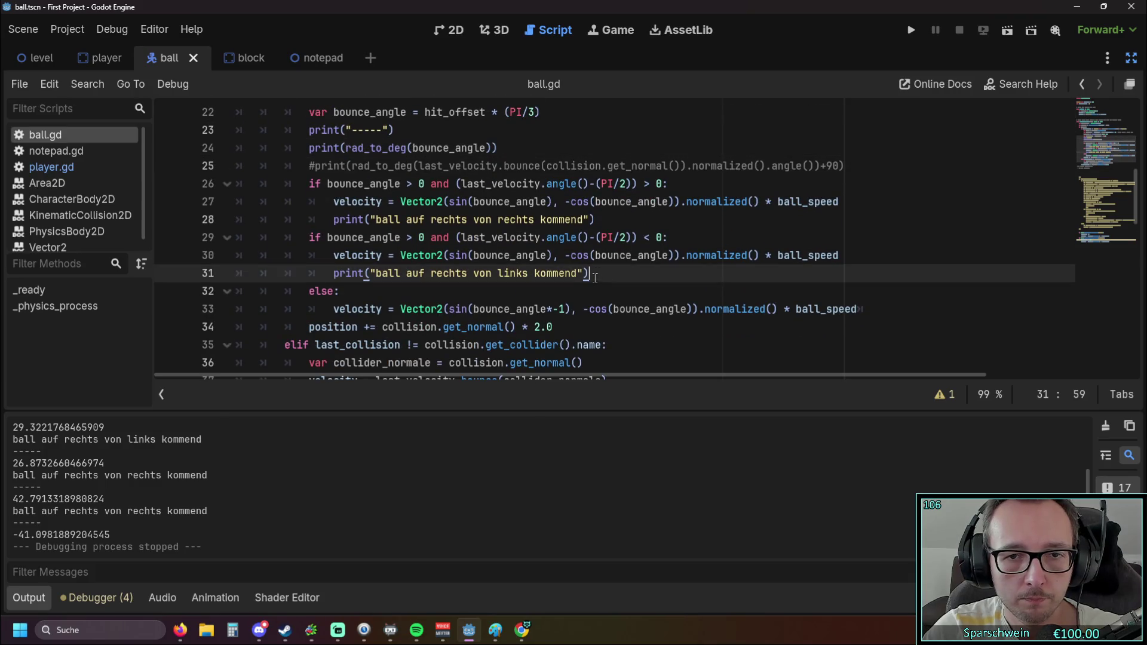
Paste the left-hit-from-left condition on line 32 with its print on its own line
{"action": "key", "text": "Return"}
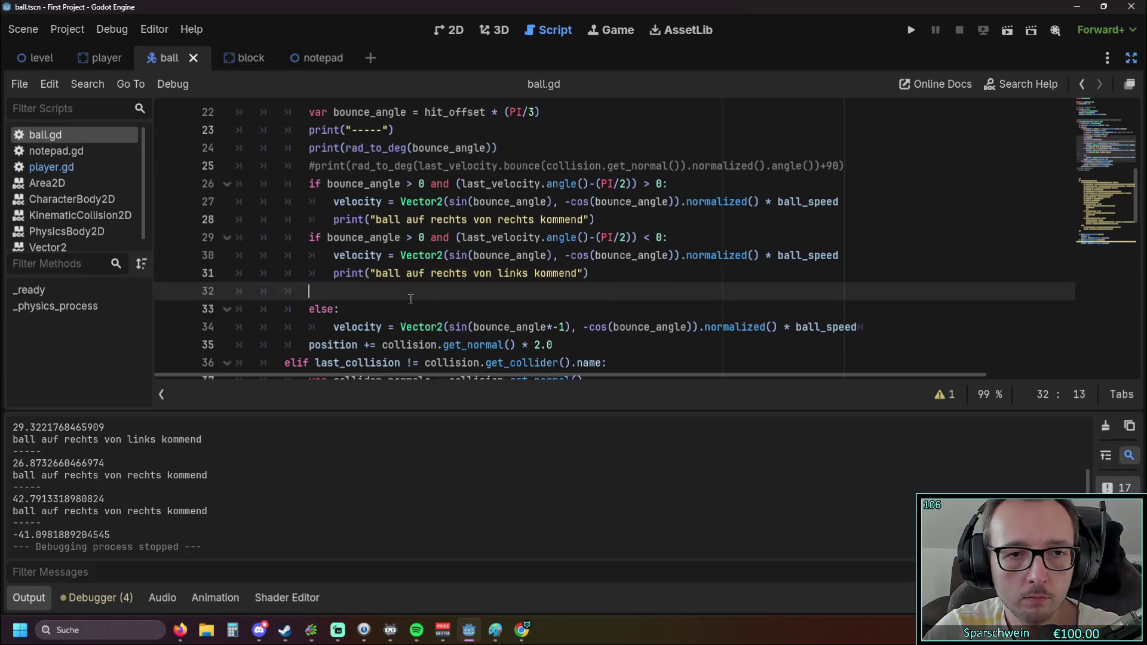
{"action": "key", "text": "alt+Tab"}
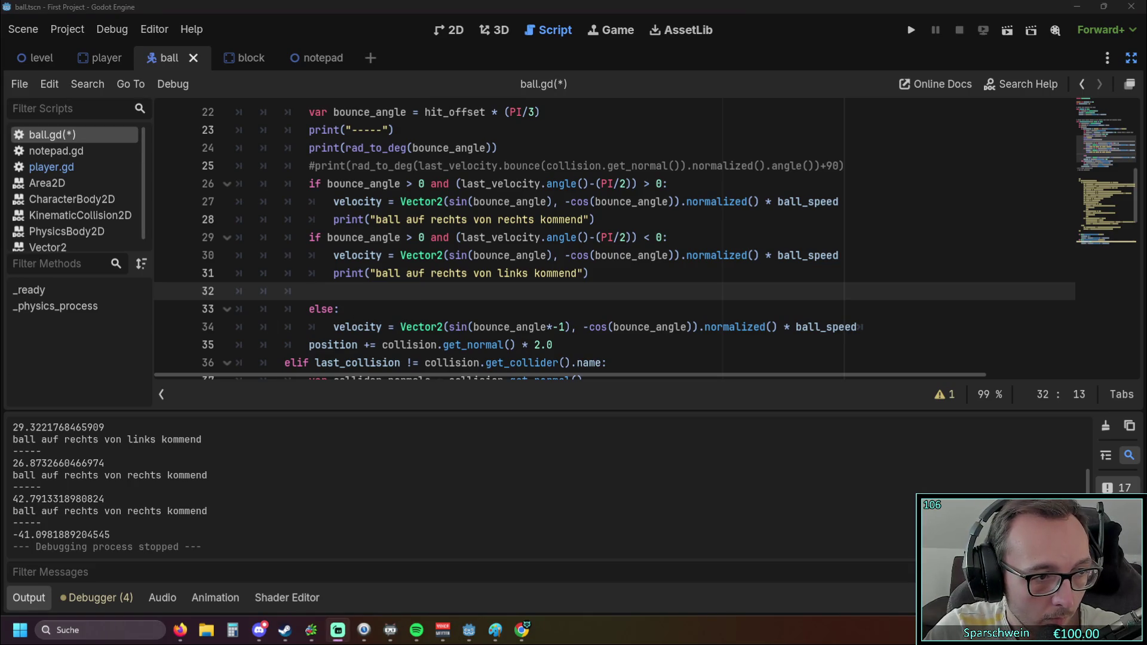
{"action": "key", "text": "alt+Tab"}
{"action": "type", "text": "if bounce_angle < 0 and (last_velocity.angle()-(PI/2)) < 0: print(\"ball auf links von links kommend\")"}
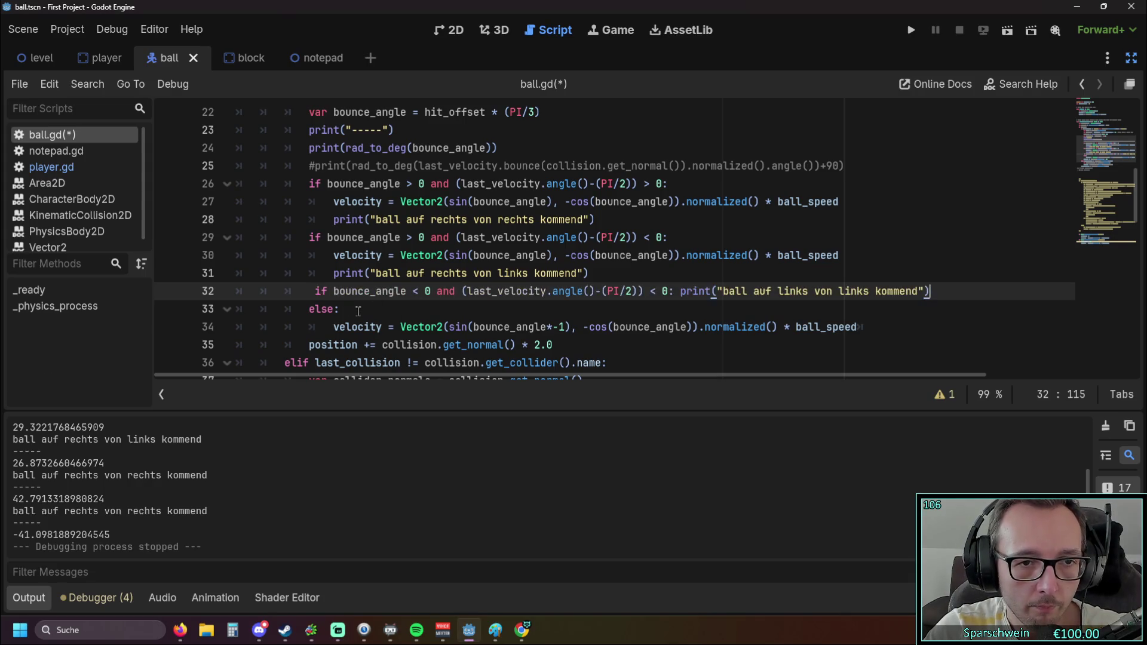
{"action": "key", "text": "BackSpace"}
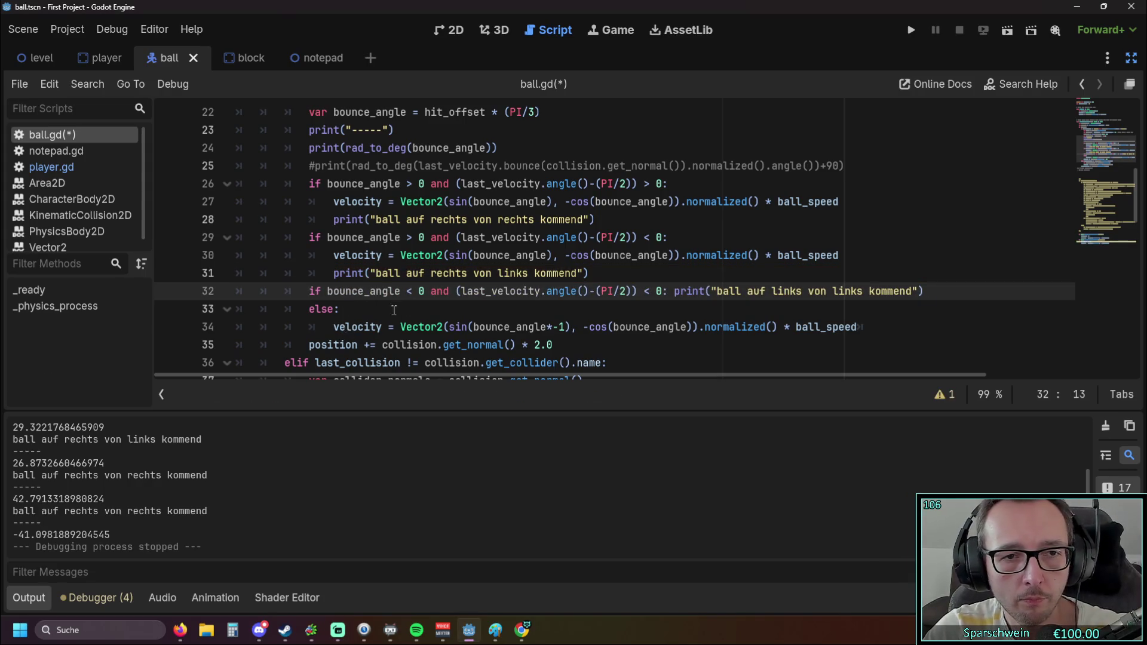
{"action": "key", "text": "Return"}
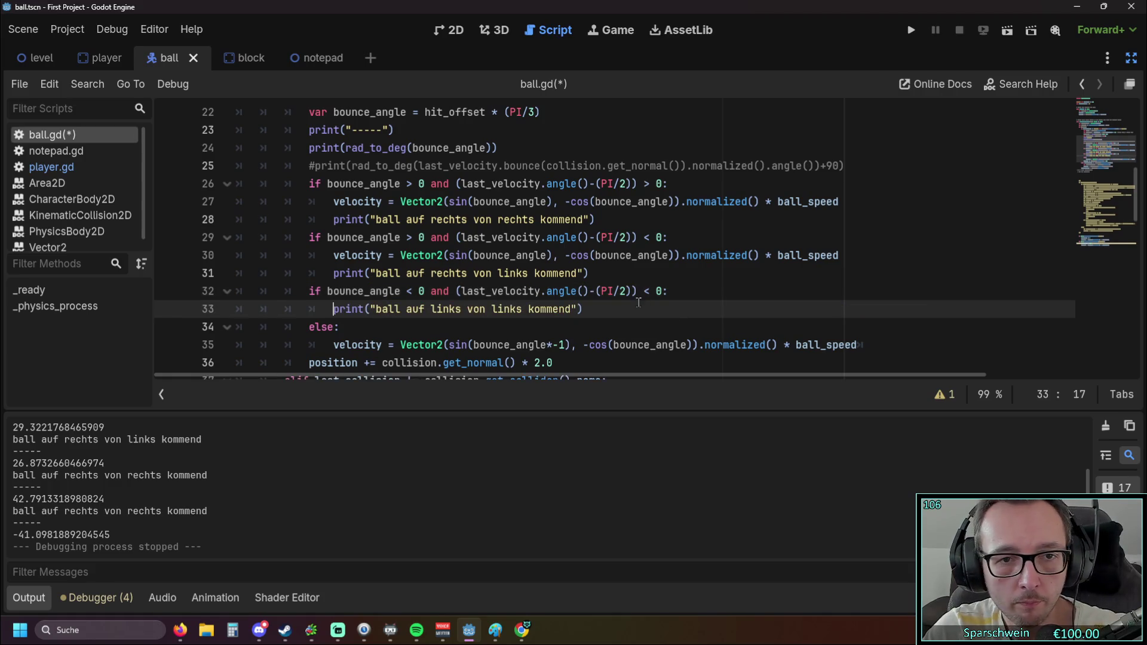
Copy the line 30 velocity assignment into the left-from-left branch
{"action": "left_click_drag", "start_coordinate": [849, 256], "coordinate": [333, 256]}
{"action": "key", "text": "ctrl+c"}
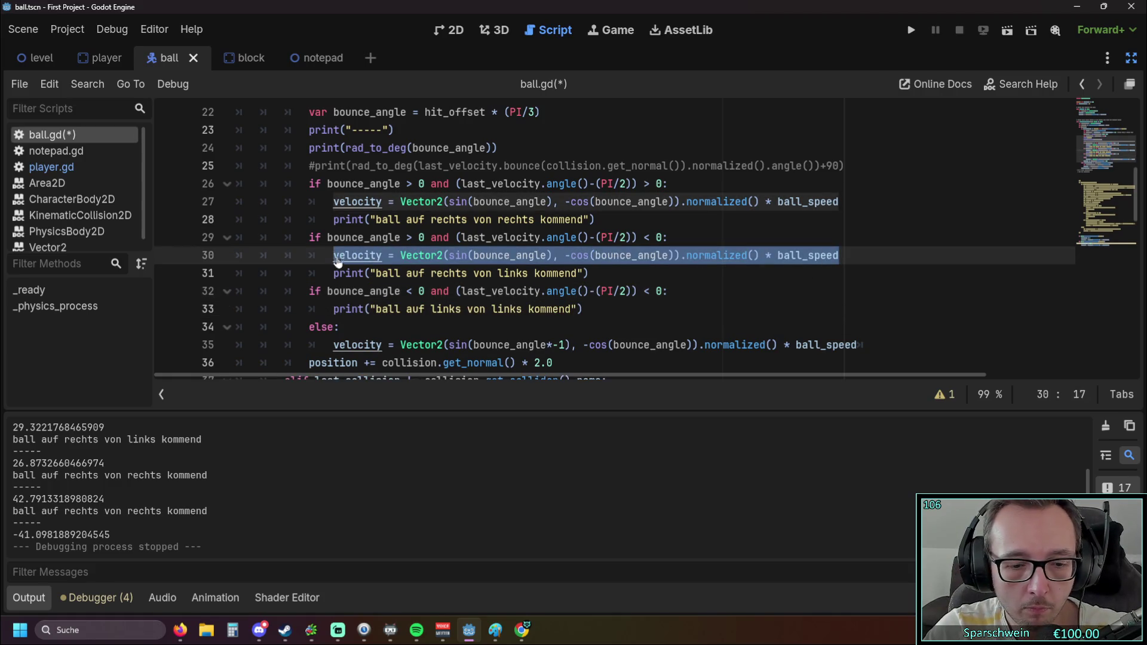
{"action": "left_click", "coordinate": [673, 298]}
{"action": "key", "text": "Return"}
{"action": "key", "text": "ctrl+v"}
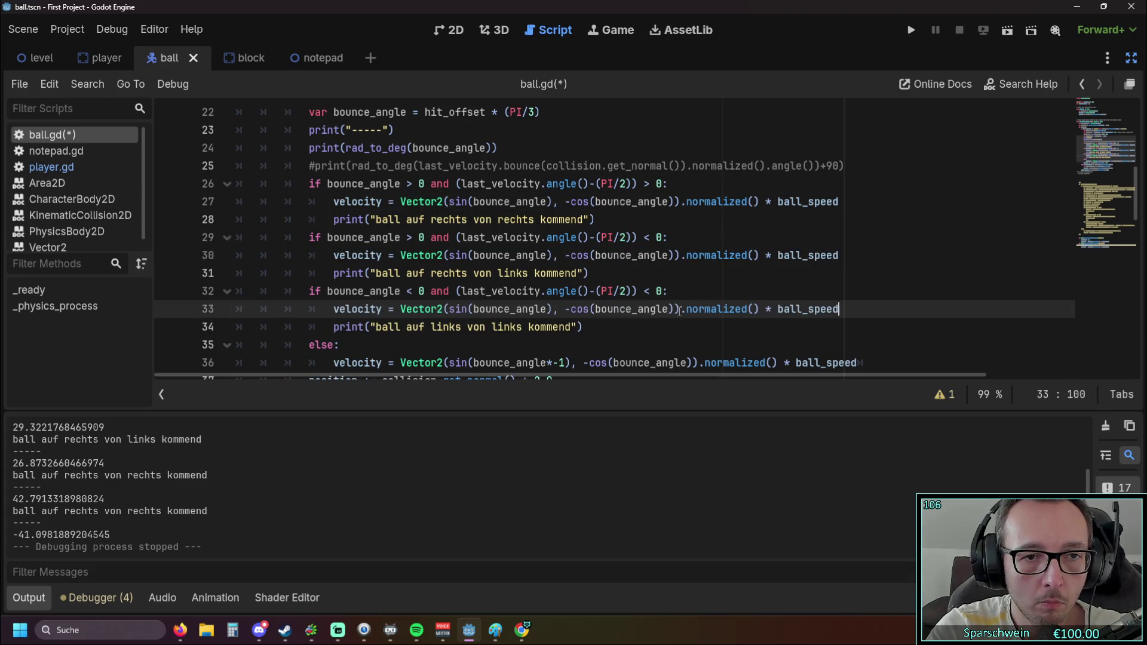
Add the left-hit-from-right condition at line 35, fixing its indentation and splitting off the print
{"action": "scroll", "coordinate": [380, 296], "scroll_direction": "down", "scroll_amount": 1}
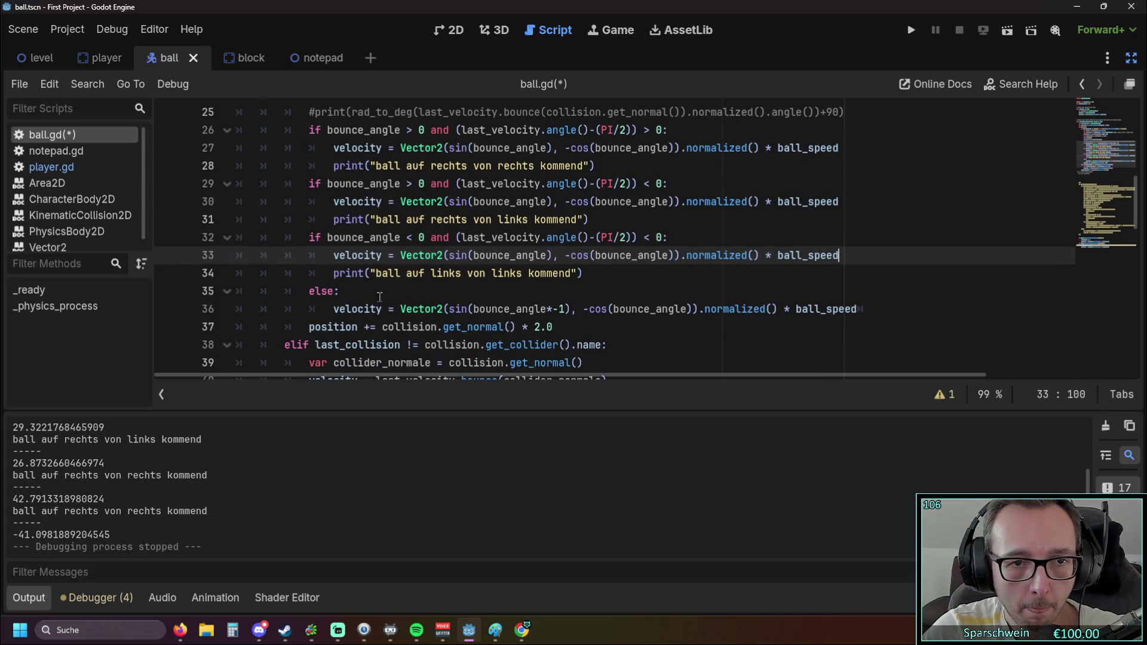
{"action": "key", "text": "alt+Tab"}
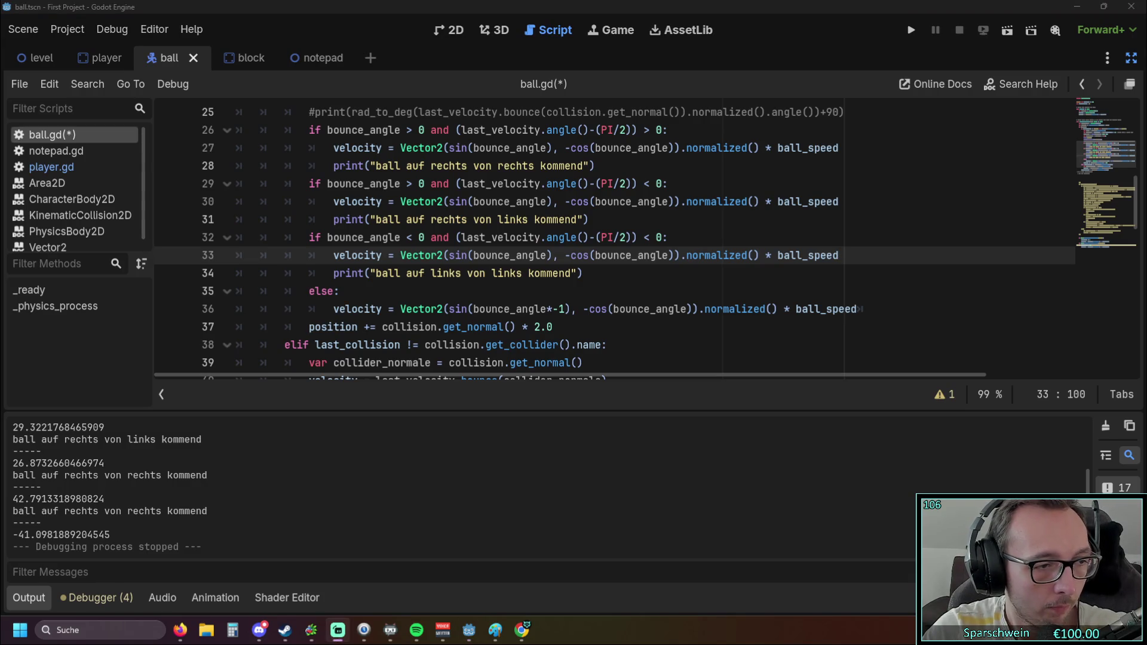
{"action": "left_click", "coordinate": [602, 268]}
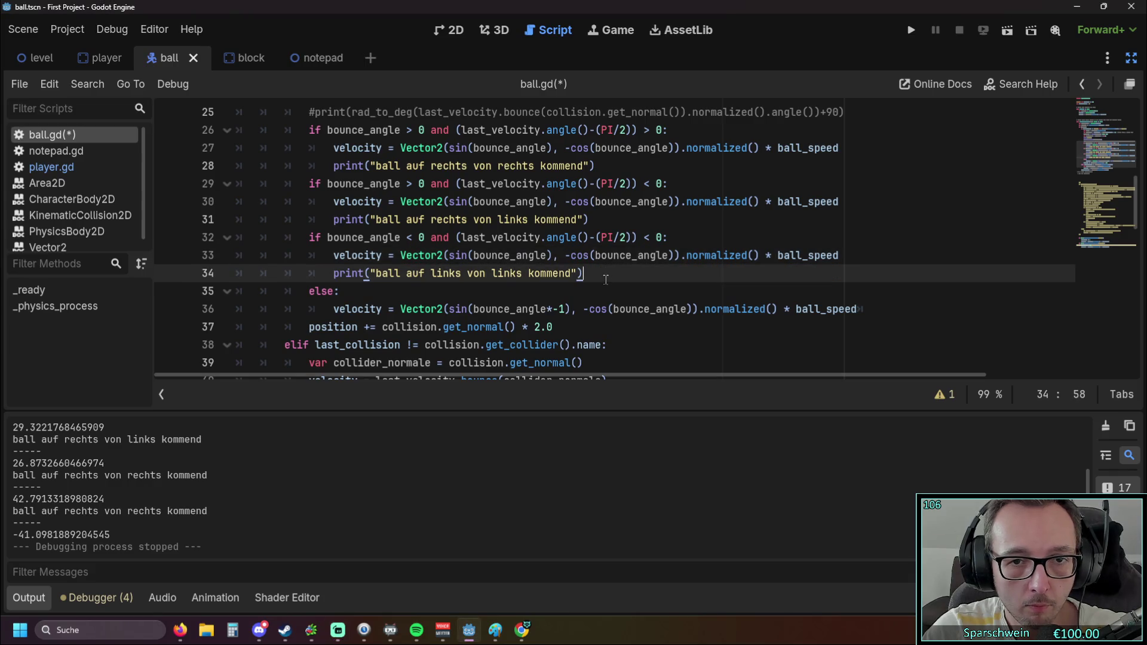
{"action": "key", "text": "Return"}
{"action": "type", "text": "f bounce_angle < 0 and (last_velocity.angle()-(PI/2)) > 0: print(\"ball auf links von rechts kommend\")"}
{"action": "left_click", "coordinate": [333, 291]}
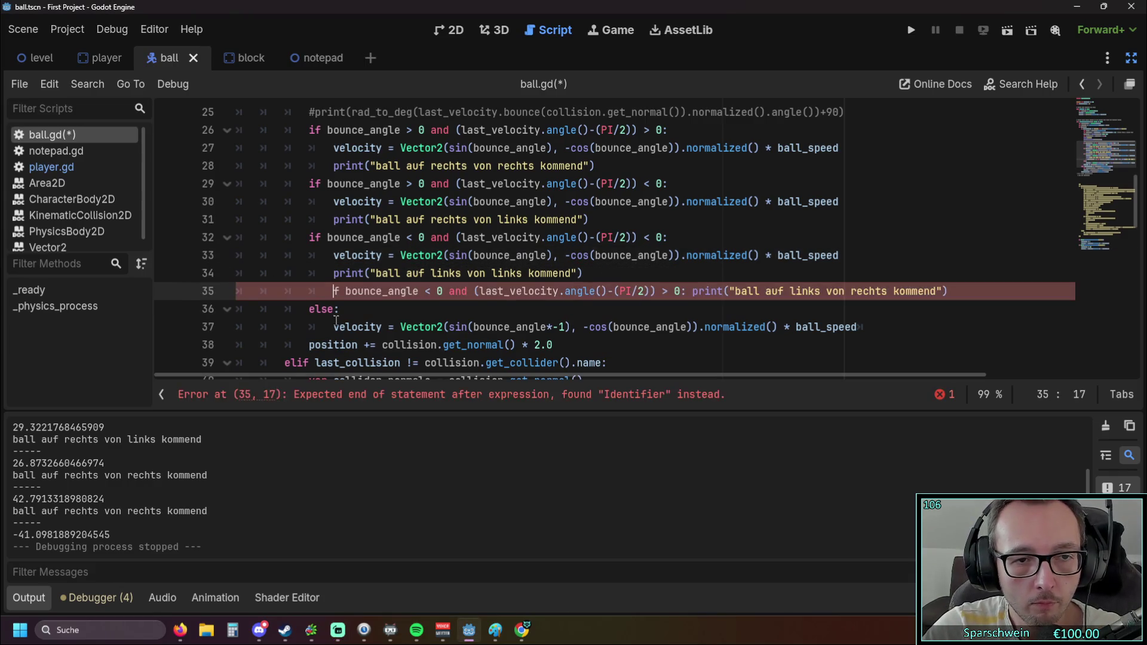
{"action": "key", "text": "BackSpace"}
{"action": "type", "text": "i"}
{"action": "key", "text": "Left"}
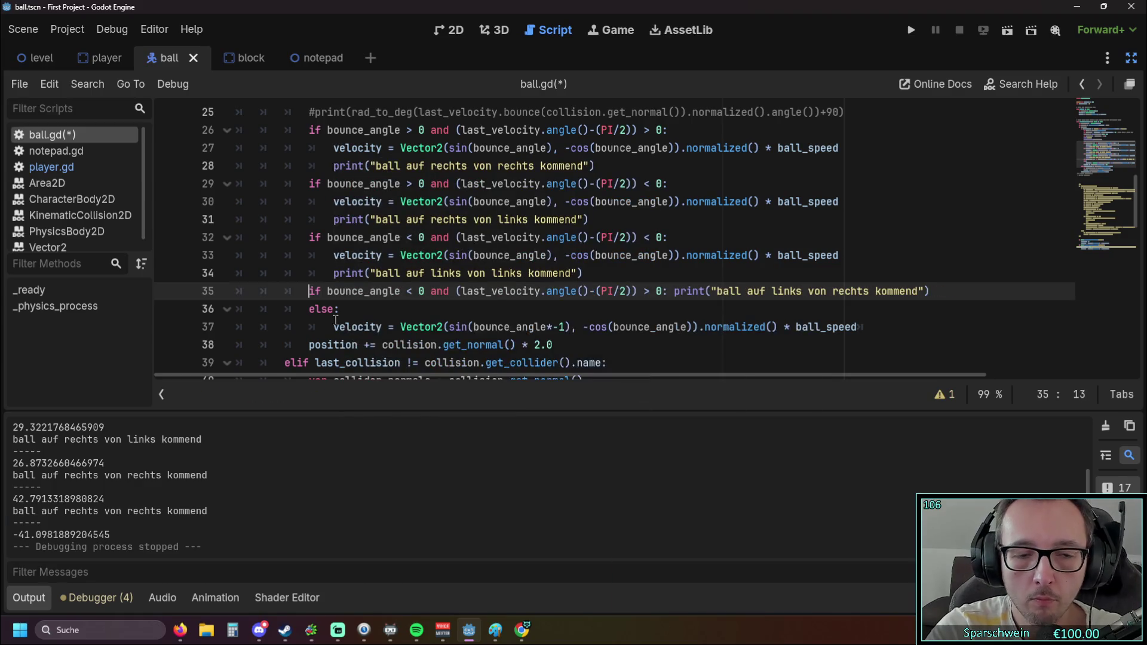
{"action": "key", "text": "Return"}
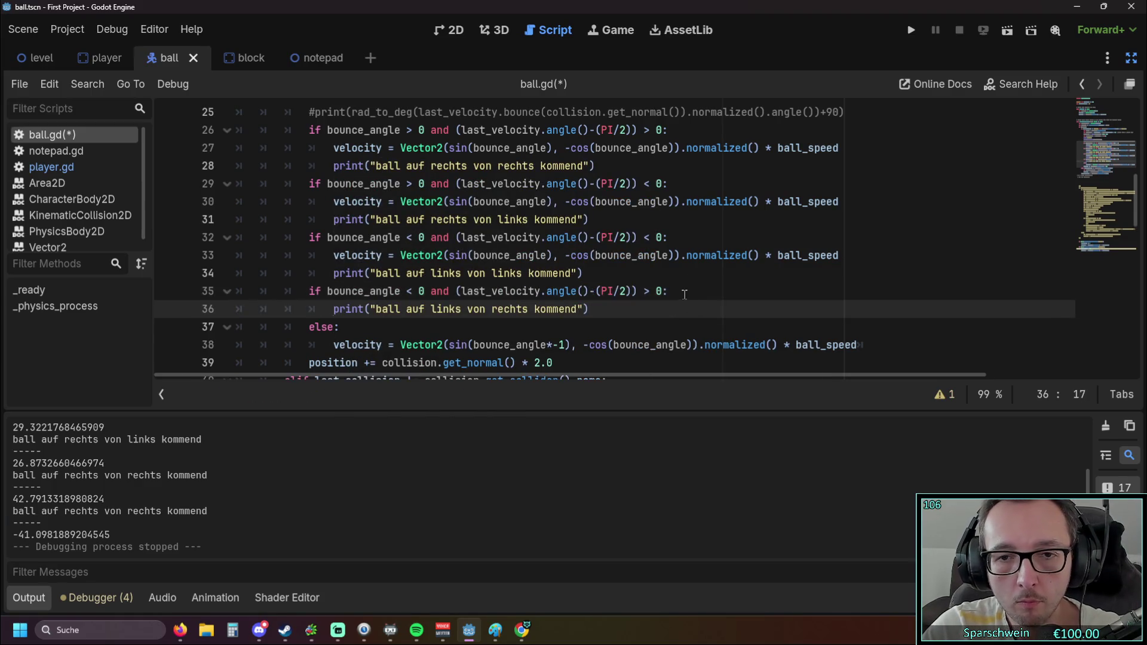
Copy the velocity assignment into the left-from-right branch, then save and run the game
{"action": "left_click_drag", "start_coordinate": [333, 258], "coordinate": [858, 254]}
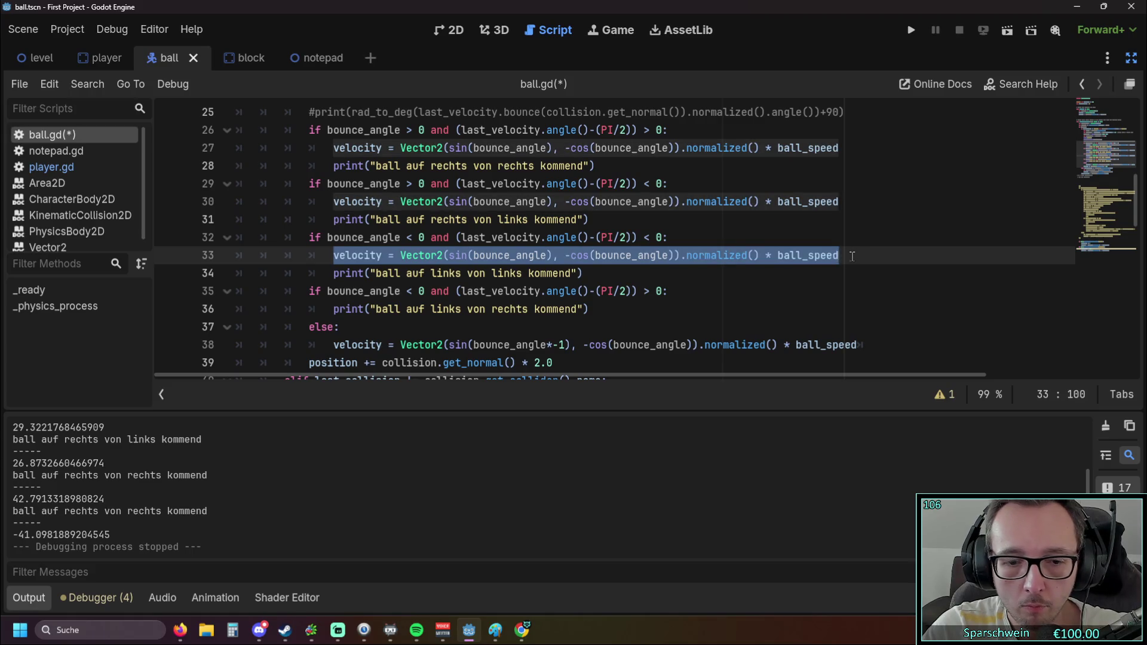
{"action": "key", "text": "ctrl+c"}
{"action": "left_click", "coordinate": [671, 294]}
{"action": "key", "text": "Return"}
{"action": "key", "text": "ctrl+v"}
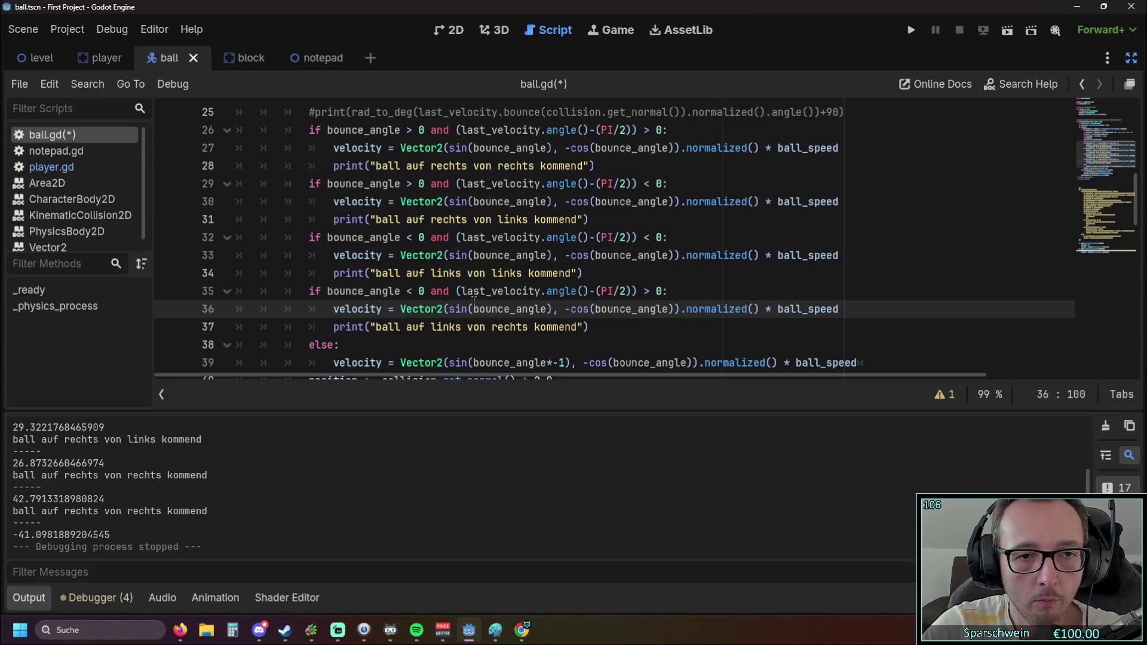
{"action": "left_click", "coordinate": [909, 30]}
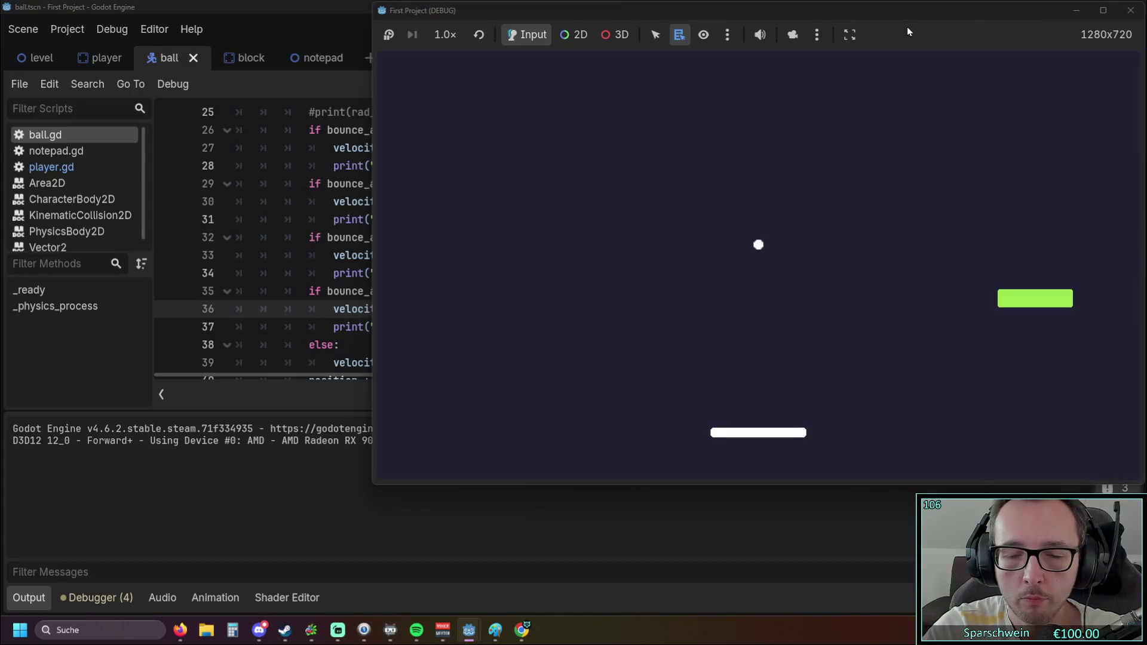
Steer the paddle left and right to bounce the ball off both paddle sides
{"action": "key", "text": "Left"}
{"action": "key", "text": "Left"}
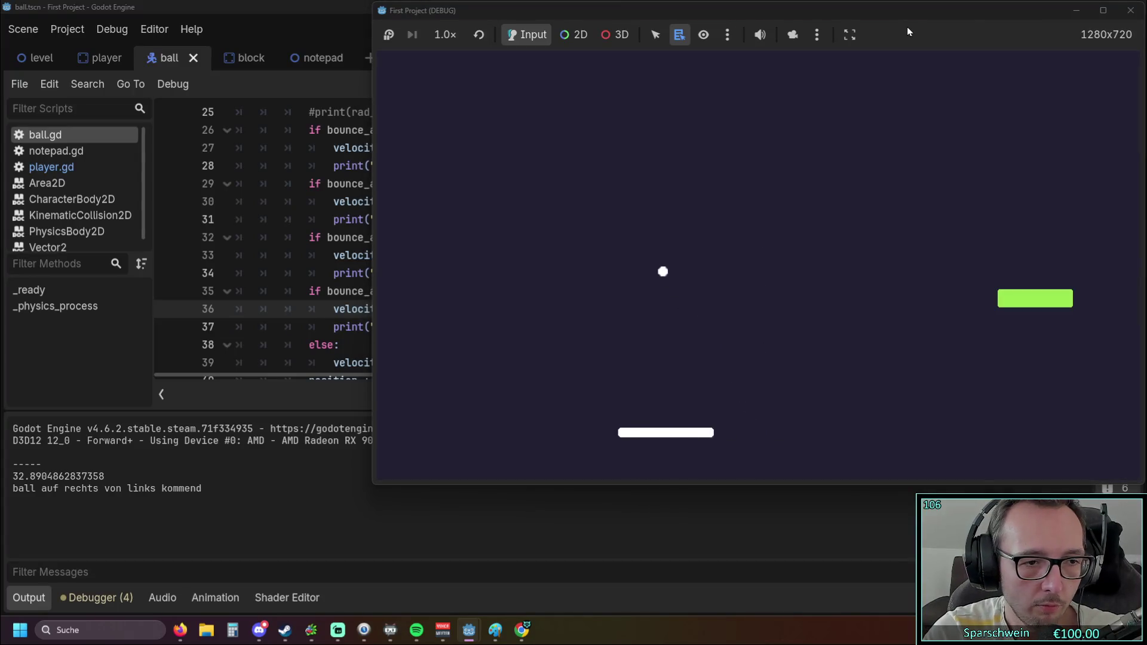
{"action": "key", "text": "Left"}
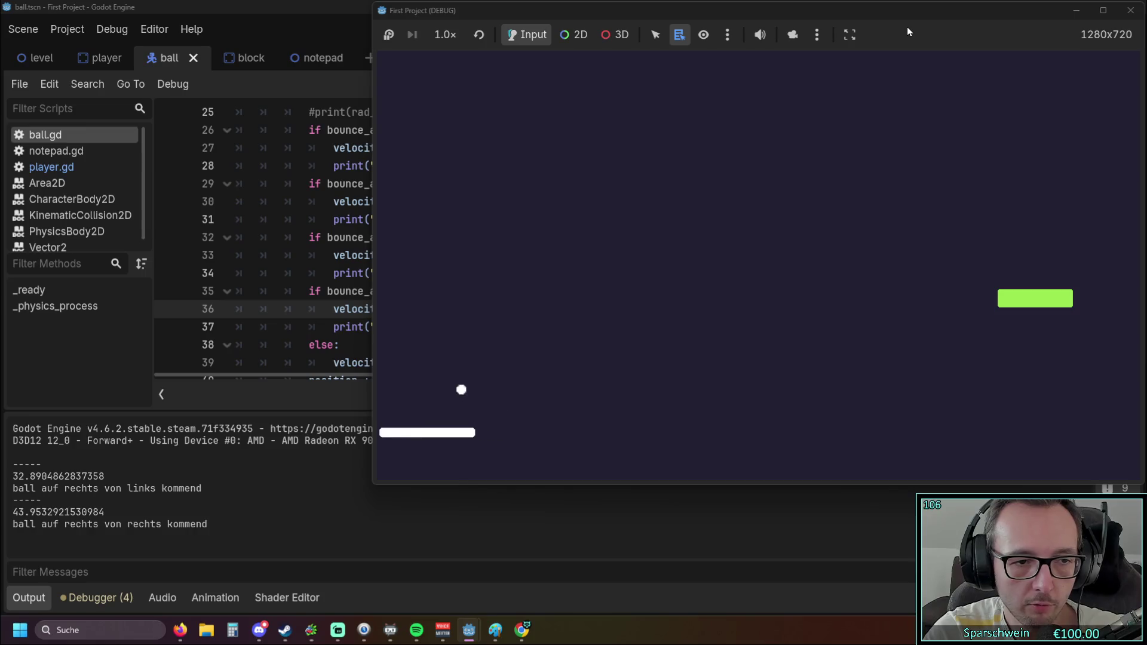
{"action": "key", "text": "Right"}
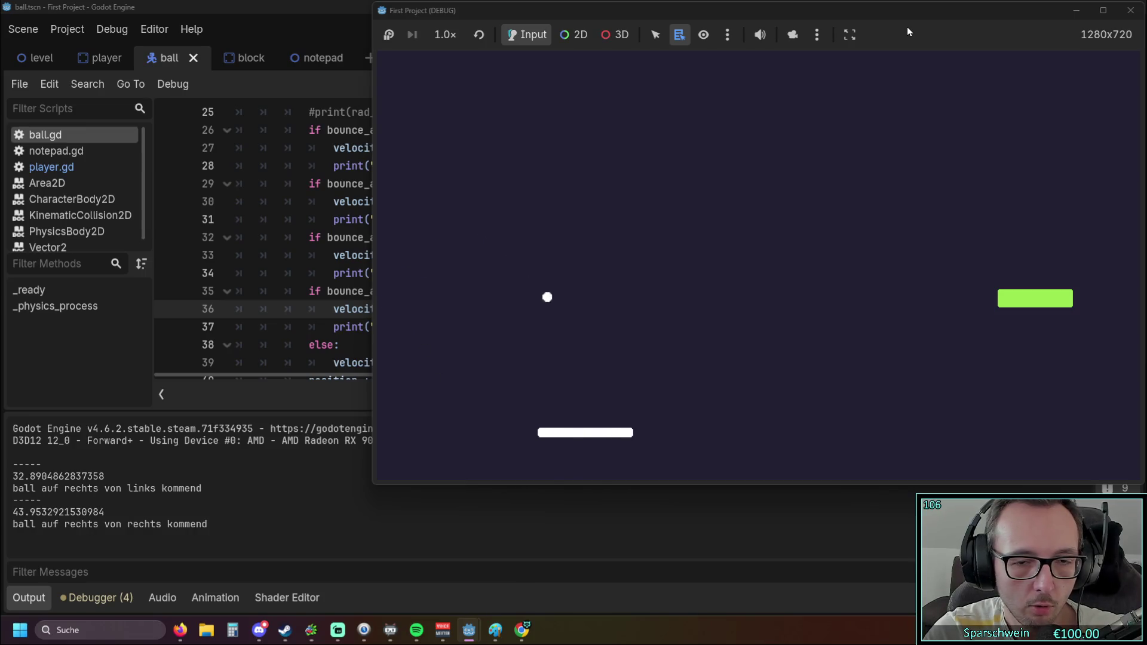
{"action": "key", "text": "Right"}
{"action": "key", "text": "Right"}
{"action": "key", "text": "Left"}
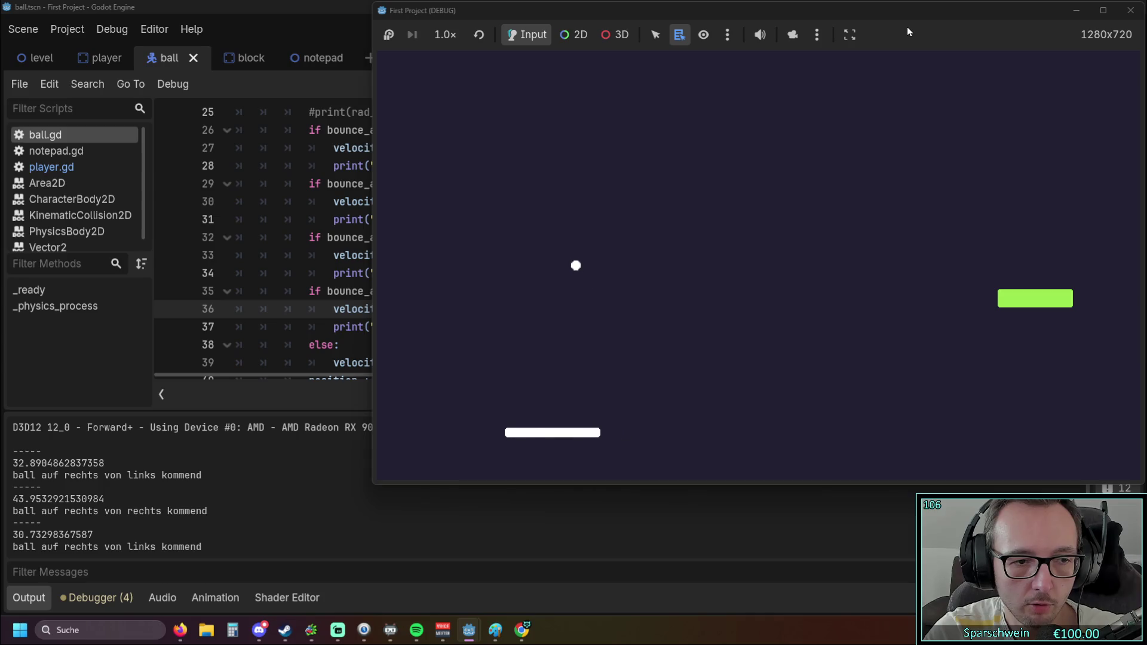
{"action": "key", "text": "Right"}
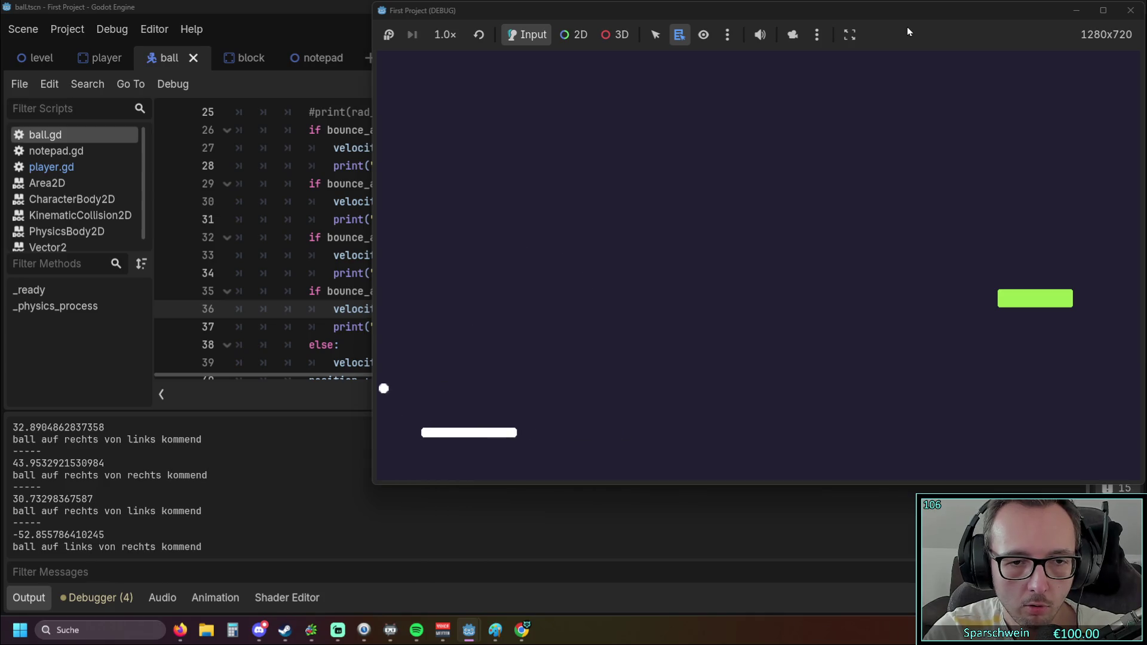
{"action": "key", "text": "Right"}
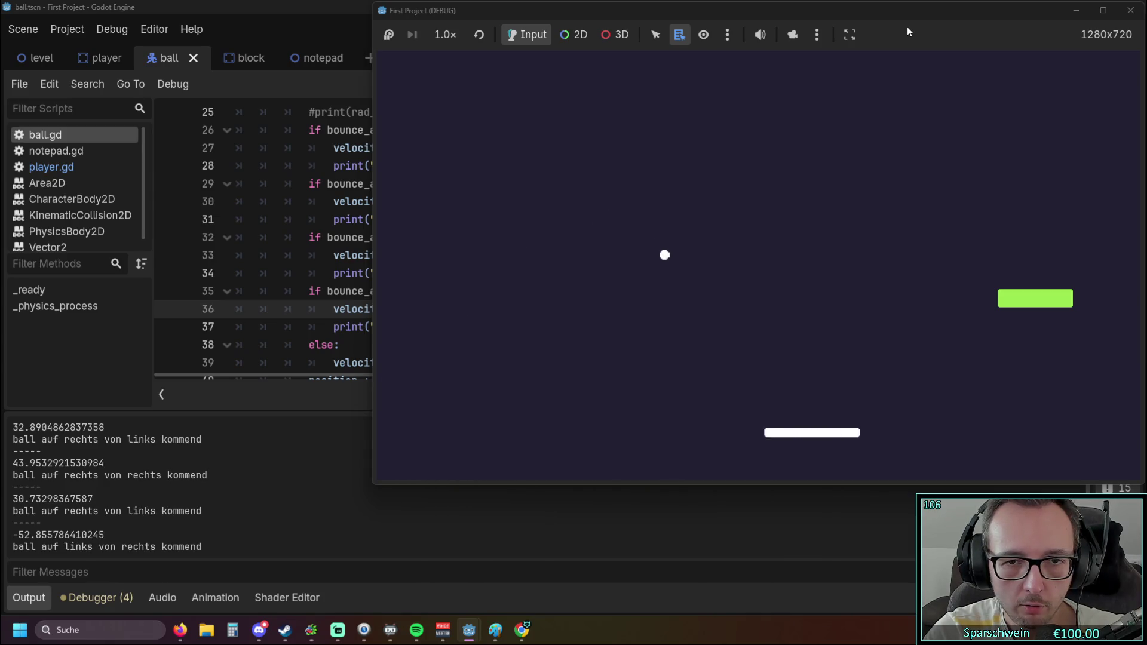
{"action": "key", "text": "Right"}
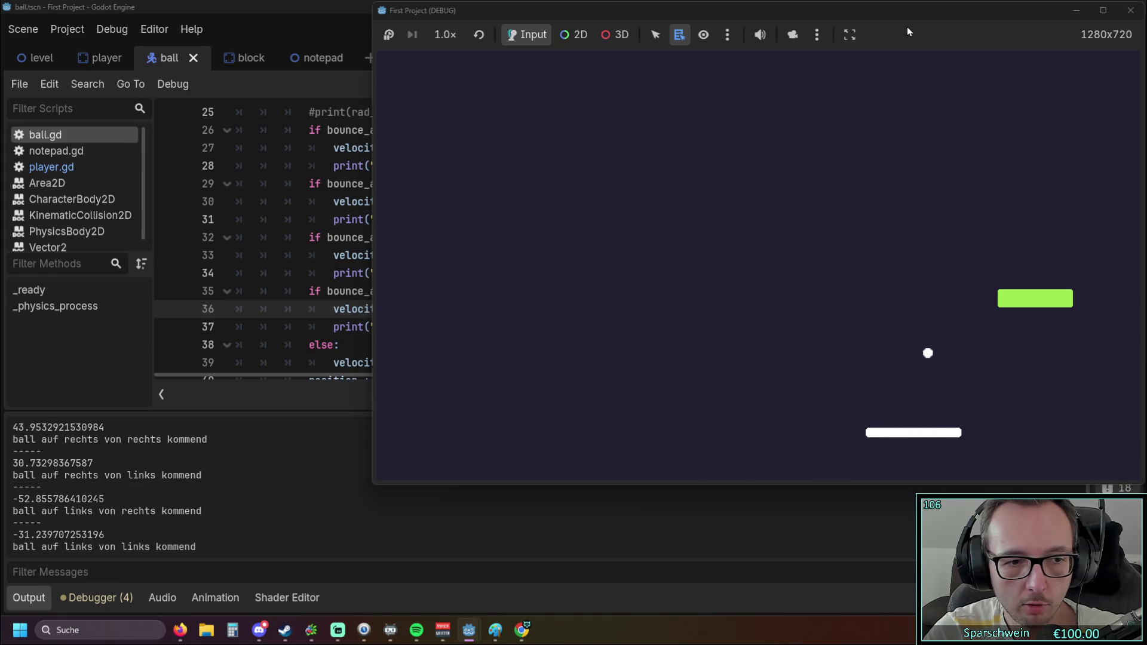
Catch a few more falling balls, then close the game window
{"action": "key", "text": "Right"}
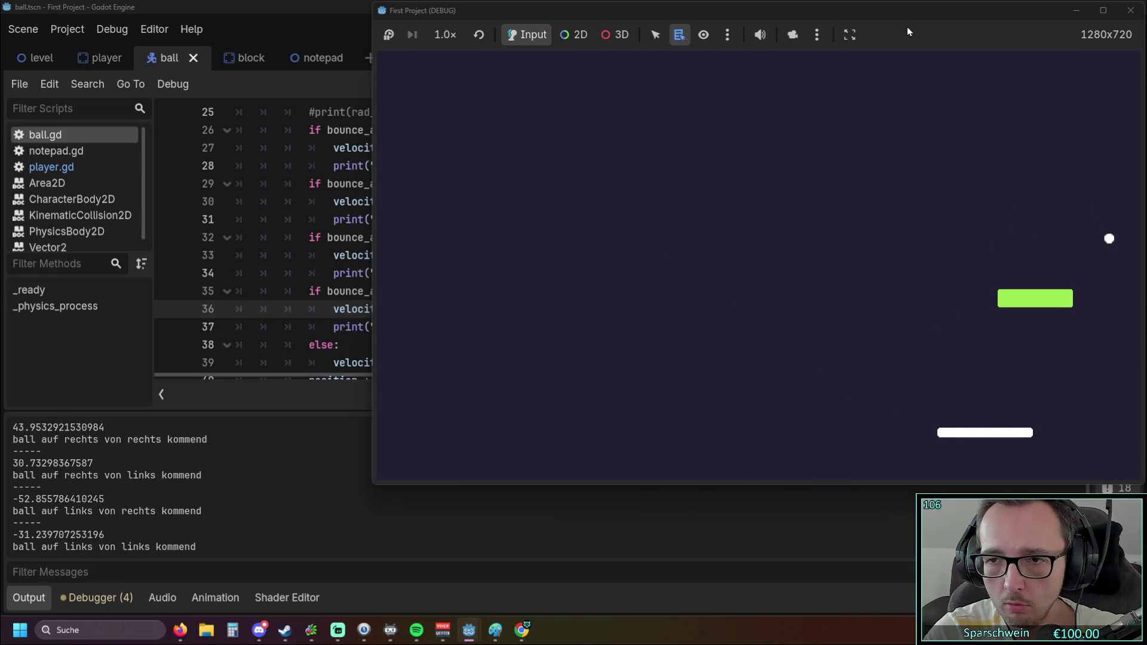
{"action": "key", "text": "Left"}
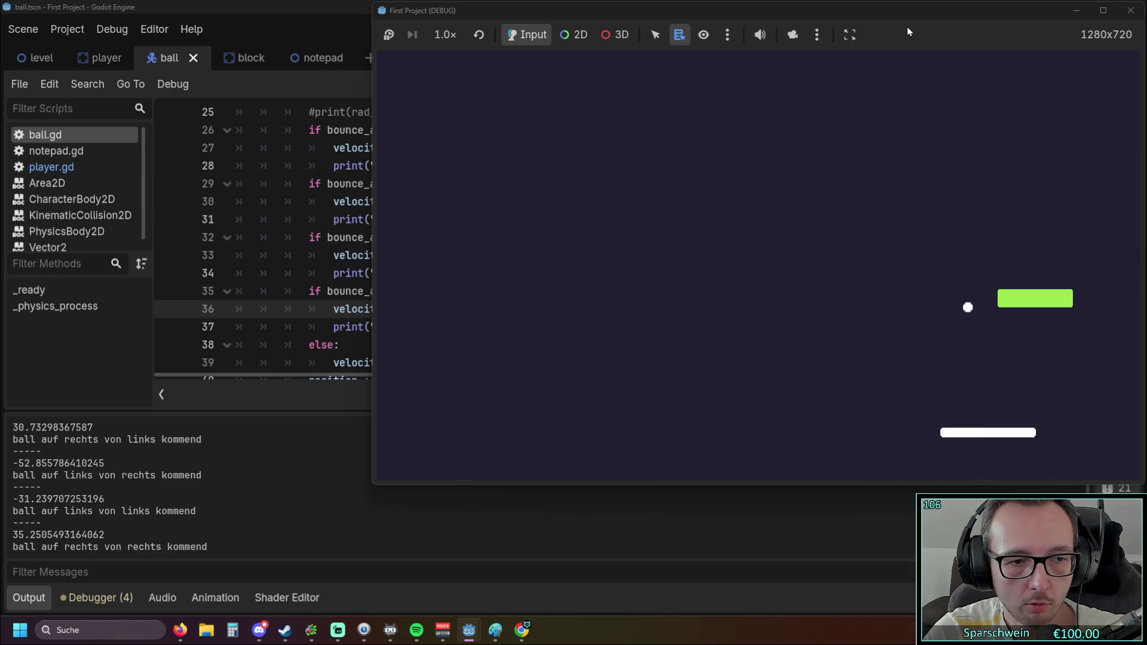
{"action": "key", "text": "Left"}
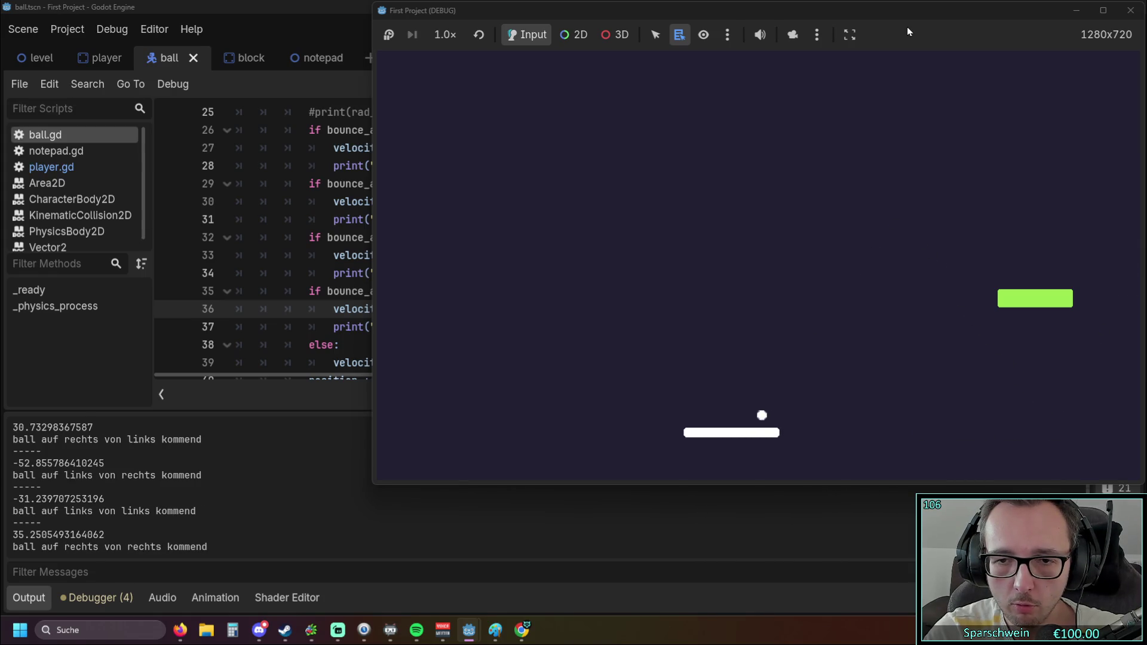
{"action": "key", "text": "Left"}
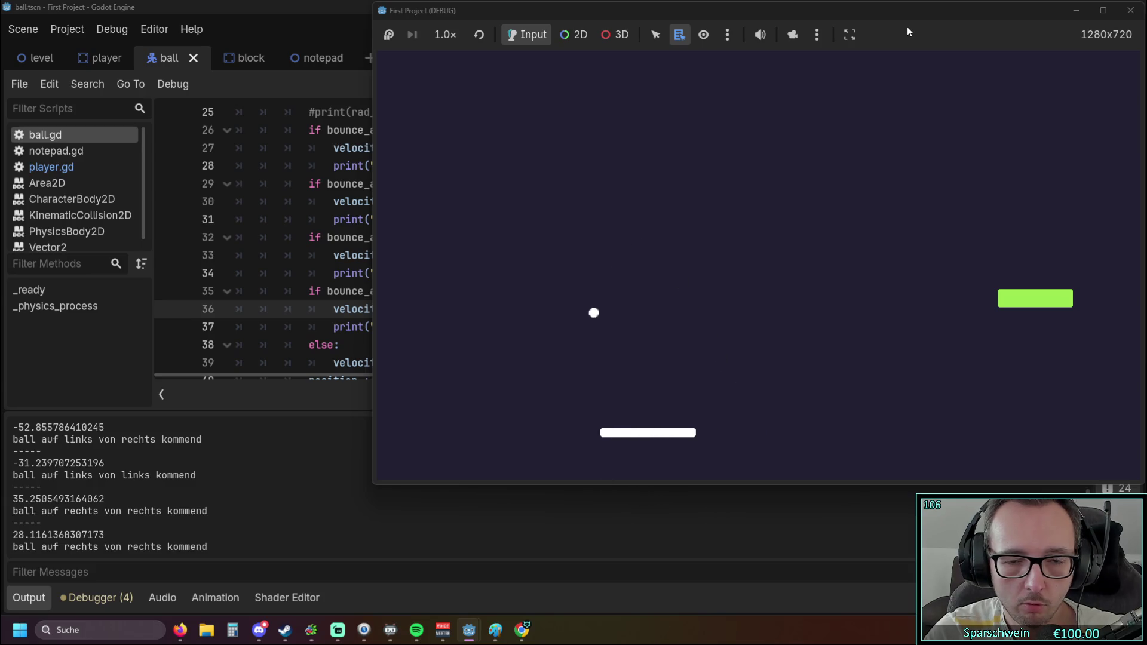
{"action": "key", "text": "Left"}
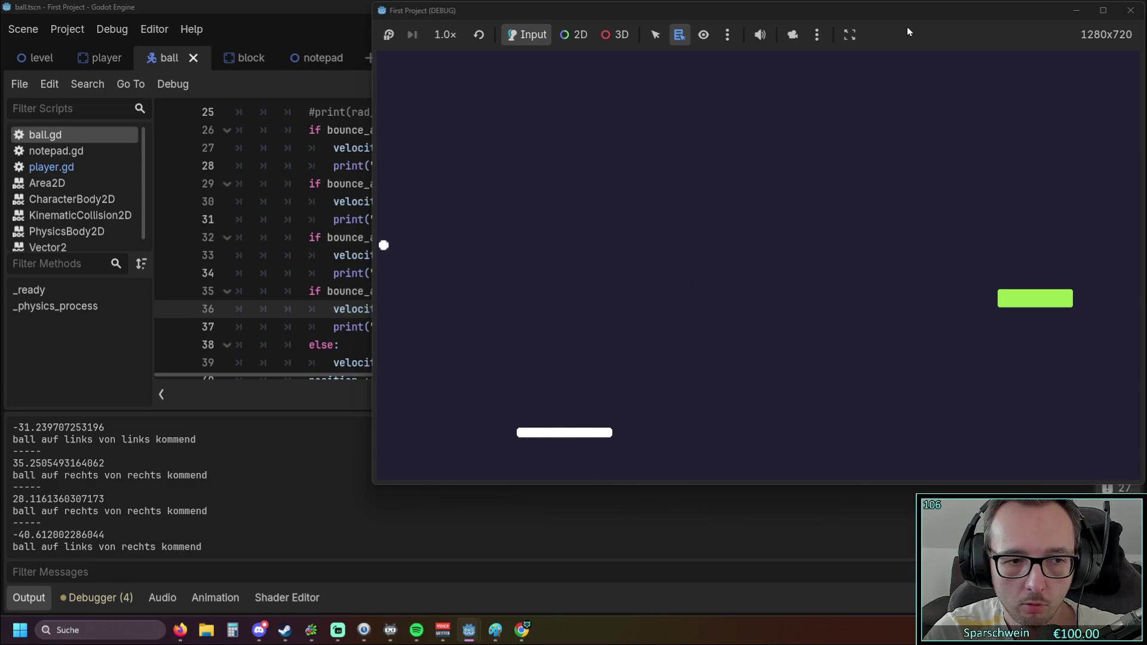
{"action": "key", "text": "Right"}
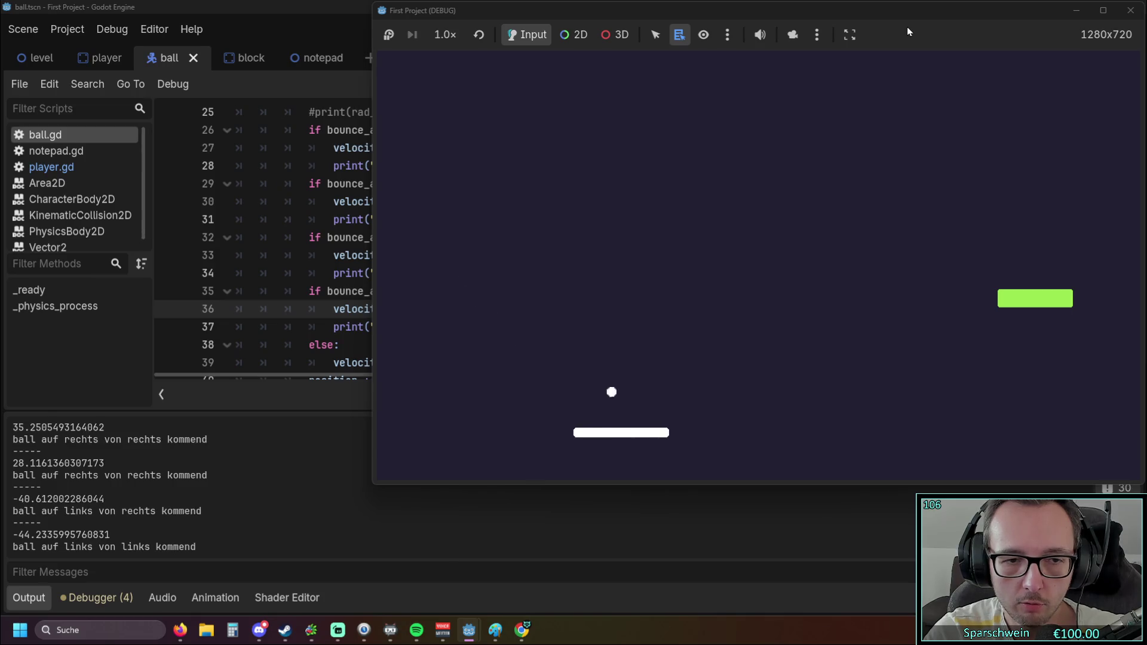
{"action": "left_click", "coordinate": [1130, 10]}
{"action": "scroll", "coordinate": [659, 266], "scroll_direction": "up", "scroll_amount": 1}
Run the project again to test the four bounce_angle branches in ball.gd
{"action": "scroll", "coordinate": [654, 270], "scroll_direction": "down", "scroll_amount": 1}
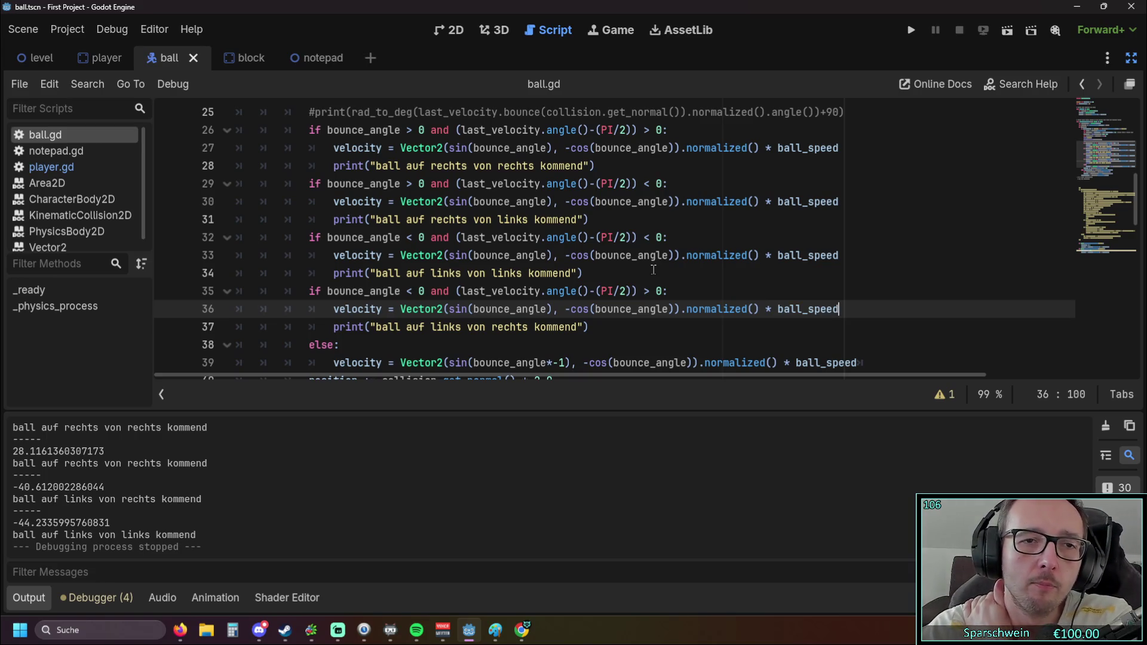
{"action": "scroll", "coordinate": [633, 269], "scroll_direction": "up", "scroll_amount": 1}
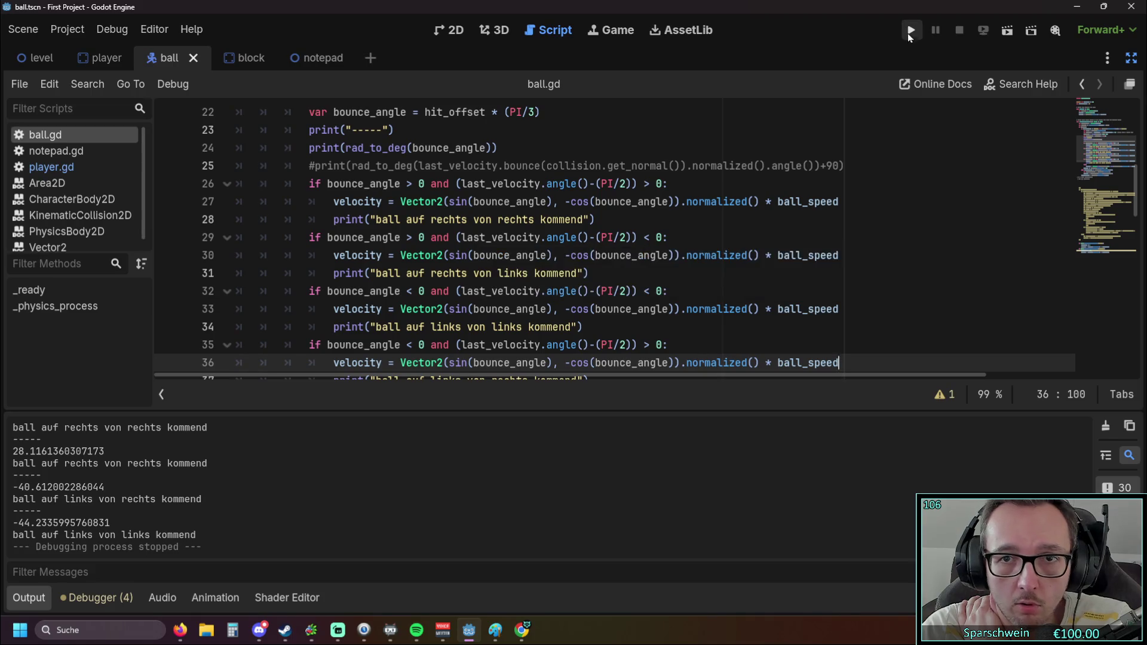
{"action": "left_click", "coordinate": [910, 31]}
Steer the paddle left and right to catch the ball while Output logs each bounce case
{"action": "key", "text": "Right"}
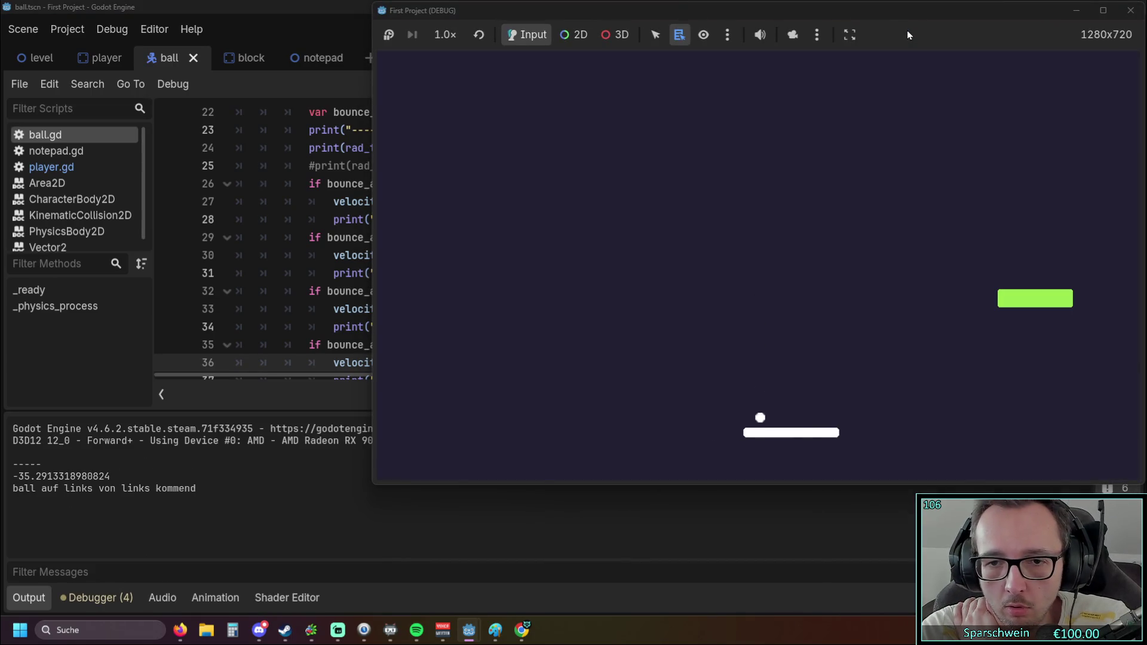
{"action": "key", "text": "Right"}
{"action": "key", "text": "Right"}
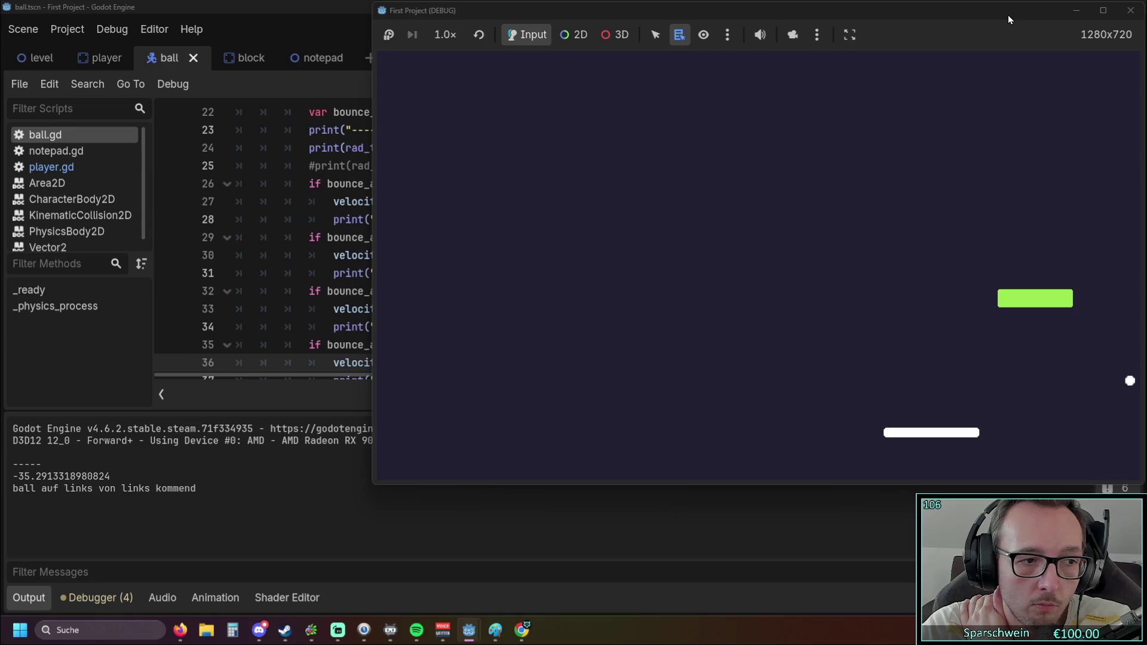
{"action": "key", "text": "Left"}
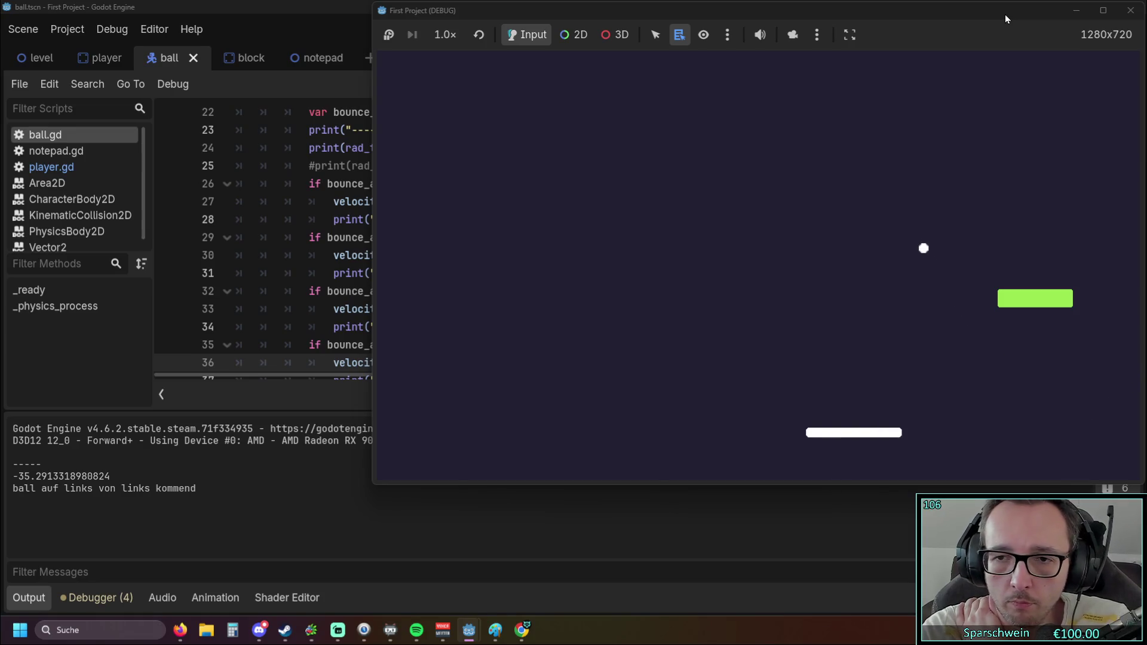
{"action": "key", "text": "Left"}
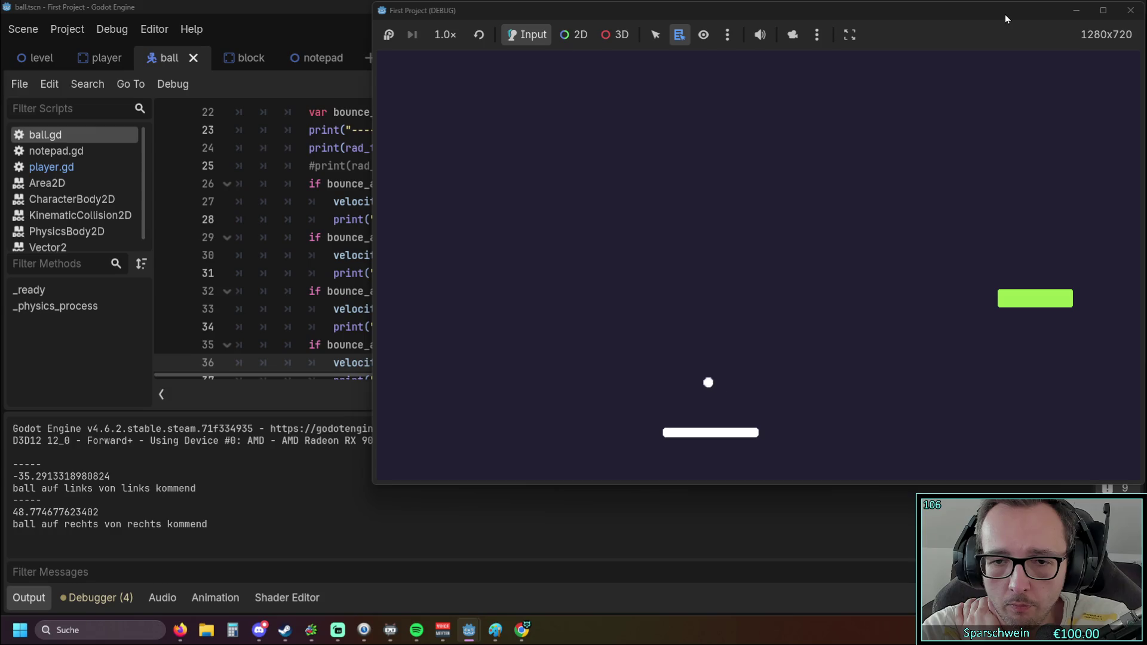
{"action": "key", "text": "Left"}
{"action": "key", "text": "Right"}
{"action": "key", "text": "Right"}
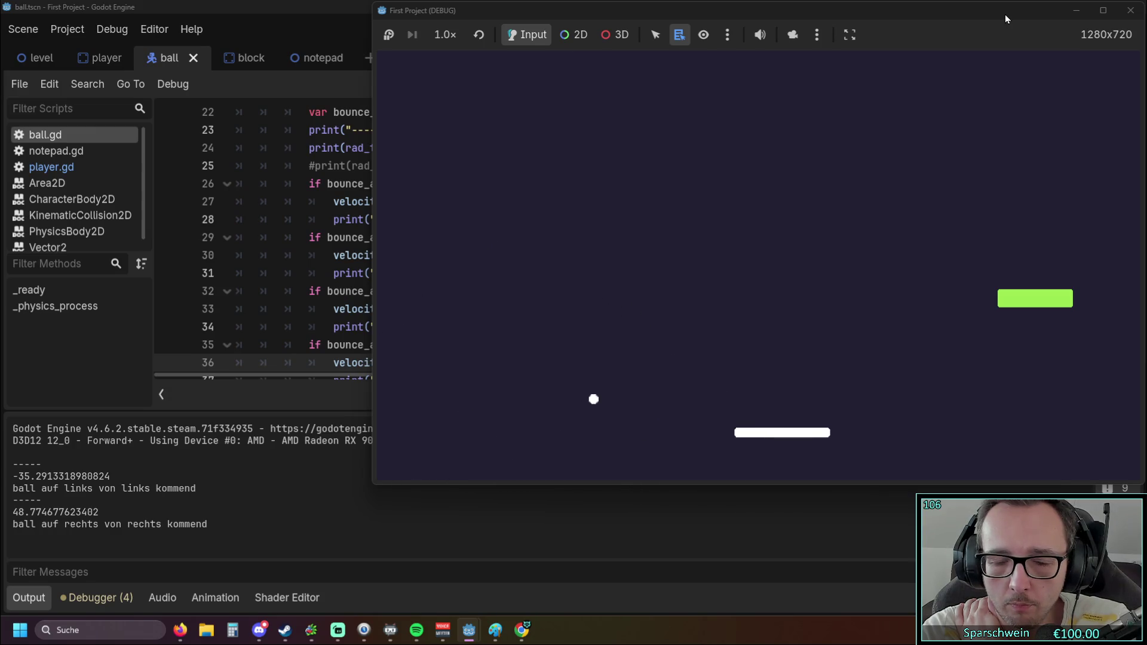
{"action": "key", "text": "Right"}
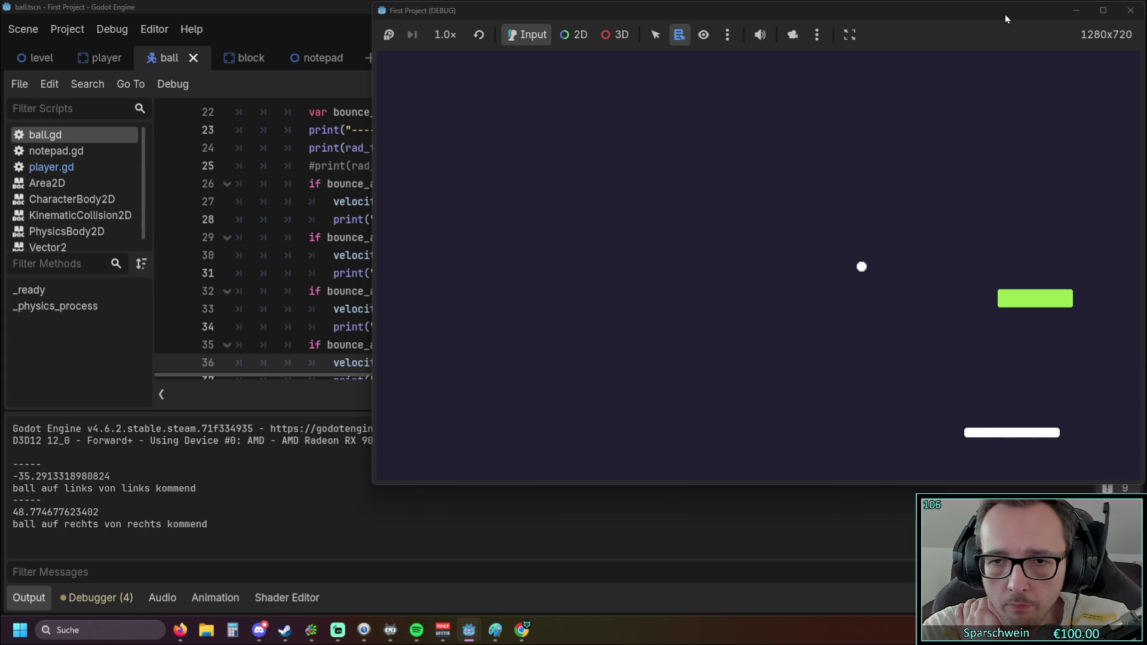
{"action": "key", "text": "Right"}
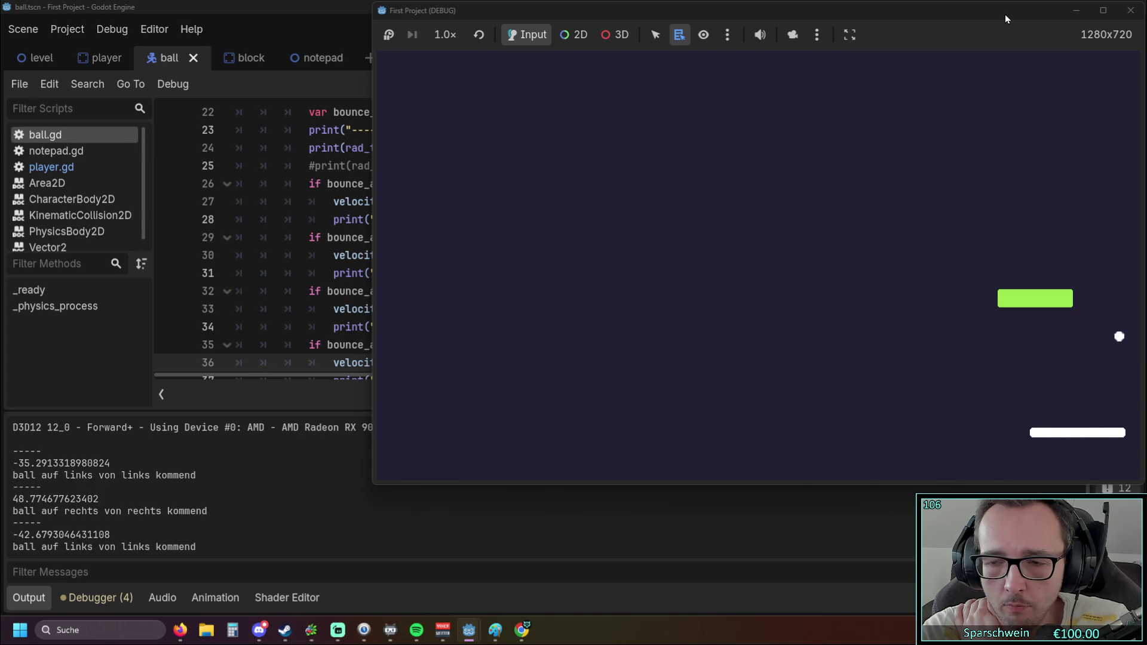
{"action": "key", "text": "Left"}
{"action": "key", "text": "Left"}
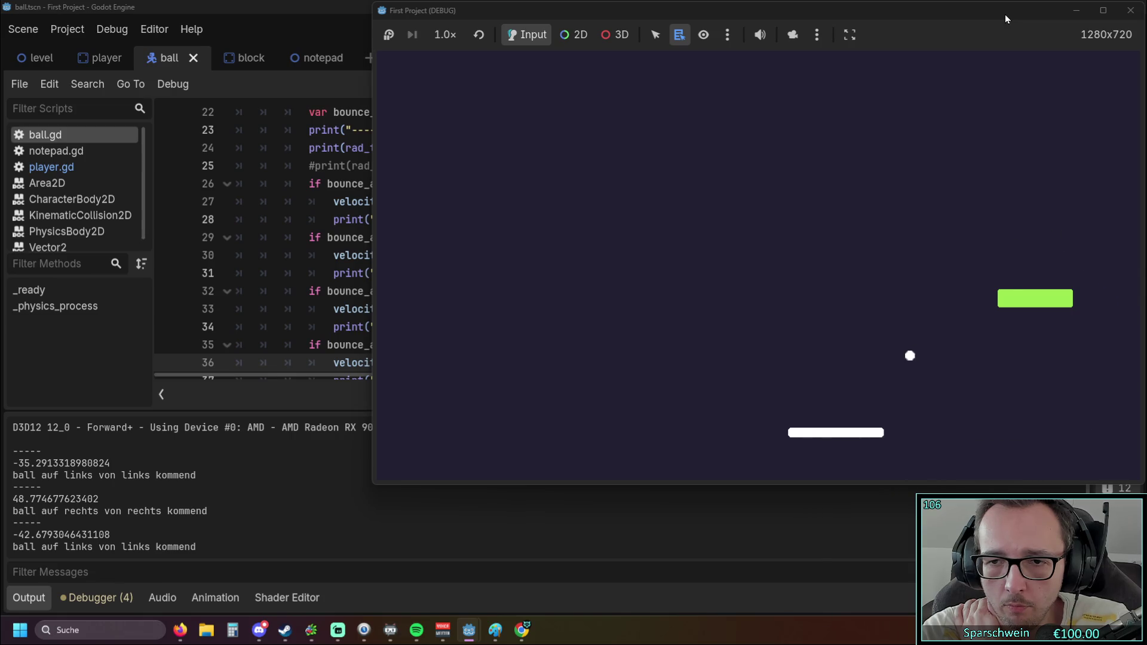
{"action": "key", "text": "Left"}
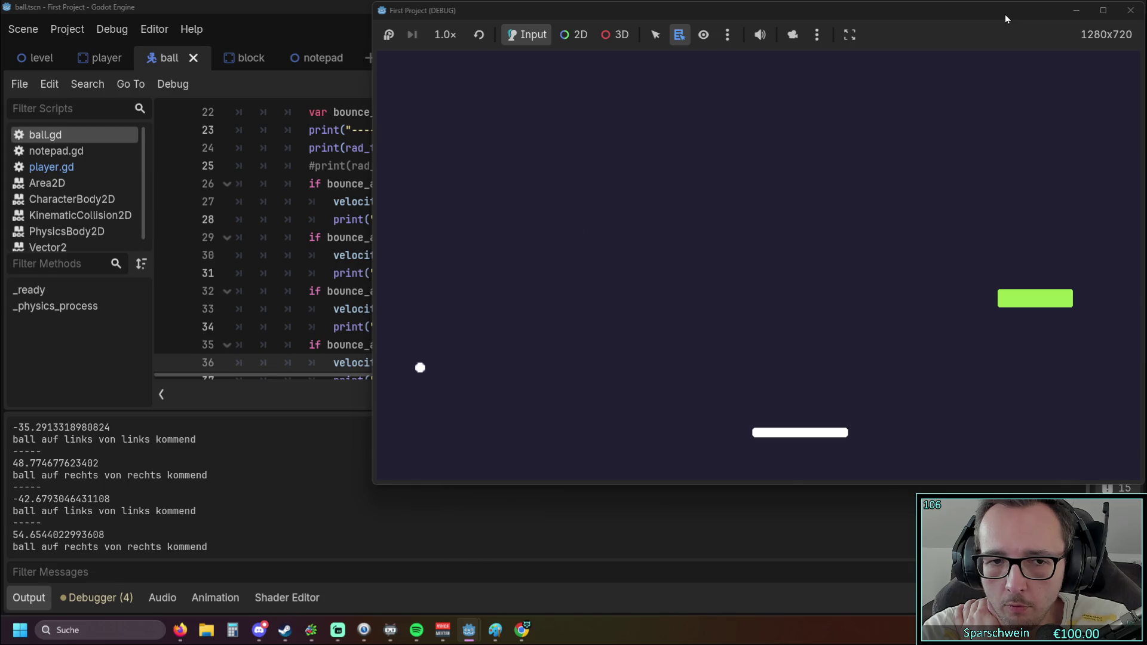
{"action": "key", "text": "Right"}
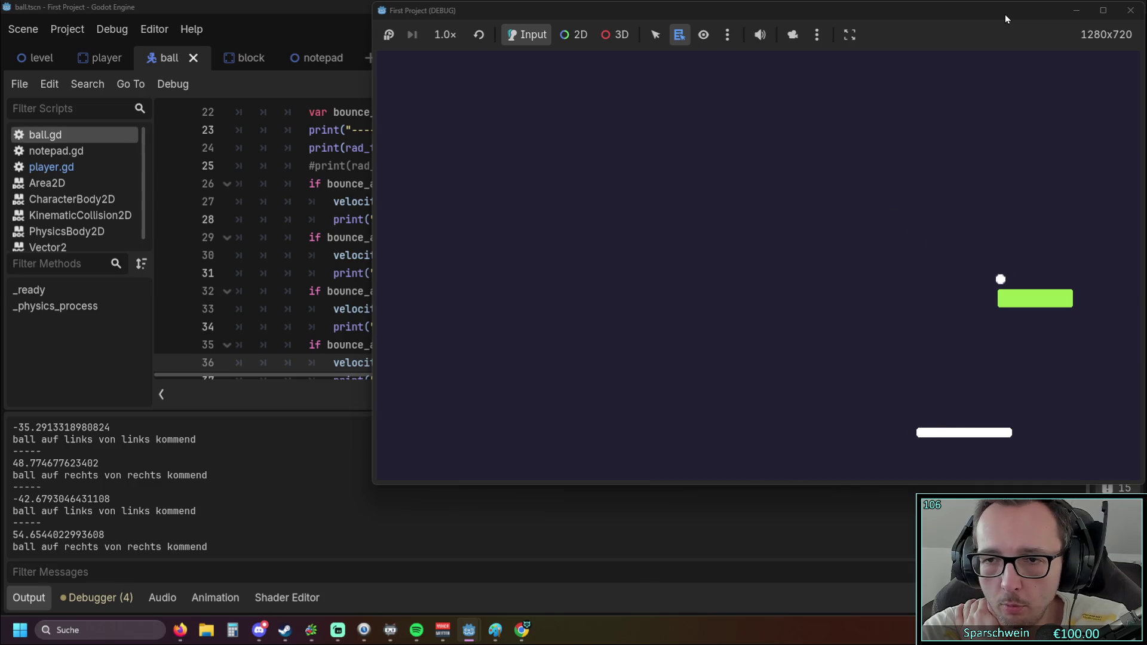
{"action": "key", "text": "Left"}
{"action": "key", "text": "Right"}
{"action": "key", "text": "Right"}
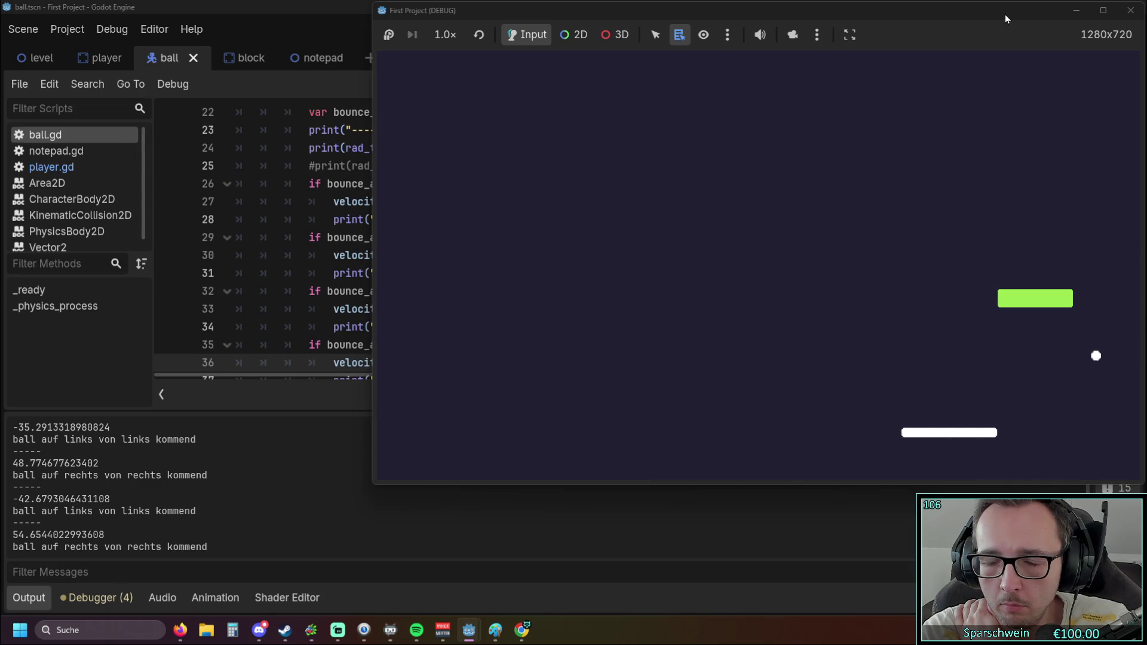
{"action": "key", "text": "Left"}
{"action": "key", "text": "Left"}
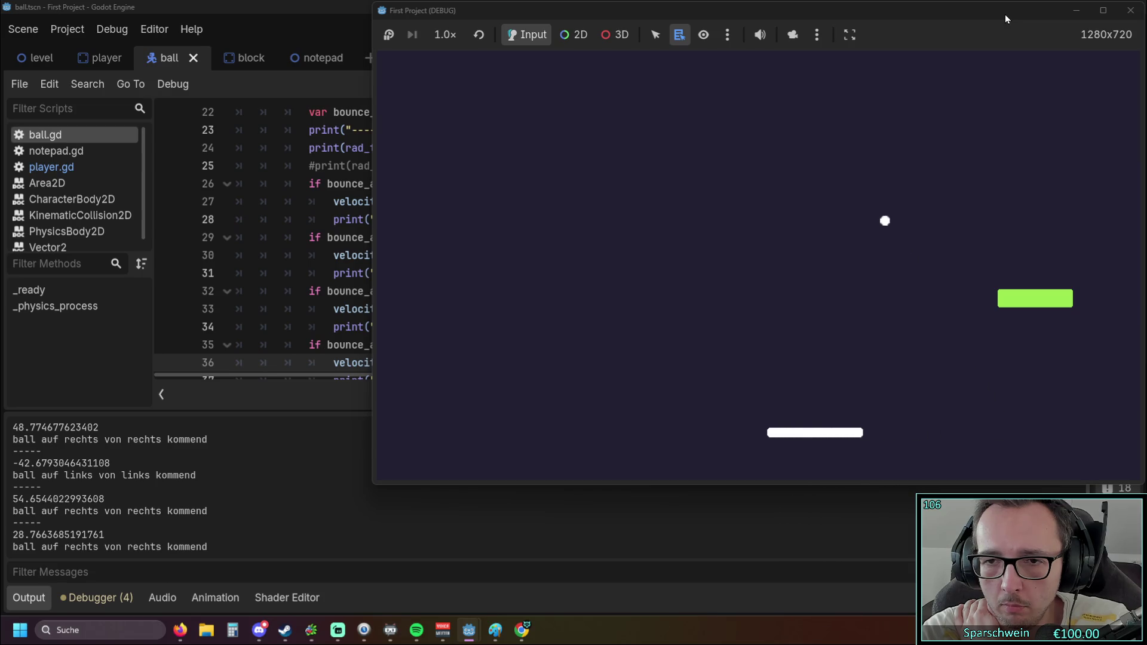
{"action": "key", "text": "Left"}
{"action": "key", "text": "Right"}
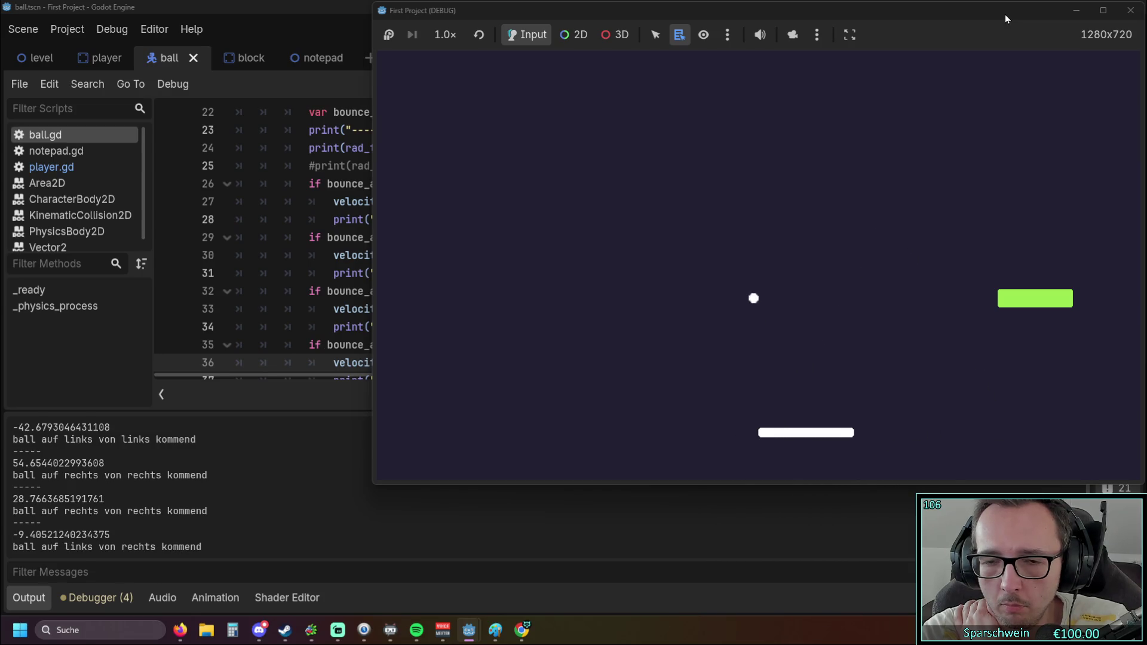
{"action": "key", "text": "Left"}
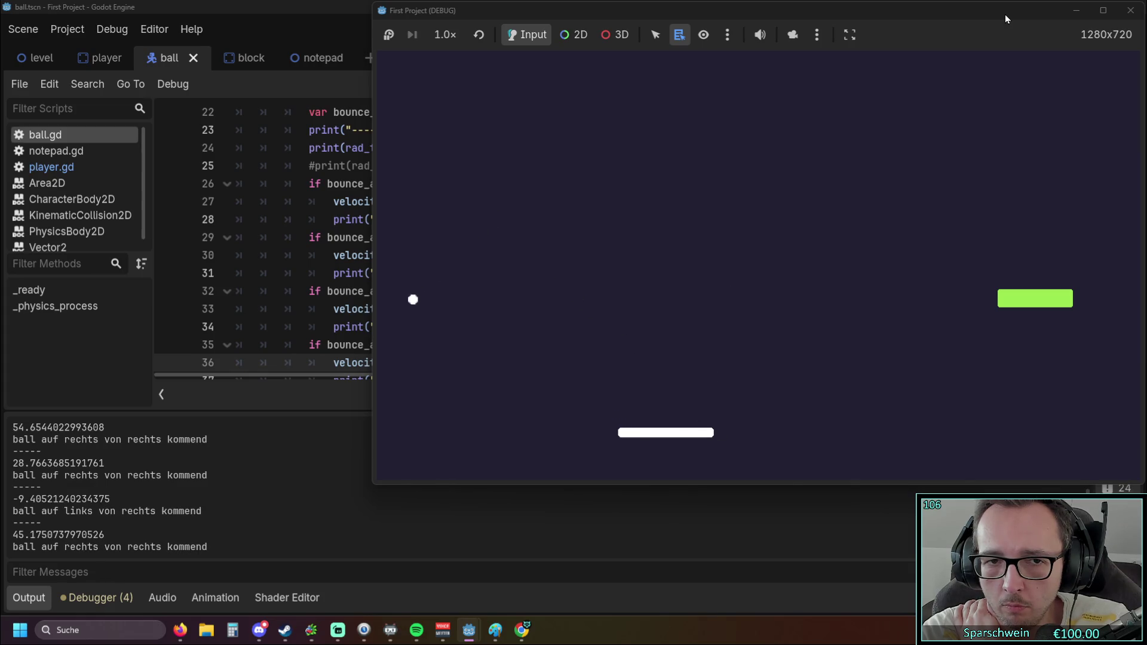
{"action": "key", "text": "Right"}
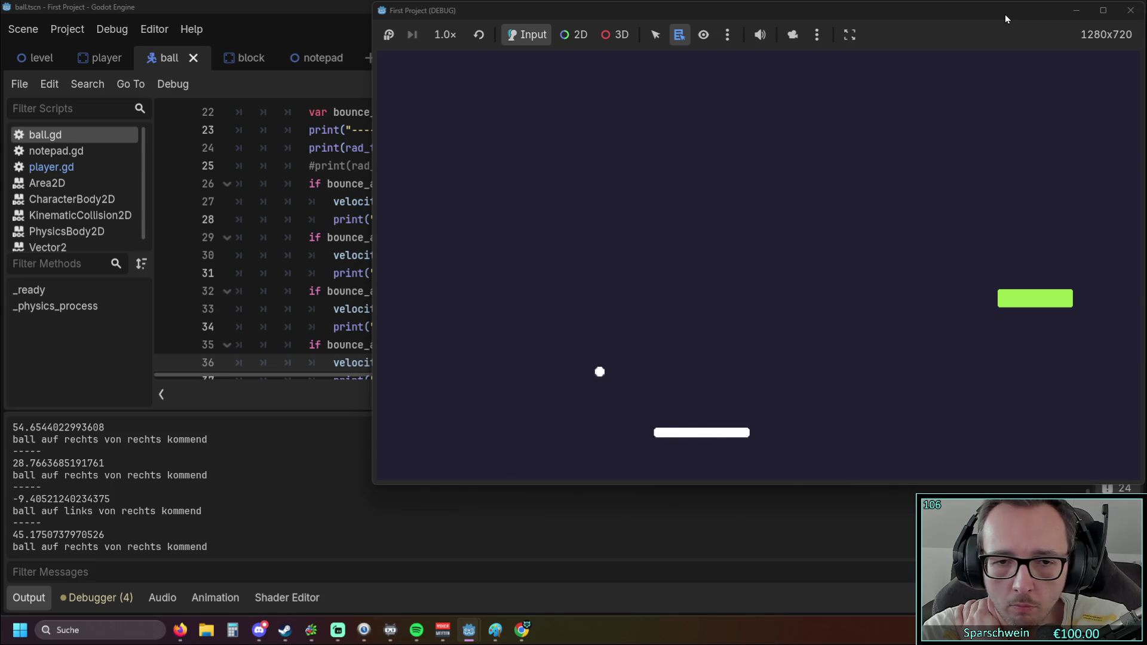
{"action": "key", "text": "Right"}
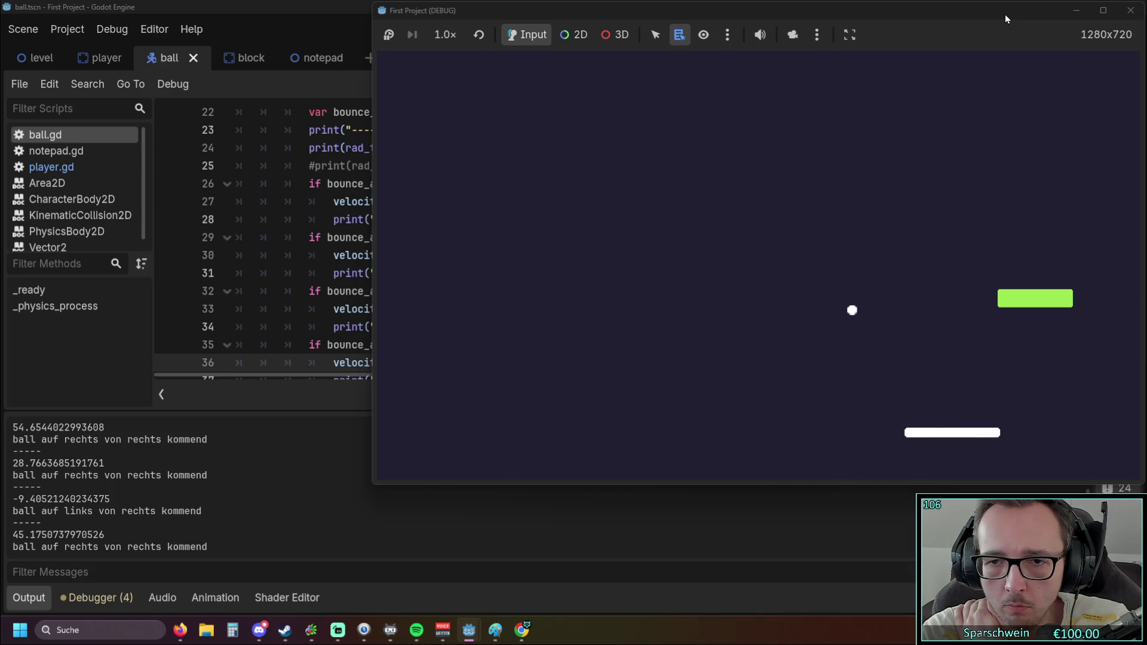
{"action": "key", "text": "Right"}
{"action": "key", "text": "Right"}
{"action": "key", "text": "Left"}
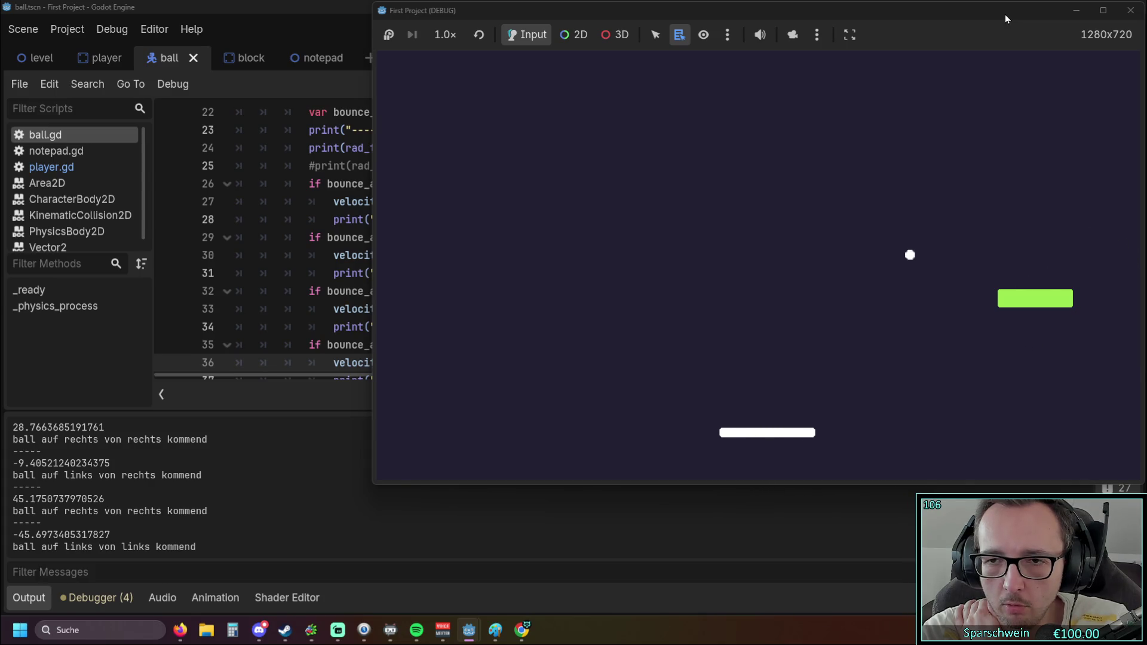
{"action": "key", "text": "Right"}
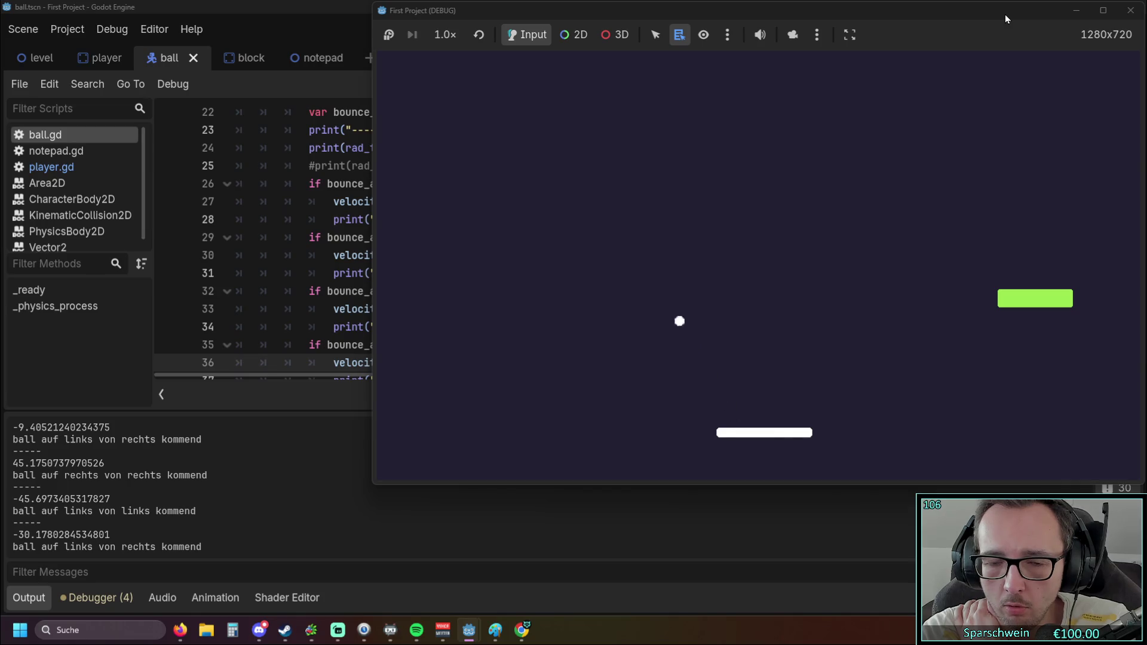
{"action": "key", "text": "Left"}
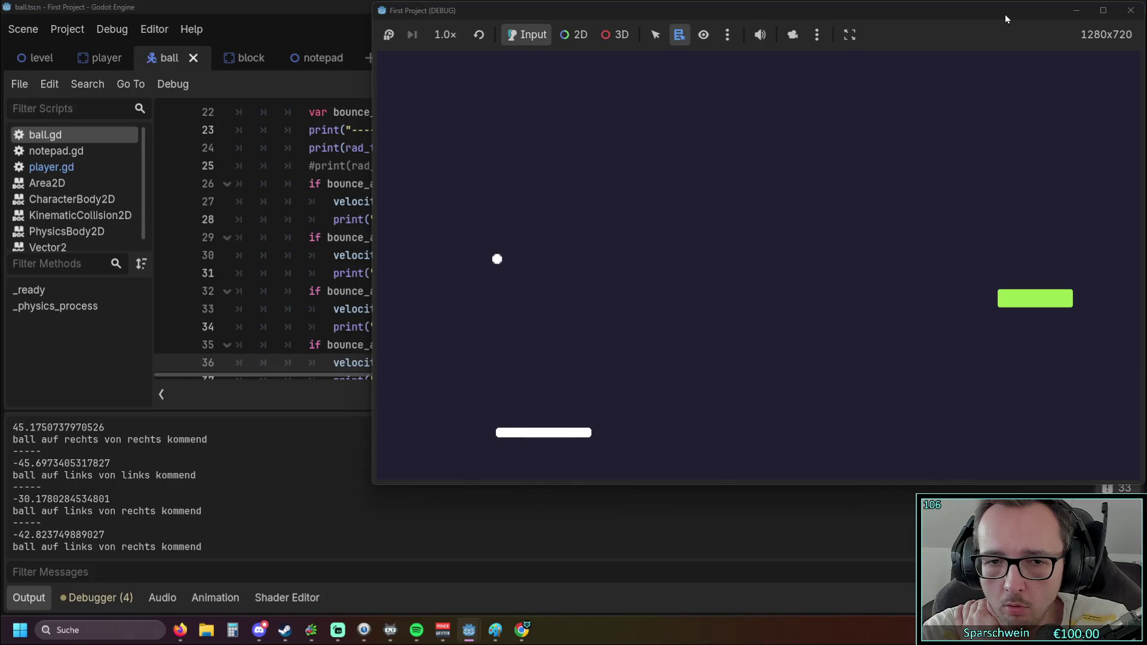
{"action": "key", "text": "Right"}
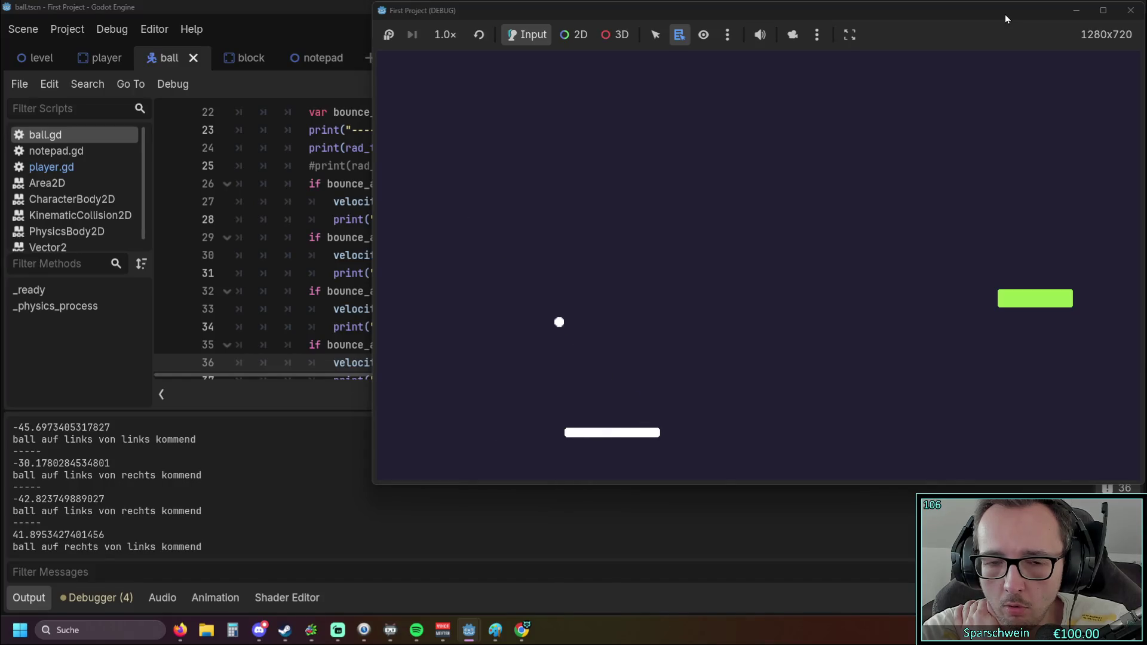
Keep catching the ball until 'ball auf rechts von rechts kommend' is logged, then stop the game
{"action": "key", "text": "Left"}
{"action": "key", "text": "Right"}
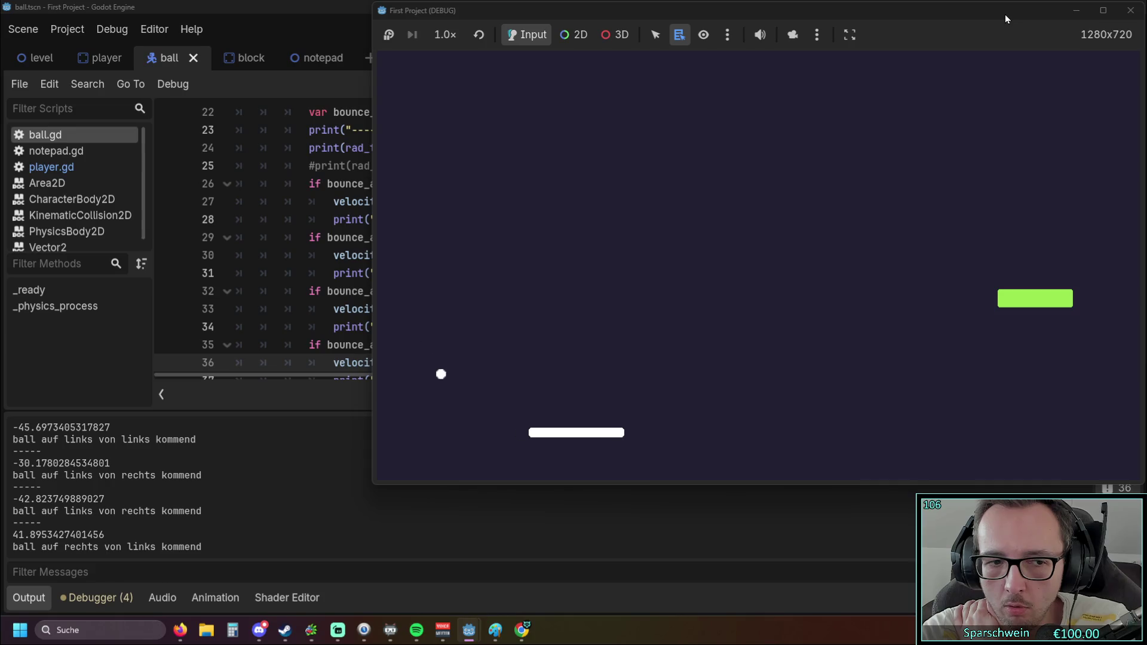
{"action": "key", "text": "Right"}
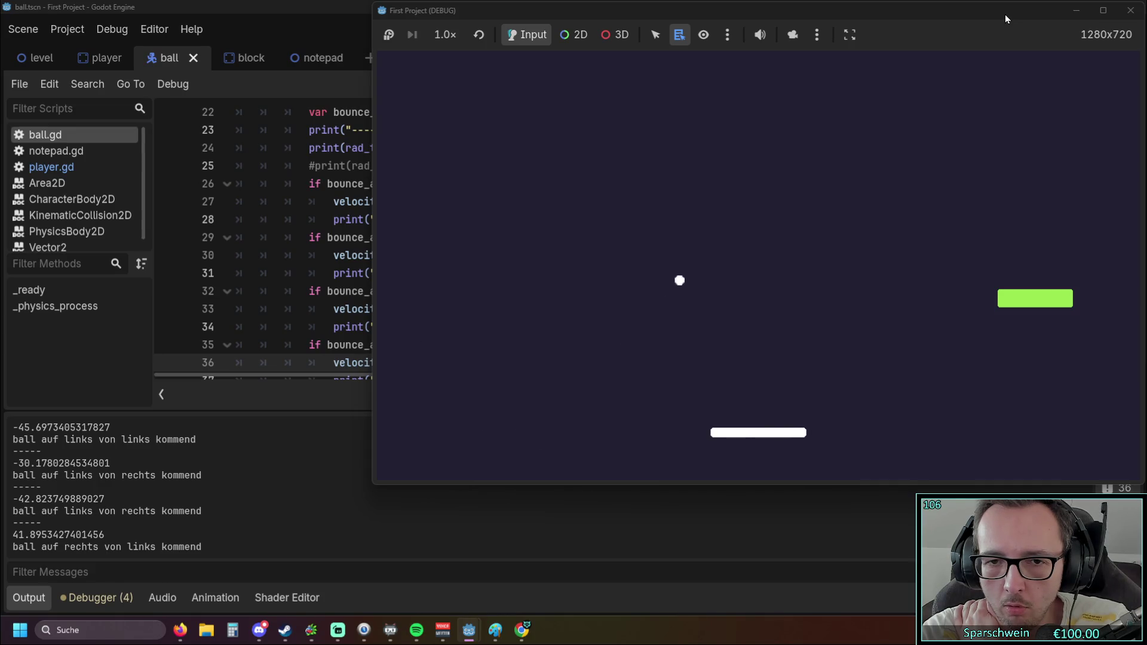
{"action": "key", "text": "Right"}
{"action": "key", "text": "Right"}
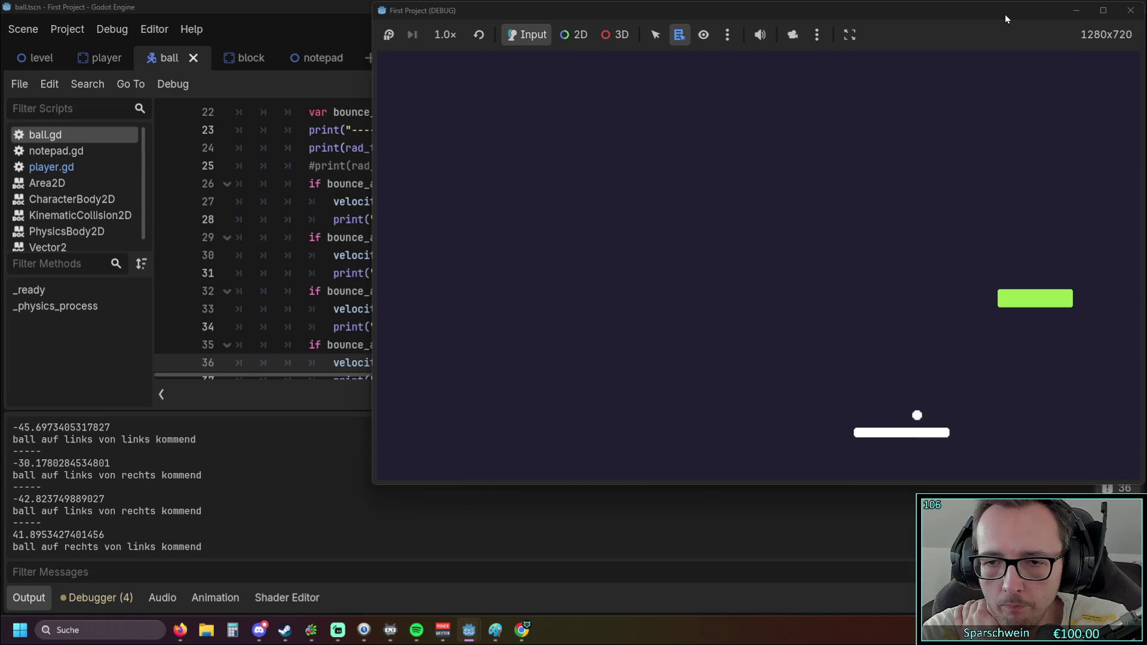
{"action": "key", "text": "Left"}
{"action": "key", "text": "Left"}
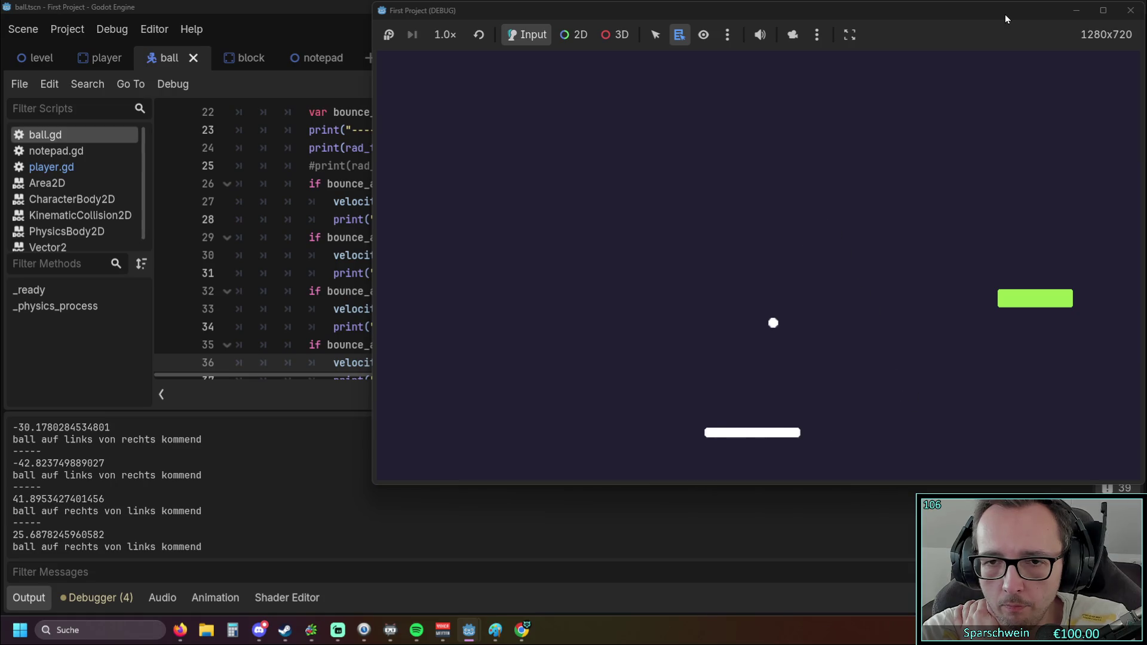
{"action": "key", "text": "Left"}
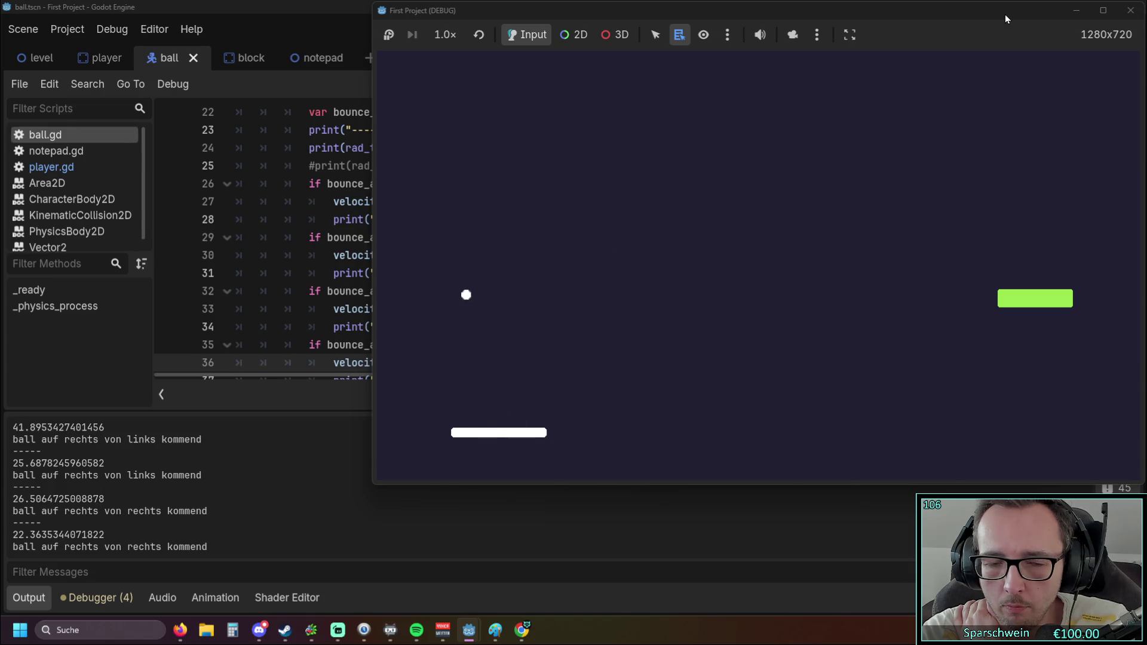
{"action": "key", "text": "Right"}
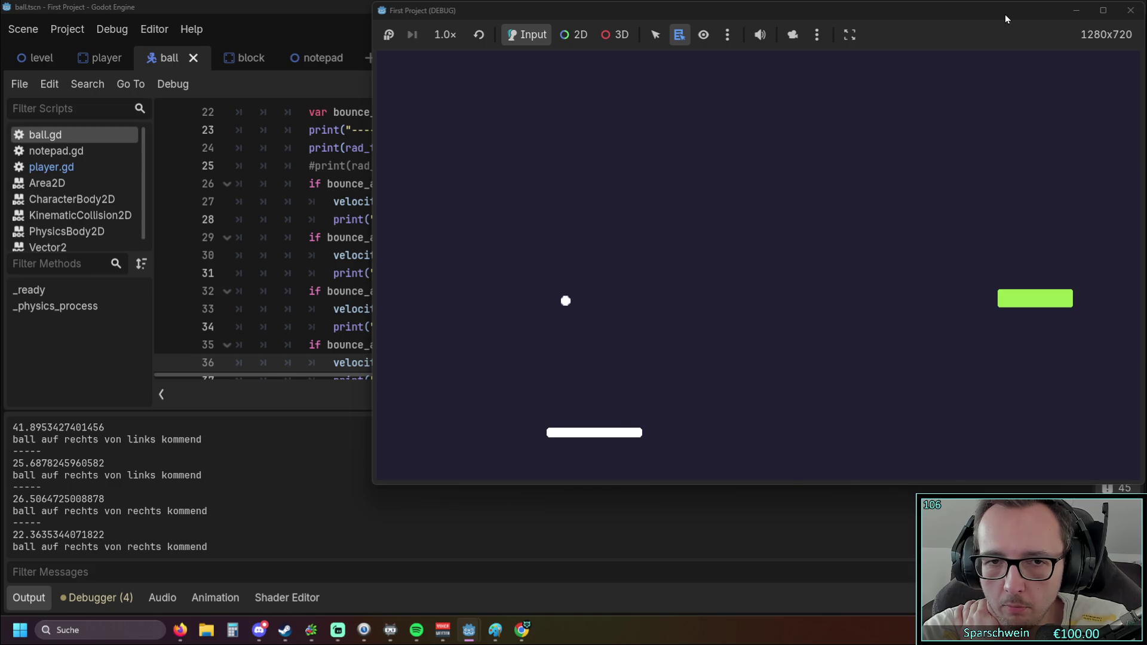
{"action": "key", "text": "Left"}
{"action": "key", "text": "Right"}
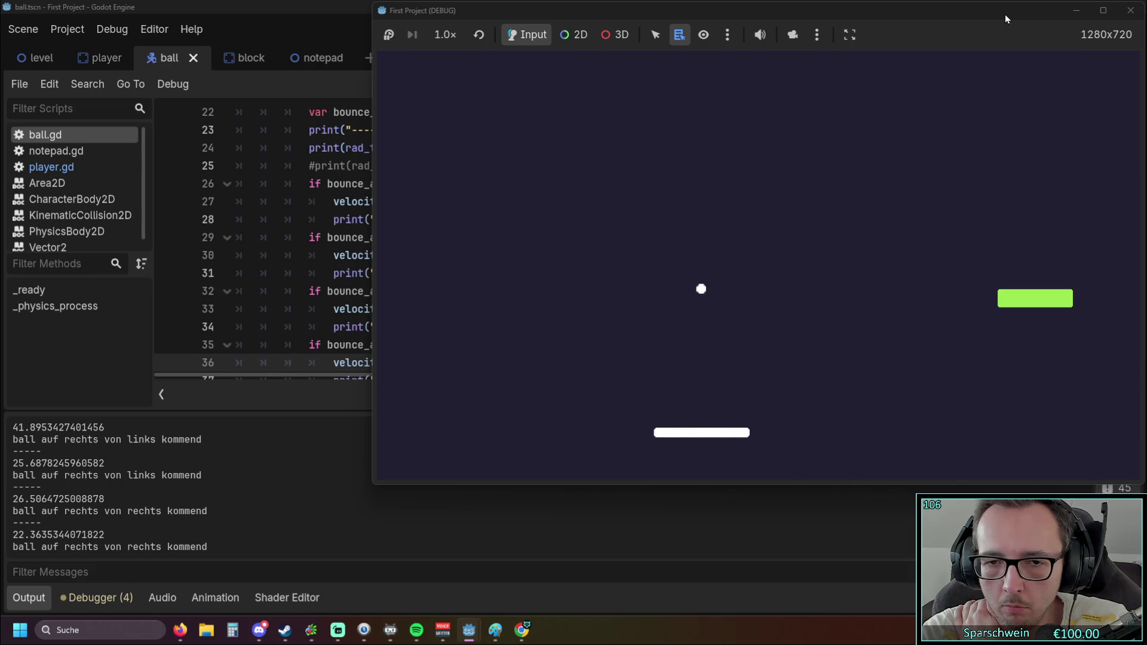
{"action": "key", "text": "Right"}
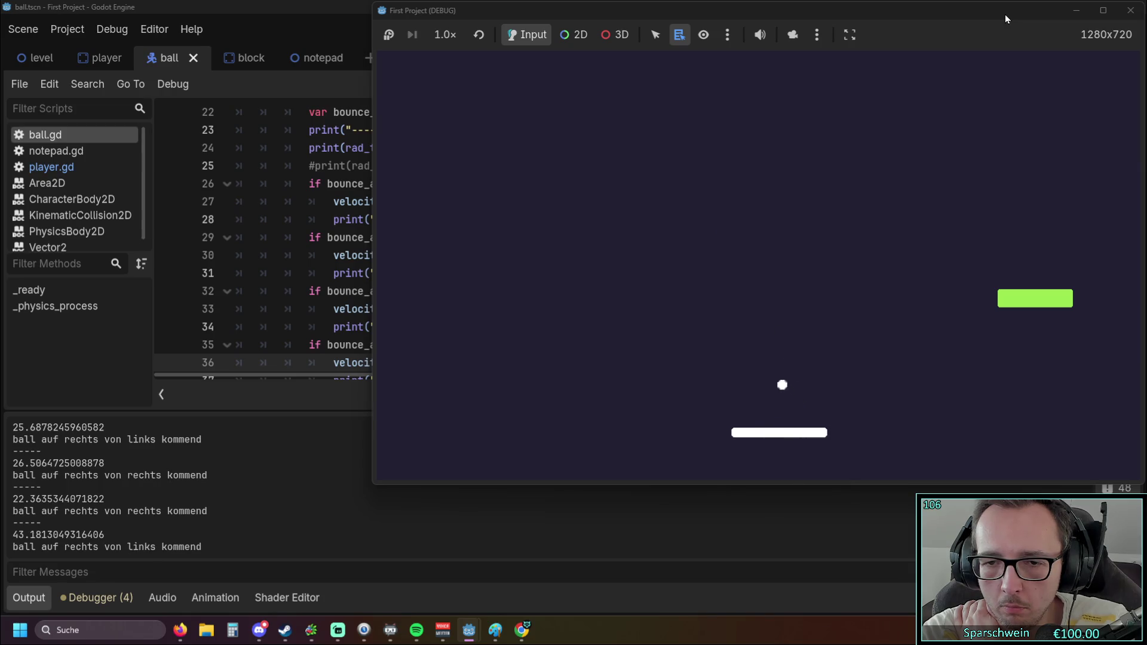
{"action": "key", "text": "Left"}
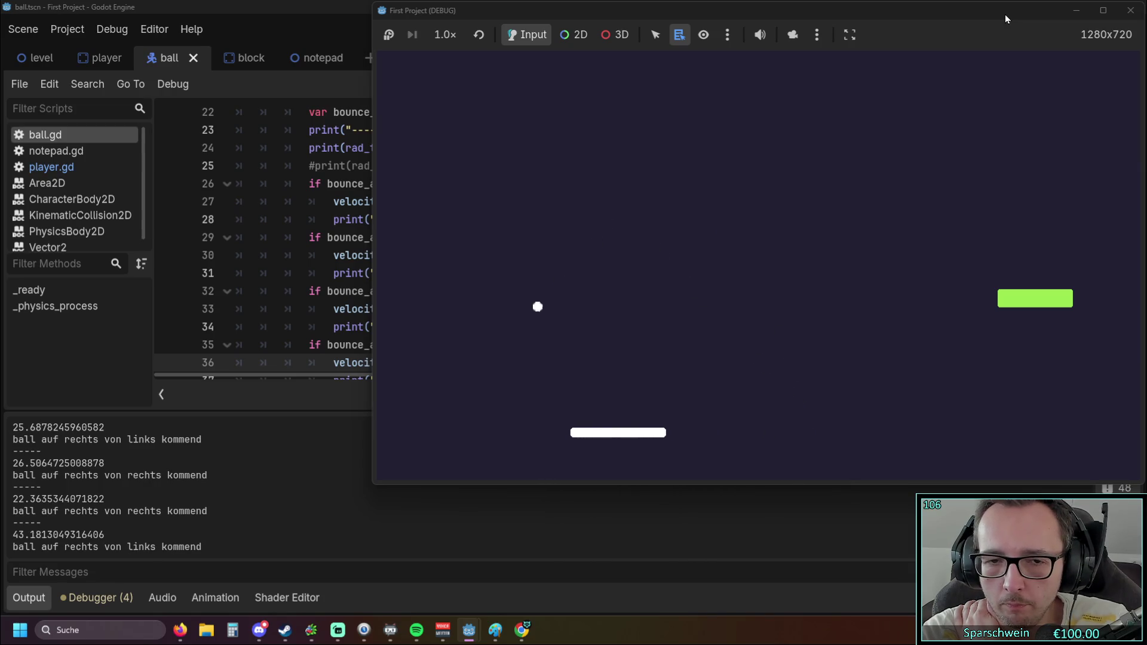
{"action": "key", "text": "Right"}
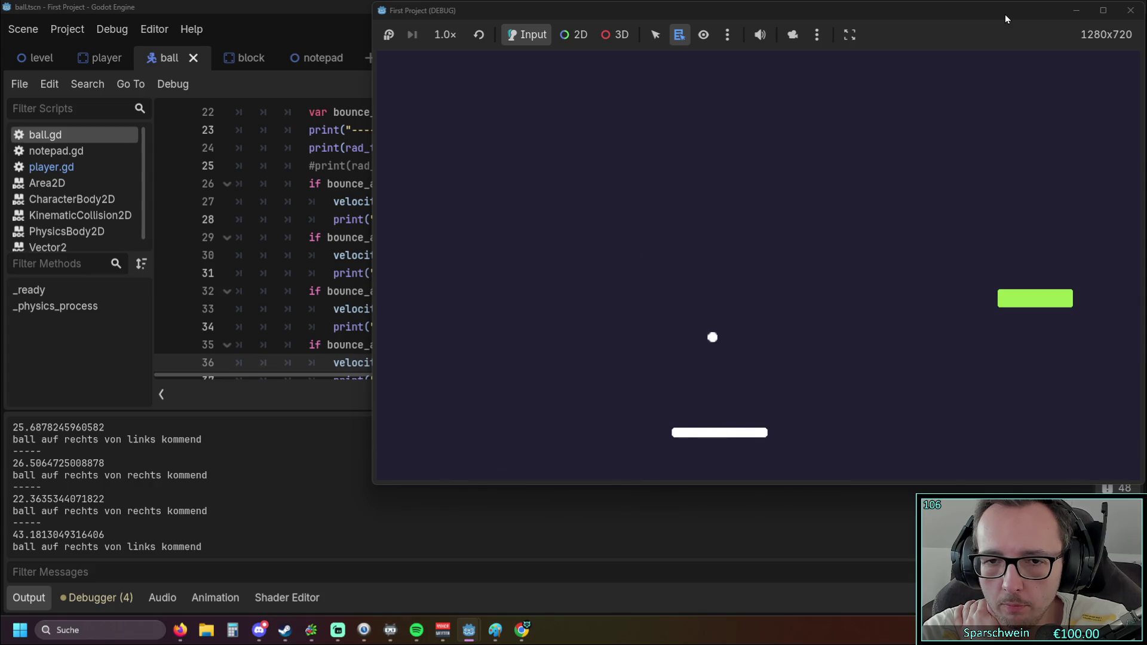
{"action": "key", "text": "Right"}
{"action": "key", "text": "Left"}
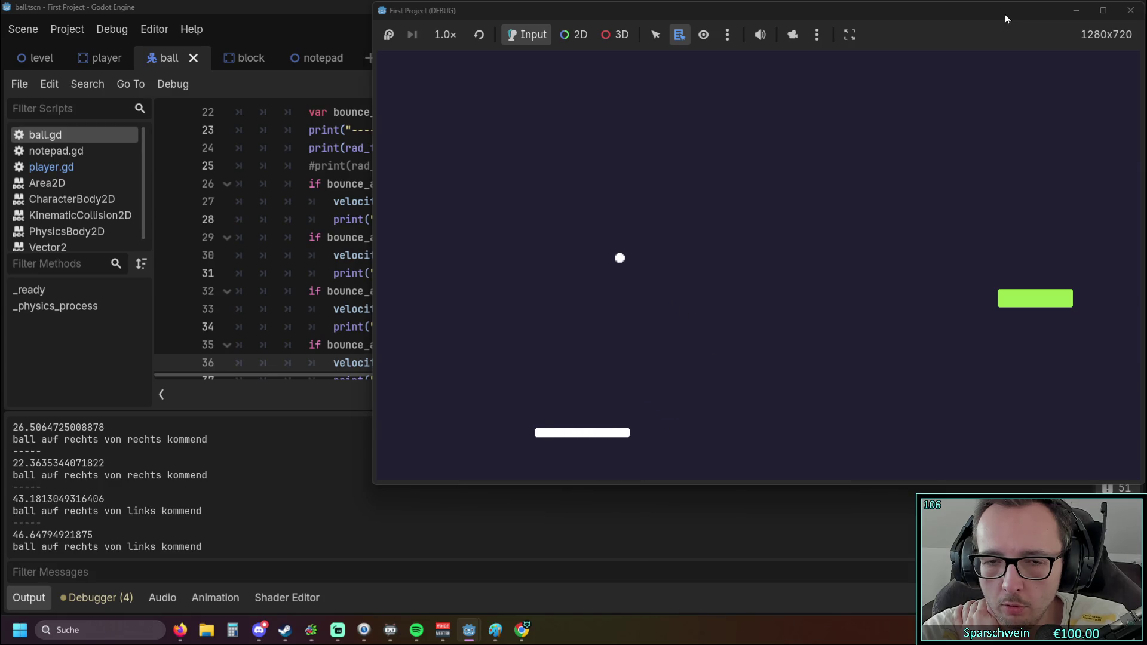
{"action": "key", "text": "Left"}
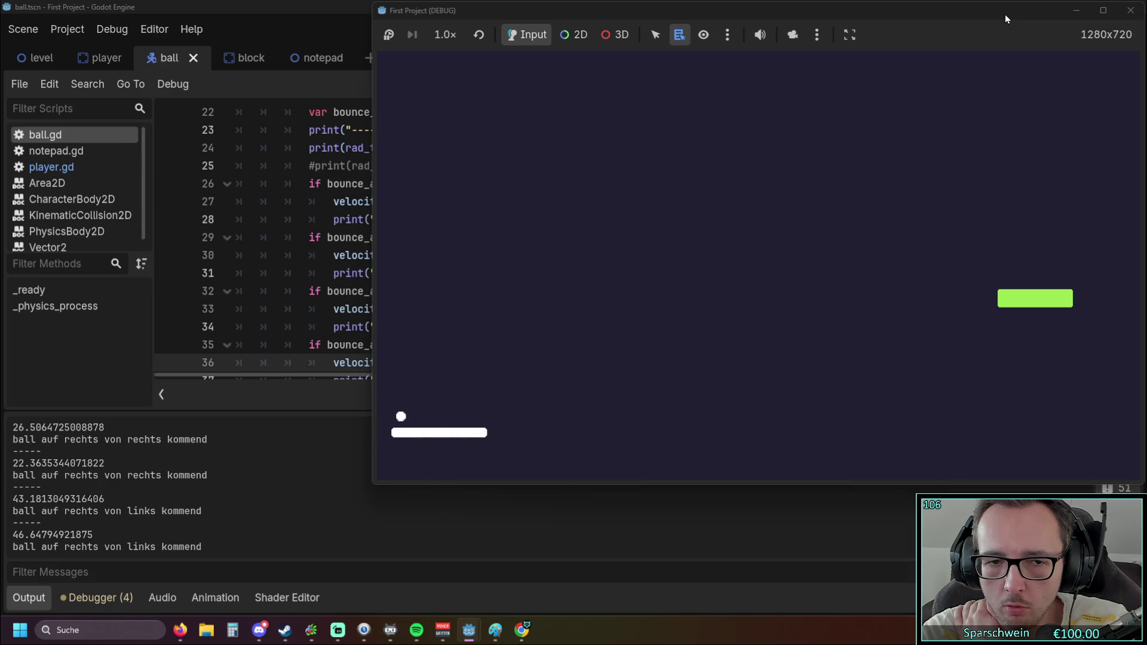
{"action": "key", "text": "Right"}
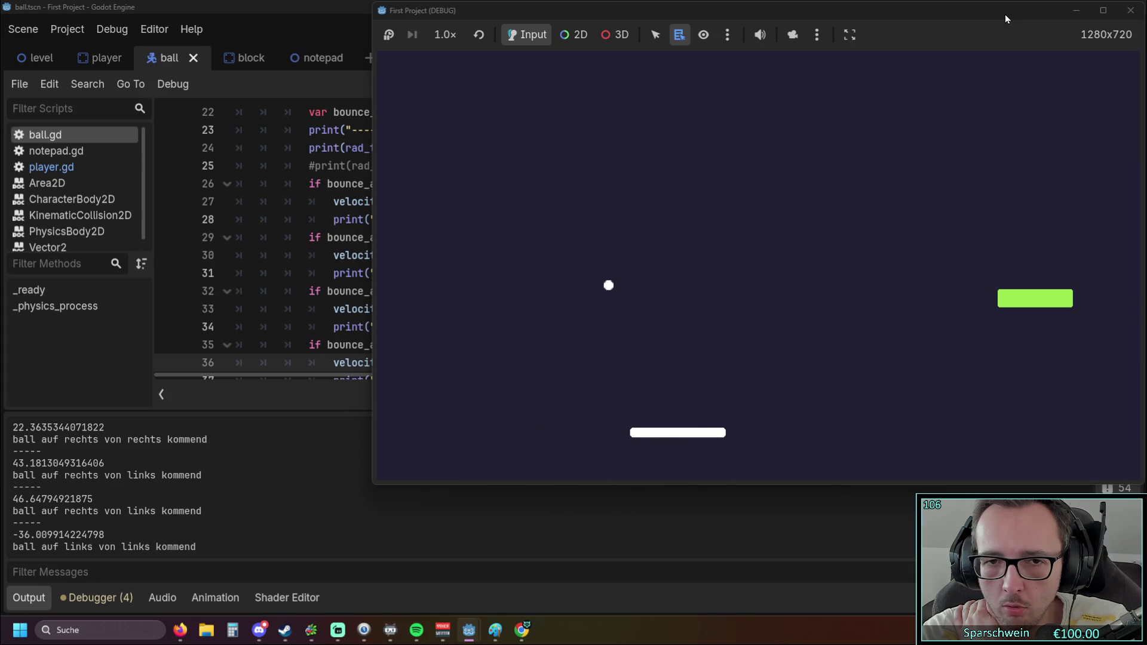
{"action": "key", "text": "Left"}
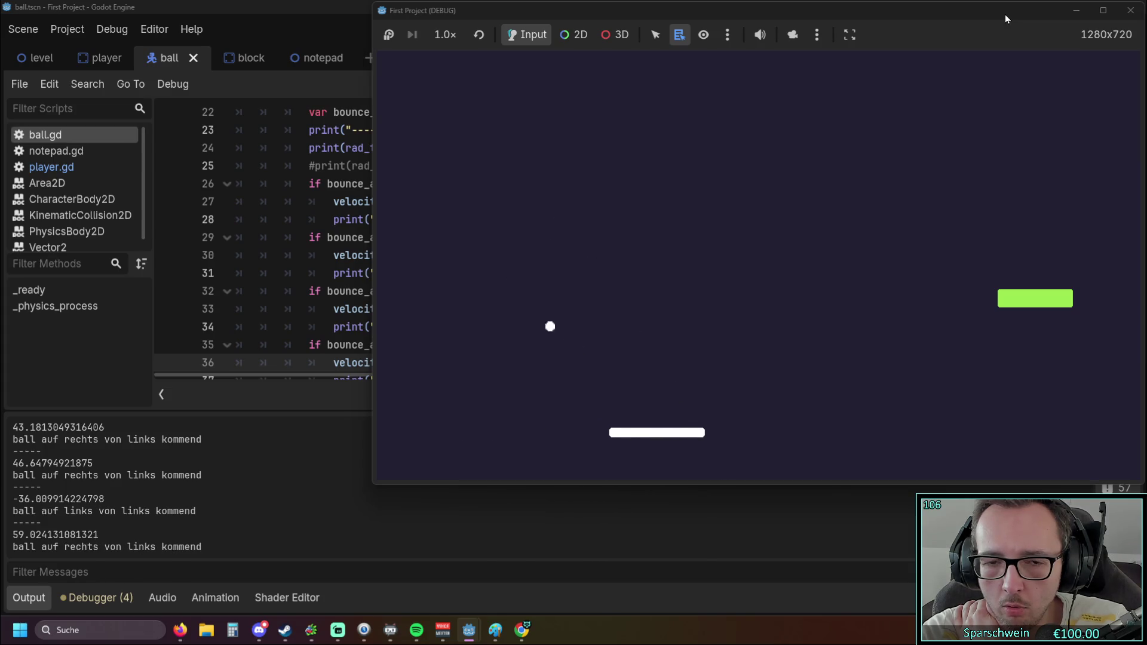
{"action": "key", "text": "Right"}
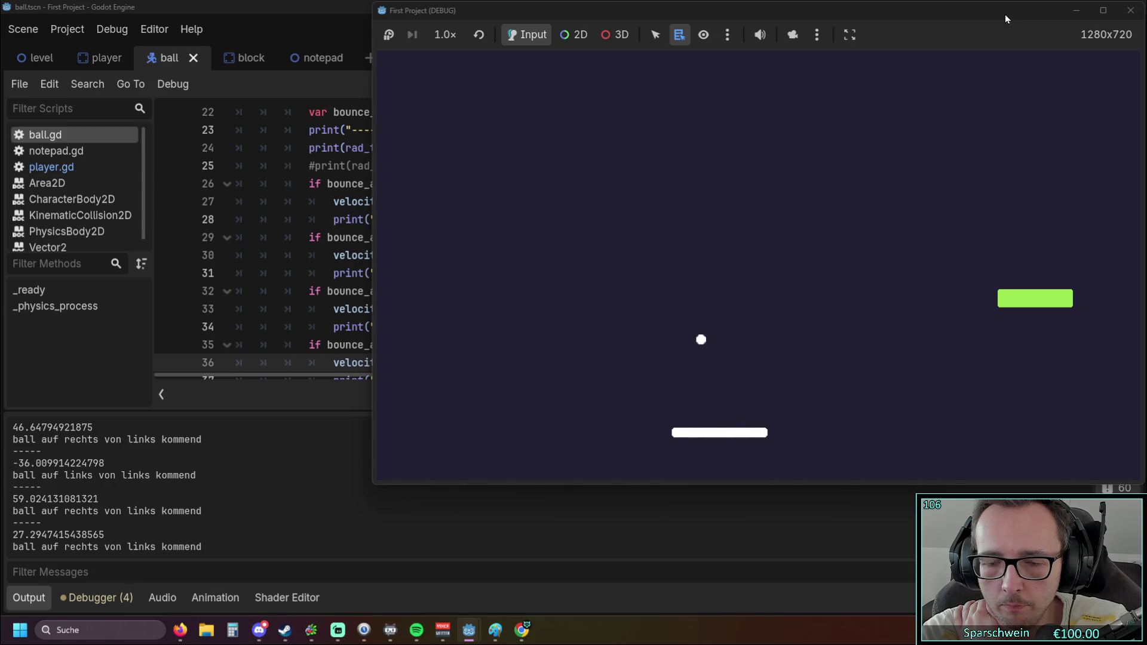
{"action": "key", "text": "Left"}
{"action": "key", "text": "Right"}
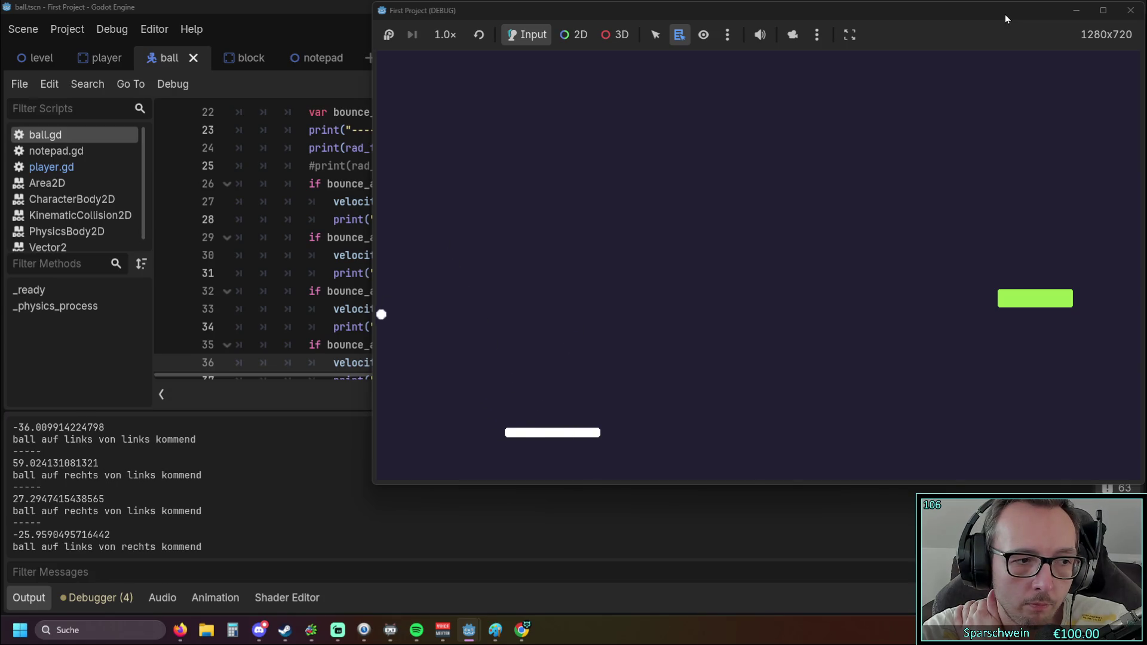
{"action": "key", "text": "Right"}
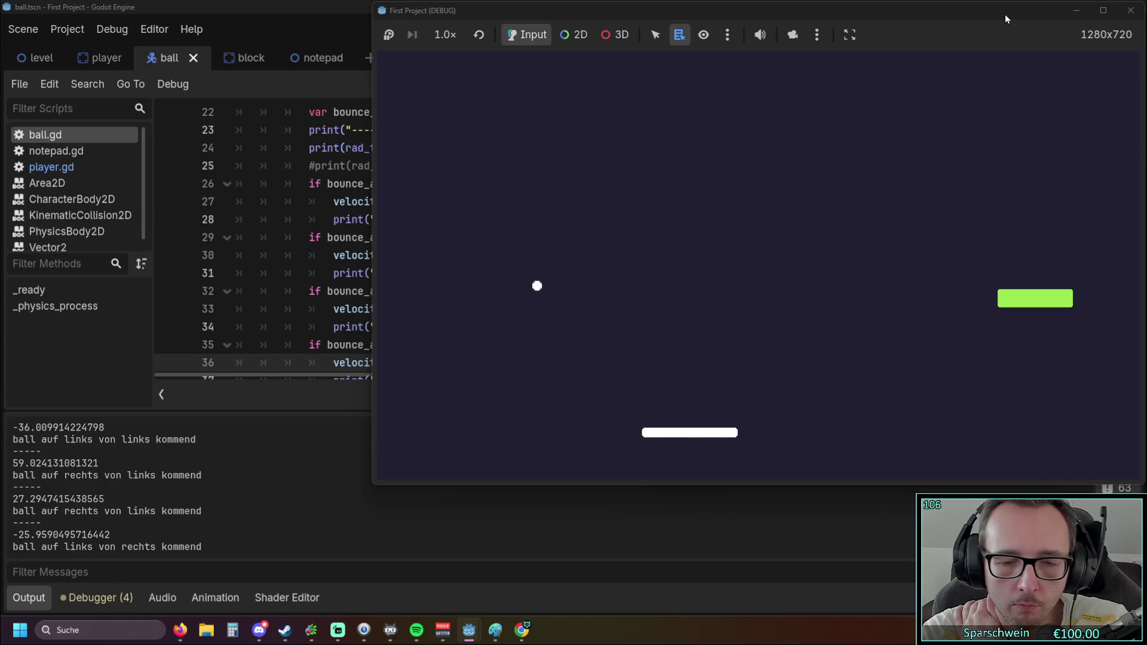
{"action": "key", "text": "Right"}
{"action": "key", "text": "Right"}
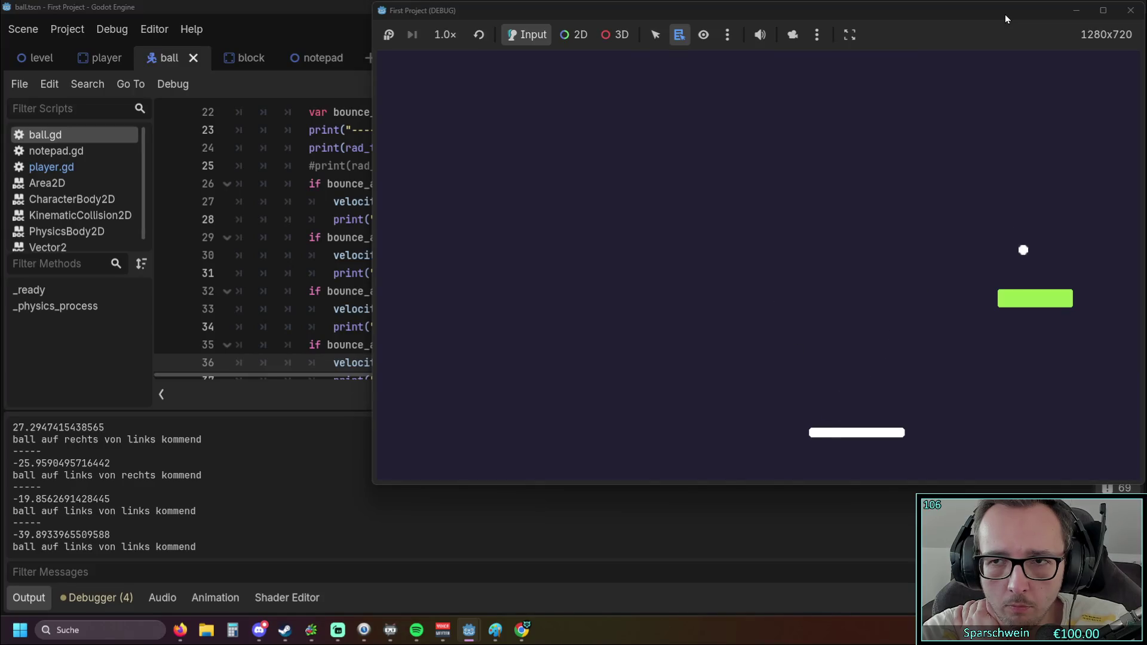
{"action": "key", "text": "Right"}
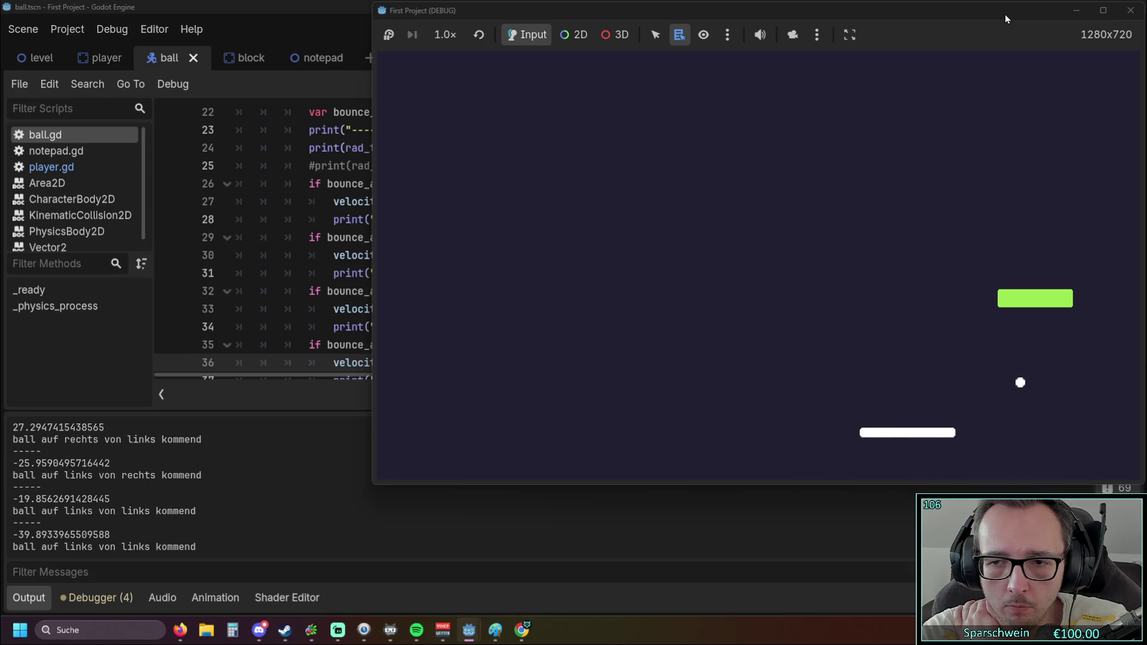
{"action": "key", "text": "Left"}
{"action": "key", "text": "Left"}
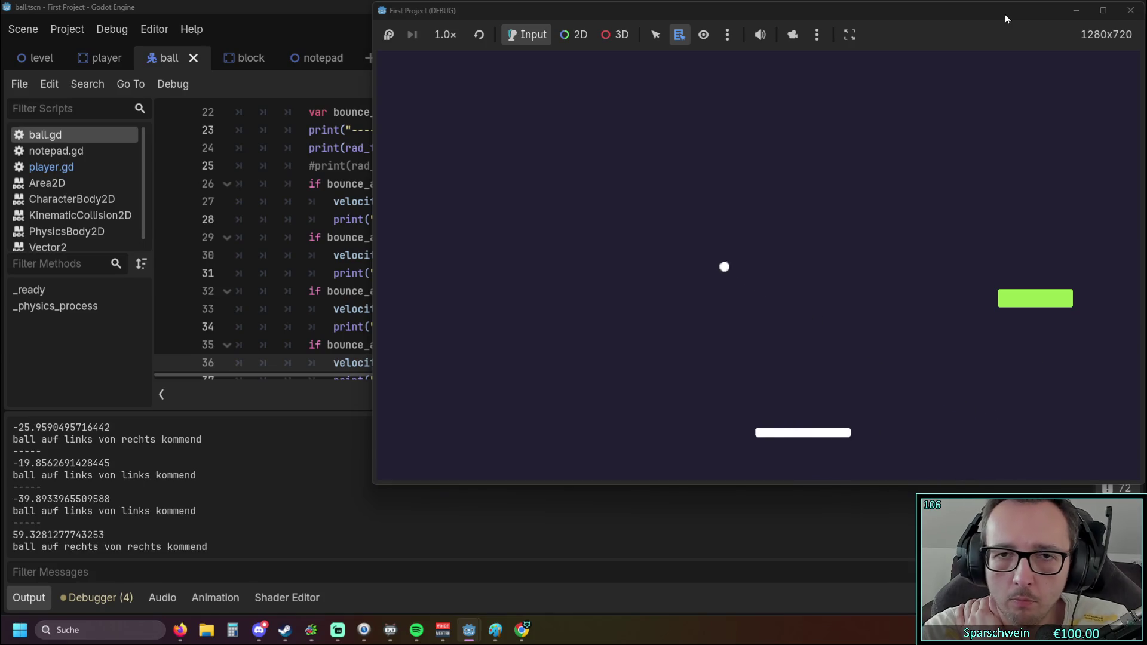
{"action": "left_click", "coordinate": [1130, 10]}
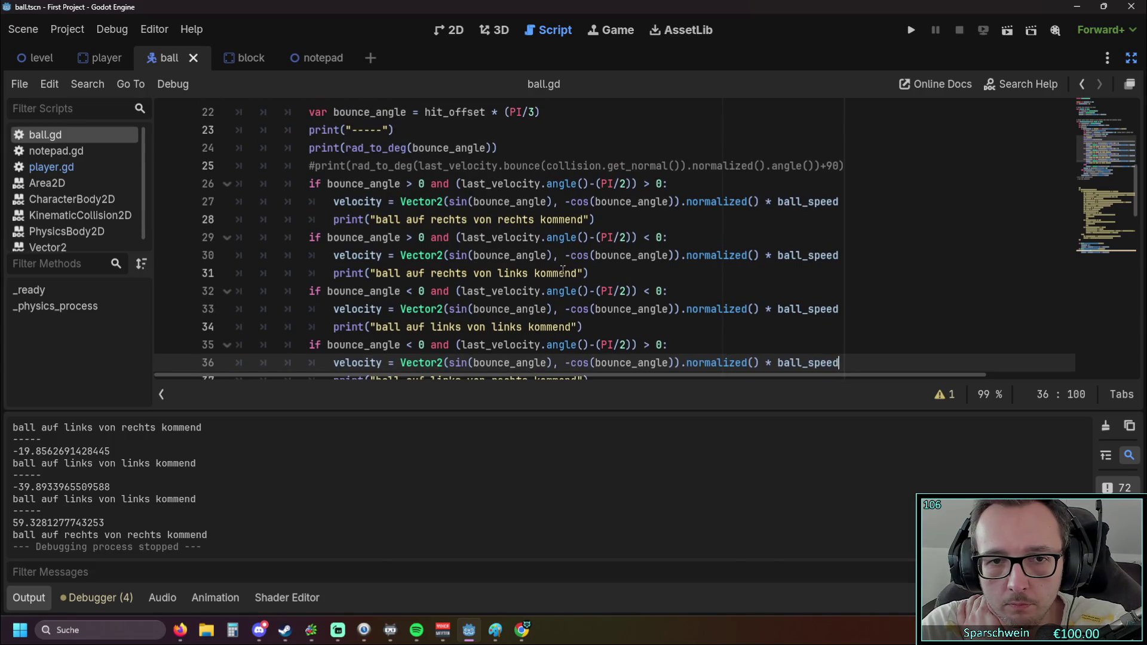
Append *-1 after bounce_angle in line 30's sine term and relaunch the game
{"action": "left_click", "coordinate": [547, 255]}
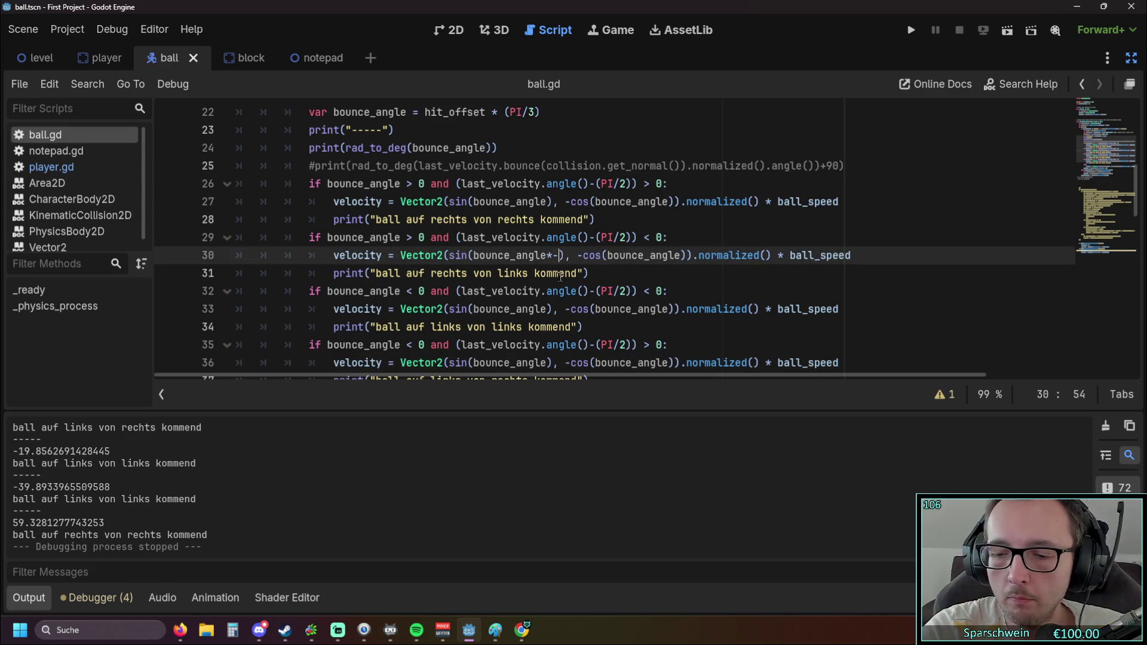
{"action": "left_click", "coordinate": [911, 30]}
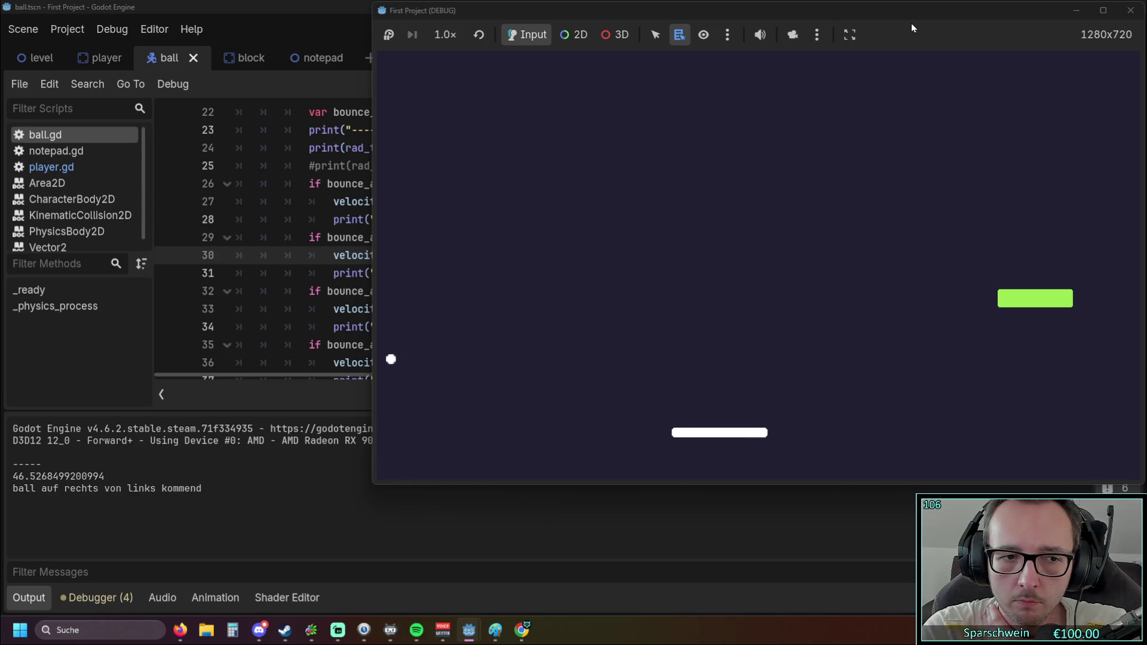
Catch the ball at several paddle spots, checking the negated-sine bounce prints, then stop the game
{"action": "key", "text": "Right"}
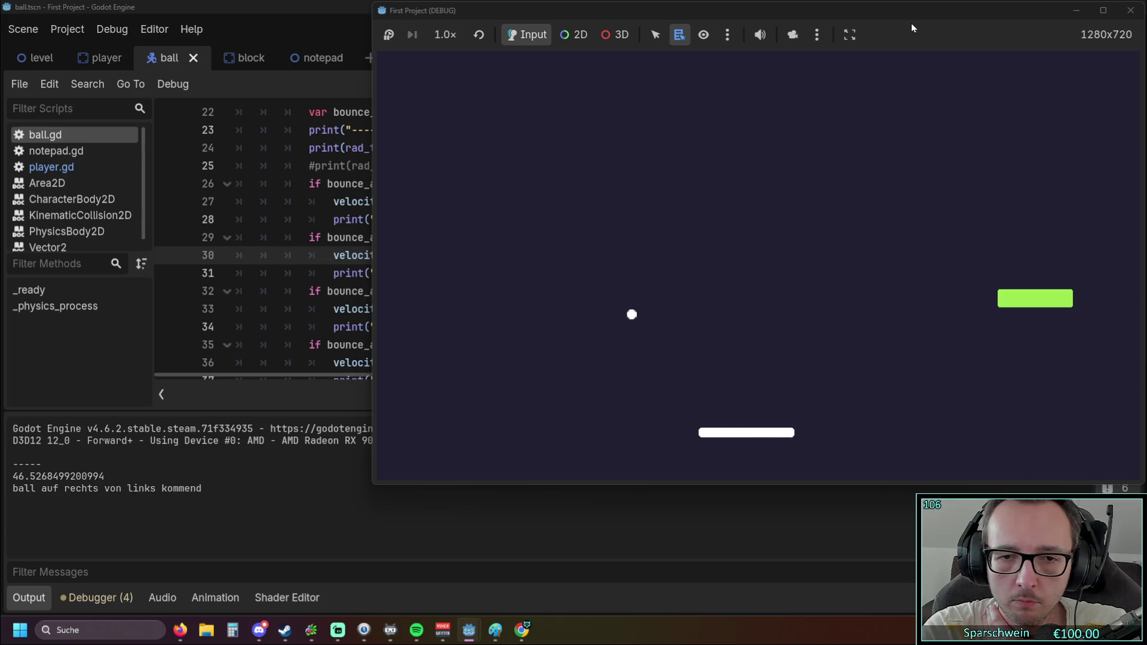
{"action": "key", "text": "Right"}
{"action": "key", "text": "Right"}
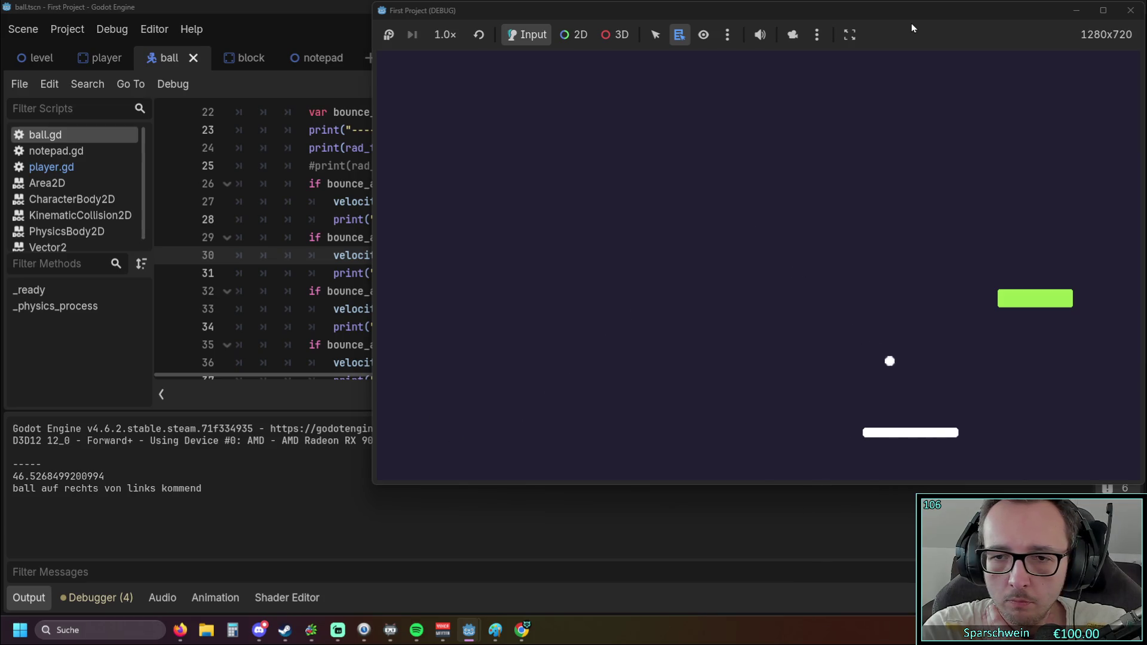
{"action": "key", "text": "Left"}
{"action": "key", "text": "Left"}
{"action": "key", "text": "Left"}
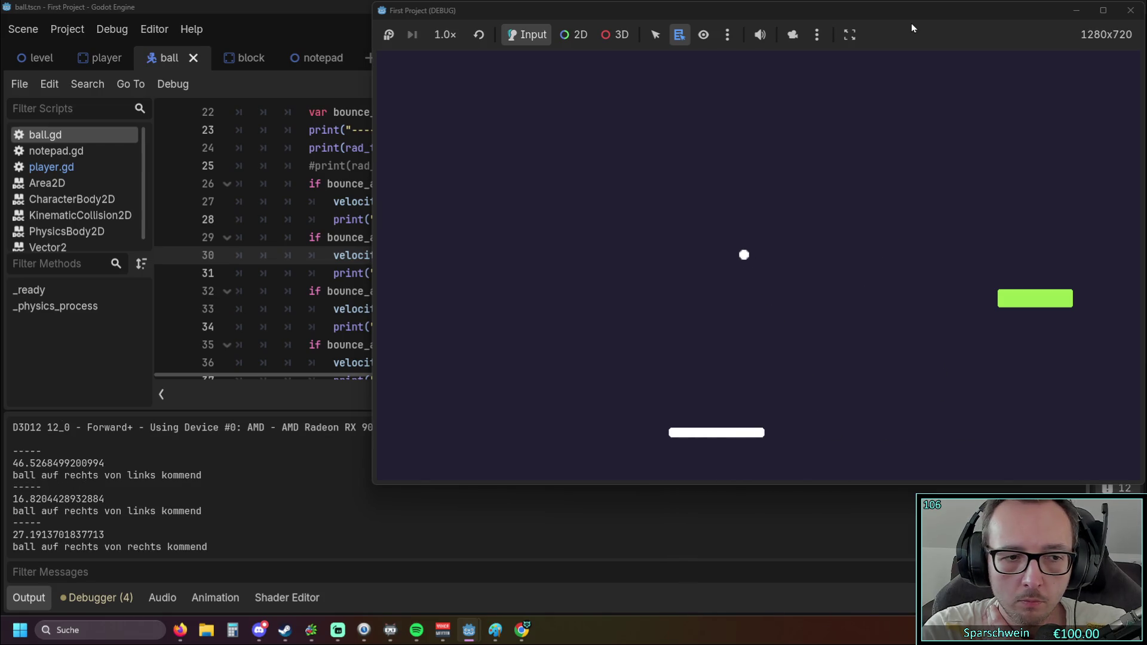
{"action": "key", "text": "Left"}
{"action": "key", "text": "Left"}
{"action": "key", "text": "Left"}
{"action": "key", "text": "Left"}
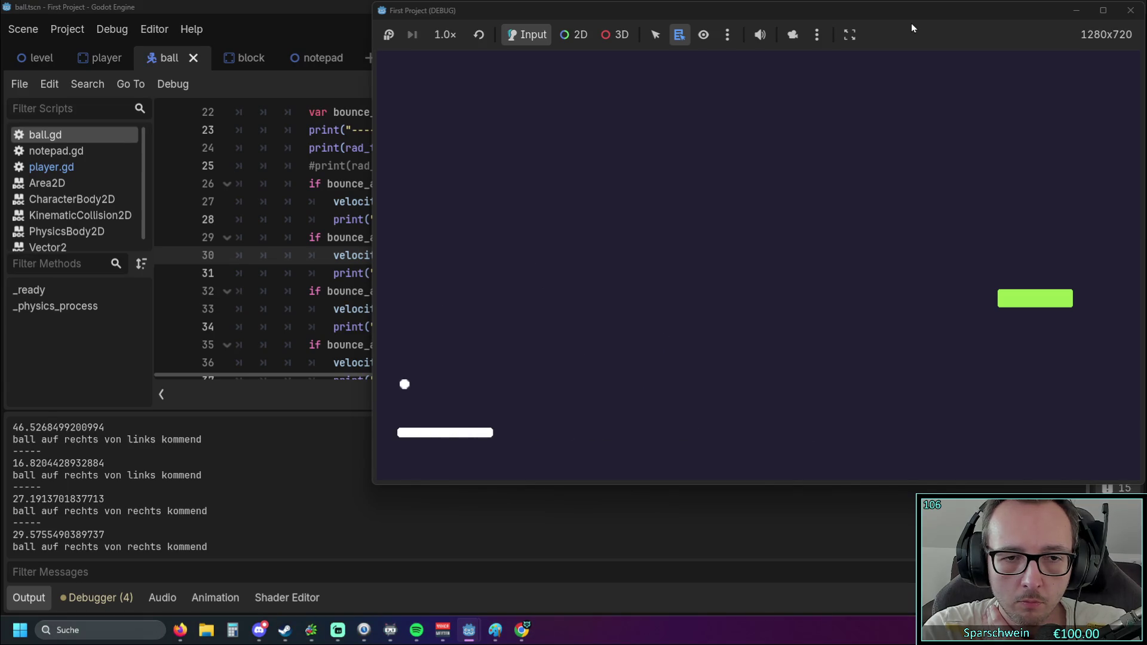
{"action": "key", "text": "Right"}
{"action": "key", "text": "Right"}
{"action": "key", "text": "Right"}
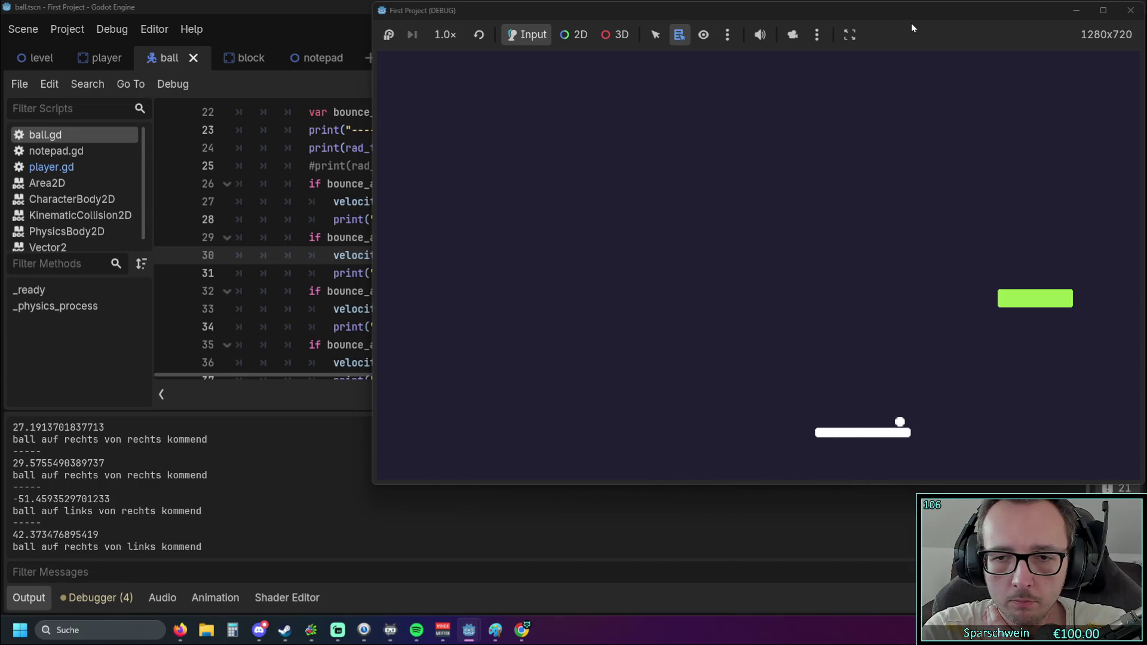
{"action": "key", "text": "Left"}
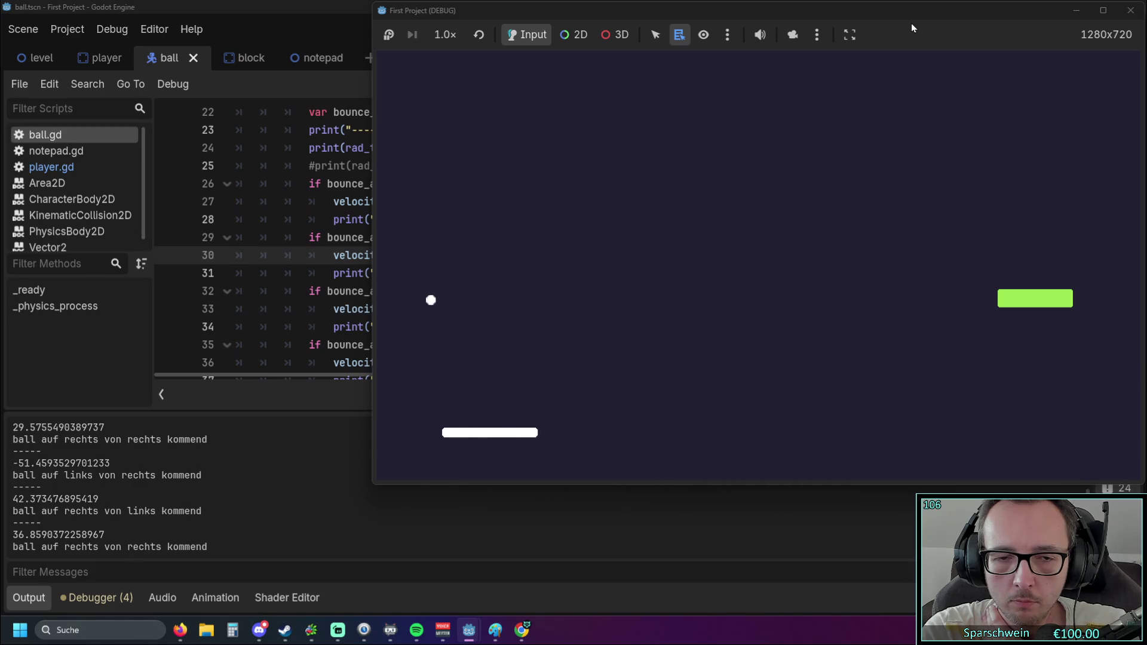
{"action": "key", "text": "Right"}
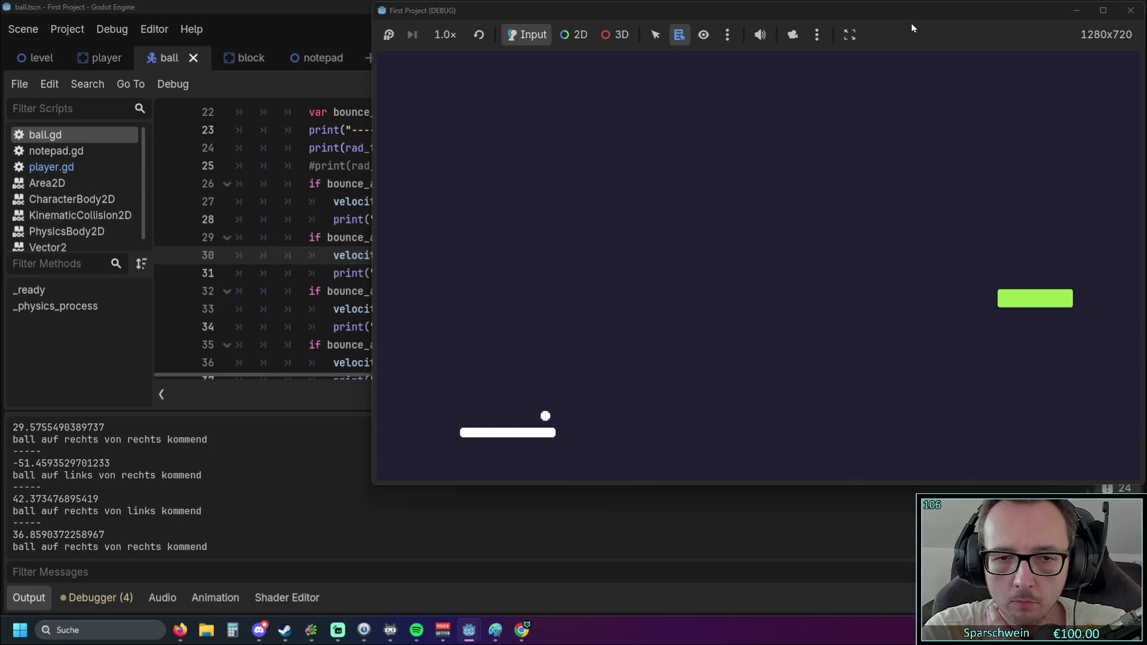
{"action": "left_click", "coordinate": [1130, 10]}
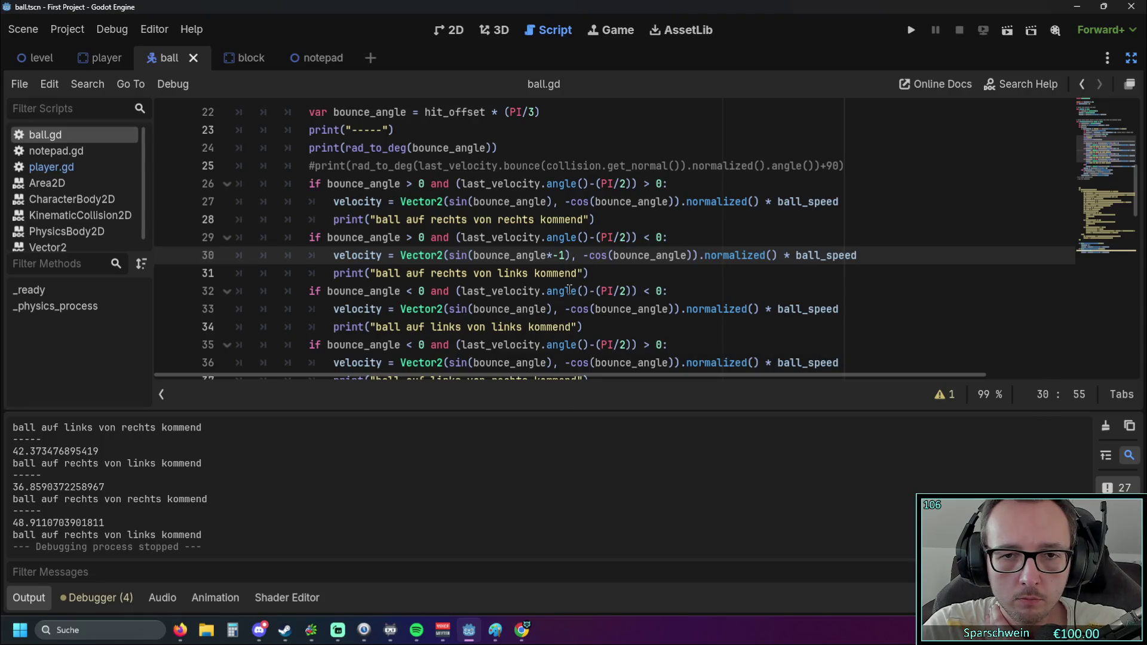
Delete the *-1 from line 30 so it reads sin(bounce_angle), then rerun the game
{"action": "key", "text": "BackSpace"}
{"action": "key", "text": "BackSpace"}
{"action": "key", "text": "BackSpace"}
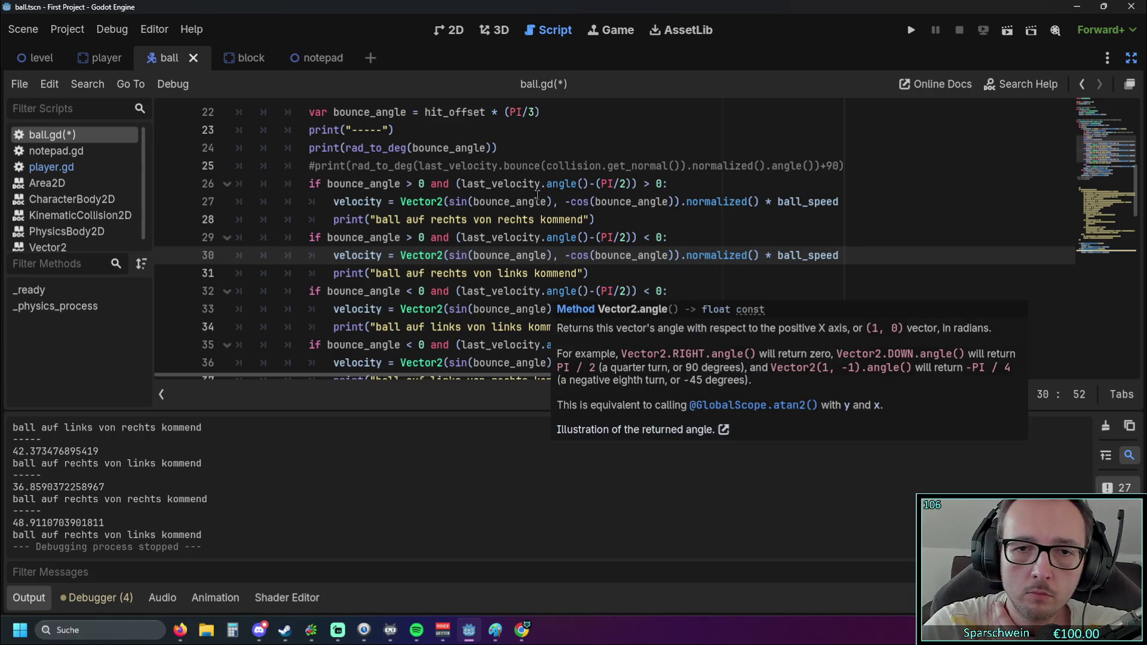
{"action": "left_click", "coordinate": [912, 28]}
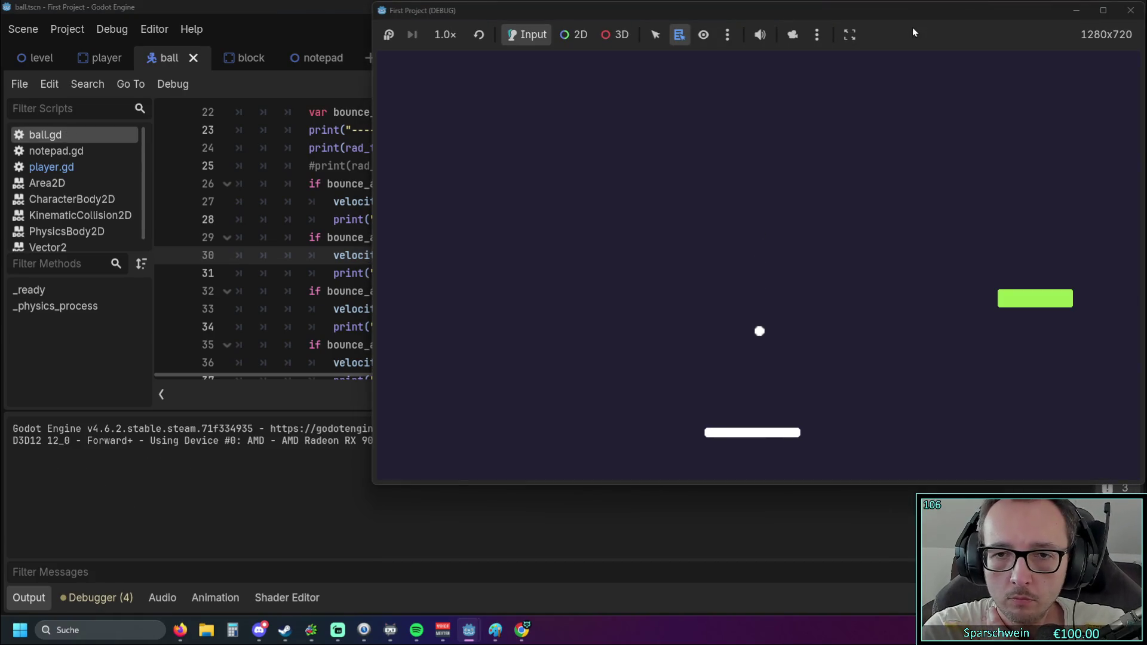
Bounce the ball off different paddle spots until 'ball auf links von links kommend' logs, then stop
{"action": "key", "text": "Left"}
{"action": "key", "text": "Left"}
{"action": "key", "text": "Left"}
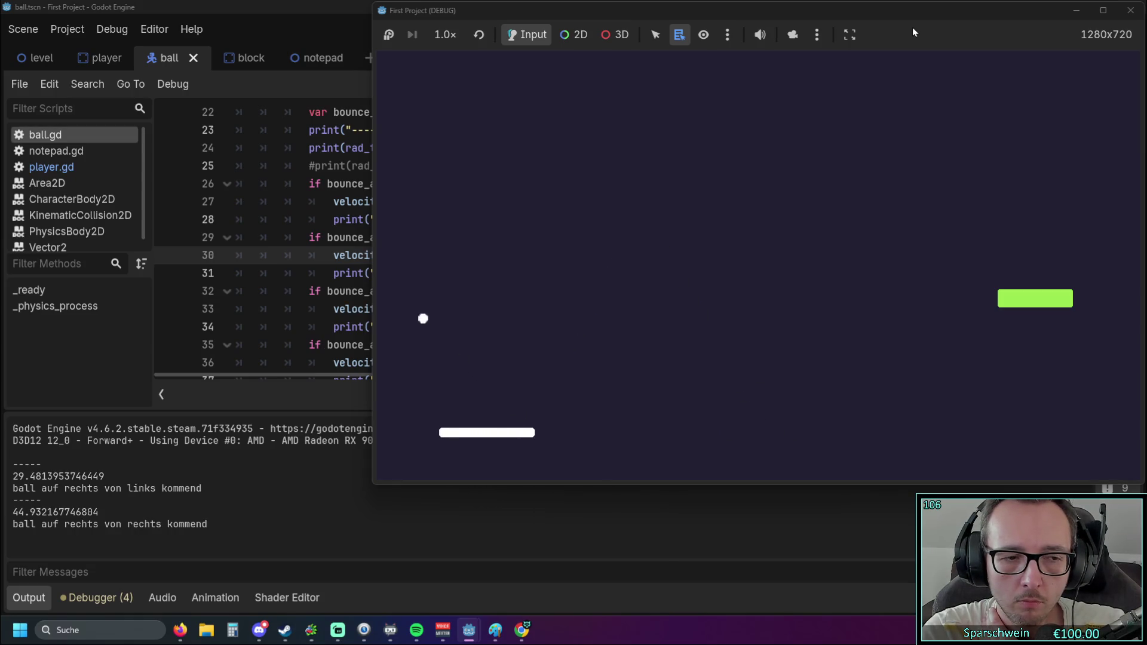
{"action": "key", "text": "Right"}
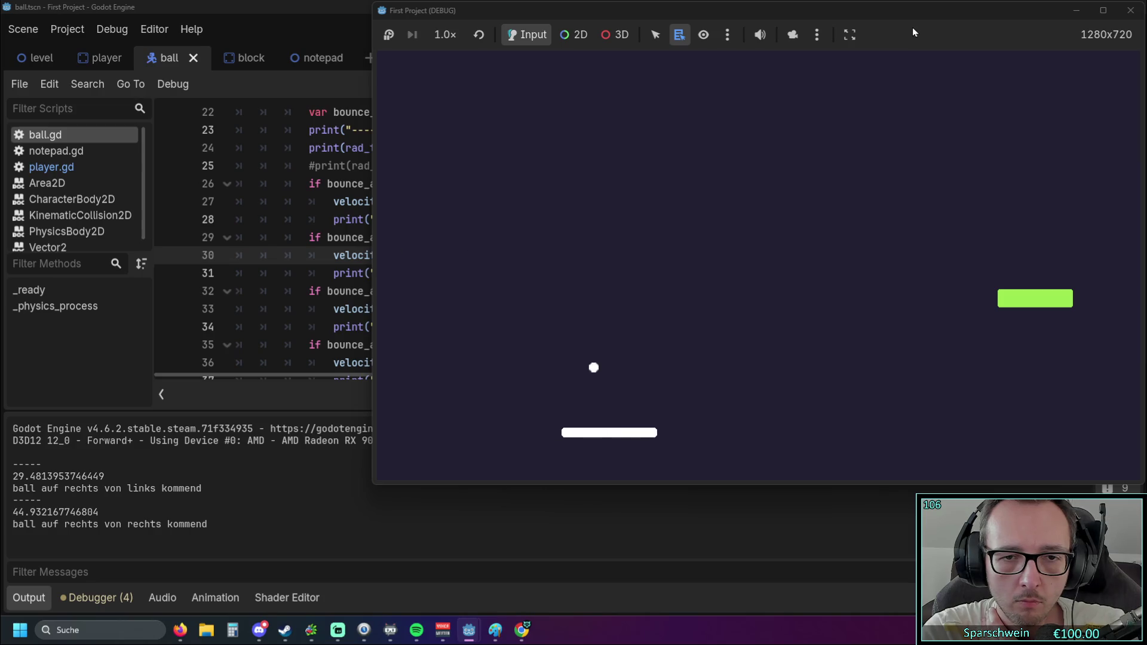
{"action": "key", "text": "Left"}
{"action": "key", "text": "Left"}
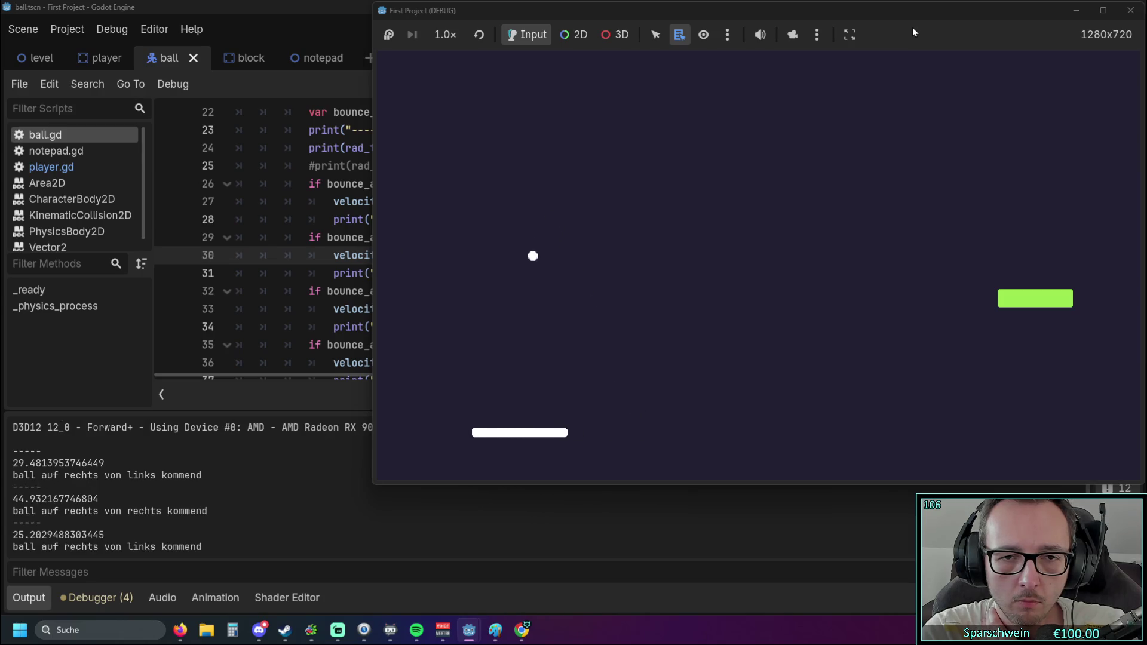
{"action": "key", "text": "Right"}
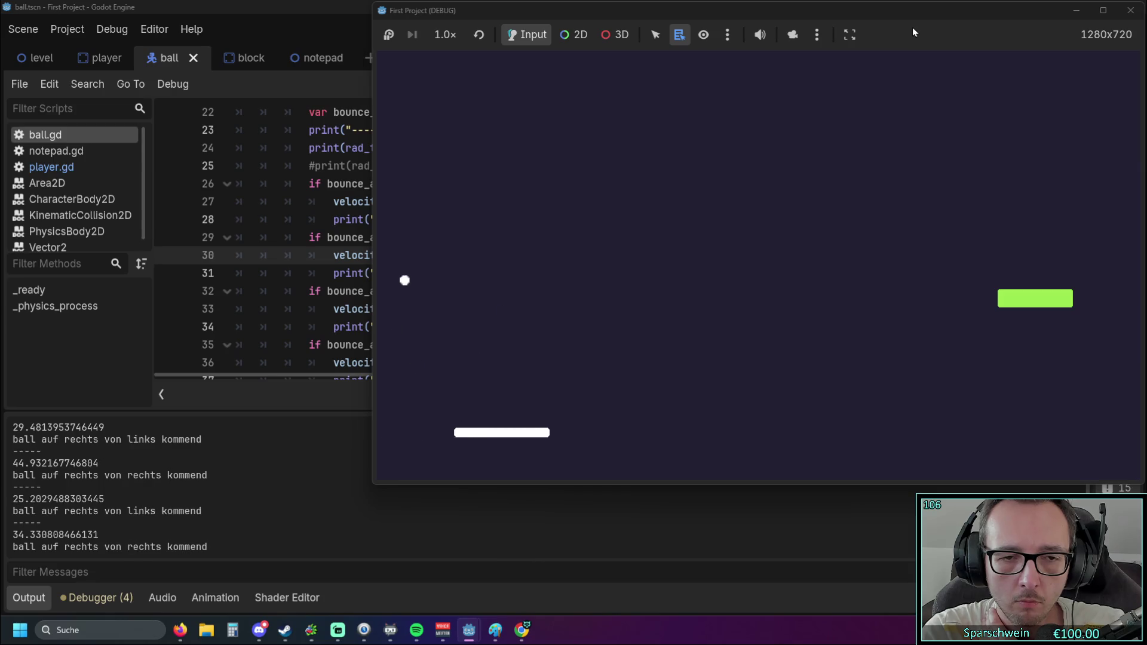
{"action": "key", "text": "Left"}
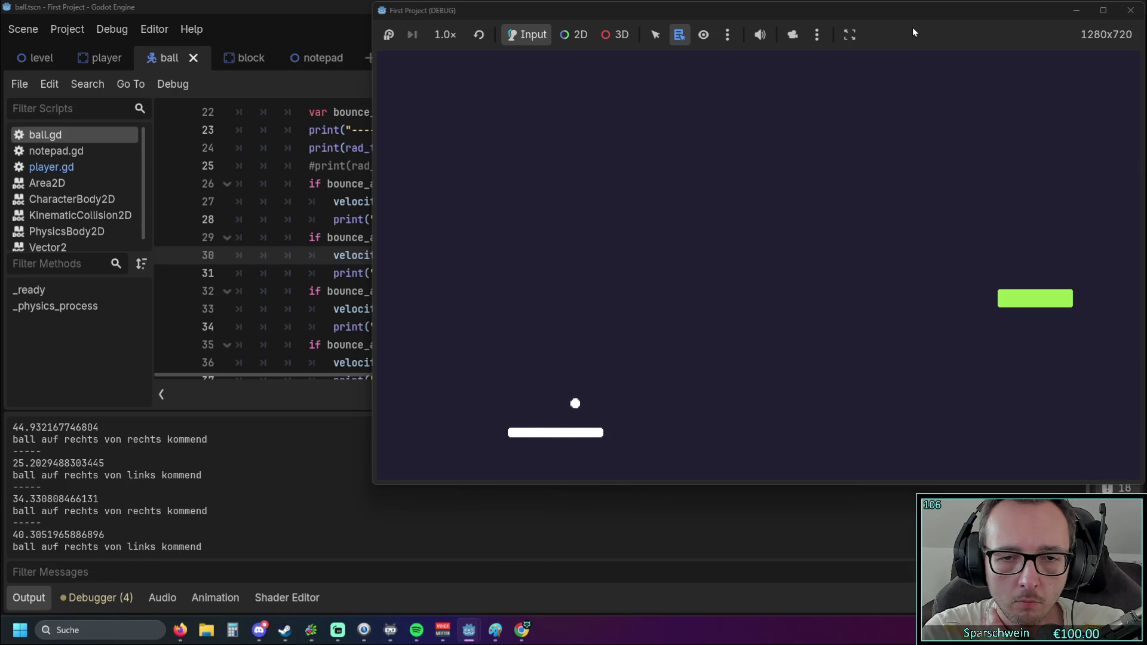
{"action": "key", "text": "Left"}
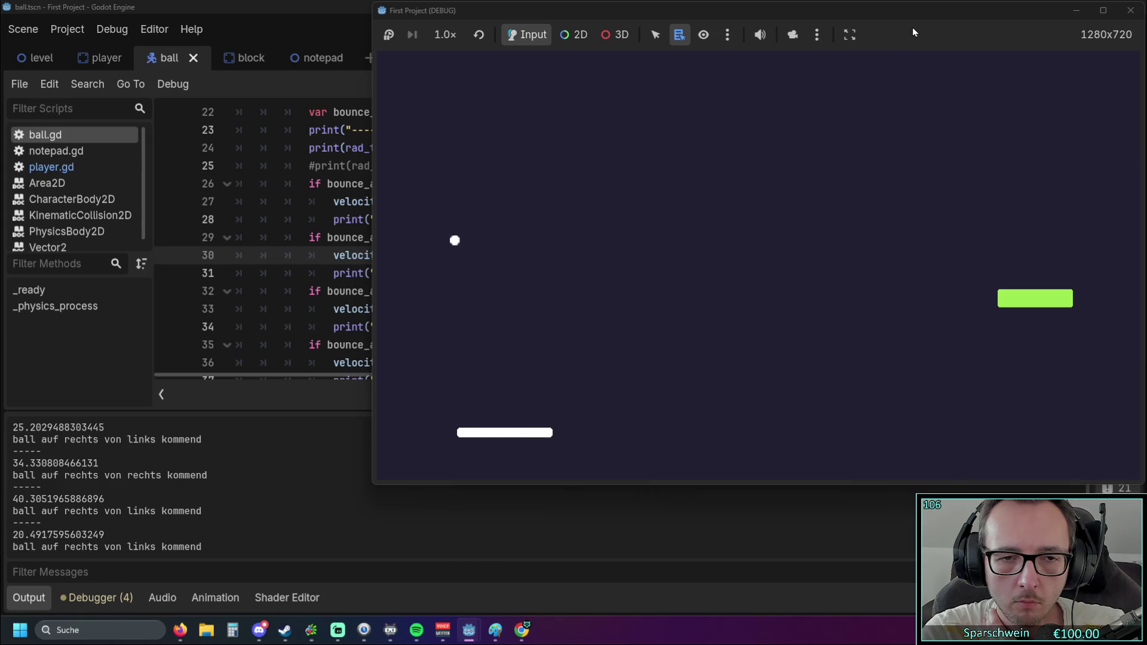
{"action": "key", "text": "Right"}
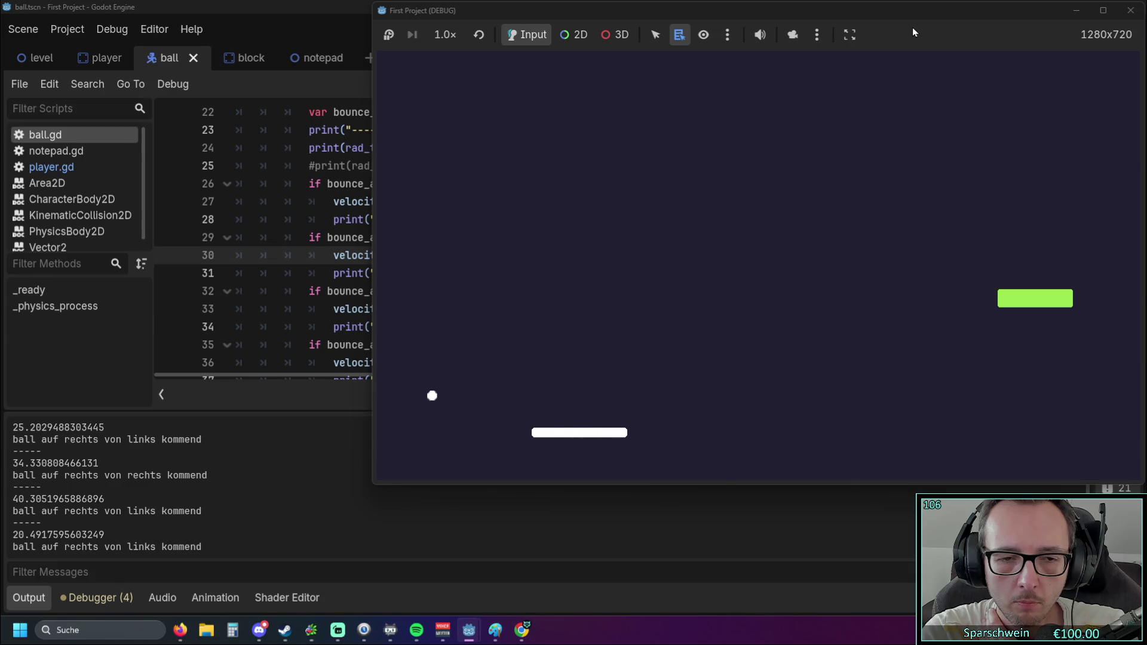
{"action": "key", "text": "Left"}
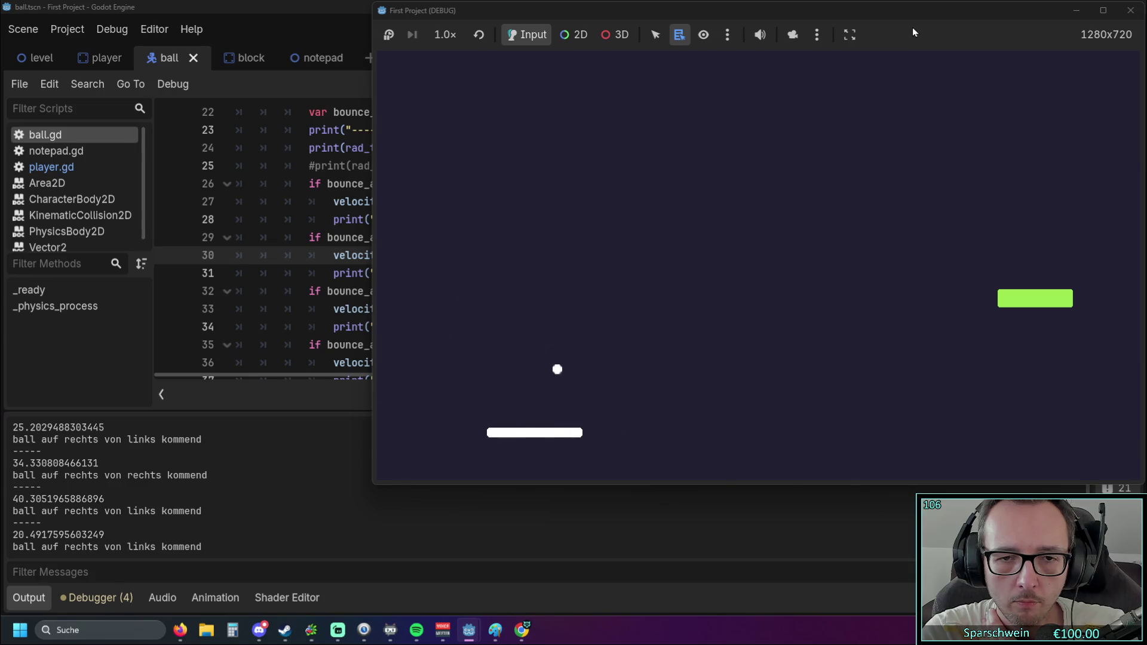
{"action": "key", "text": "Right"}
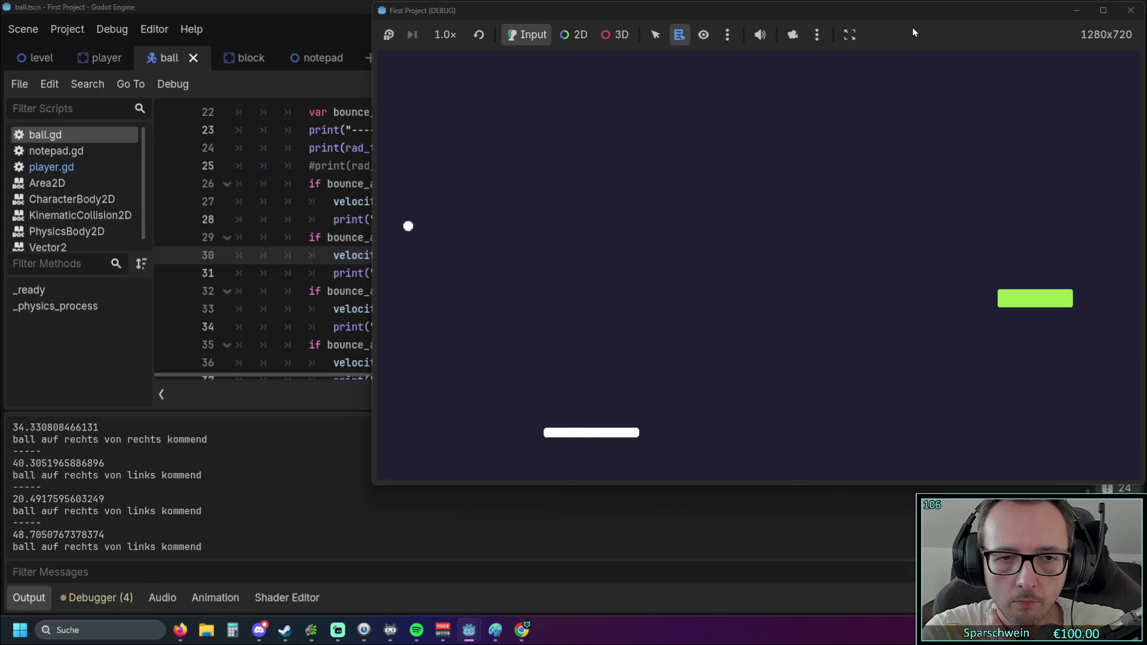
{"action": "key", "text": "Right"}
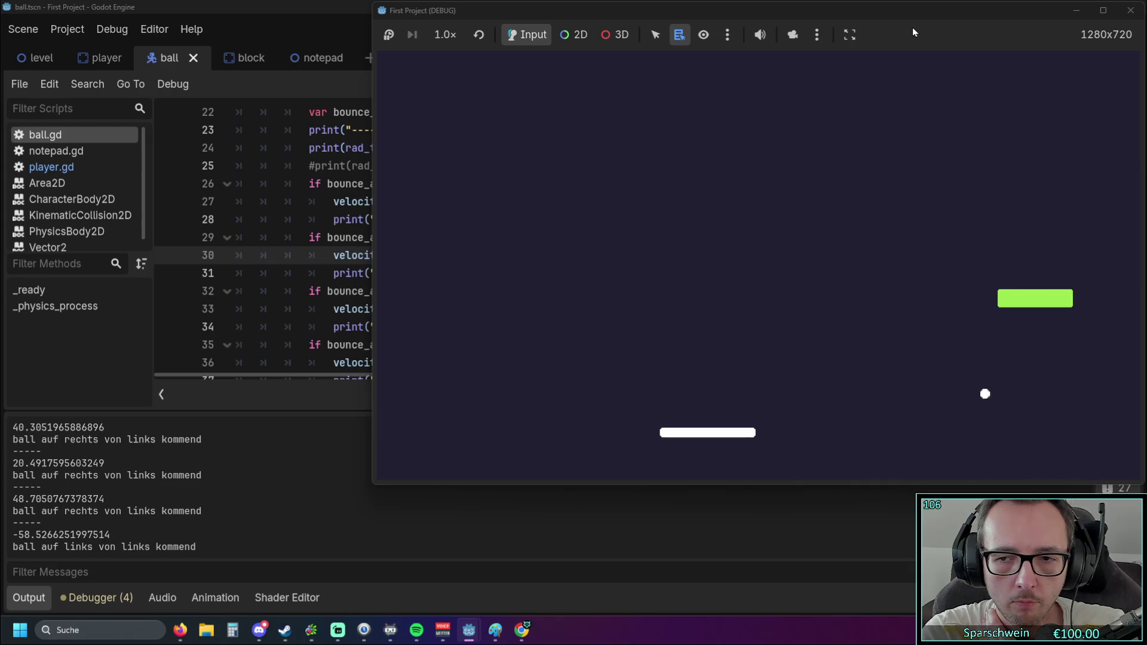
{"action": "key", "text": "Left"}
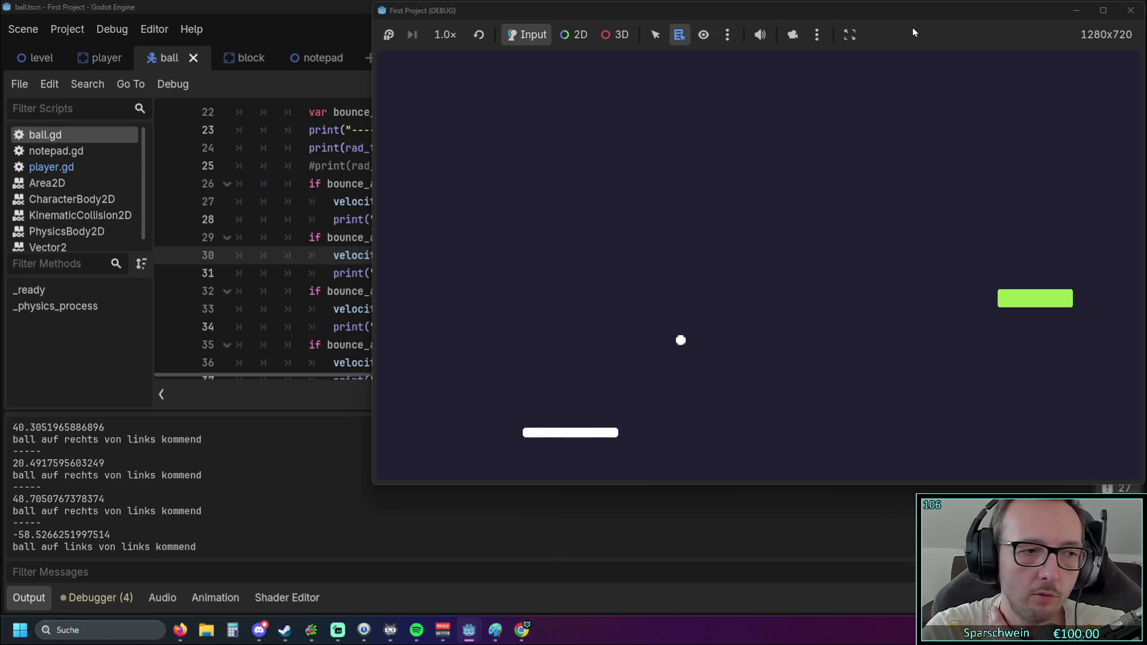
{"action": "left_click", "coordinate": [1130, 10]}
Change line 30 to sin(bounce_angle*-1), save ball.gd, and relaunch the game
{"action": "scroll", "coordinate": [581, 251], "scroll_direction": "up", "scroll_amount": 1}
{"action": "scroll", "coordinate": [580, 251], "scroll_direction": "down", "scroll_amount": 1}
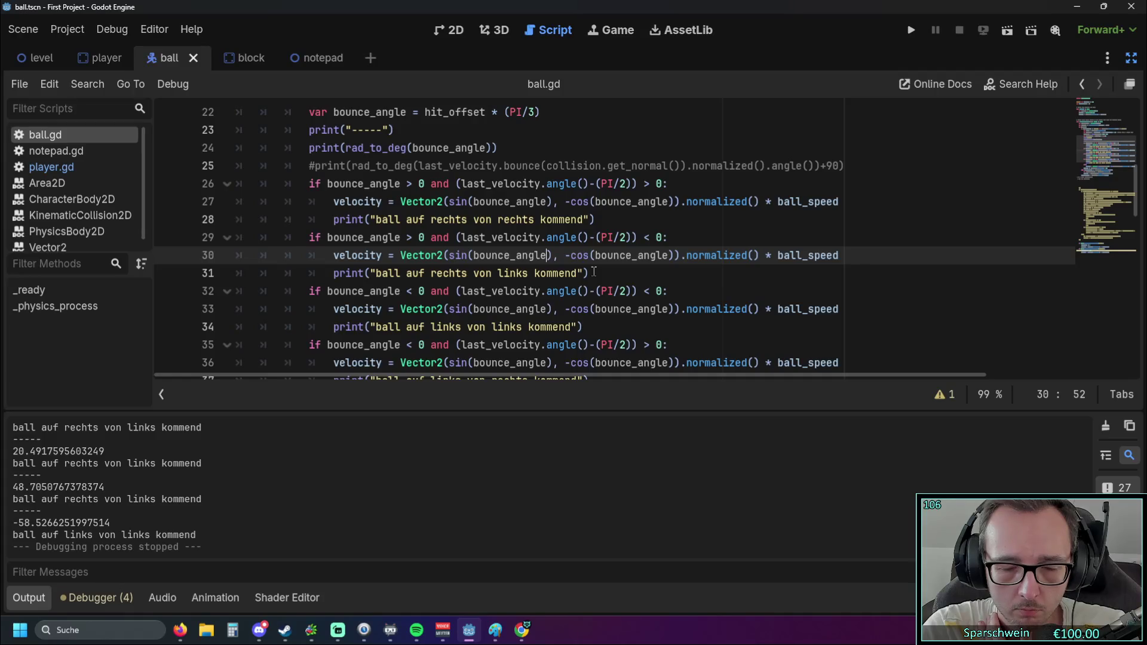
{"action": "type", "text": "*-1"}
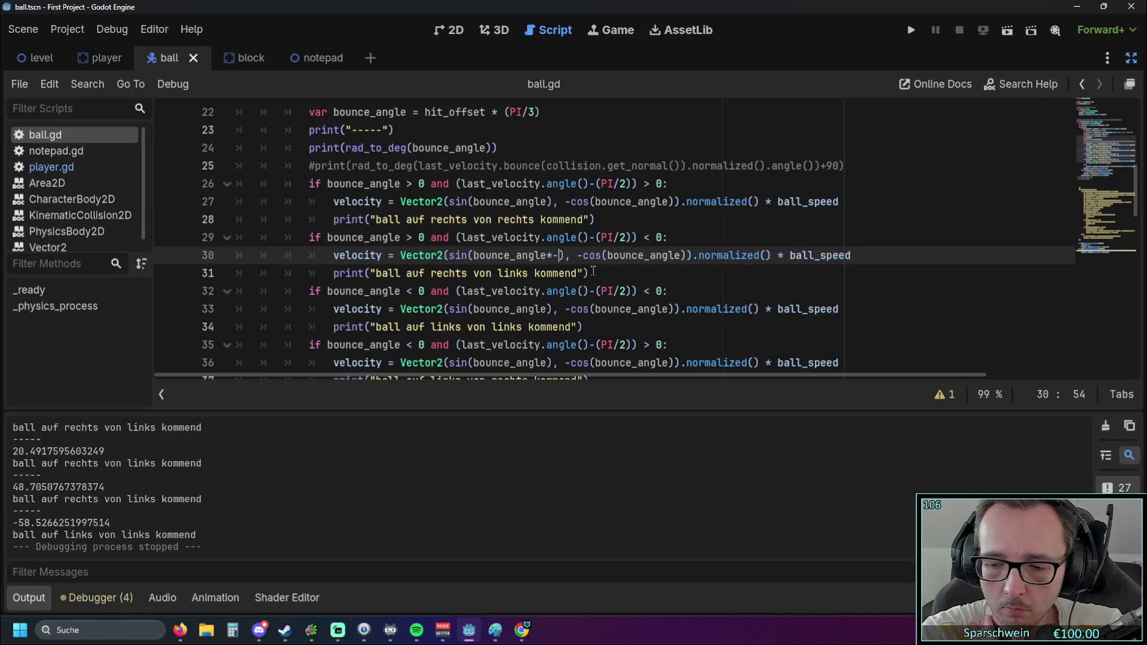
{"action": "left_click", "coordinate": [593, 272]}
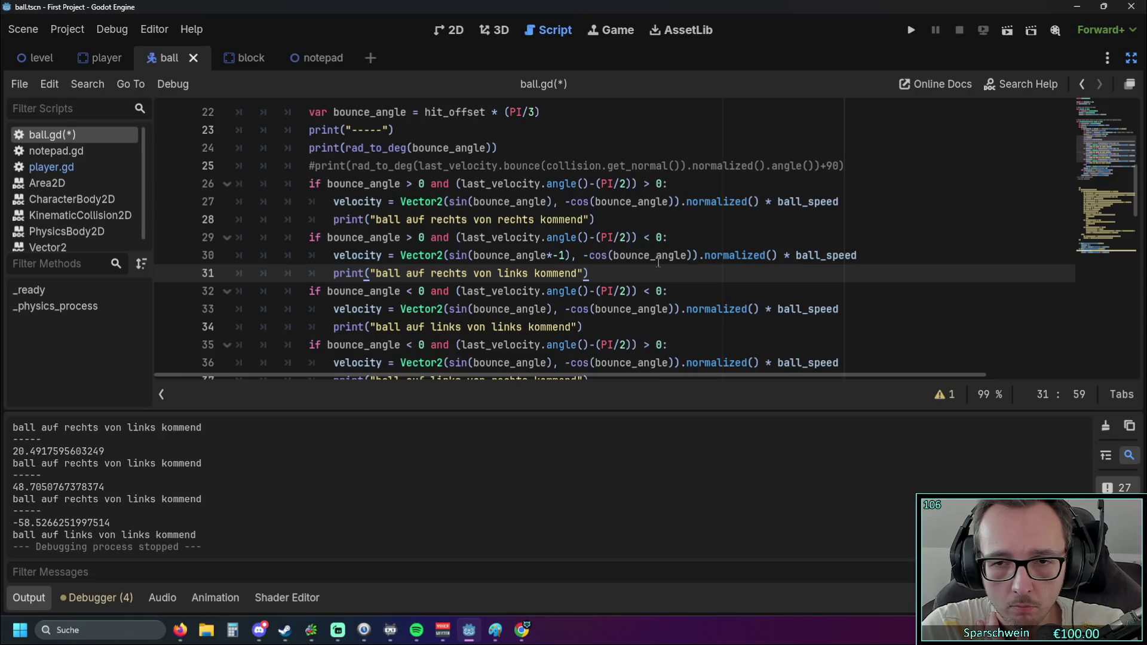
{"action": "left_click", "coordinate": [909, 30]}
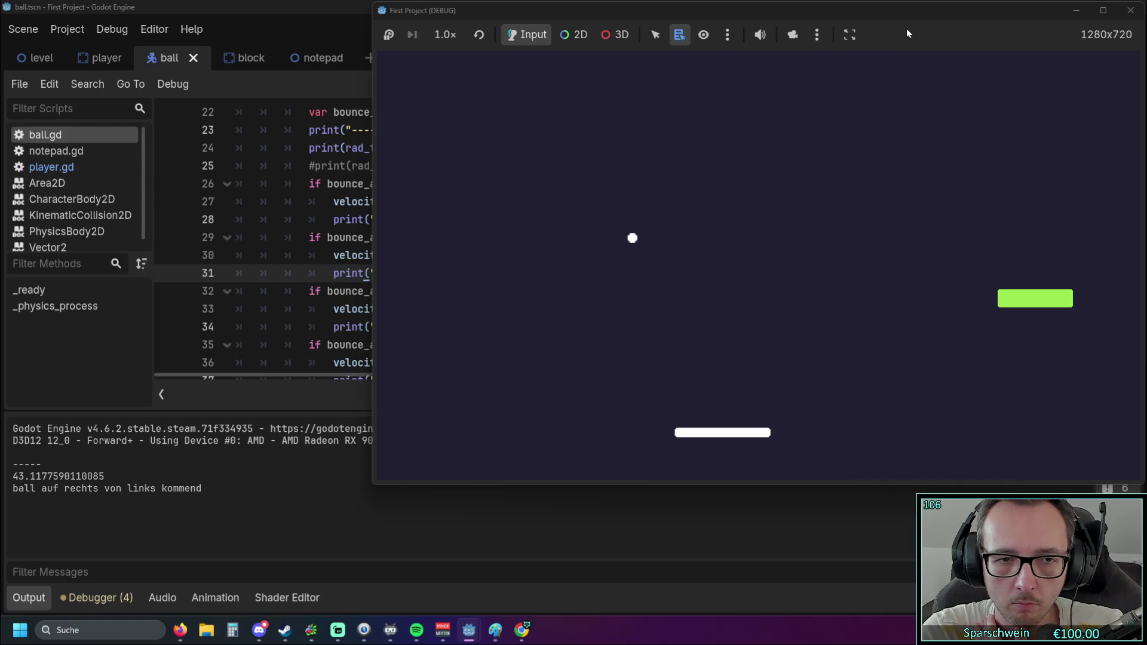
Catch the ball at various paddle spots until -48.9965889670632 is logged, then stop the game
{"action": "key", "text": "Right"}
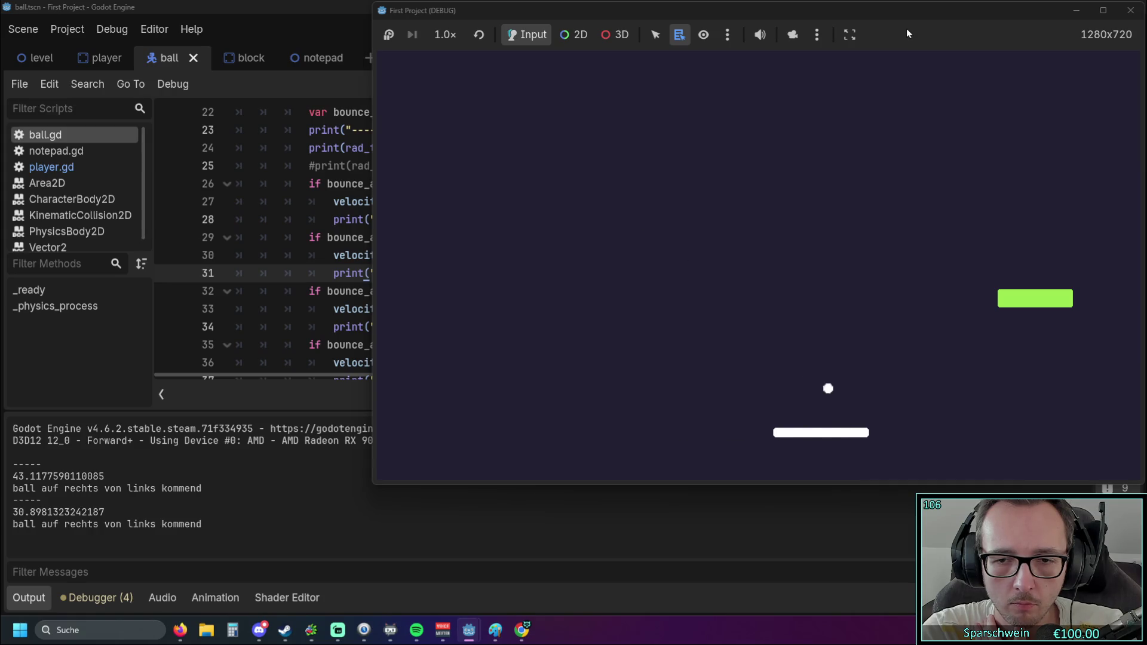
{"action": "key", "text": "Left"}
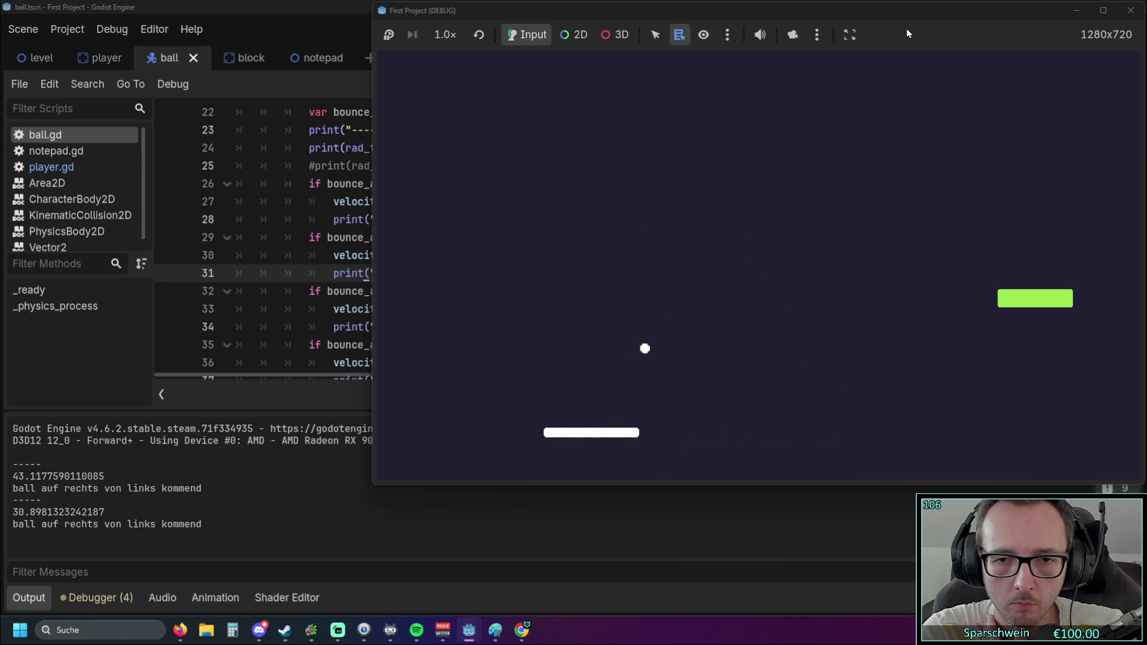
{"action": "key", "text": "Right"}
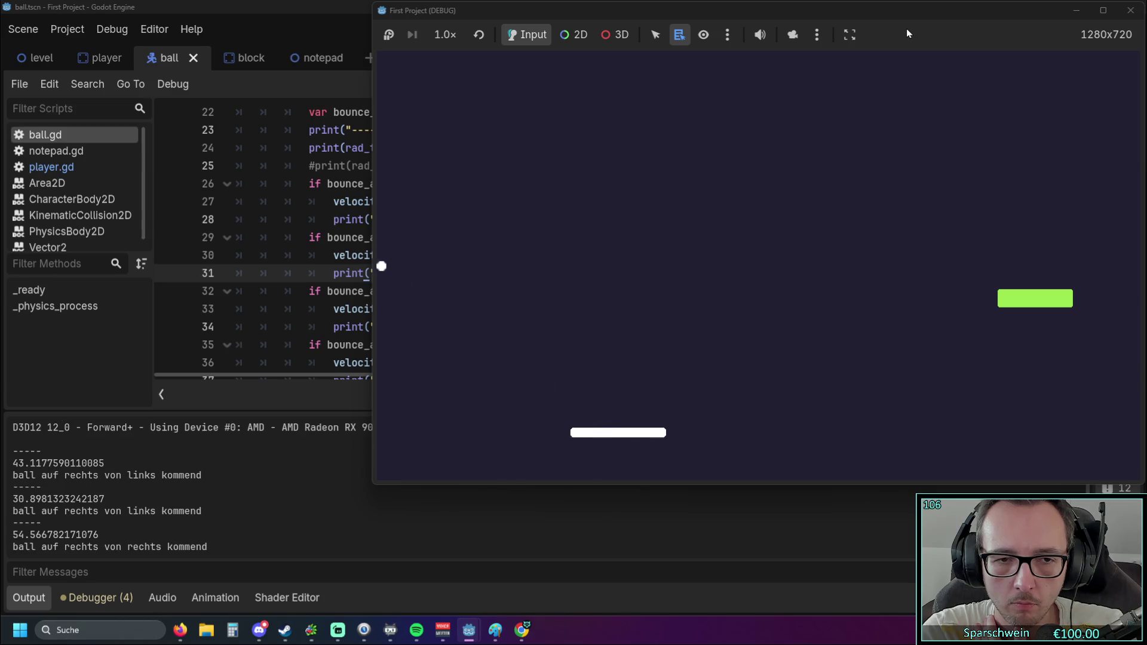
{"action": "key", "text": "Left"}
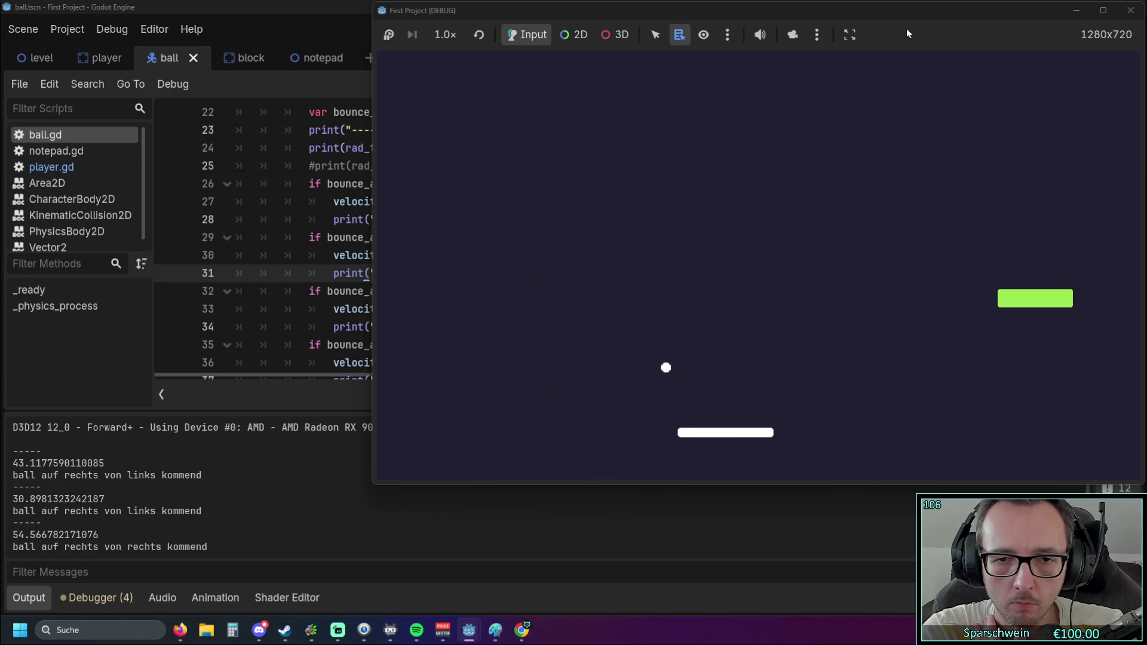
{"action": "key", "text": "Left"}
{"action": "key", "text": "Left"}
{"action": "key", "text": "Left"}
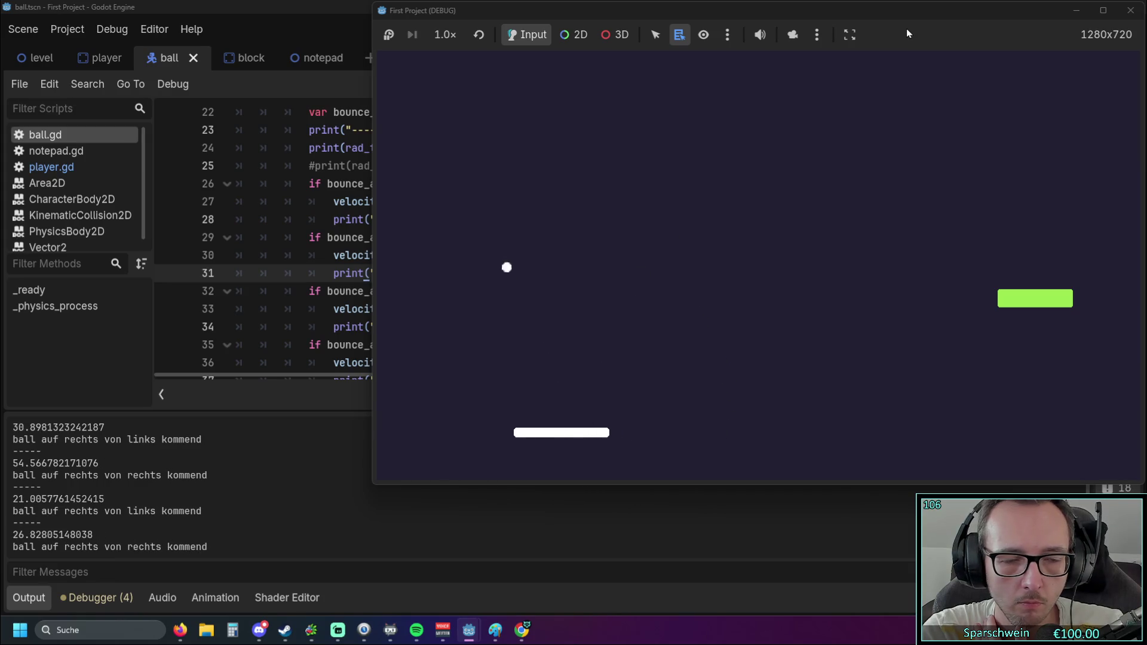
{"action": "key", "text": "Right"}
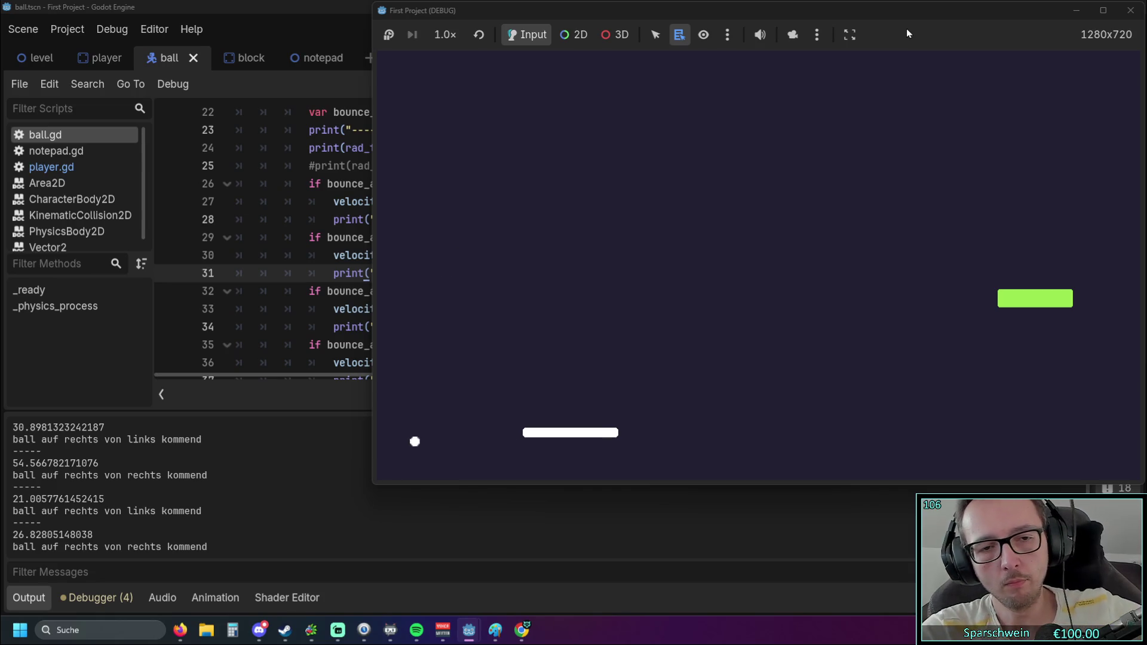
{"action": "key", "text": "Right"}
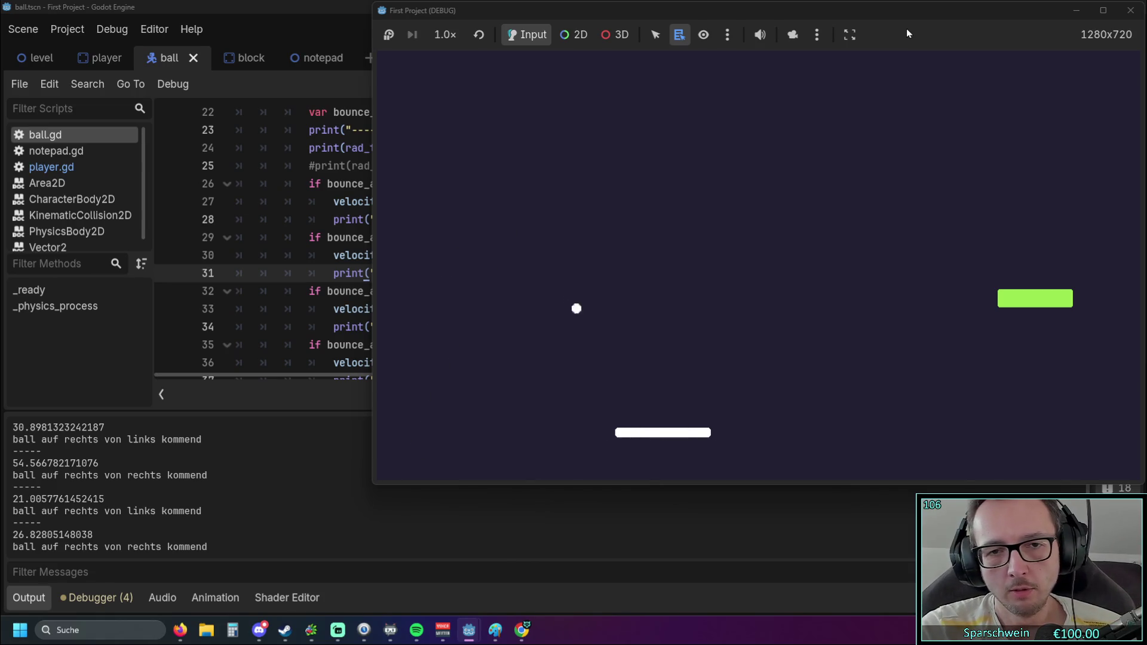
{"action": "key", "text": "Right"}
{"action": "key", "text": "Left"}
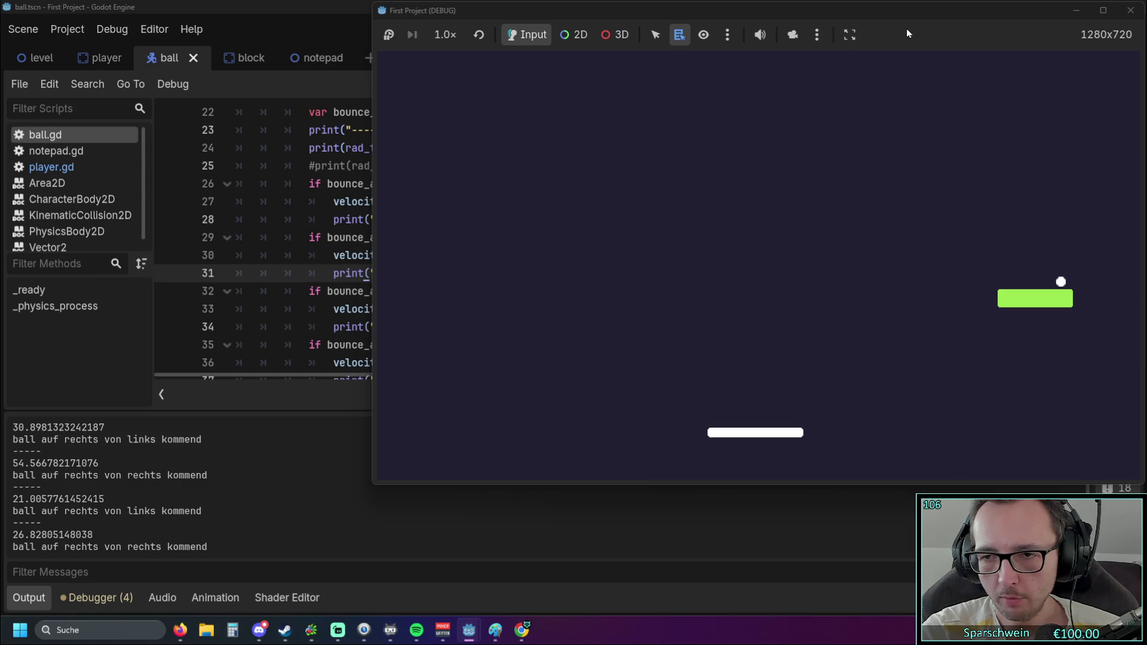
{"action": "key", "text": "Right"}
{"action": "key", "text": "Right"}
{"action": "key", "text": "Left"}
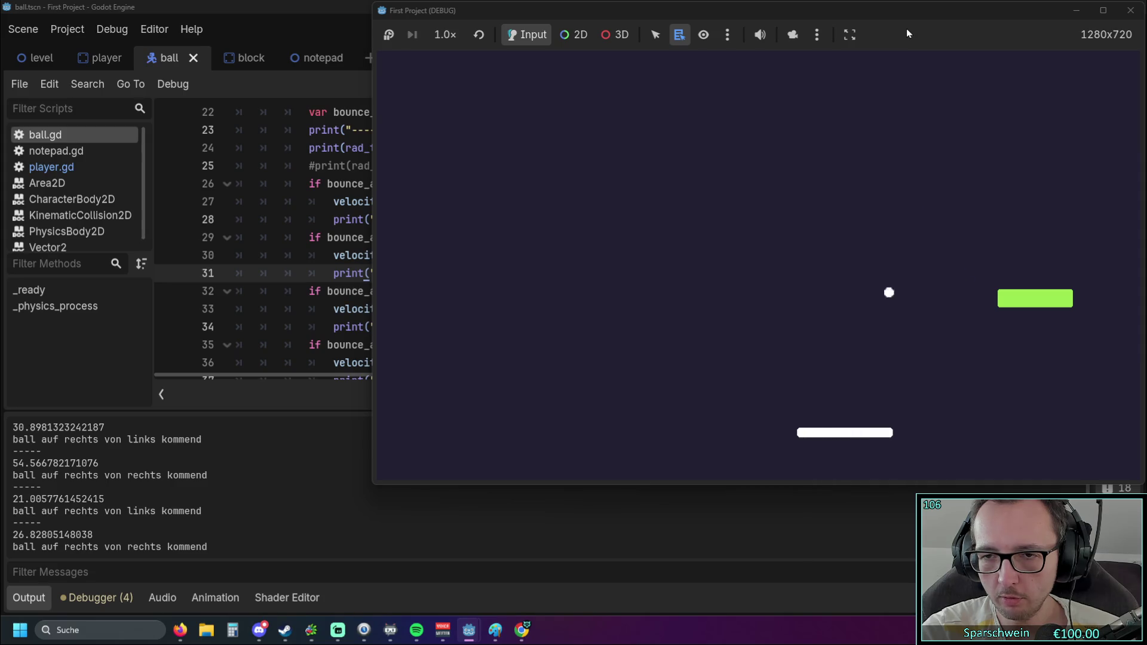
{"action": "key", "text": "Left"}
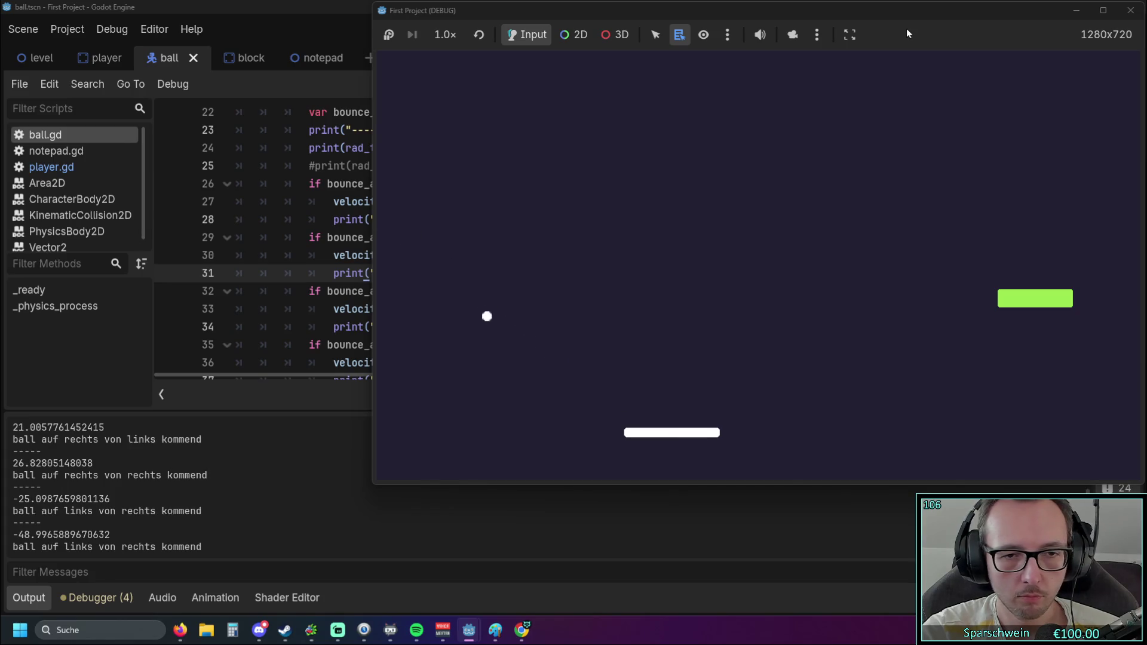
{"action": "key", "text": "Right"}
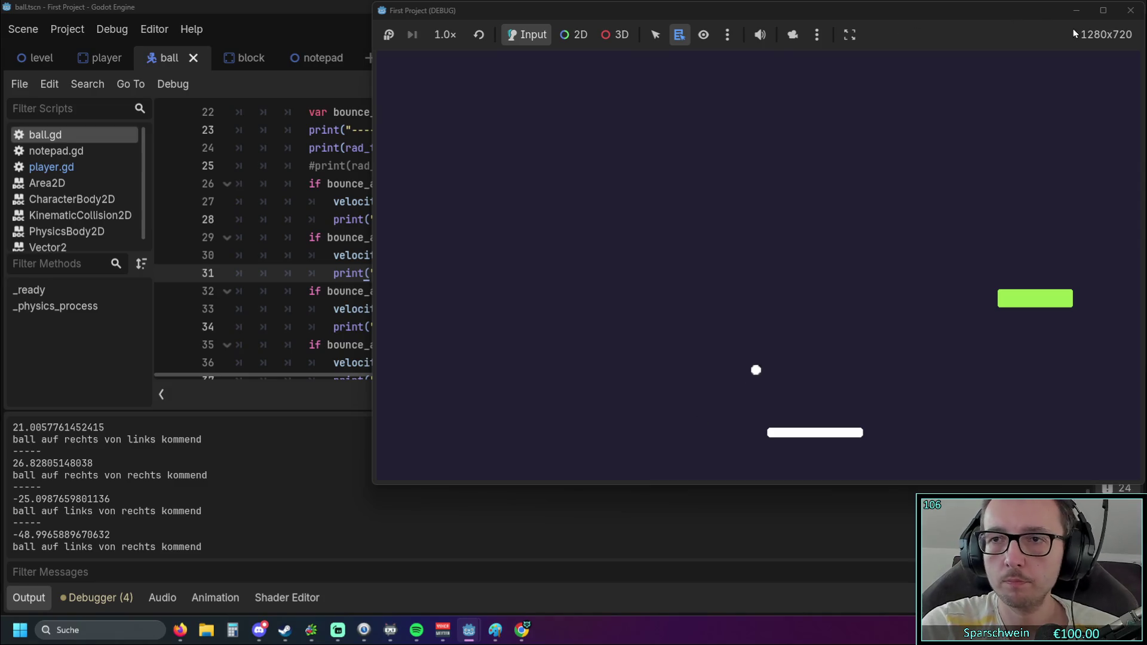
{"action": "left_click", "coordinate": [1131, 10]}
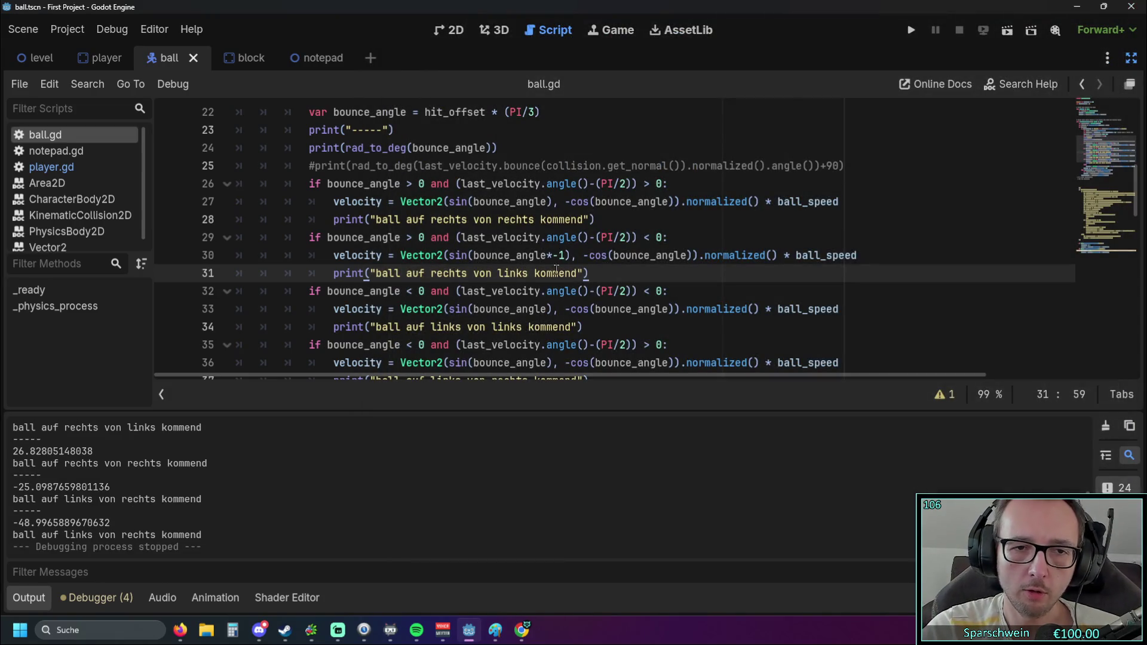
{"action": "left_click", "coordinate": [566, 257]}
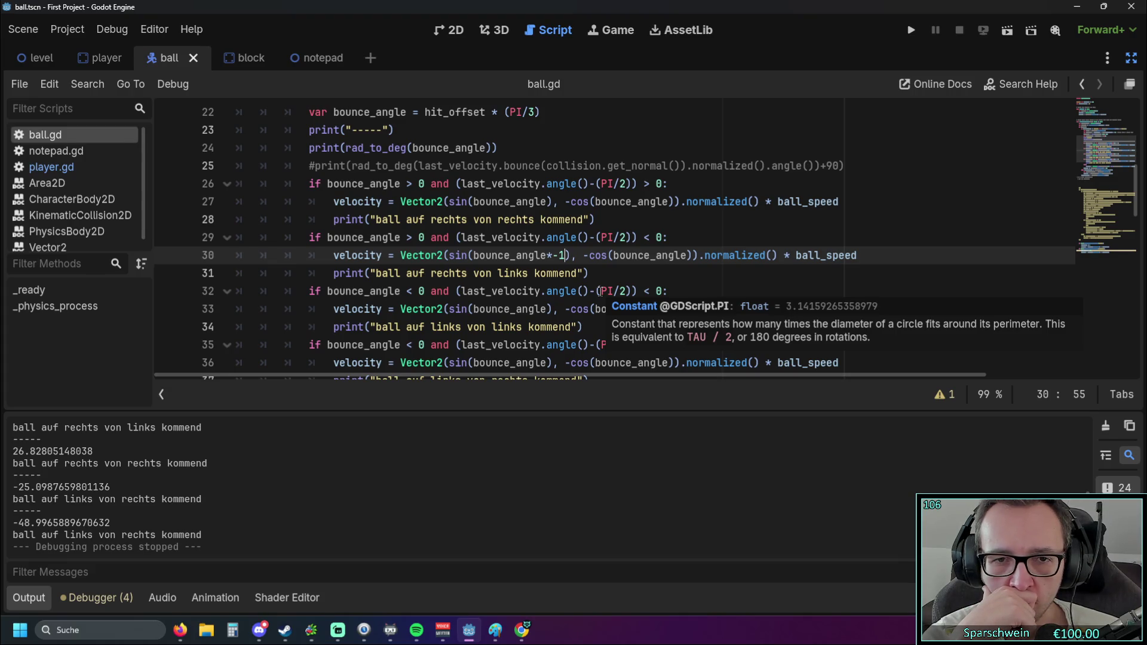
{"action": "scroll", "coordinate": [91, 489], "scroll_direction": "up", "scroll_amount": 3}
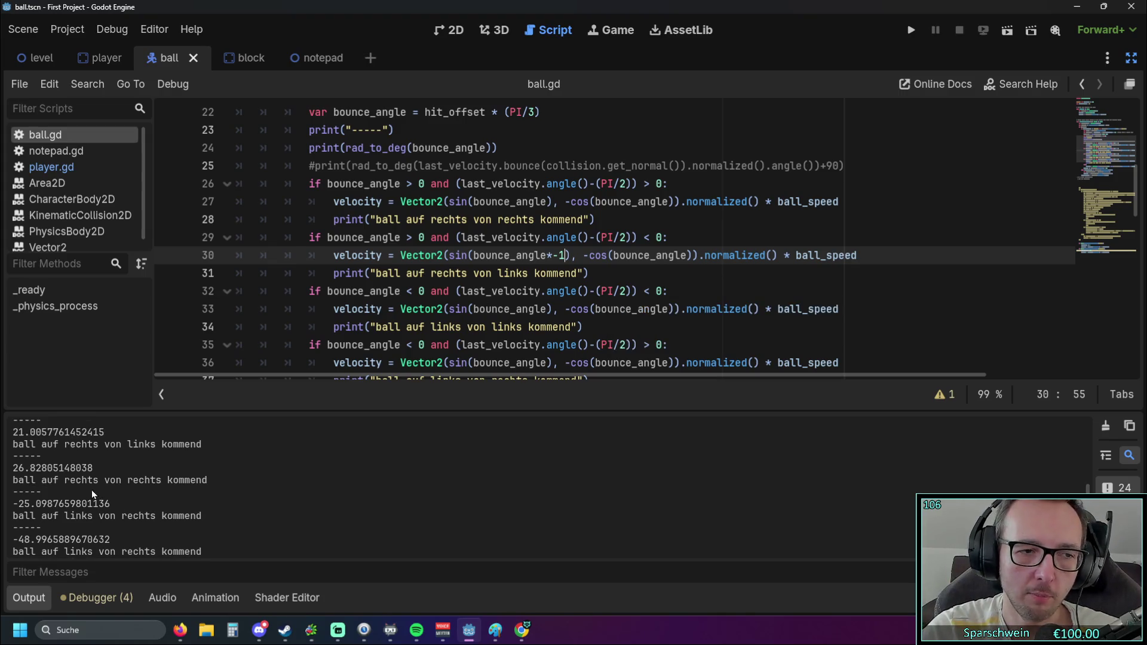
{"action": "scroll", "coordinate": [75, 495], "scroll_direction": "down", "scroll_amount": 3}
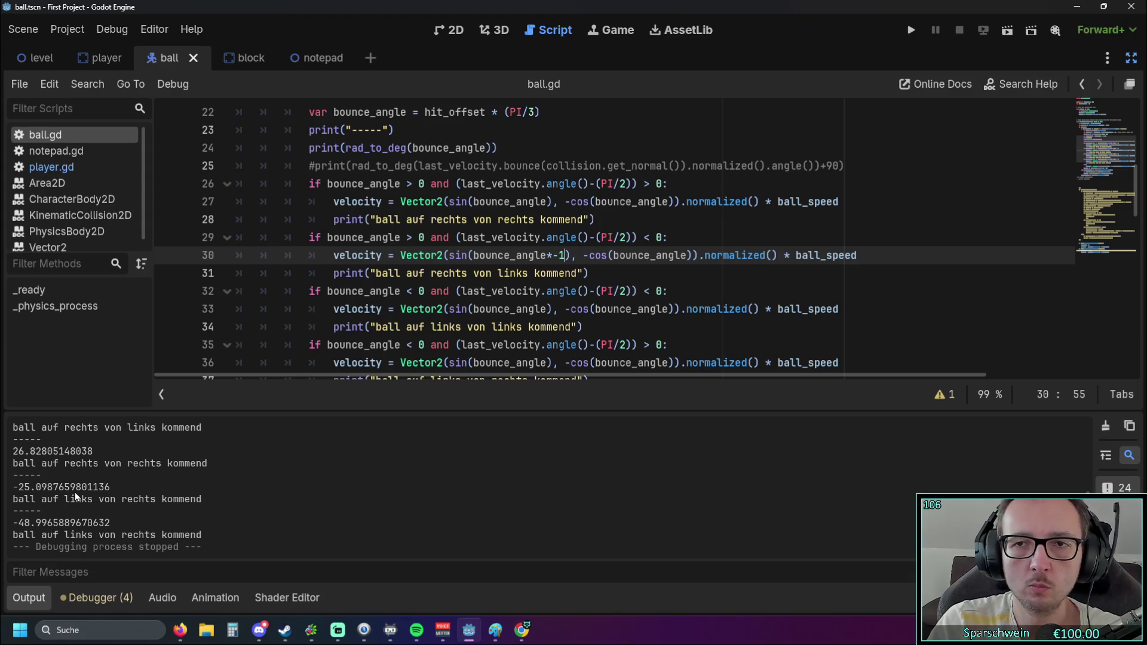
Relaunch the game and slide the paddle across to catch the ball
{"action": "left_click", "coordinate": [911, 30]}
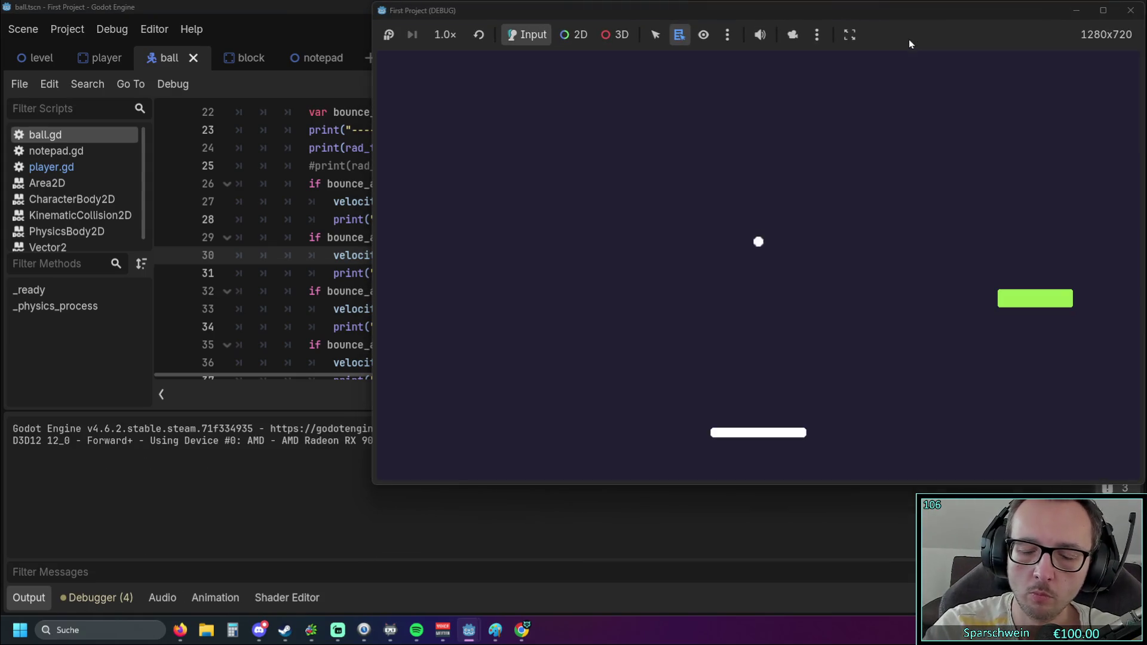
{"action": "key", "text": "Left"}
{"action": "key", "text": "Left"}
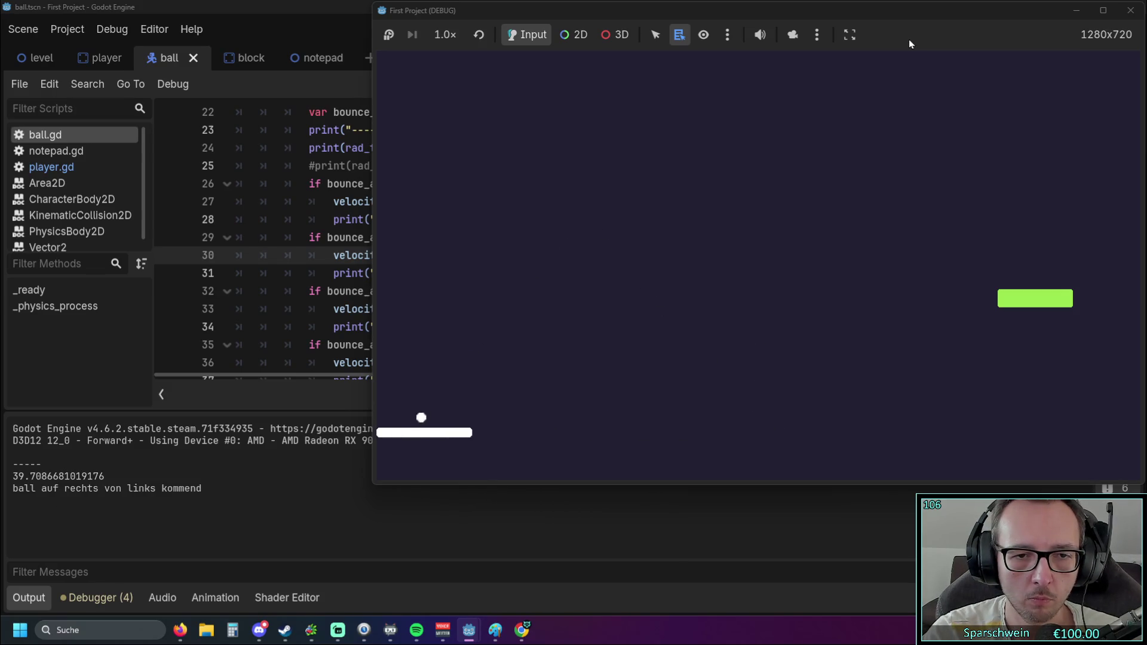
{"action": "key", "text": "Right"}
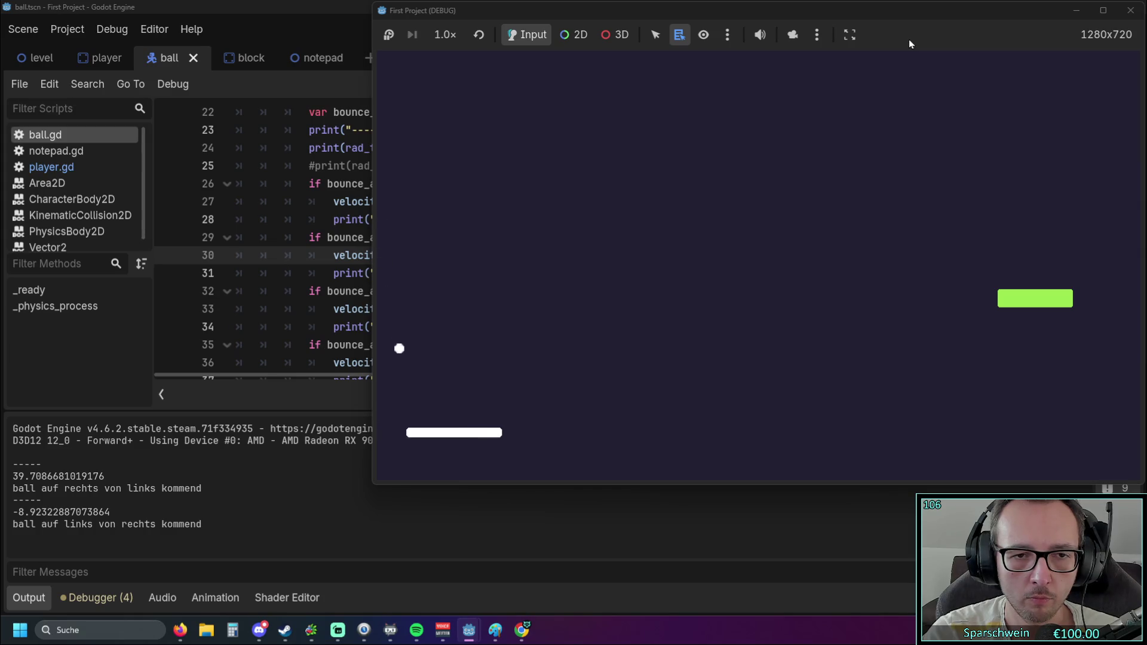
{"action": "key", "text": "Right"}
{"action": "key", "text": "Right"}
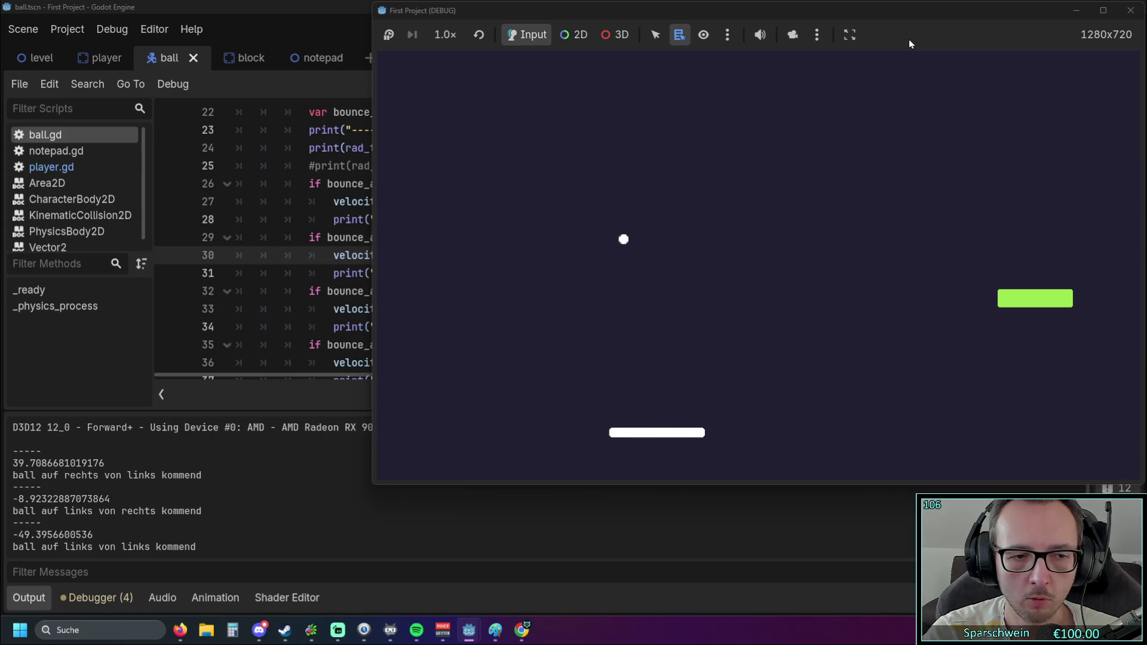
{"action": "key", "text": "Right"}
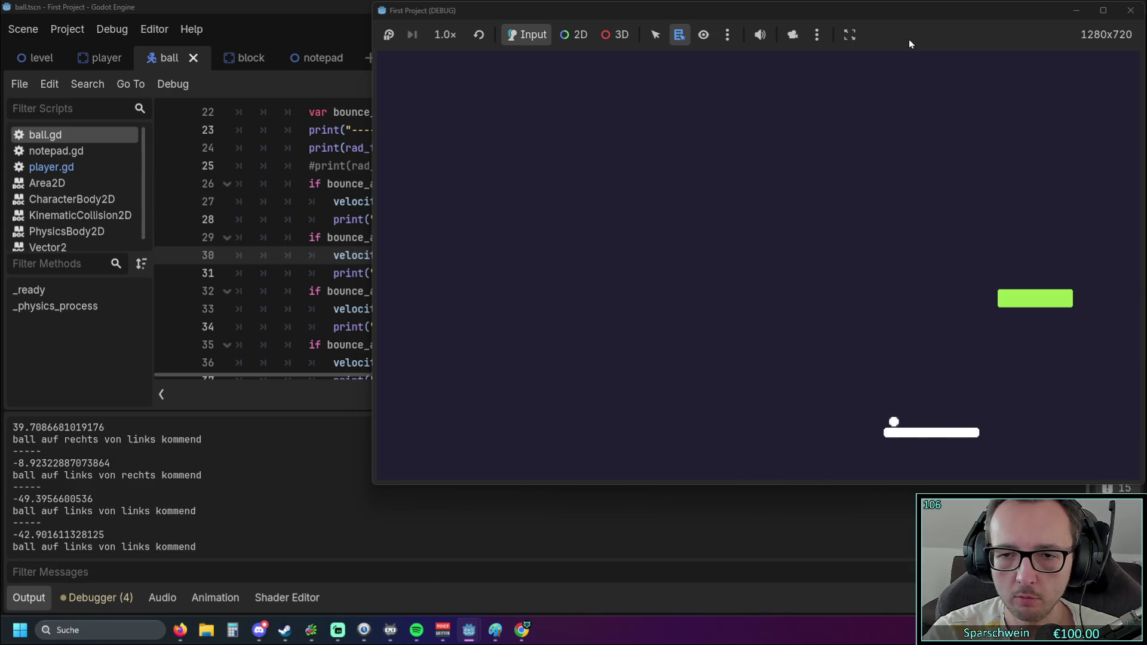
{"action": "key", "text": "Right"}
{"action": "key", "text": "Left"}
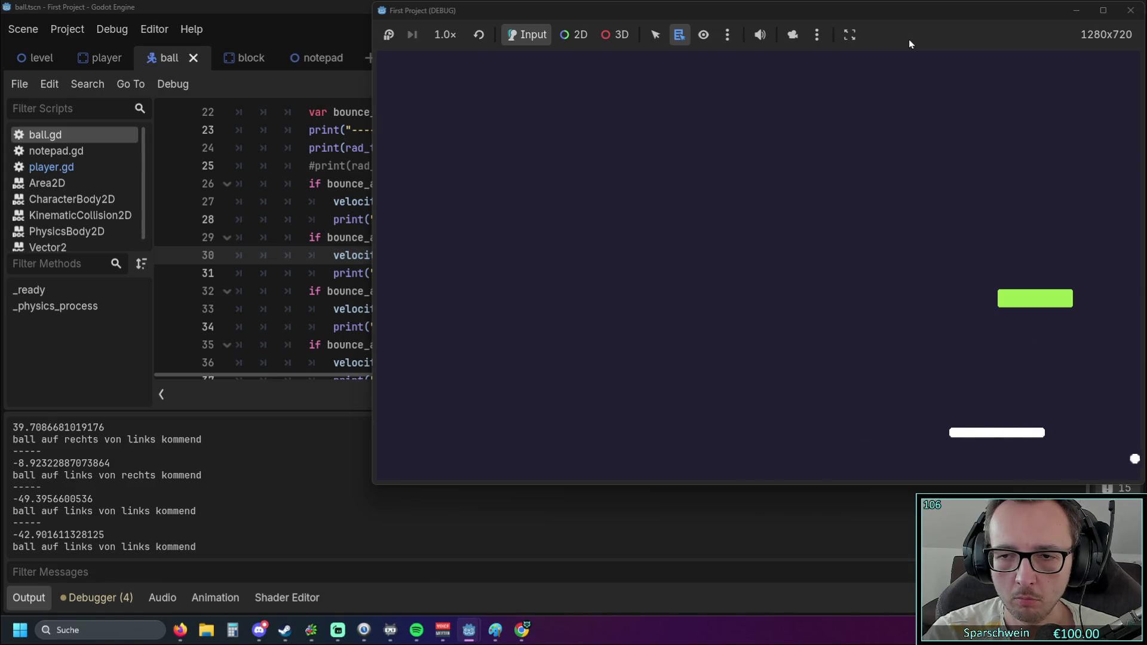
{"action": "key", "text": "Right"}
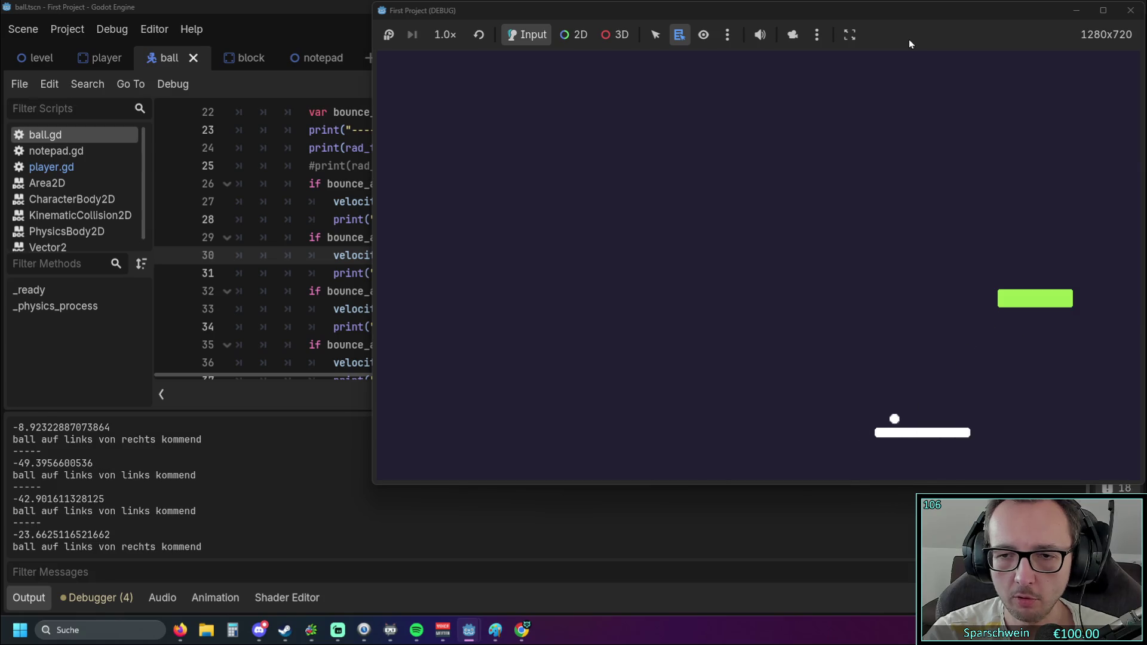
Keep catching bounces until -38.6435144597834 'ball auf links von links kommend' logs, then stop the game
{"action": "key", "text": "Left"}
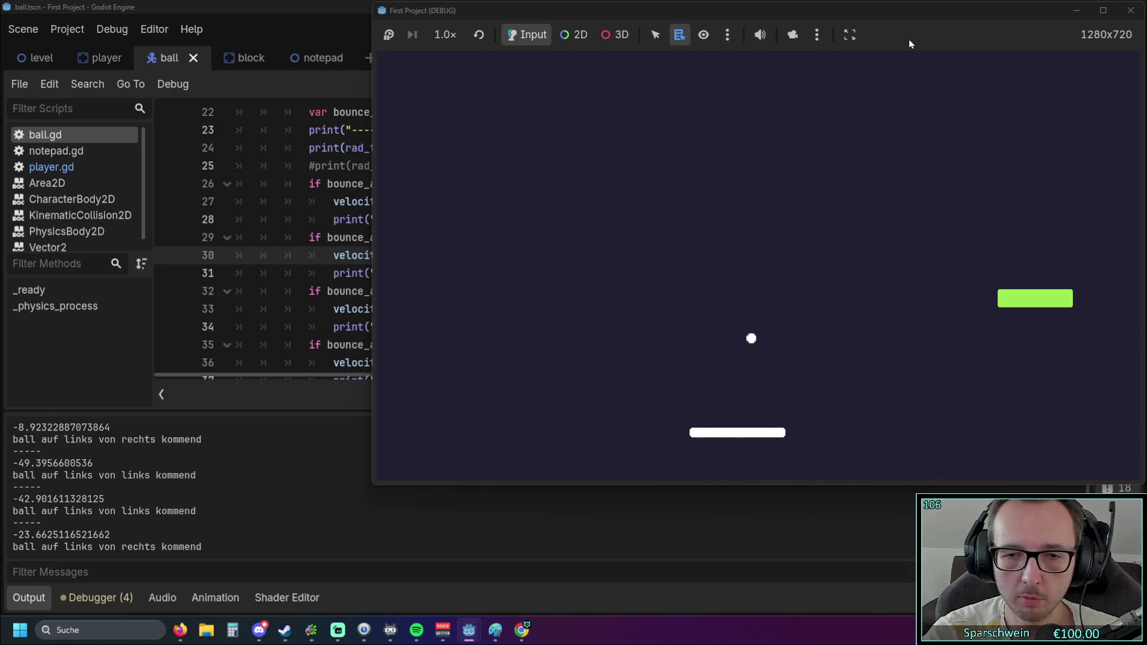
{"action": "key", "text": "Left"}
{"action": "key", "text": "Left"}
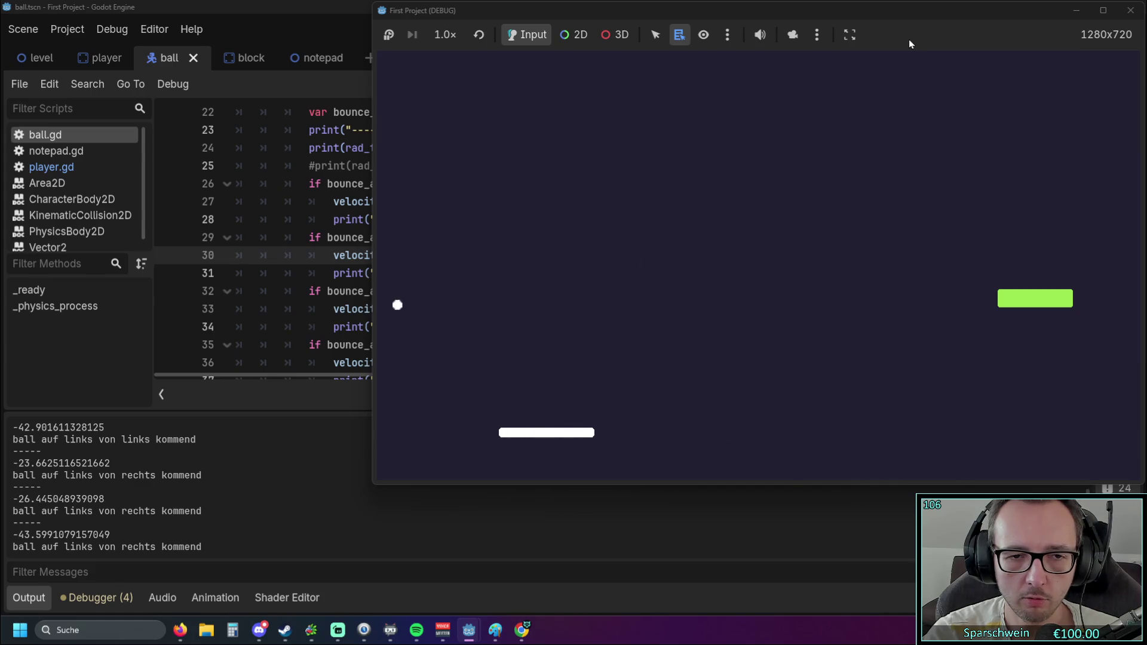
{"action": "key", "text": "Right"}
{"action": "key", "text": "Right"}
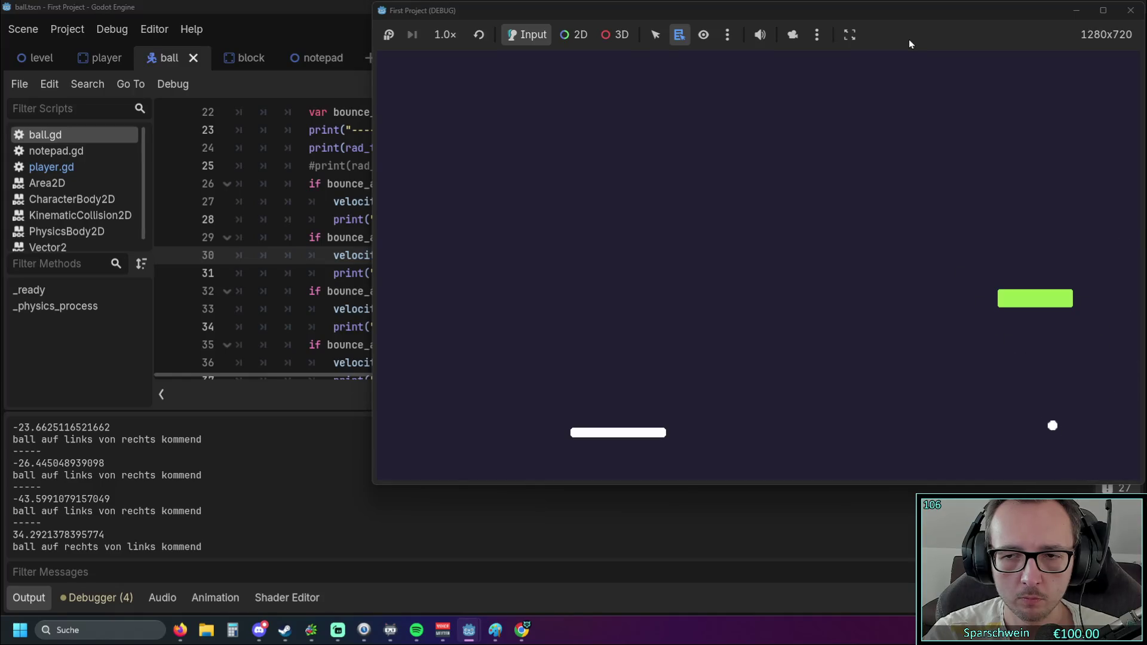
{"action": "key", "text": "Right"}
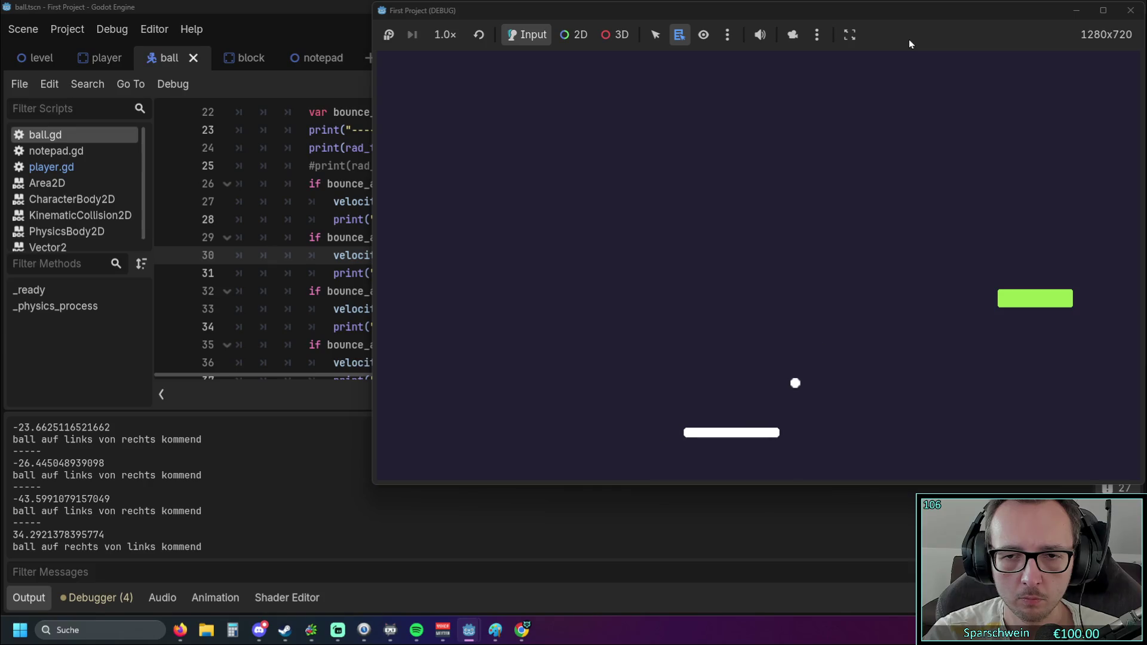
{"action": "key", "text": "Left"}
{"action": "key", "text": "Left"}
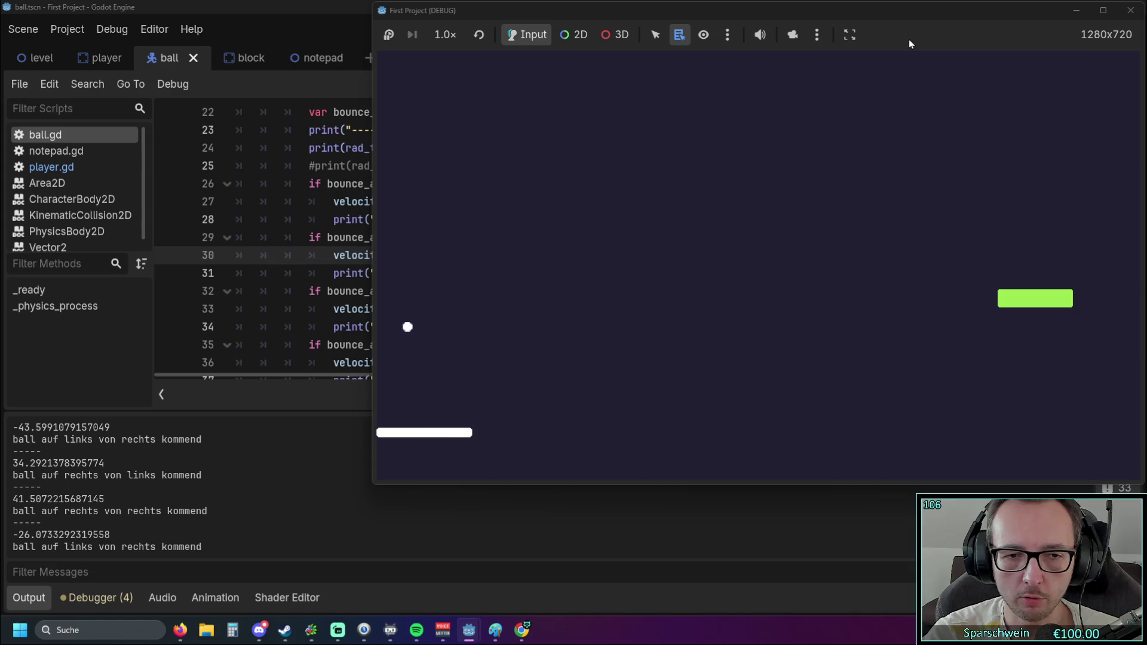
{"action": "key", "text": "Right"}
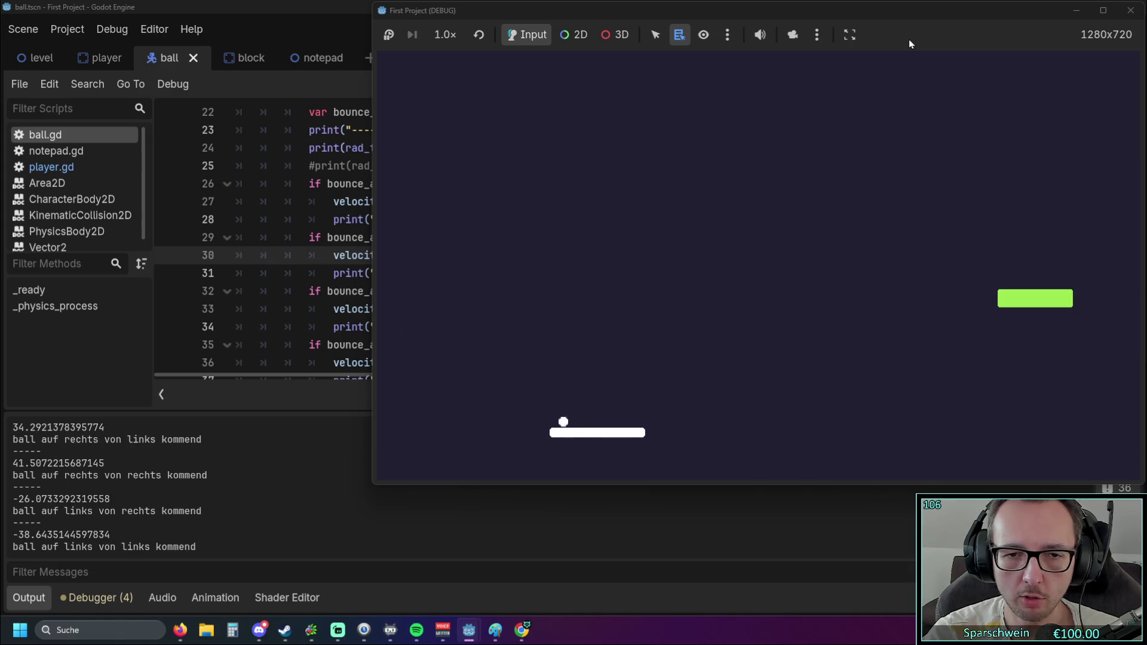
{"action": "key", "text": "Right"}
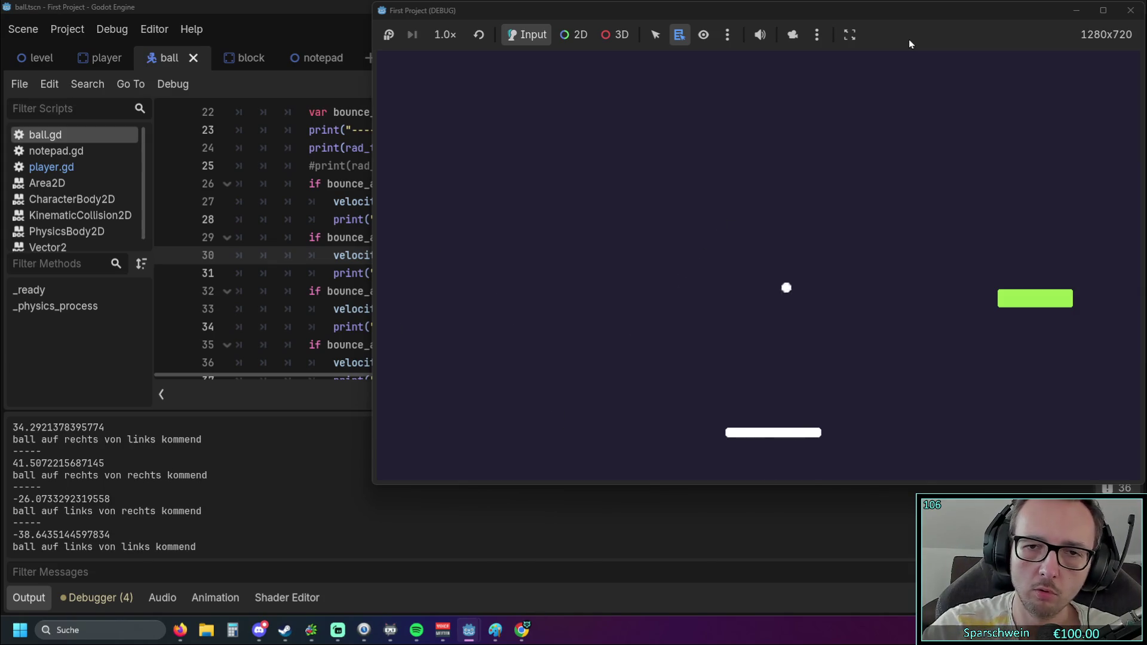
{"action": "left_click", "coordinate": [1130, 10]}
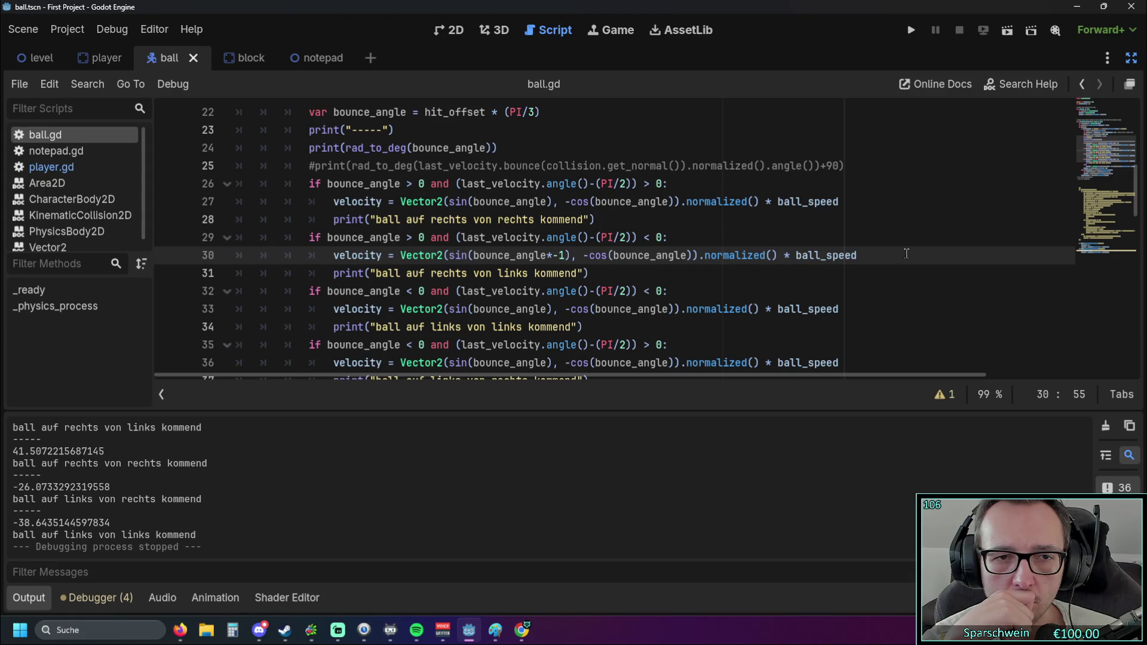
{"action": "scroll", "coordinate": [510, 330], "scroll_direction": "down", "scroll_amount": 2}
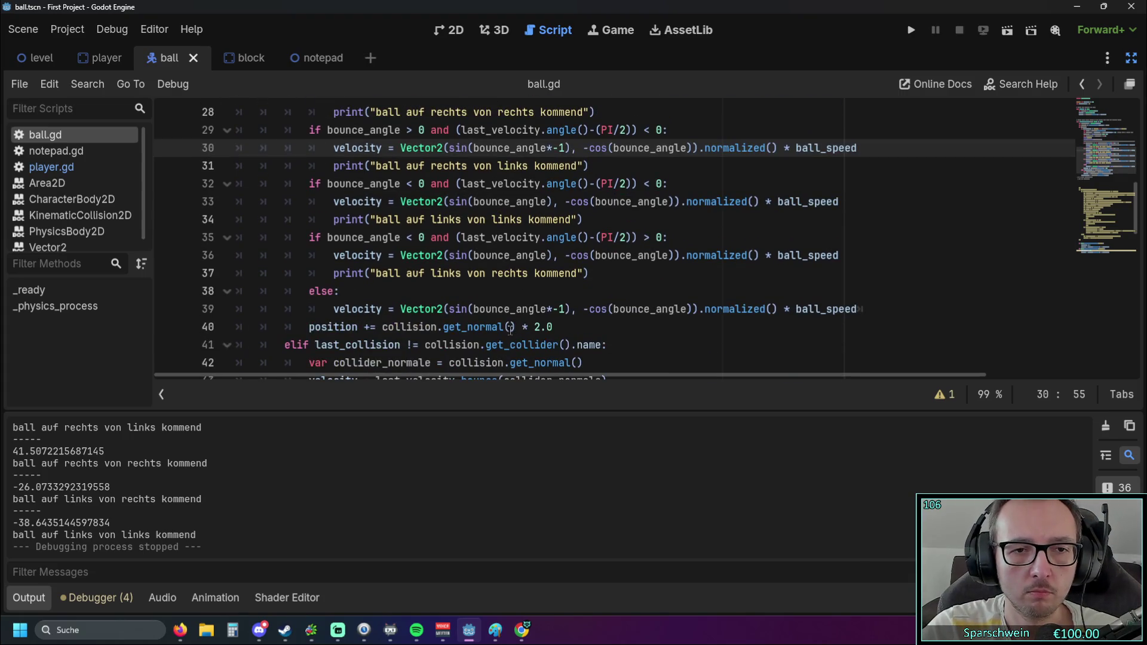
{"action": "scroll", "coordinate": [494, 324], "scroll_direction": "down", "scroll_amount": 2}
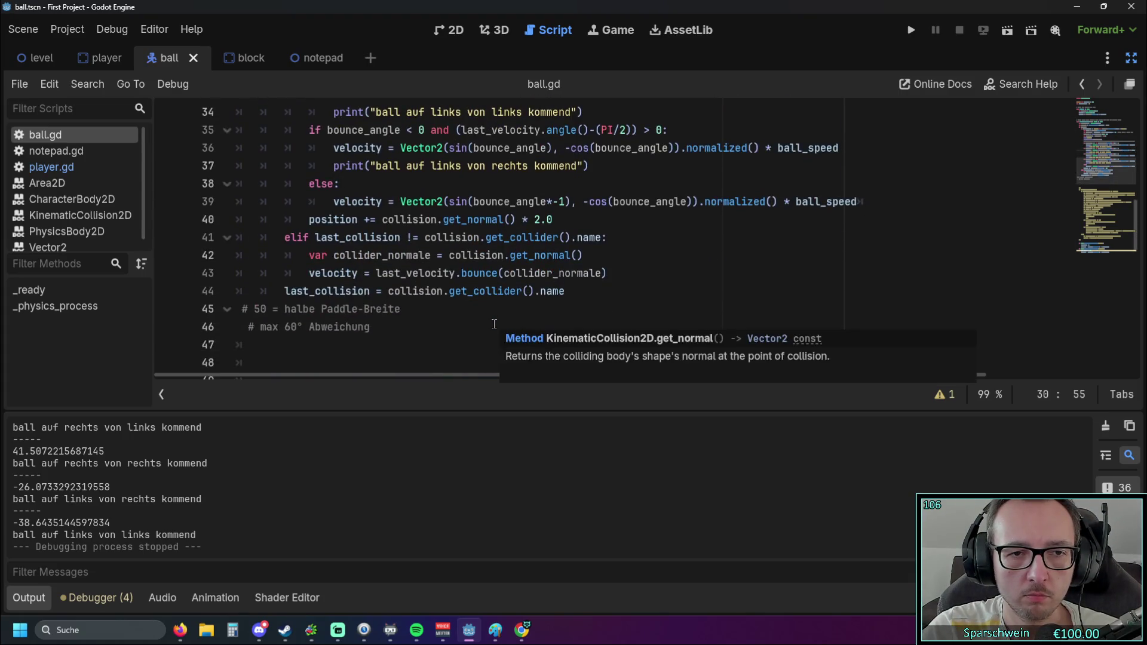
{"action": "scroll", "coordinate": [494, 324], "scroll_direction": "up", "scroll_amount": 1}
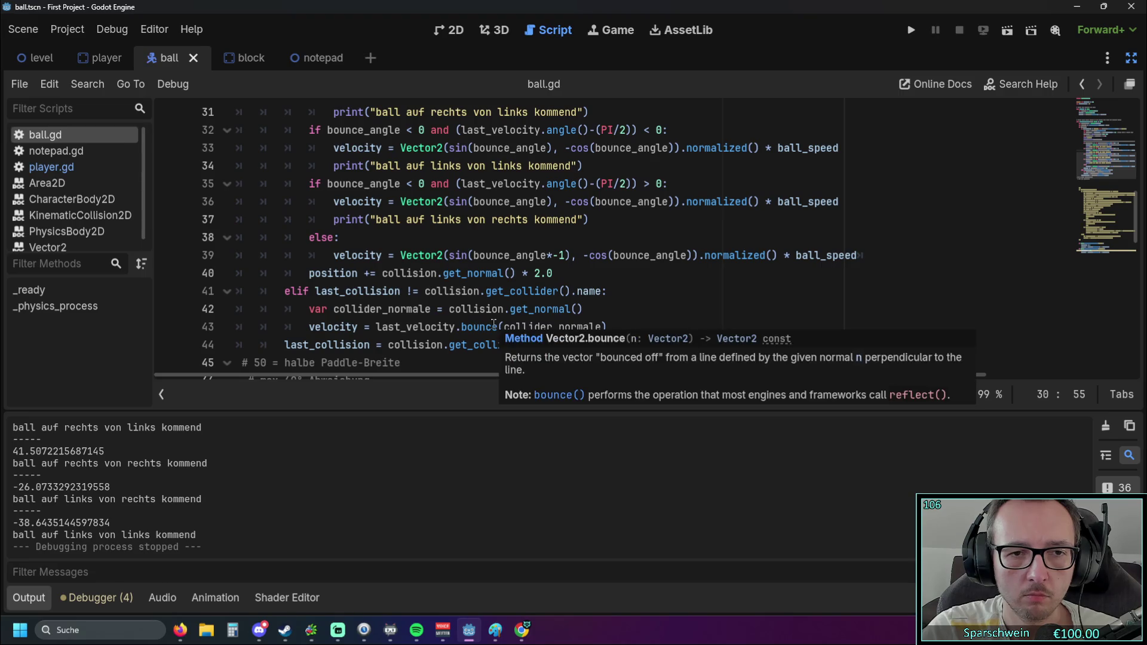
{"action": "mouse_move", "coordinate": [586, 319]}
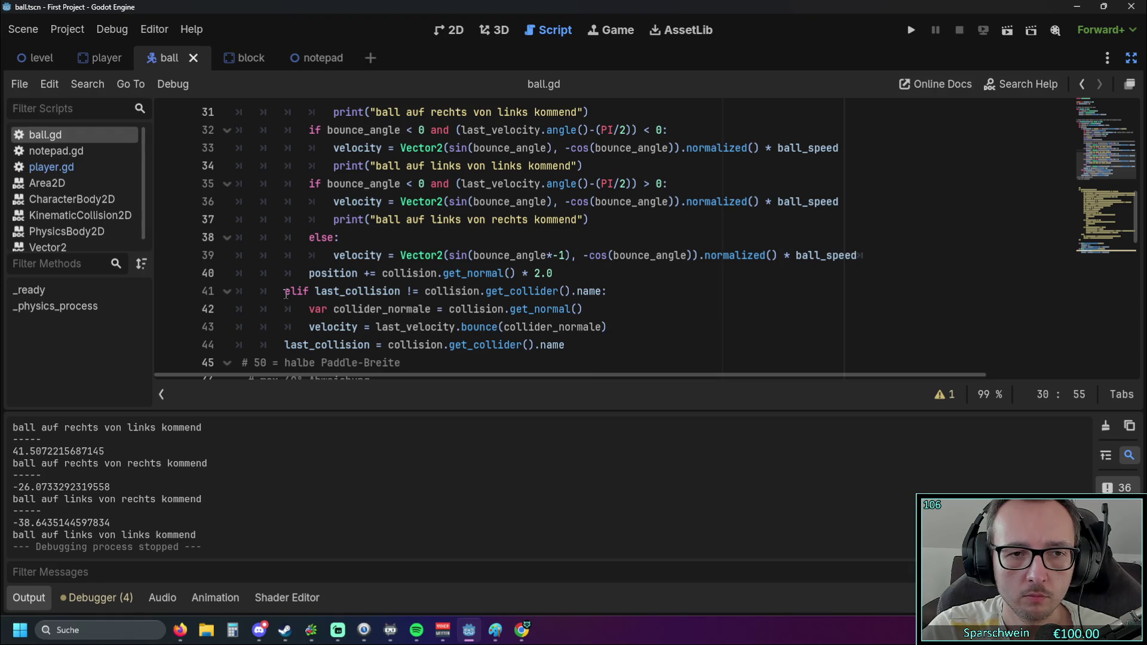
{"action": "scroll", "coordinate": [284, 293], "scroll_direction": "up", "scroll_amount": 2}
{"action": "scroll", "coordinate": [284, 292], "scroll_direction": "up", "scroll_amount": 4}
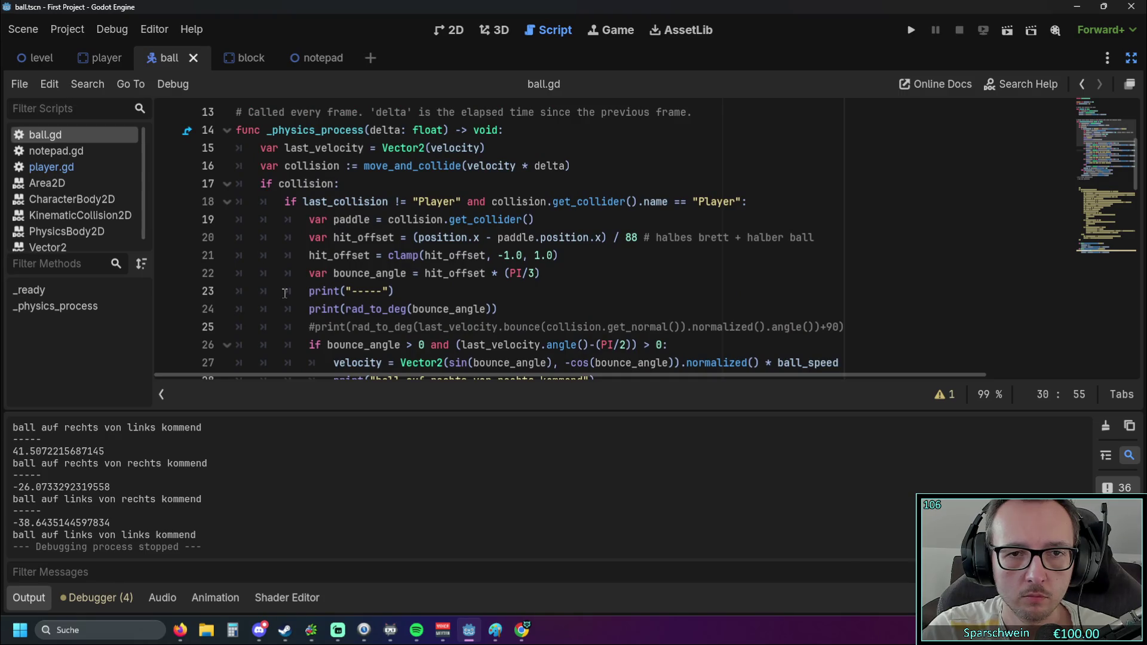
{"action": "scroll", "coordinate": [285, 292], "scroll_direction": "down", "scroll_amount": 1}
{"action": "scroll", "coordinate": [285, 293], "scroll_direction": "up", "scroll_amount": 1}
{"action": "scroll", "coordinate": [284, 292], "scroll_direction": "down", "scroll_amount": 6}
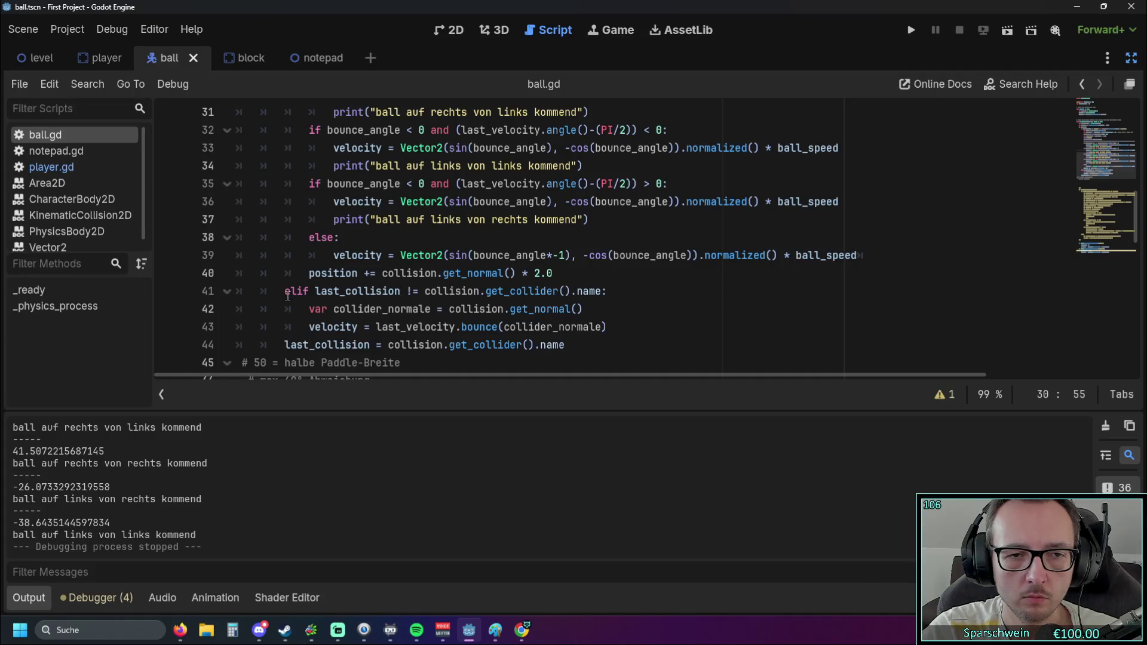
{"action": "scroll", "coordinate": [287, 295], "scroll_direction": "up", "scroll_amount": 1}
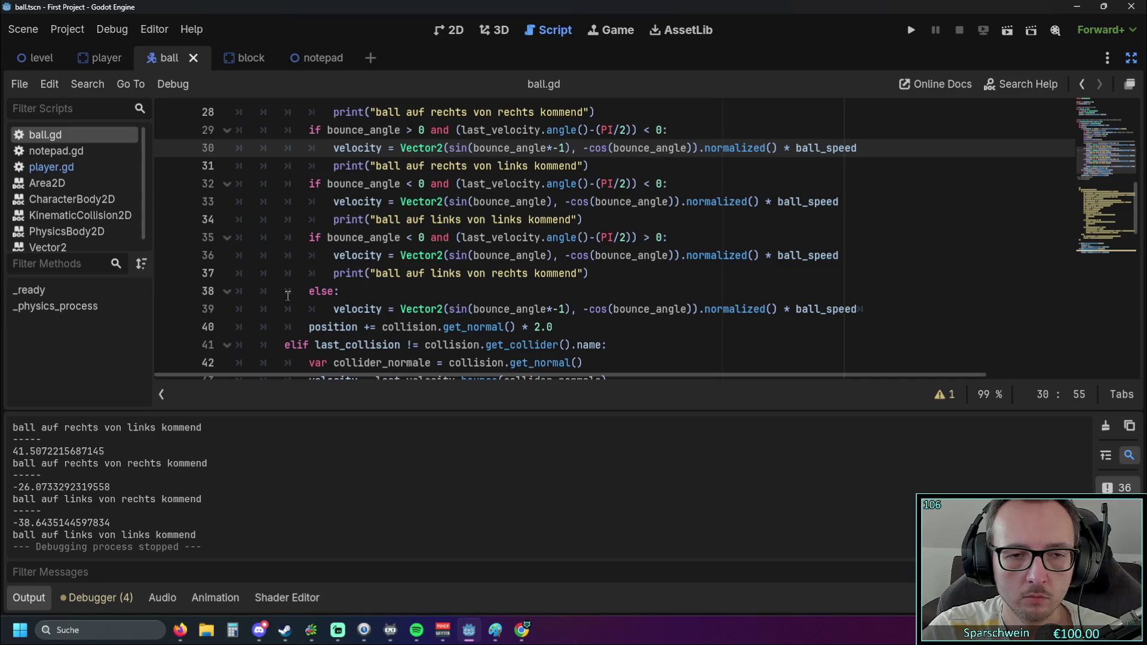
{"action": "mouse_move", "coordinate": [418, 308]}
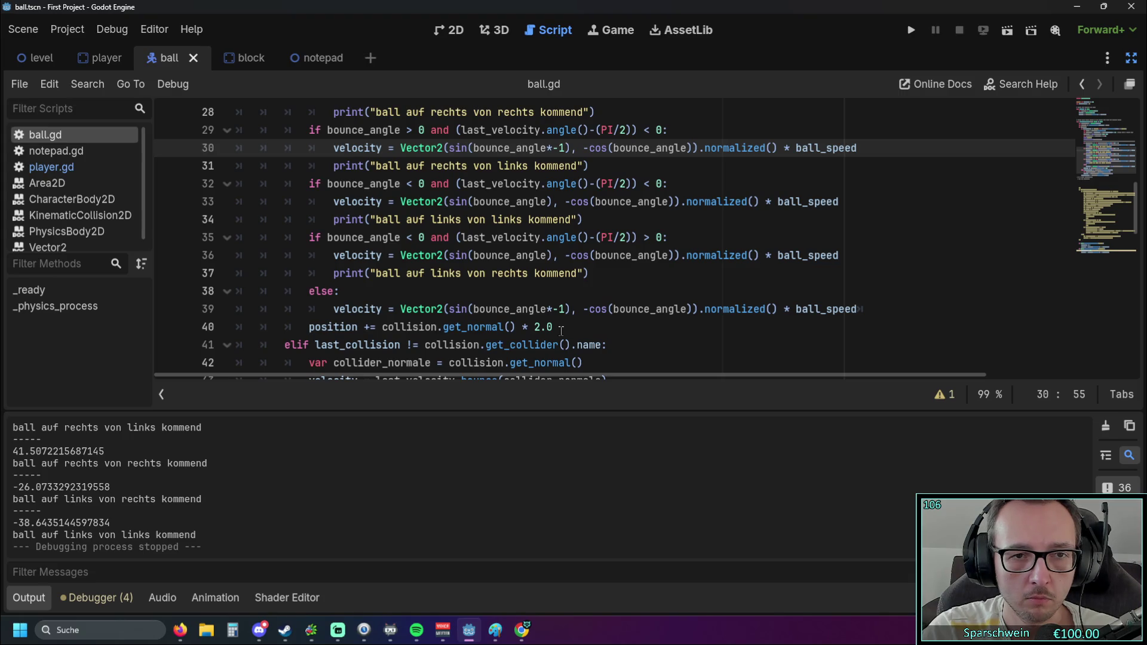
{"action": "left_click_drag", "start_coordinate": [308, 239], "coordinate": [592, 270]}
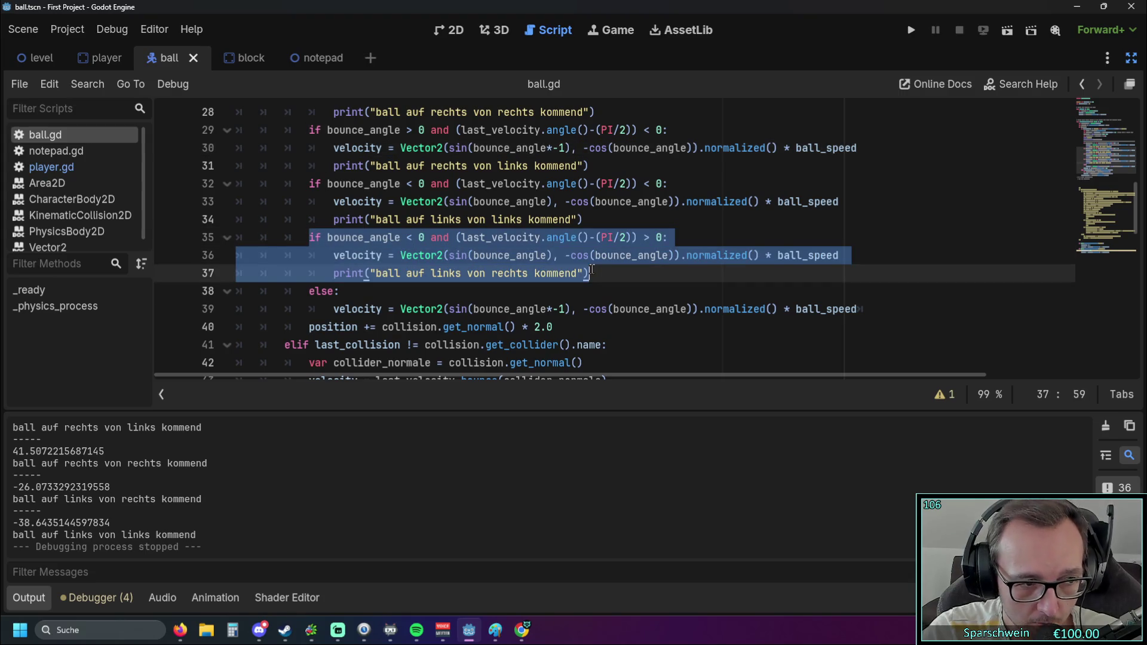
Turn the if statements on lines 29, 32 and 35 into elif, then run the game
{"action": "left_click", "coordinate": [309, 309]}
{"action": "left_click", "coordinate": [309, 291]}
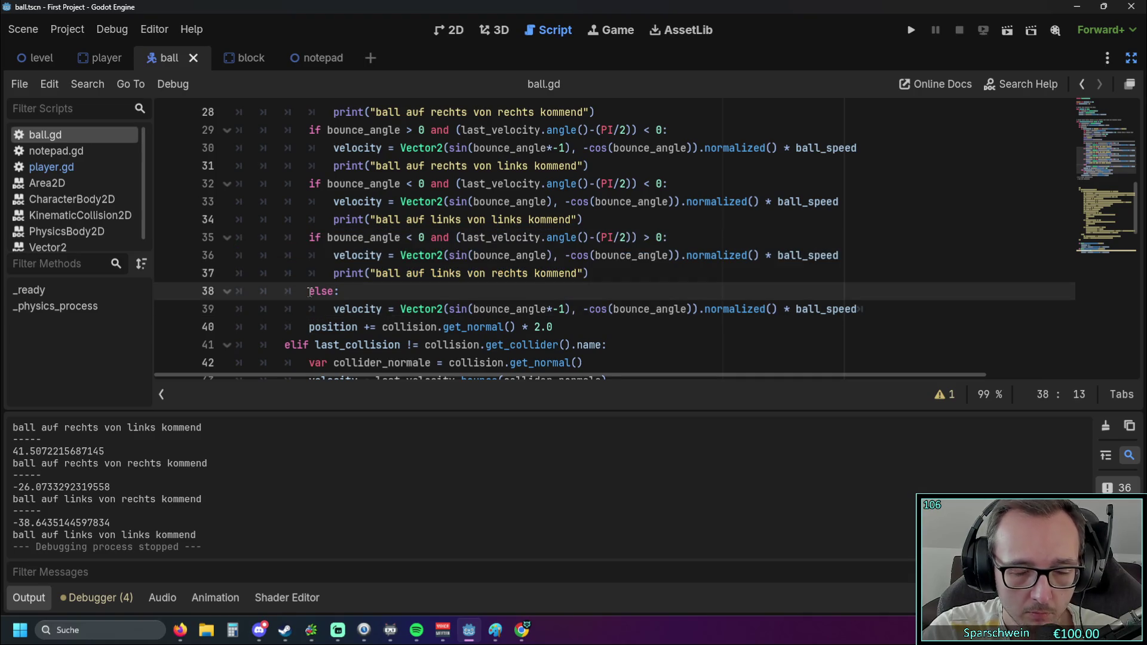
{"action": "scroll", "coordinate": [310, 292], "scroll_direction": "up", "scroll_amount": 2}
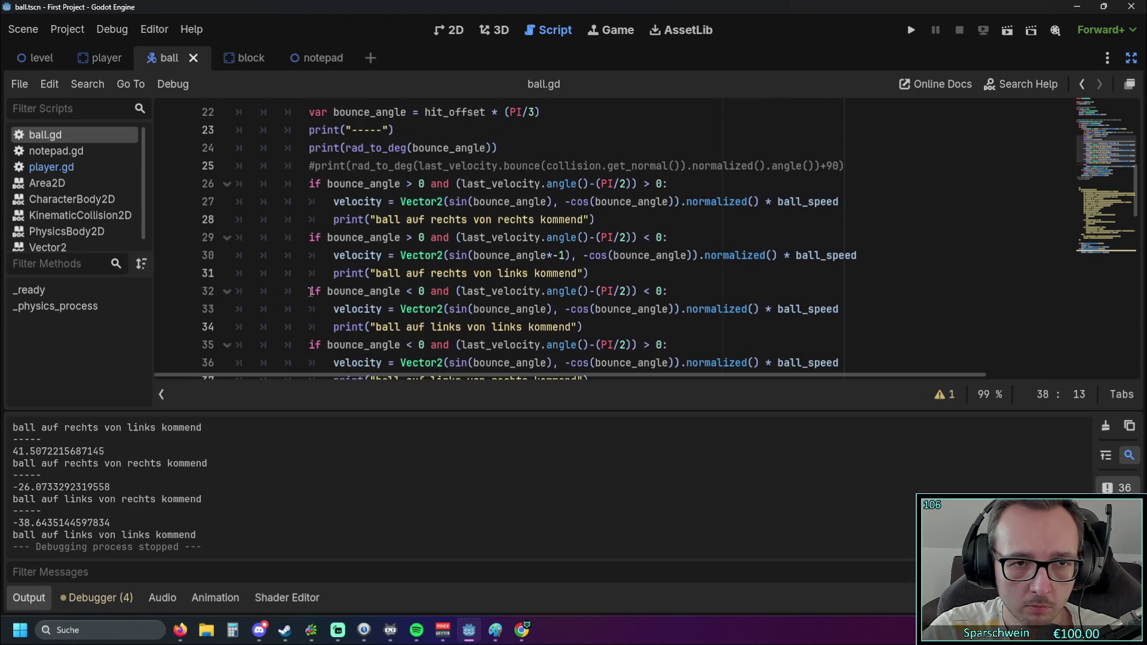
{"action": "left_click", "coordinate": [310, 242]}
{"action": "type", "text": "el"}
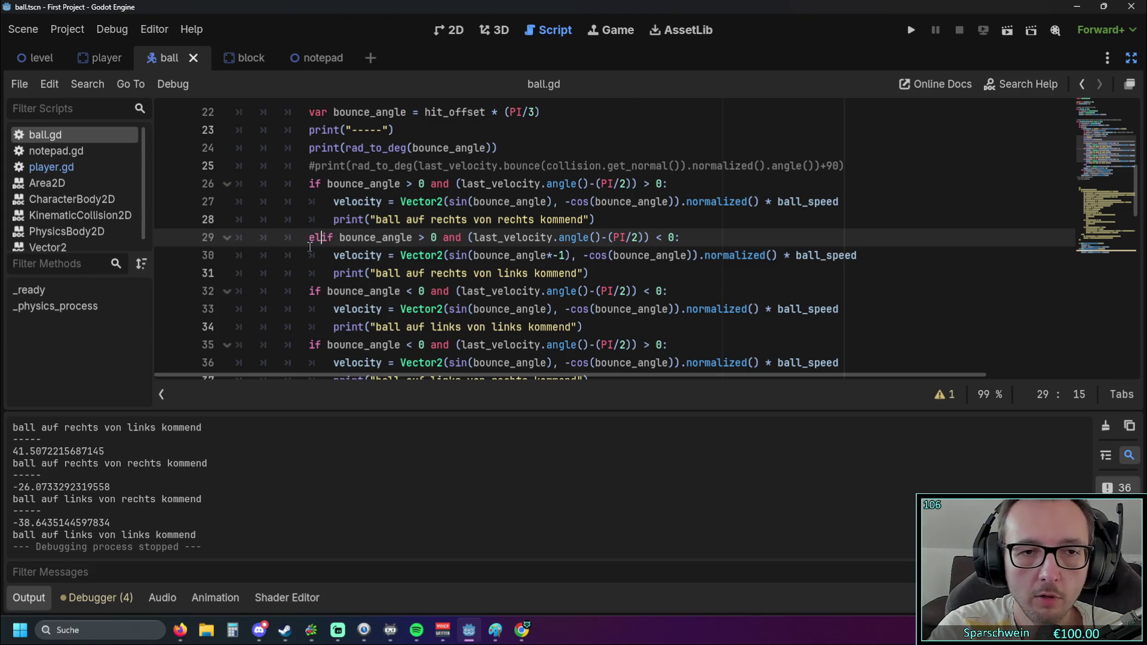
{"action": "scroll", "coordinate": [310, 246], "scroll_direction": "down", "scroll_amount": 1}
{"action": "left_click", "coordinate": [309, 234]}
{"action": "type", "text": "el"}
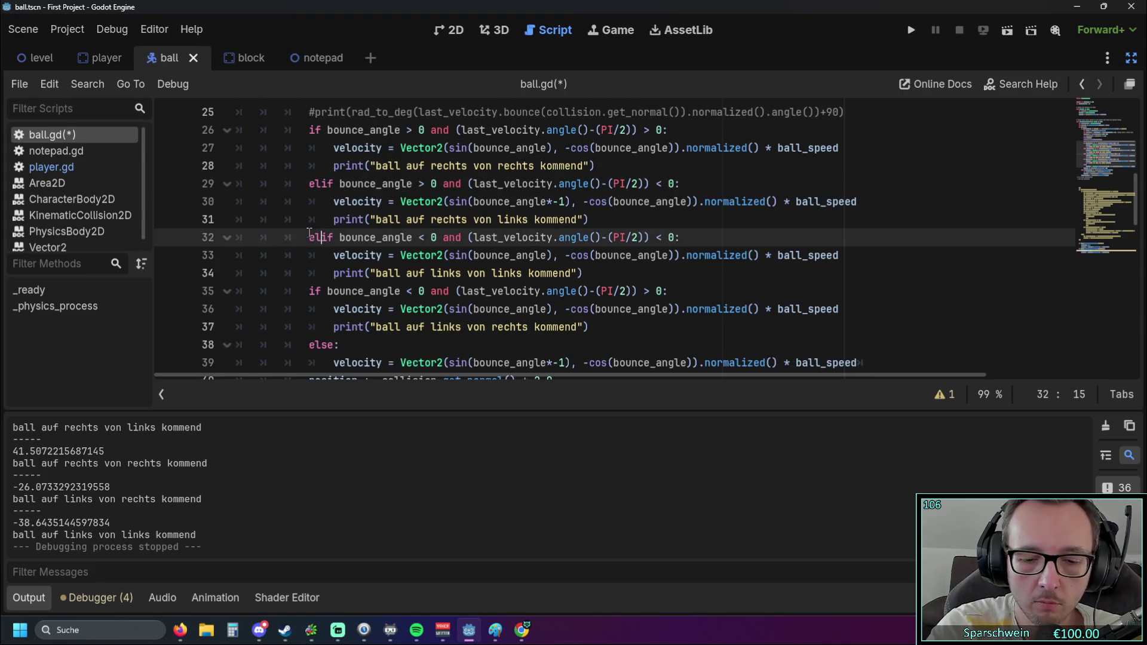
{"action": "left_click", "coordinate": [309, 291]}
{"action": "type", "text": "el"}
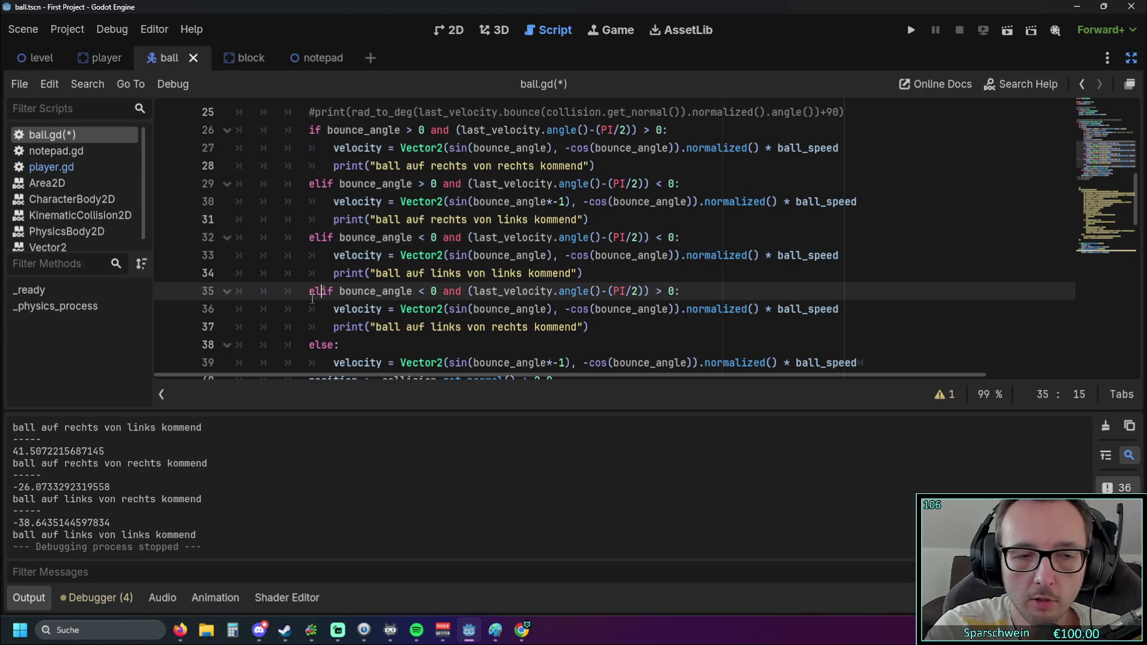
{"action": "left_click", "coordinate": [911, 30]}
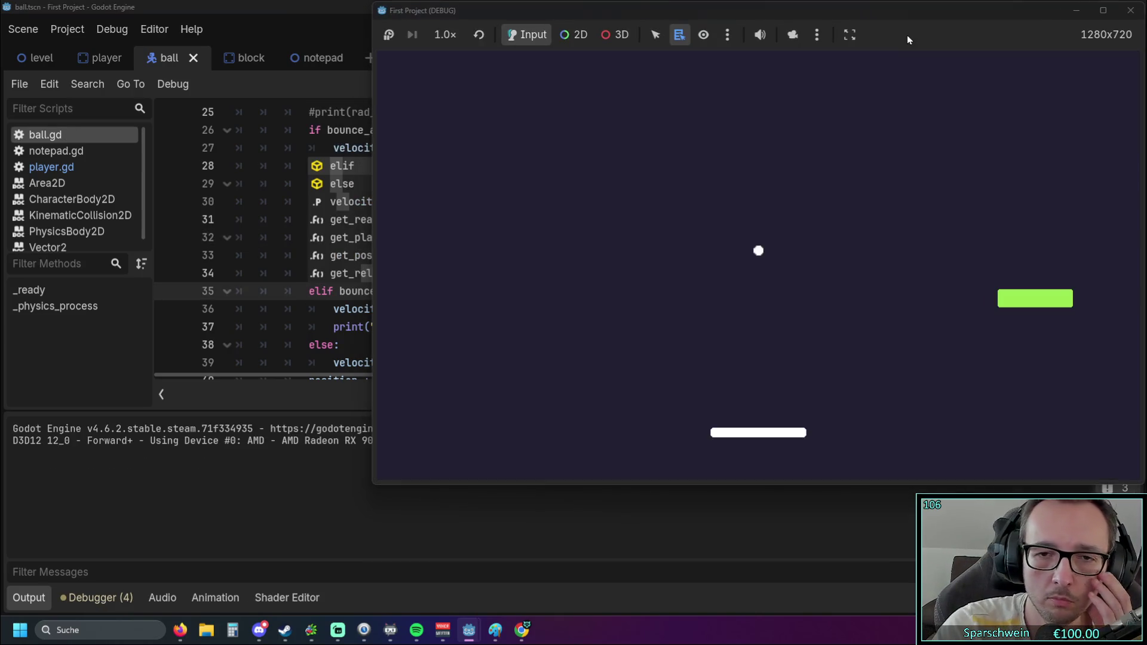
Steer the paddle left and right to bounce the ball off both paddle sides
{"action": "key", "text": "Left"}
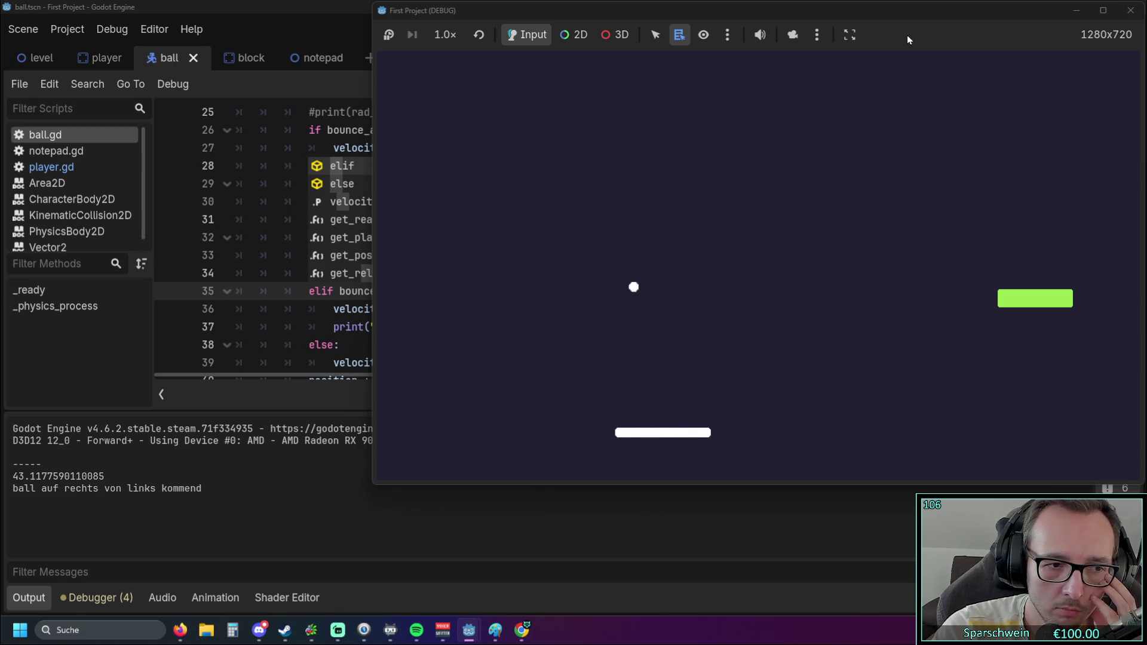
{"action": "key", "text": "Right"}
{"action": "key", "text": "Right"}
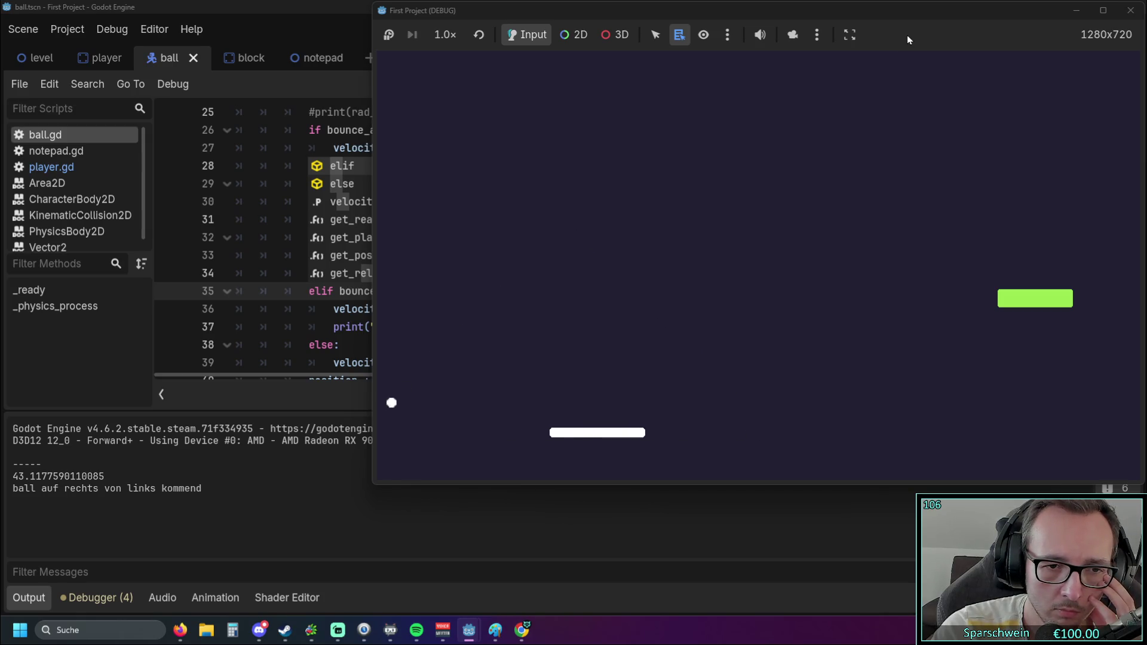
{"action": "key", "text": "Right"}
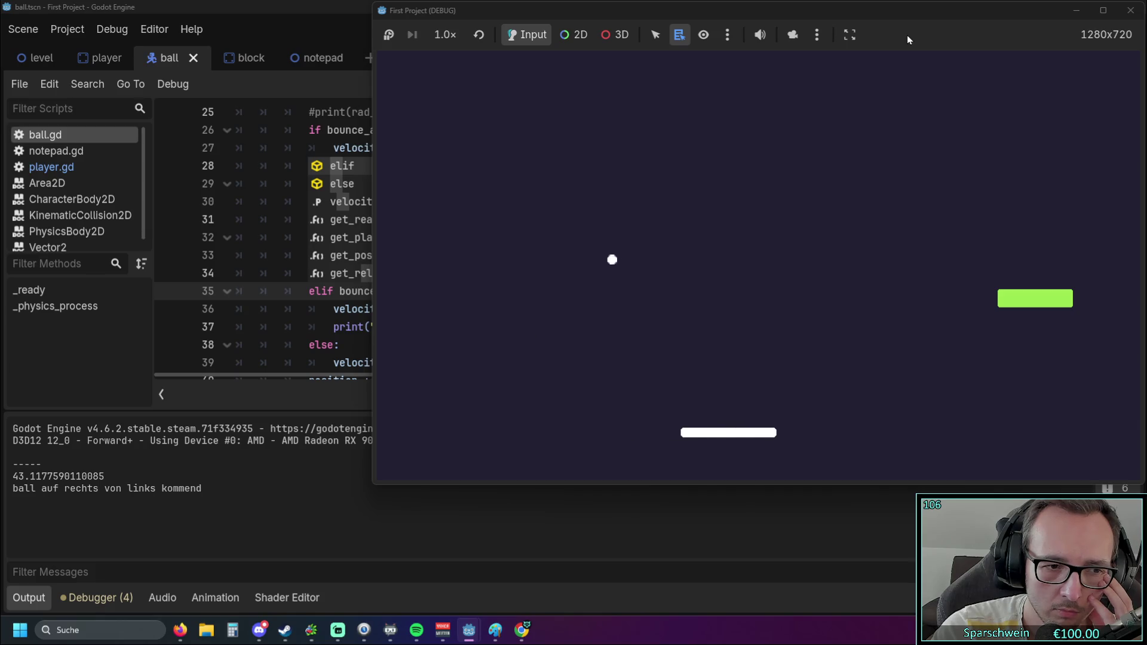
{"action": "key", "text": "Right"}
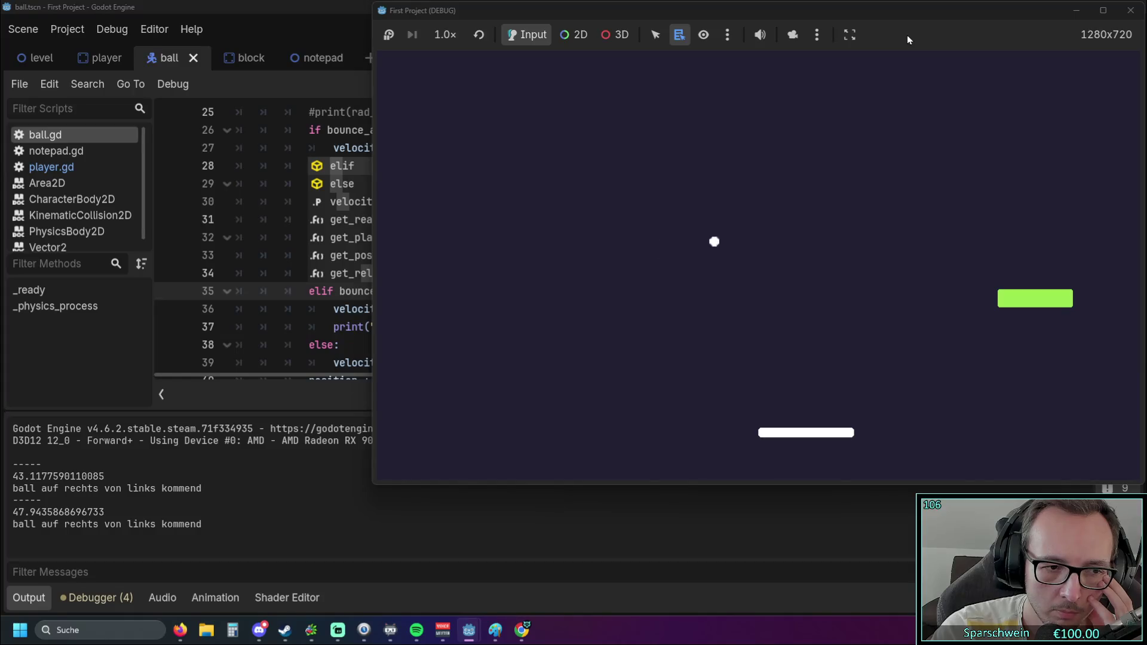
{"action": "key", "text": "Right"}
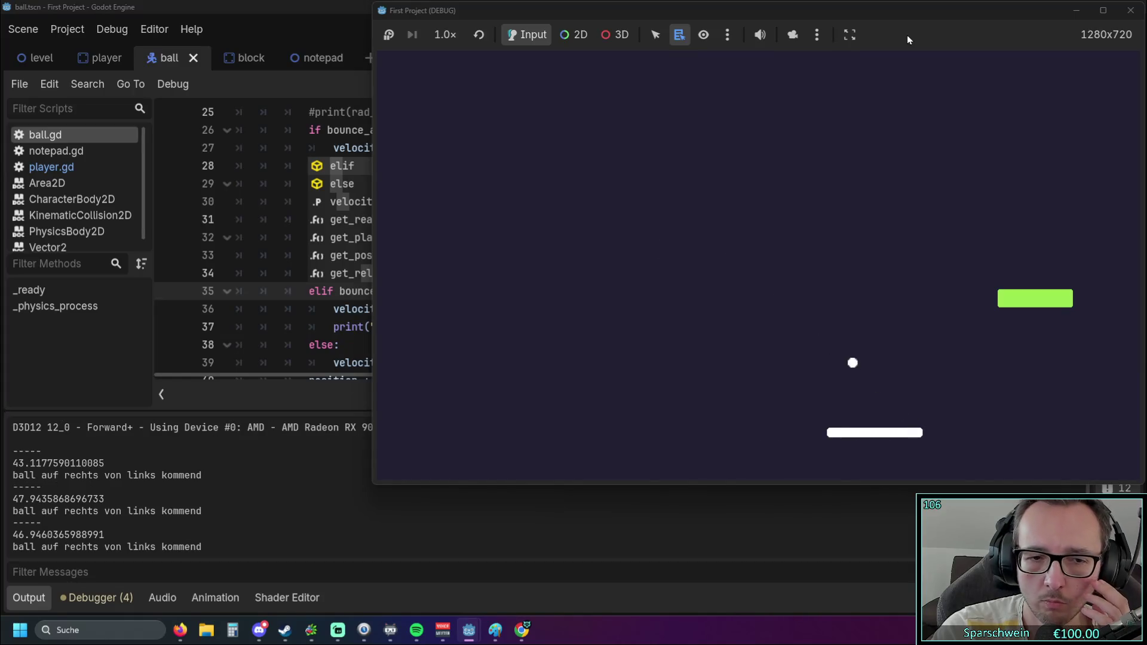
{"action": "key", "text": "Left"}
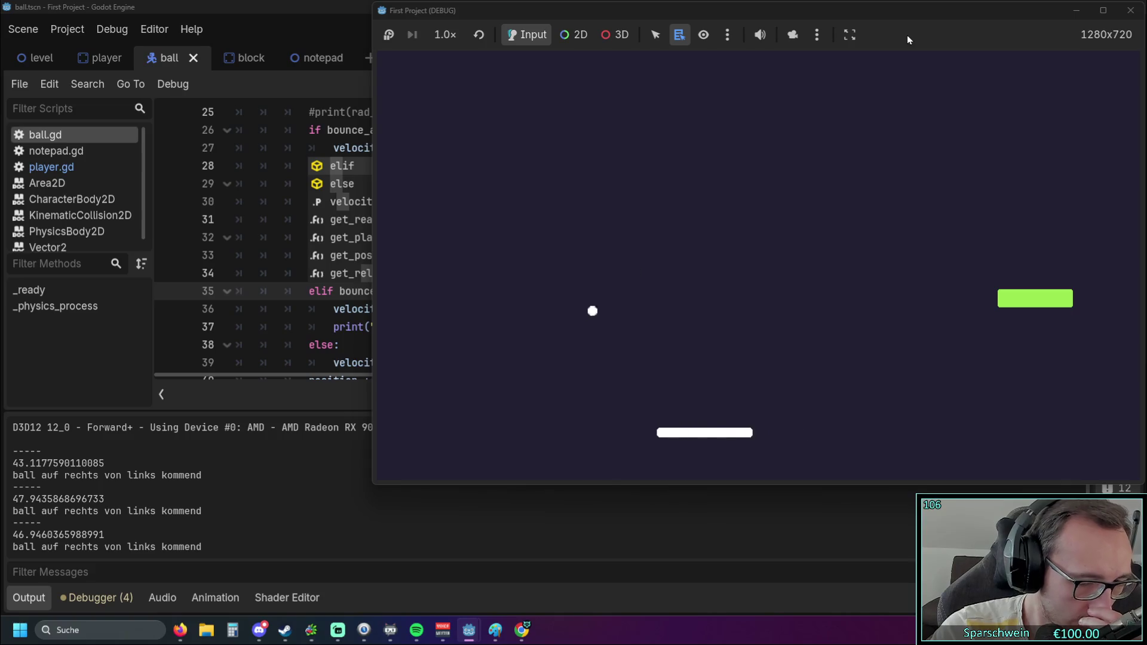
{"action": "key", "text": "Left"}
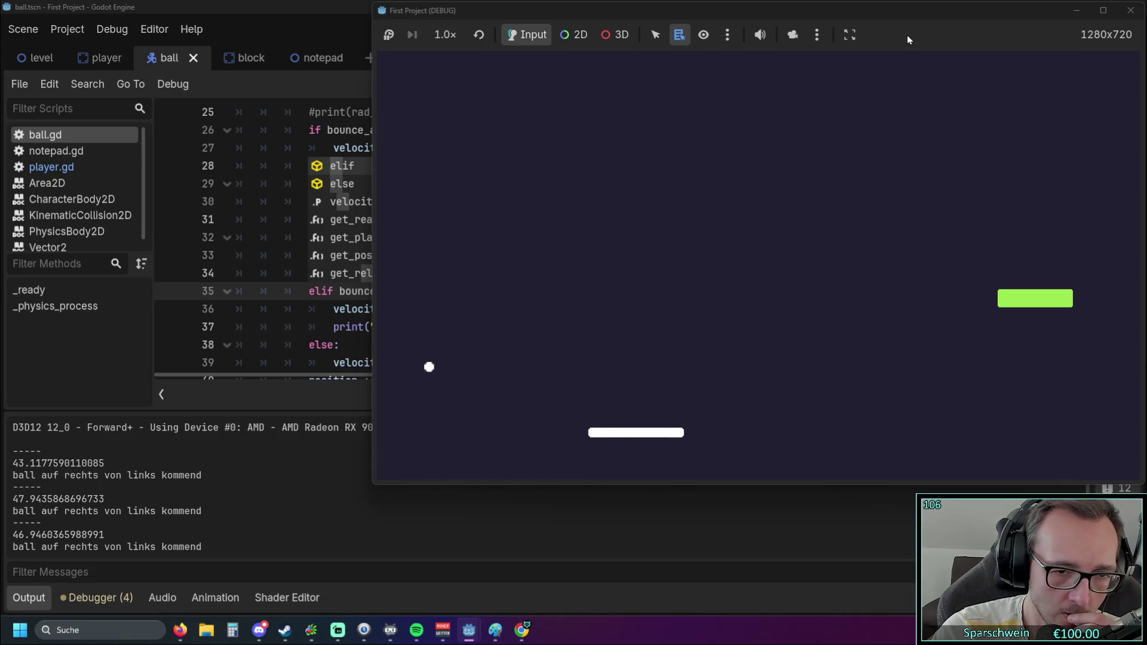
Keep bouncing until a left-side hit logs -26.3553272594105, then close the running game
{"action": "key", "text": "Right"}
{"action": "key", "text": "Right"}
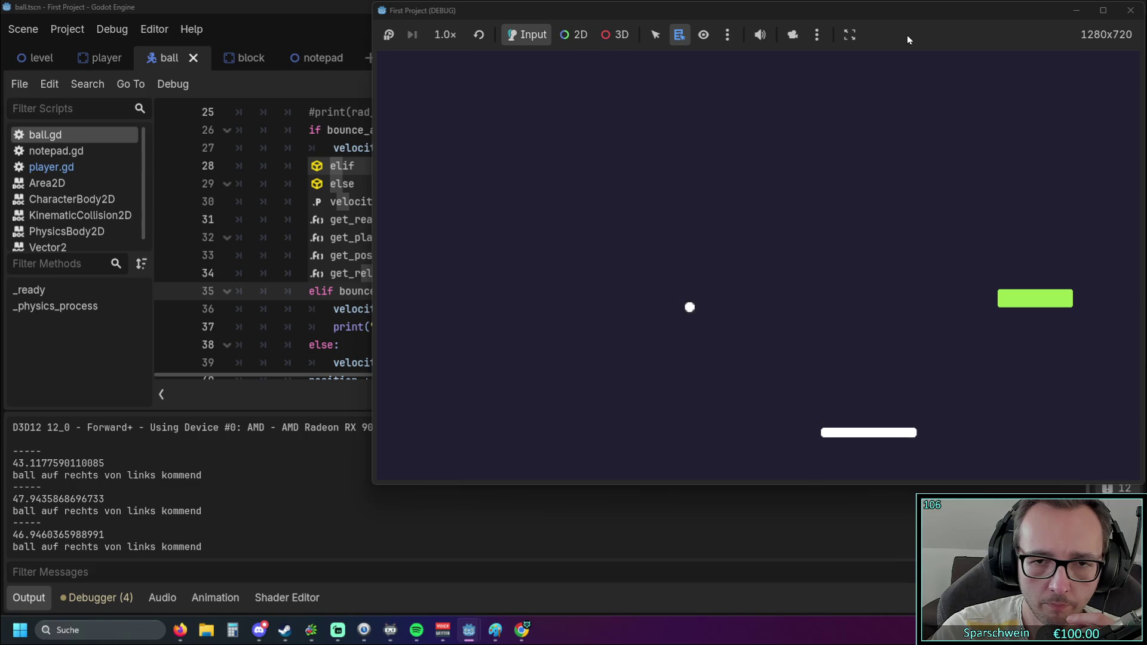
{"action": "key", "text": "Left"}
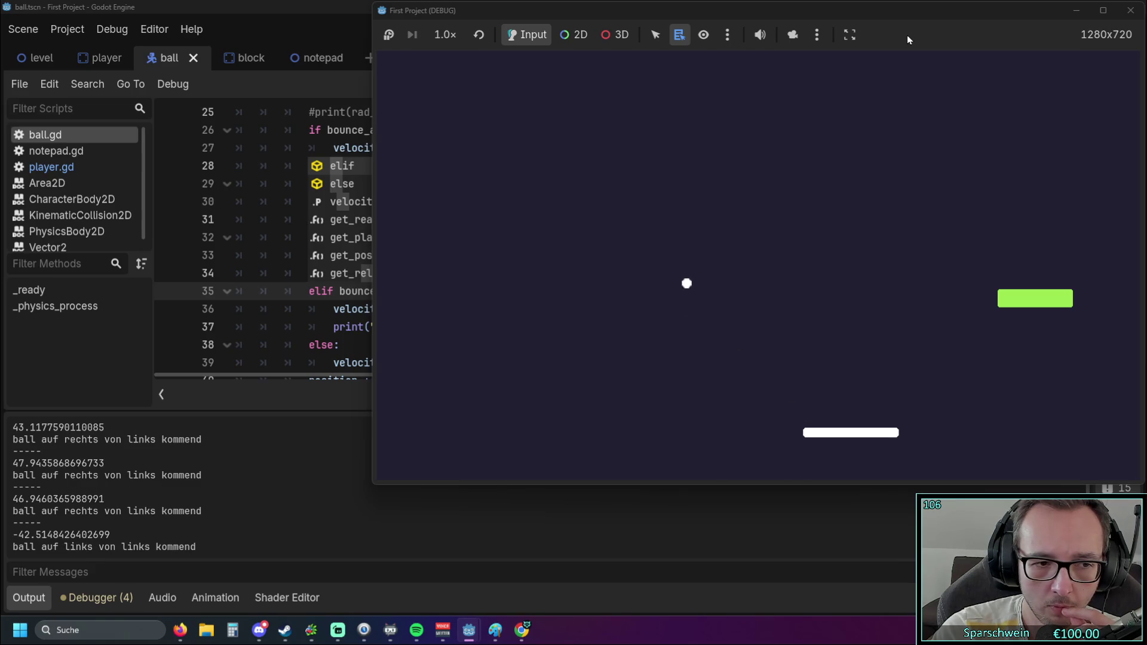
{"action": "key", "text": "Left"}
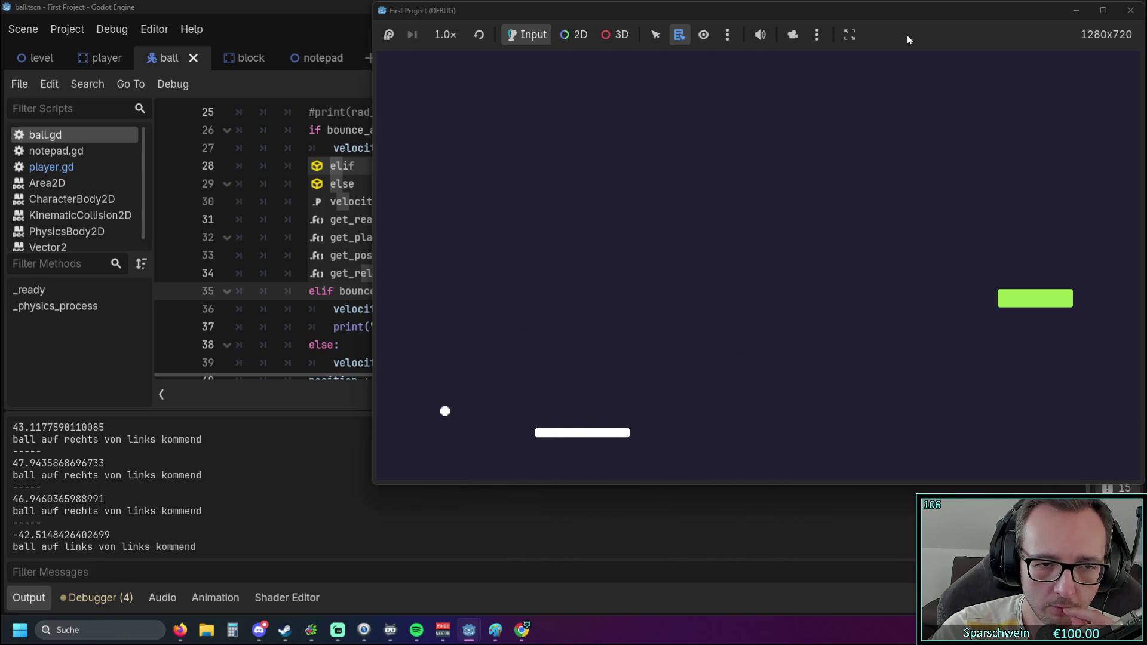
{"action": "key", "text": "Right"}
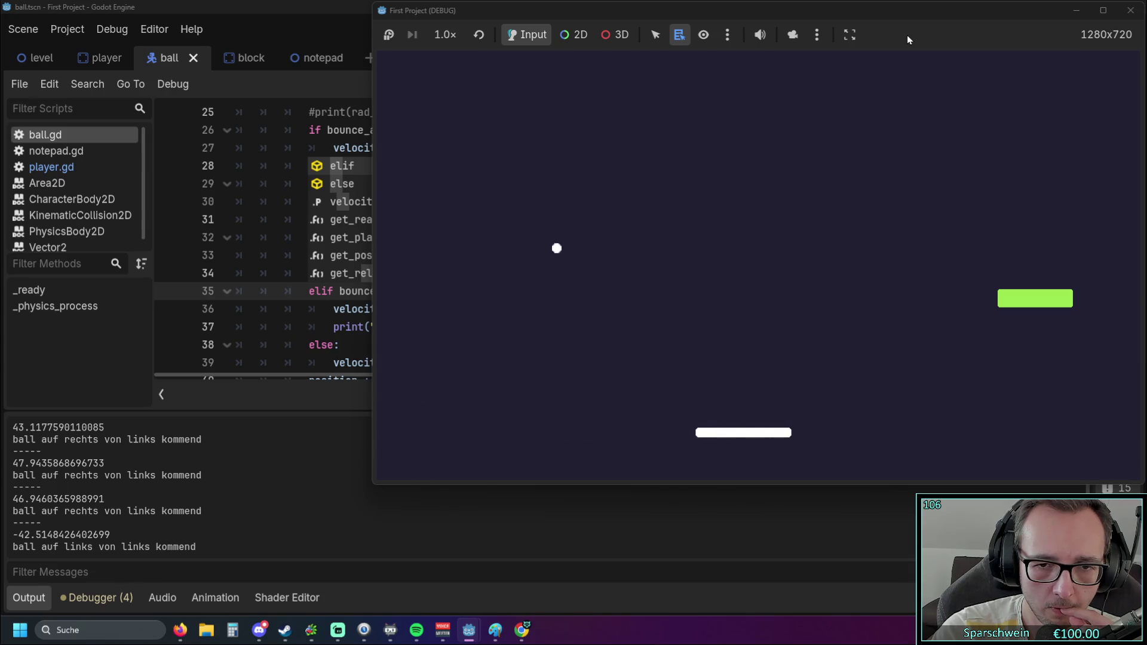
{"action": "key", "text": "Right"}
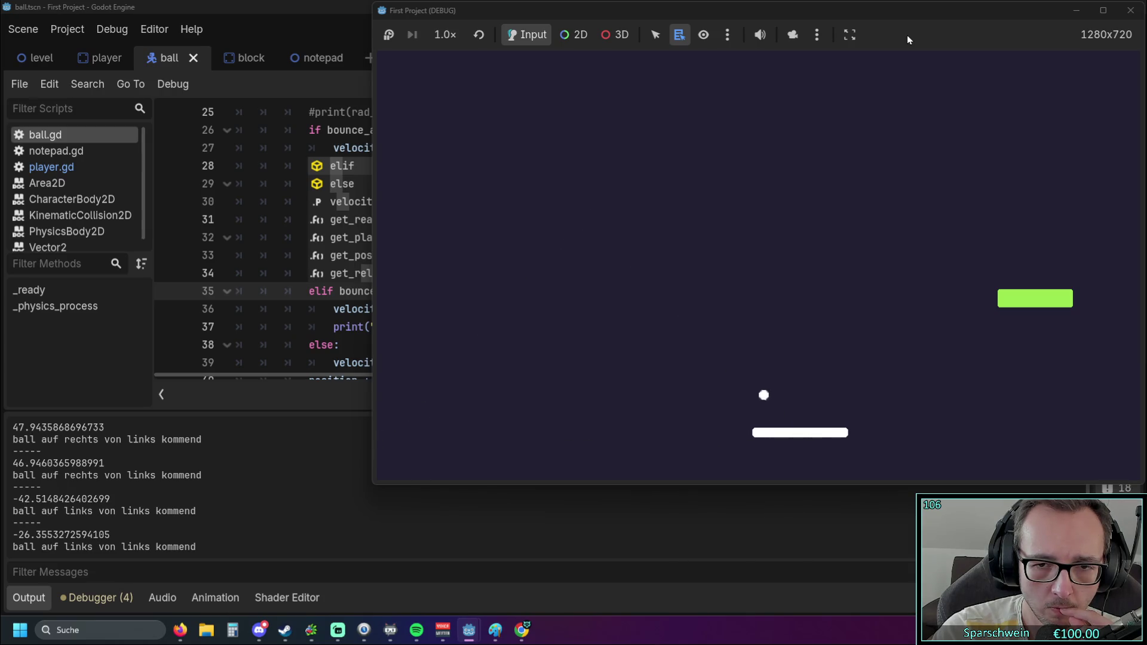
{"action": "key", "text": "Left"}
{"action": "key", "text": "Right"}
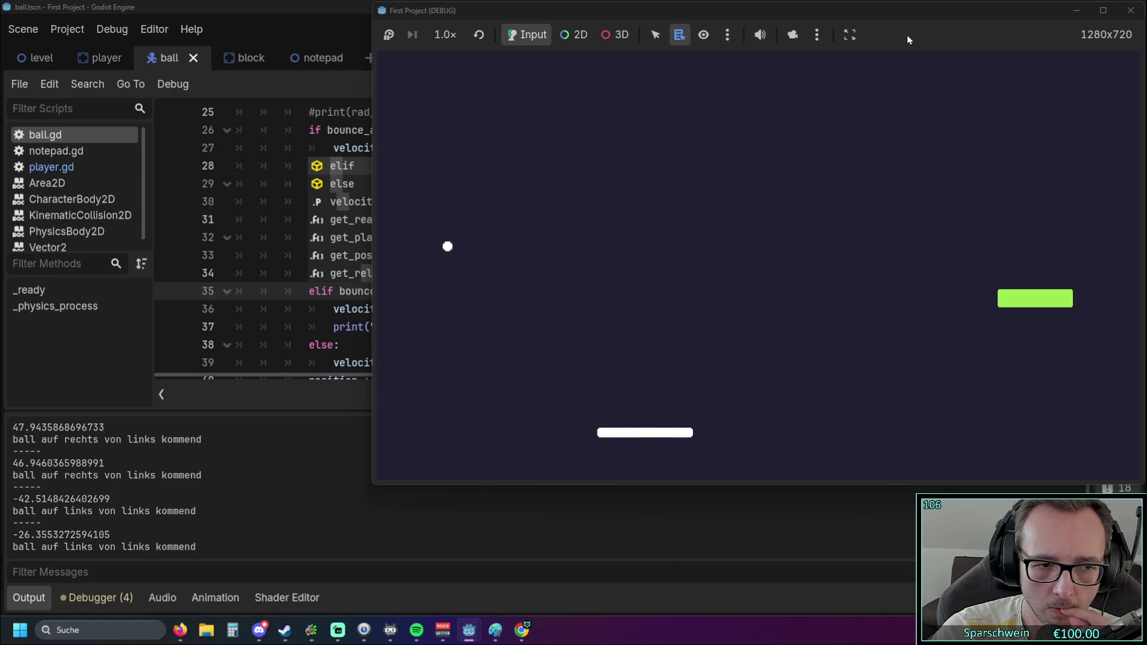
{"action": "left_click", "coordinate": [1130, 10]}
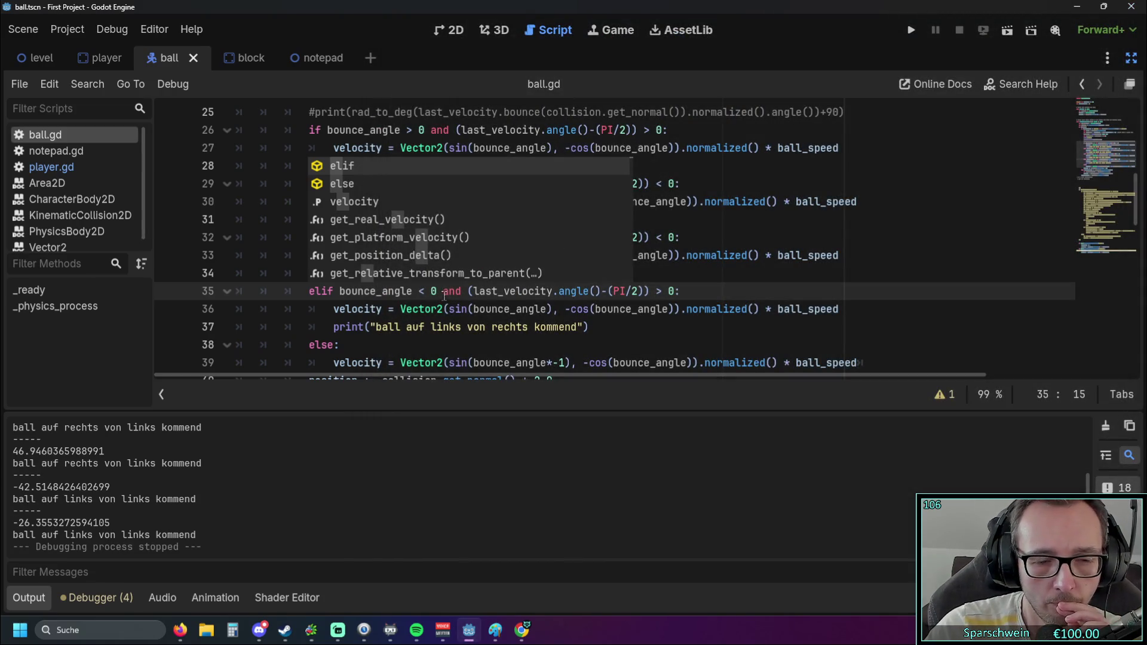
Relaunch the game and steer the paddle to bounce the ball again
{"action": "left_click", "coordinate": [911, 30]}
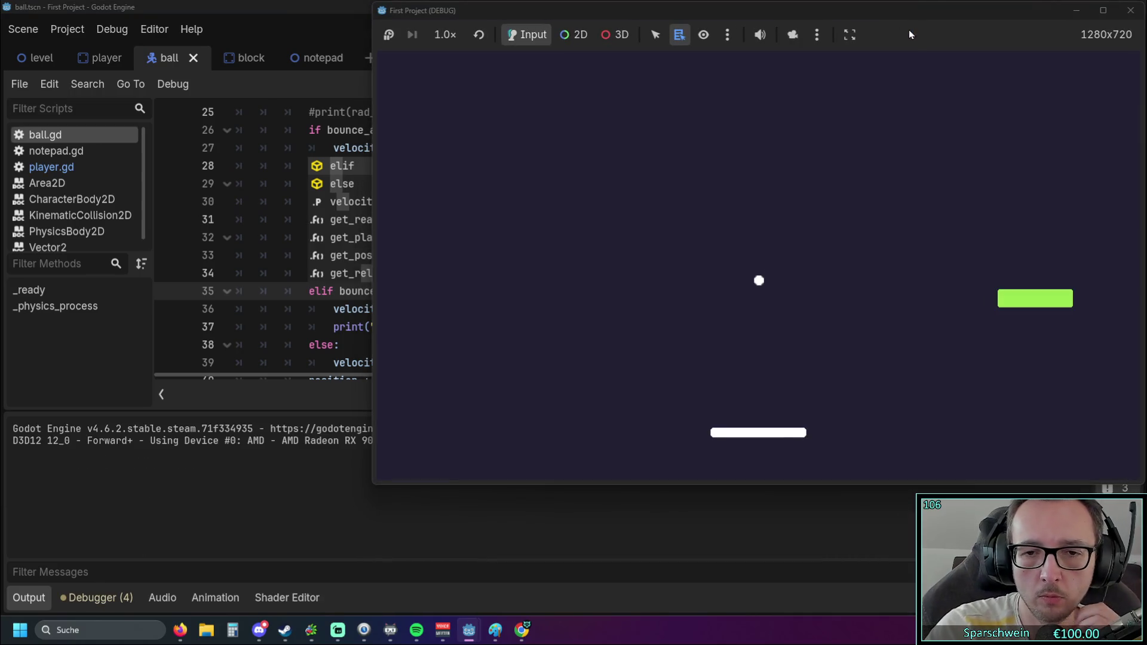
{"action": "key", "text": "Left"}
{"action": "key", "text": "Right"}
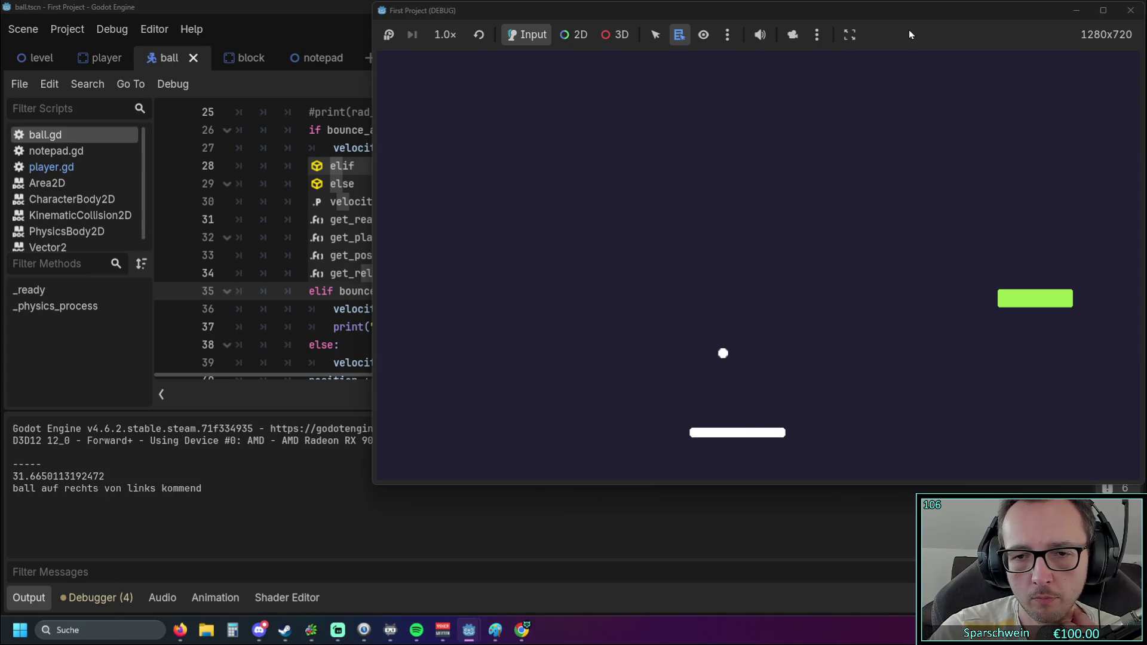
{"action": "key", "text": "Left"}
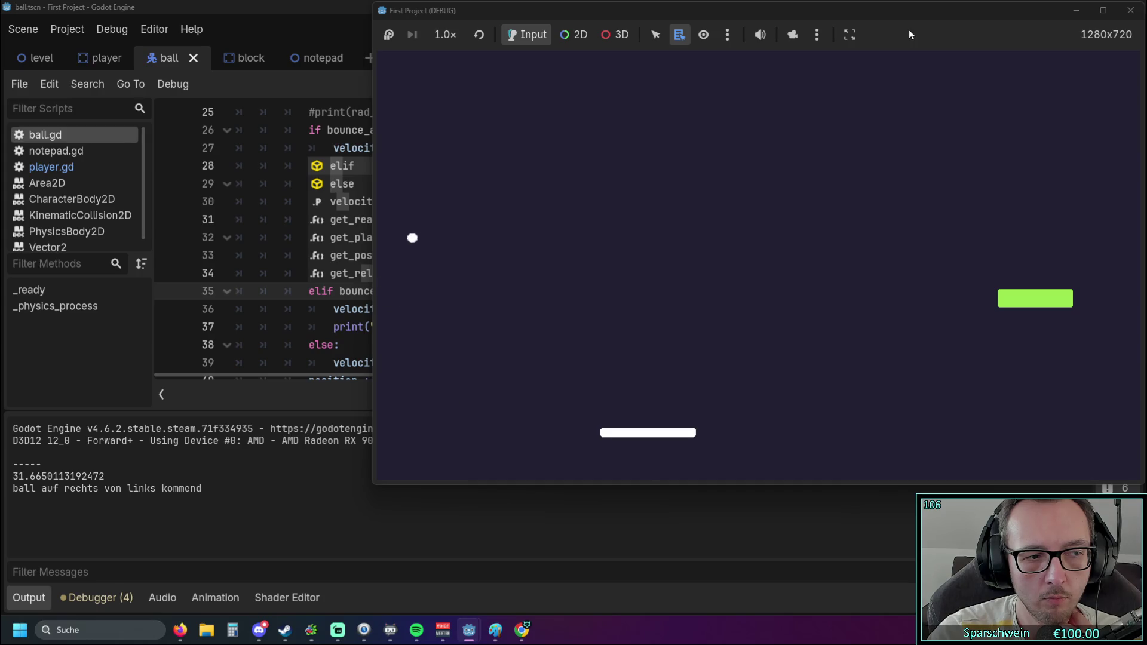
{"action": "key", "text": "Right"}
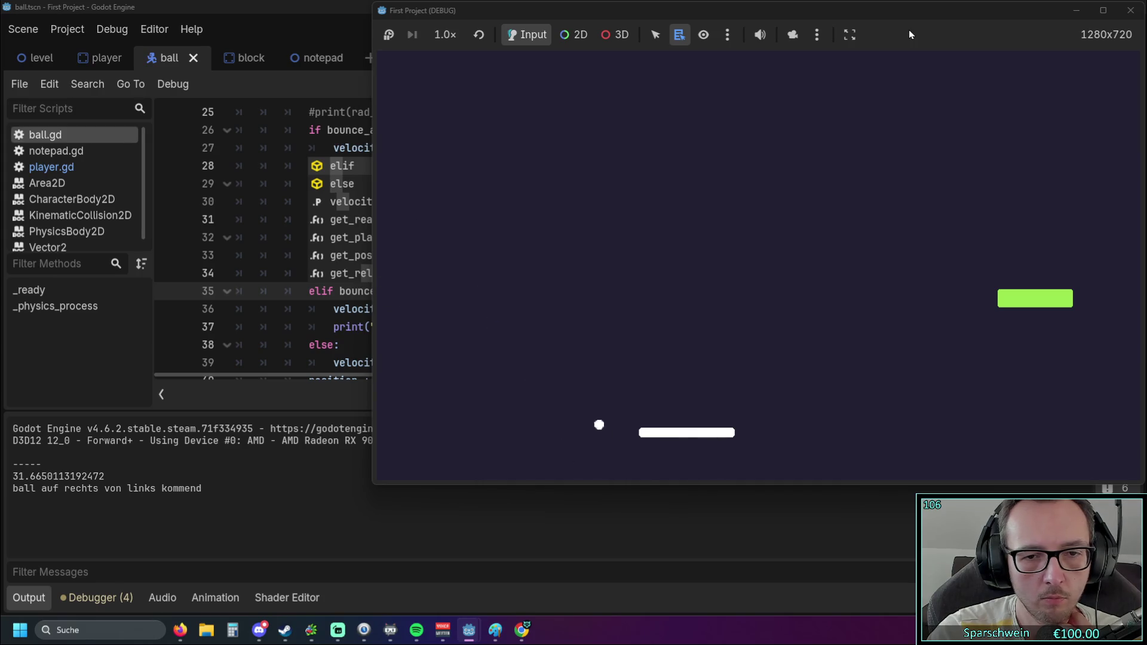
Test more bounces until a right-side hit logs 44.9070323597301, then close the game and return to ball.gd line 36
{"action": "key", "text": "Right"}
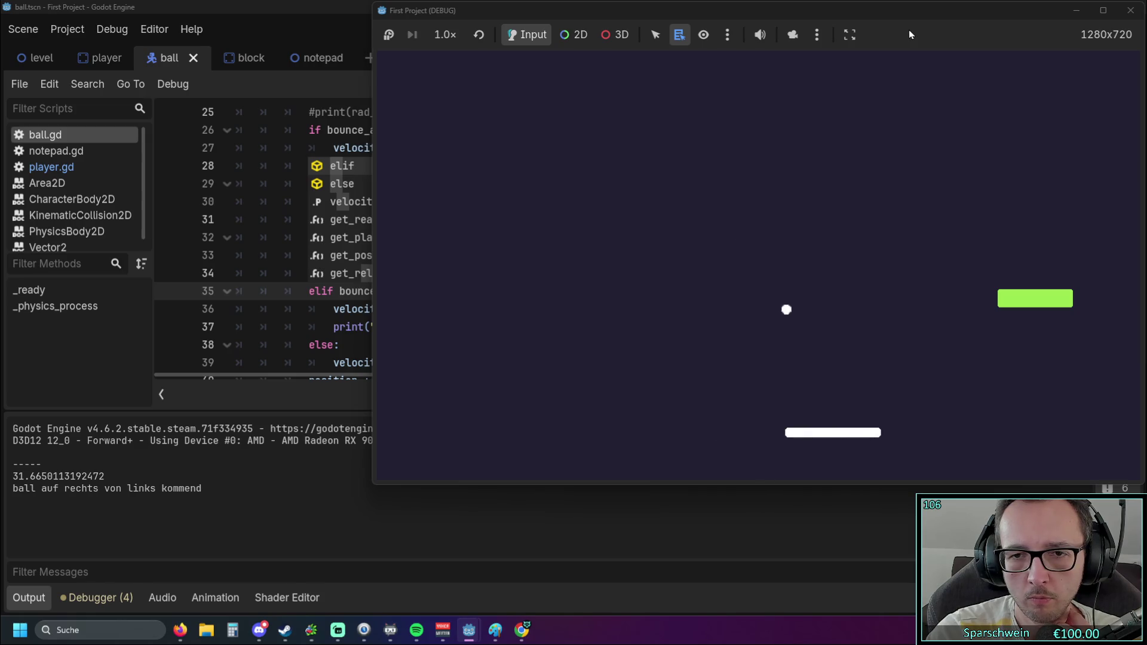
{"action": "key", "text": "Left"}
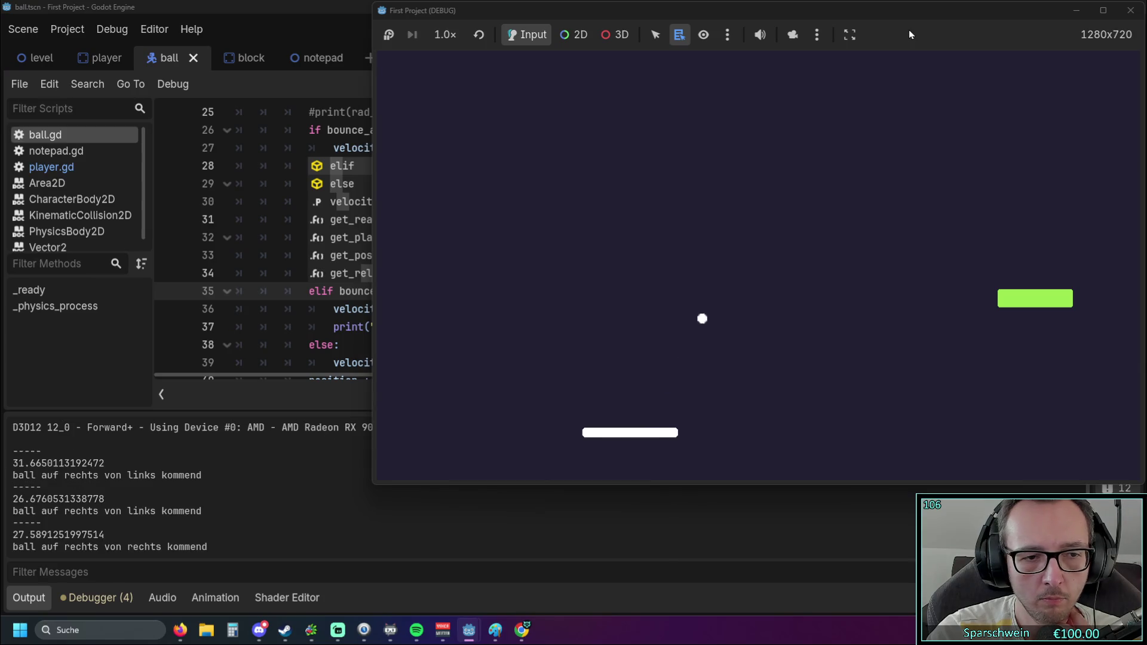
{"action": "key", "text": "Right"}
{"action": "key", "text": "Left"}
{"action": "key", "text": "Left"}
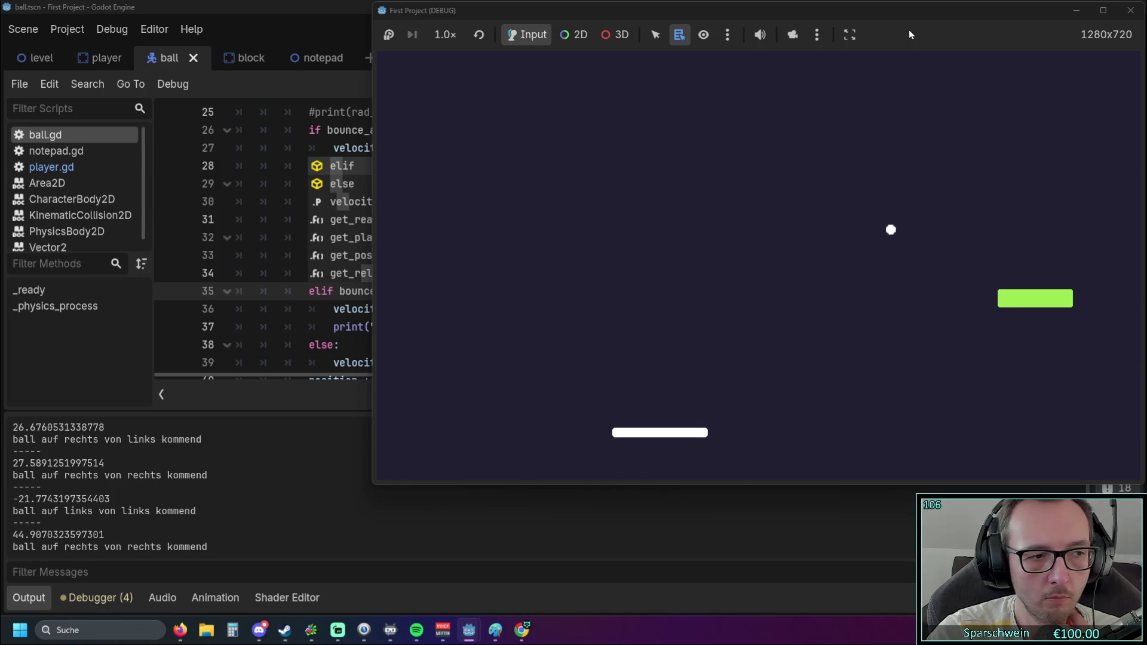
{"action": "left_click", "coordinate": [1131, 10]}
{"action": "left_click", "coordinate": [721, 309]}
Scroll through ball.gd's left/right and from-left/from-right bounce branches, then relaunch the game
{"action": "scroll", "coordinate": [721, 305], "scroll_direction": "up", "scroll_amount": 1}
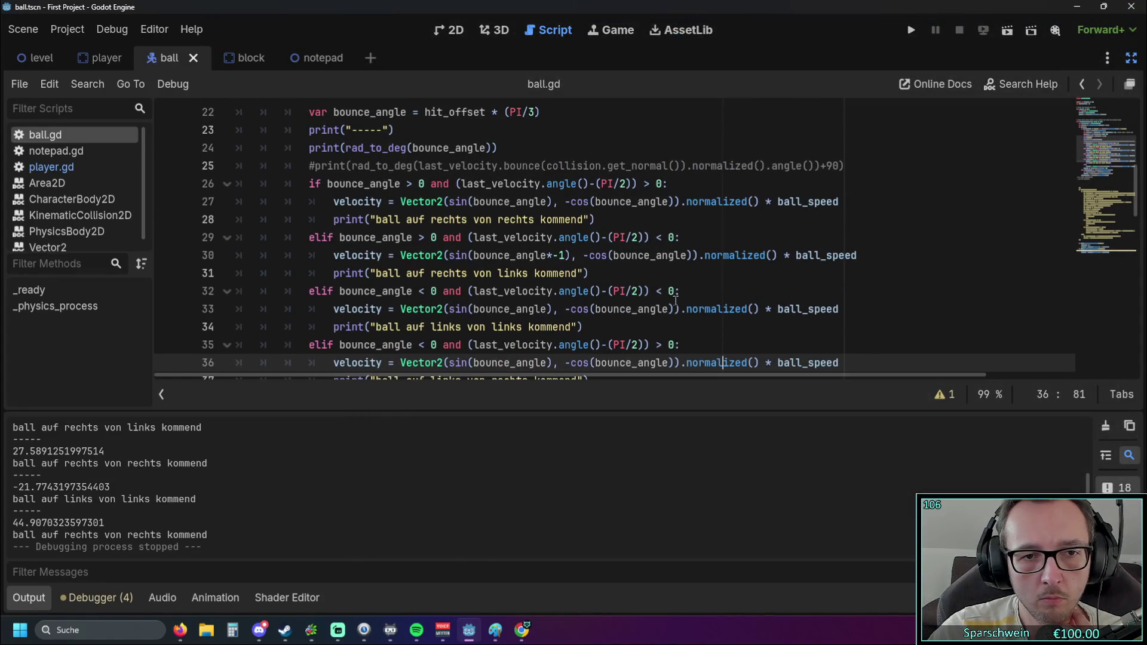
{"action": "scroll", "coordinate": [660, 288], "scroll_direction": "down", "scroll_amount": 1}
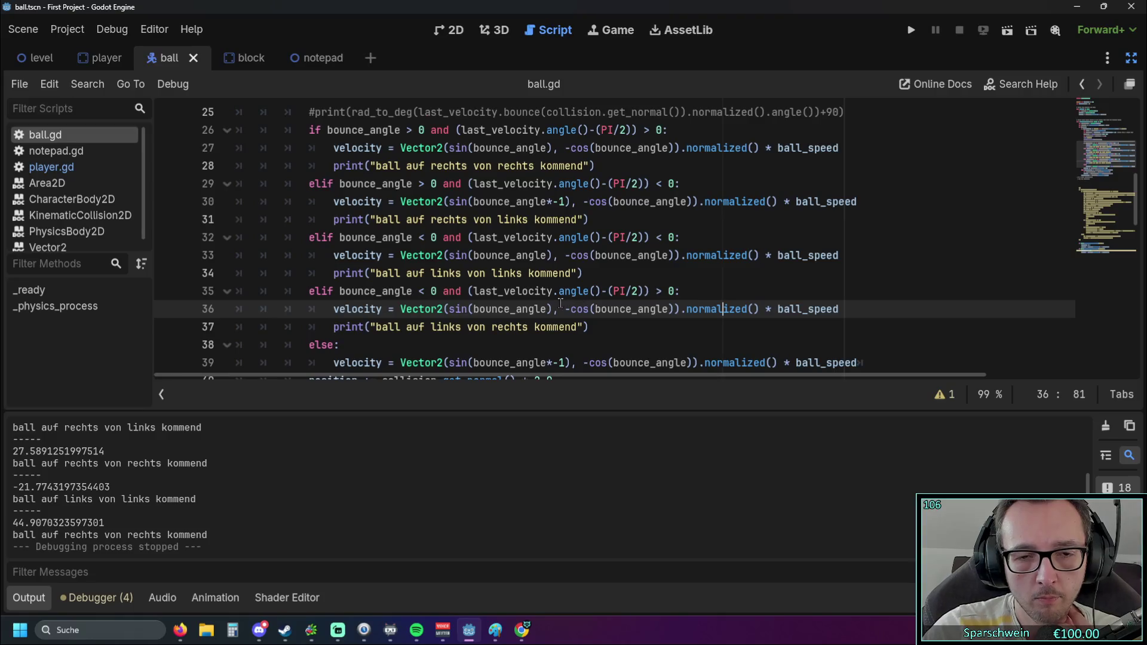
{"action": "scroll", "coordinate": [550, 306], "scroll_direction": "down", "scroll_amount": 1}
{"action": "scroll", "coordinate": [550, 306], "scroll_direction": "up", "scroll_amount": 1}
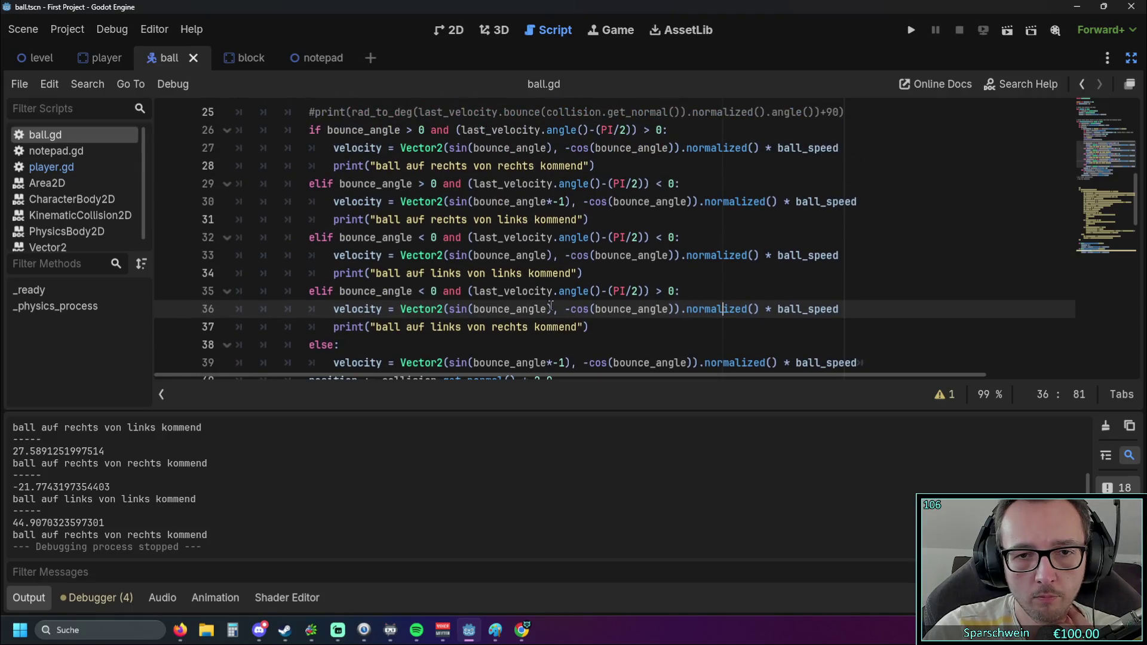
{"action": "scroll", "coordinate": [686, 344], "scroll_direction": "down", "scroll_amount": 1}
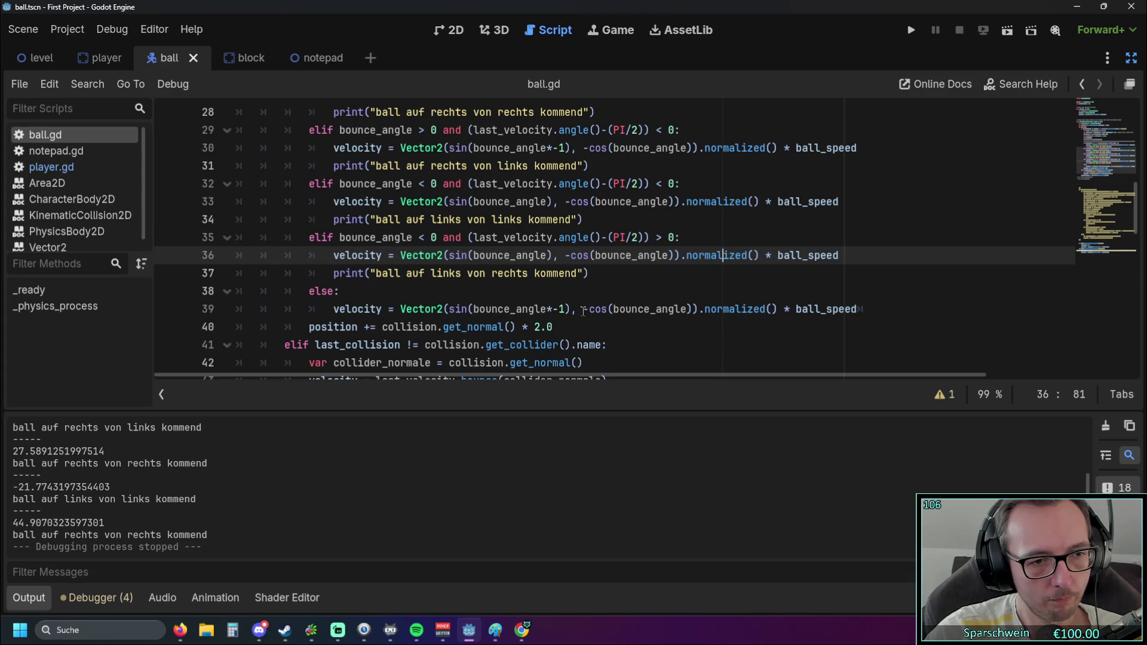
{"action": "left_click", "coordinate": [912, 33]}
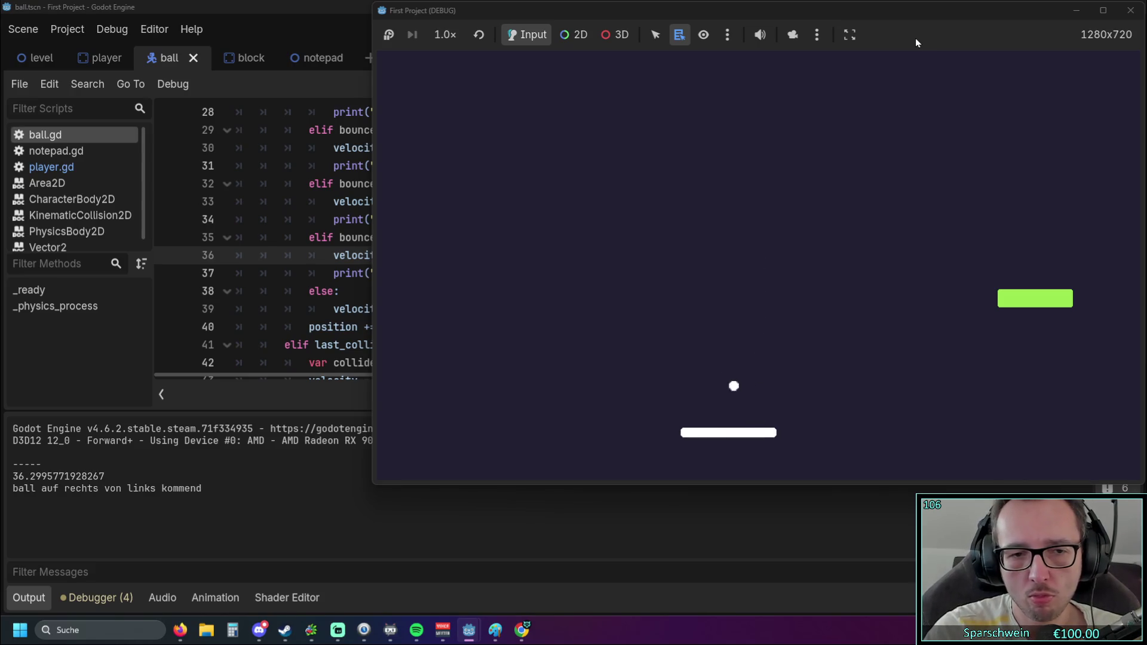
Log four more bounces, ending with a left-side hit at -47.8489806435325, then close the game
{"action": "key", "text": "Left"}
{"action": "key", "text": "Left"}
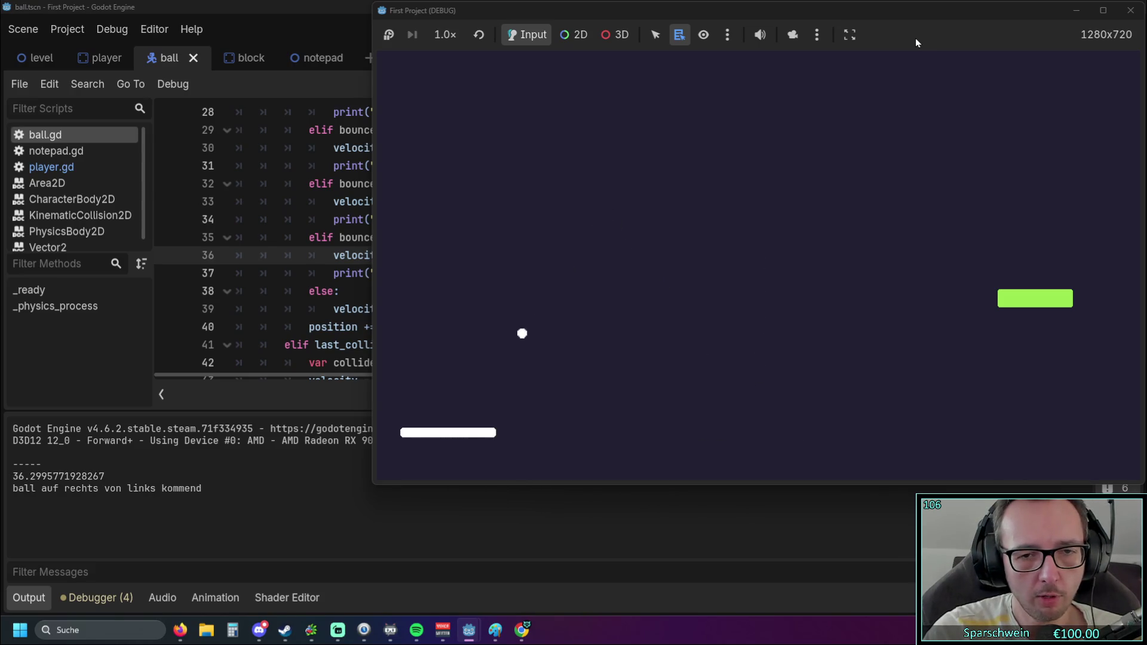
{"action": "key", "text": "Right"}
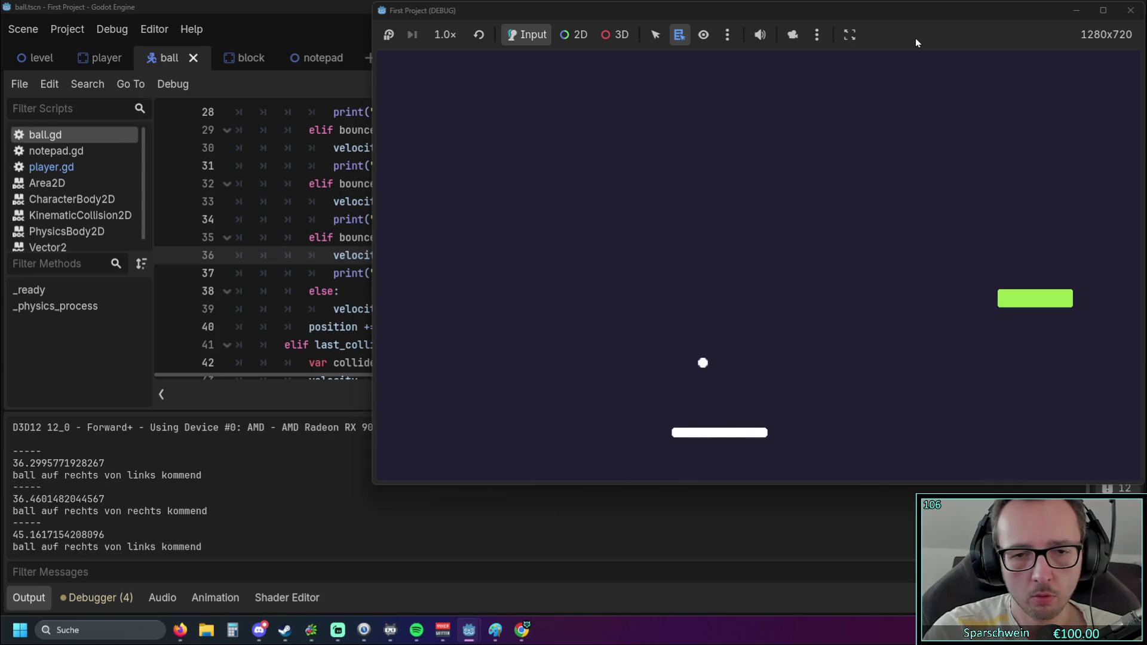
{"action": "key", "text": "Left"}
{"action": "key", "text": "Left"}
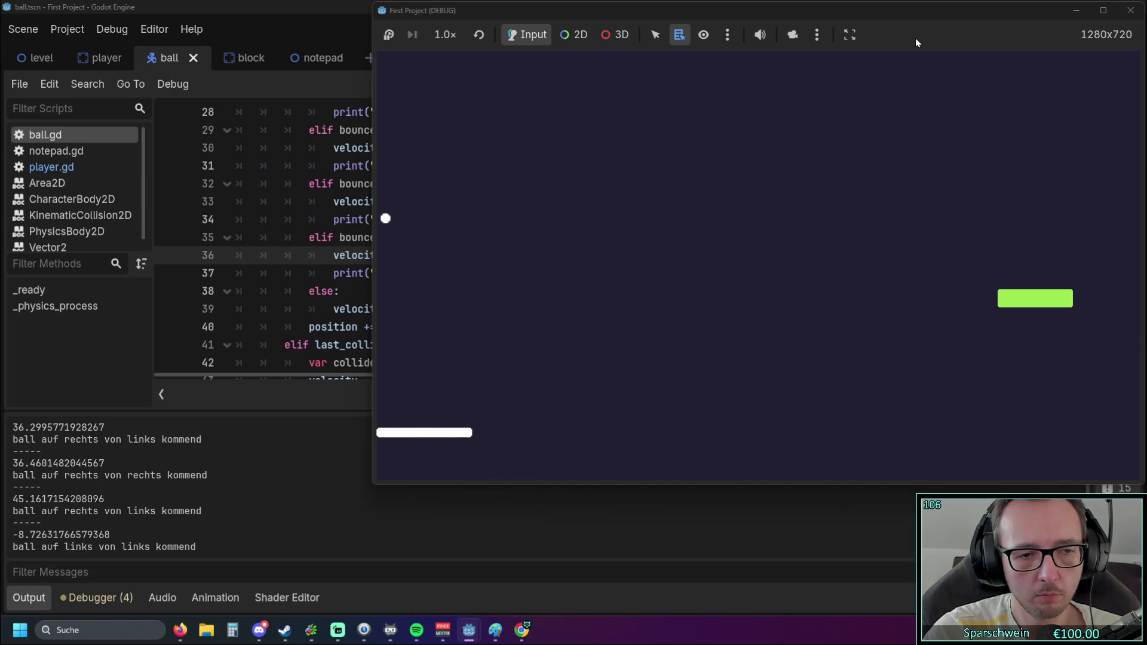
{"action": "key", "text": "Right"}
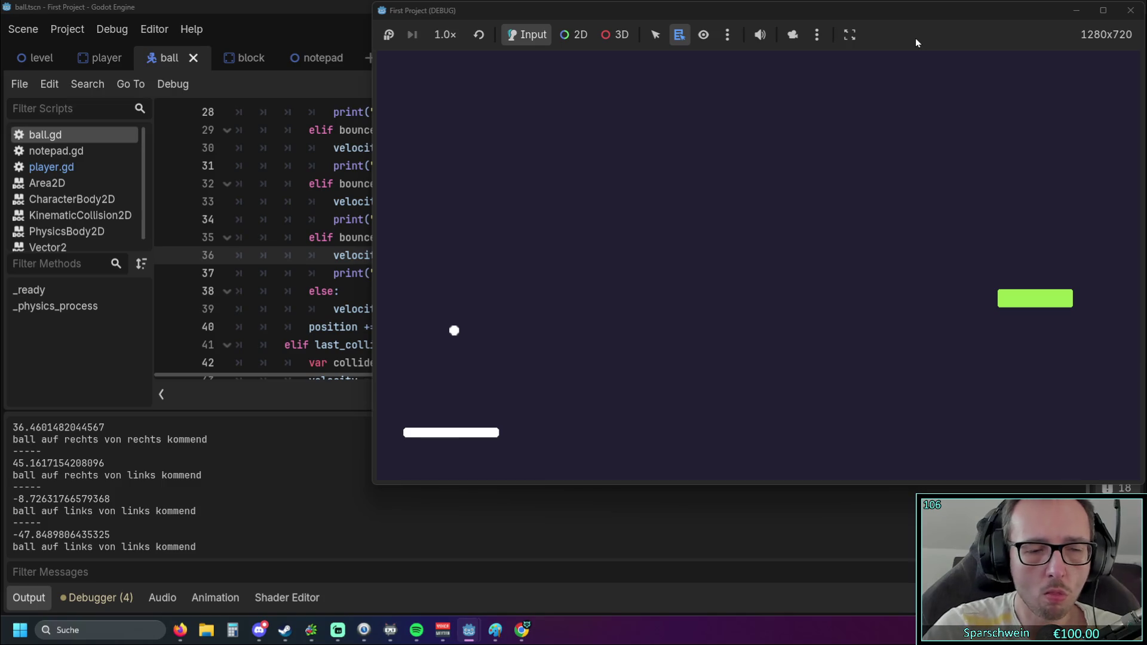
{"action": "left_click", "coordinate": [1131, 10]}
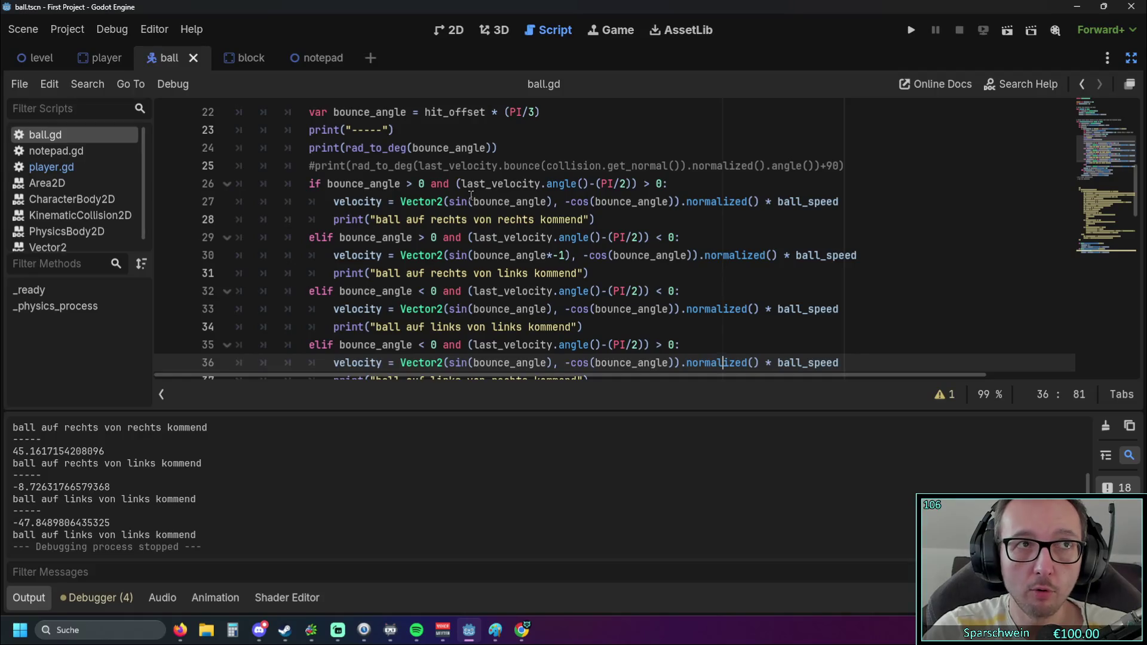
{"action": "mouse_move", "coordinate": [471, 196]}
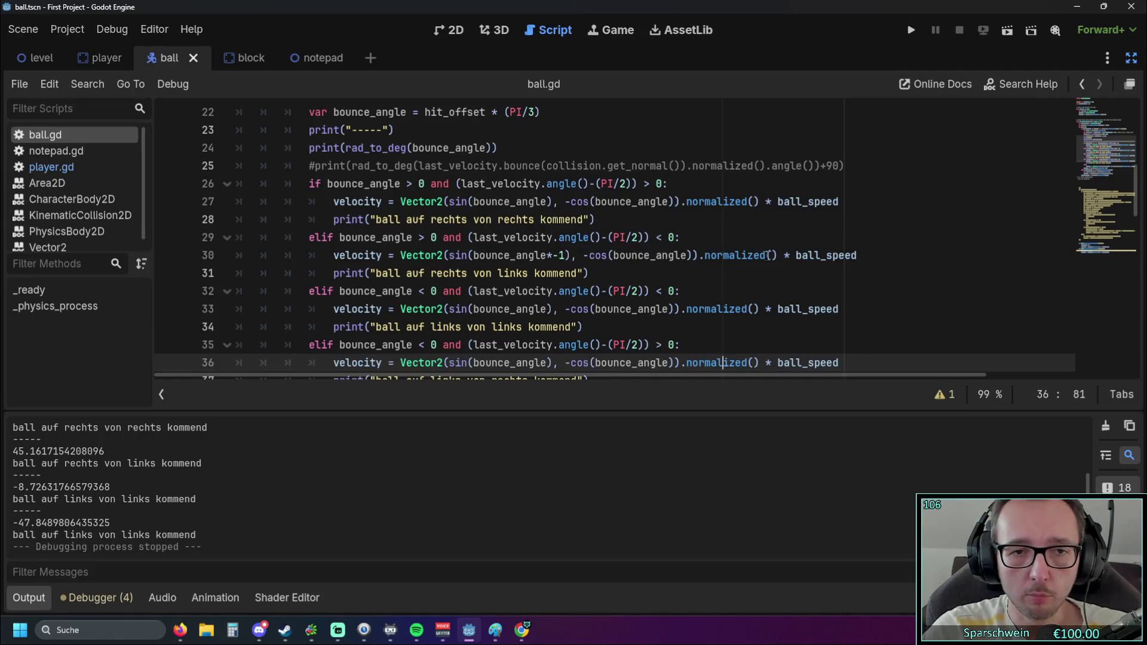
{"action": "scroll", "coordinate": [761, 251], "scroll_direction": "down", "scroll_amount": 1}
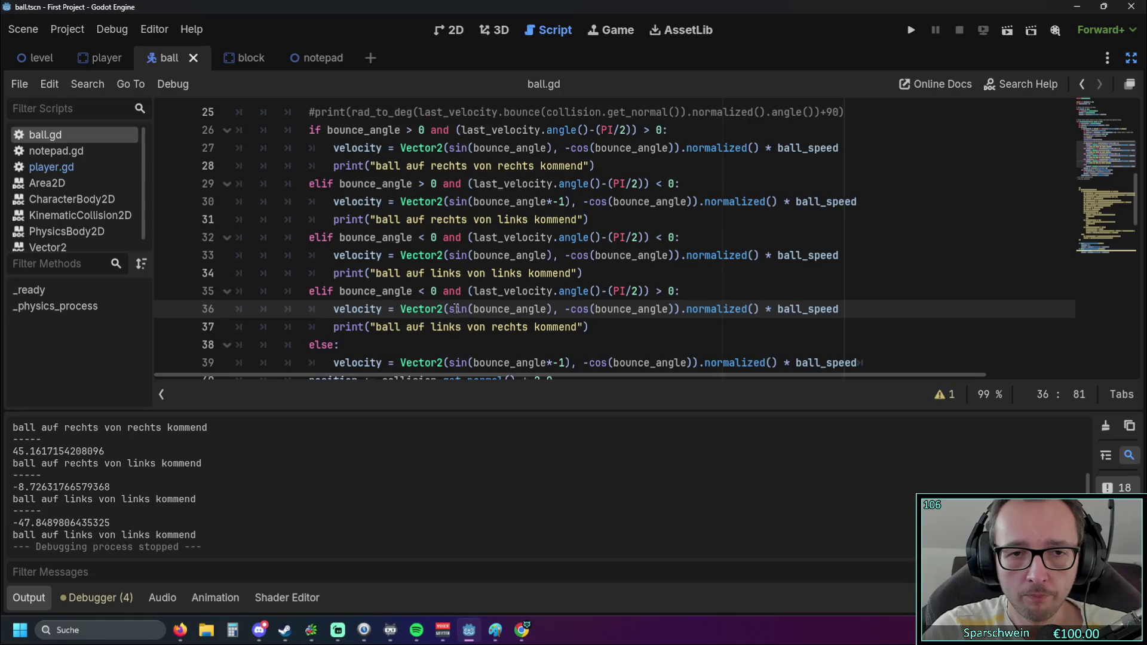
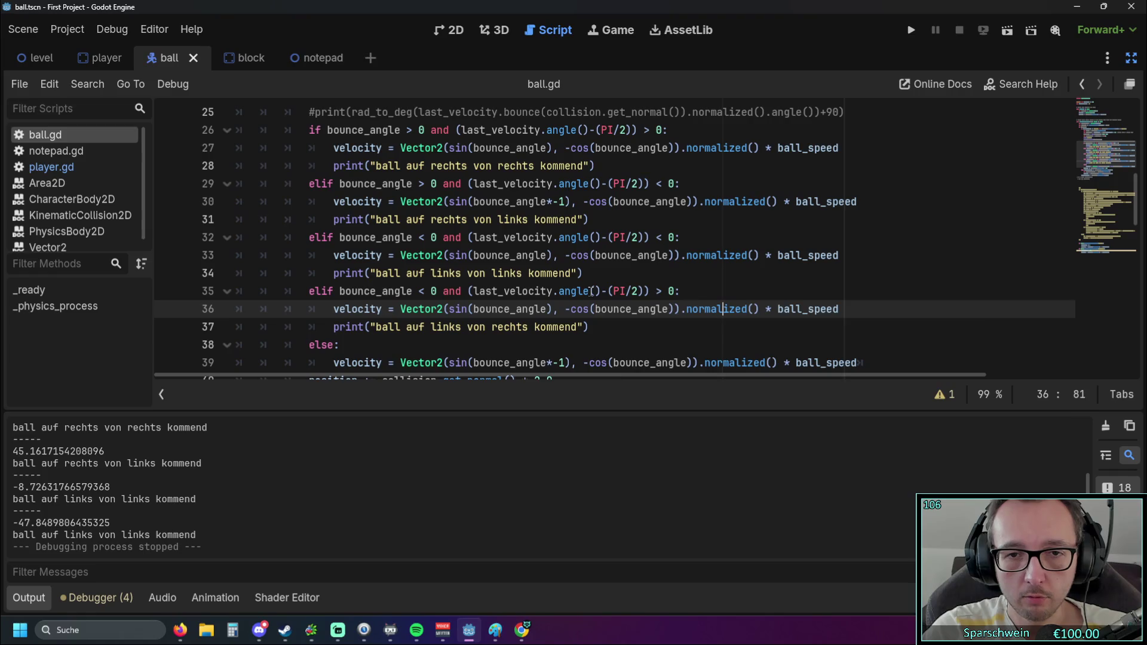
Append *-1 to bounce_angle inside sin() on line 36 of ball.gd
{"action": "mouse_move", "coordinate": [590, 292]}
{"action": "mouse_move", "coordinate": [553, 291]}
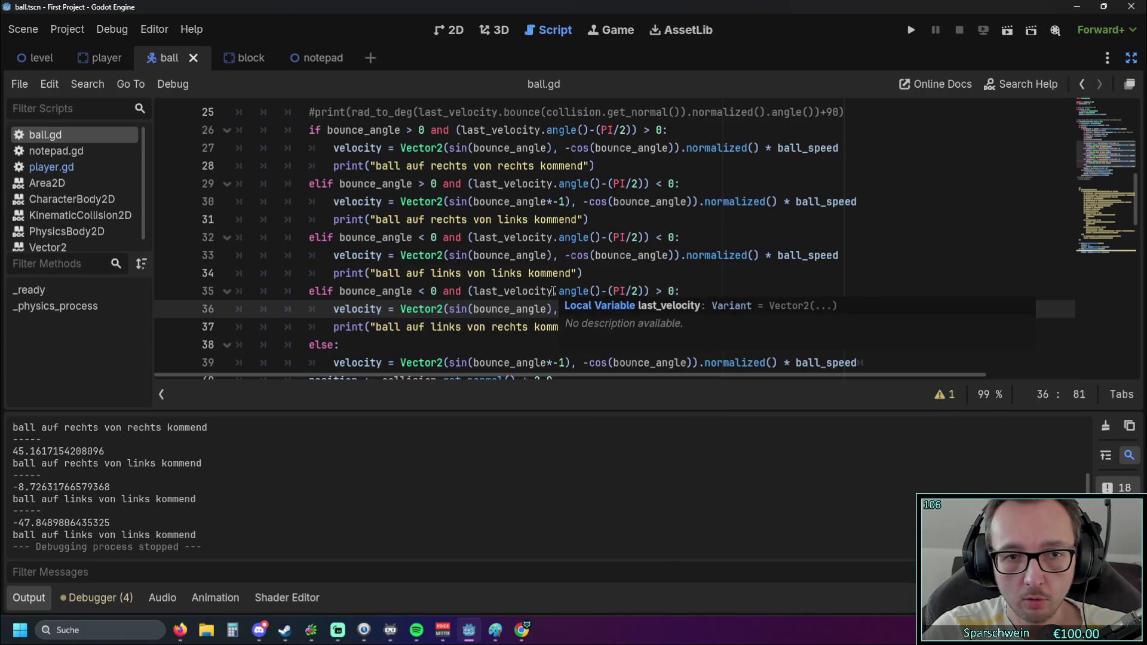
{"action": "left_click", "coordinate": [550, 309]}
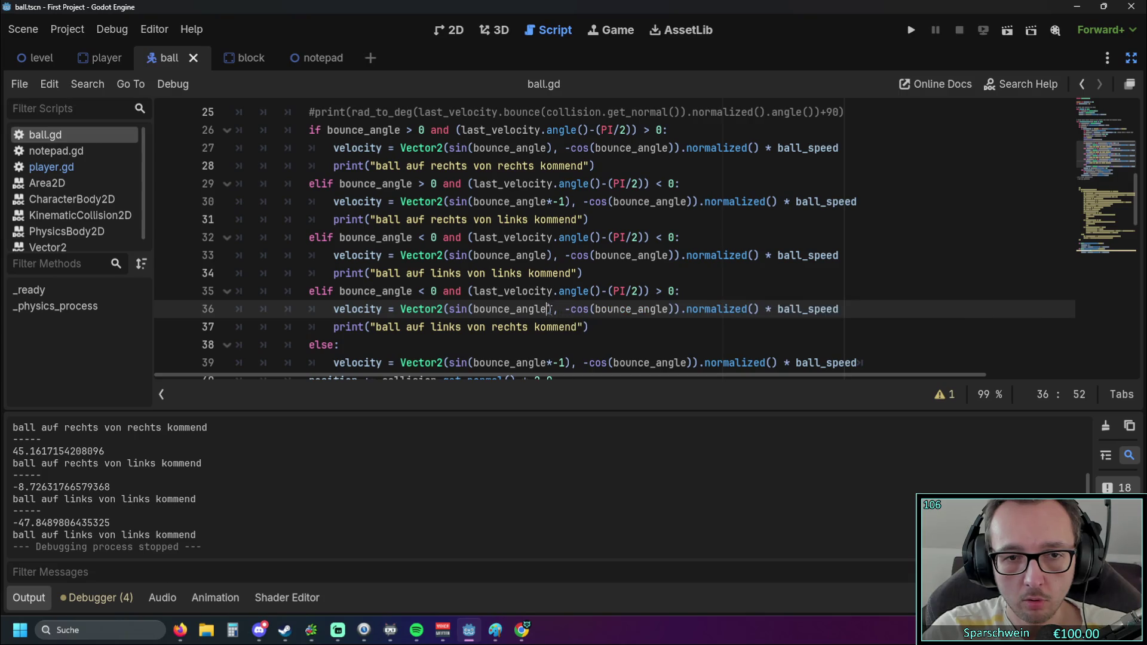
{"action": "type", "text": "*-1"}
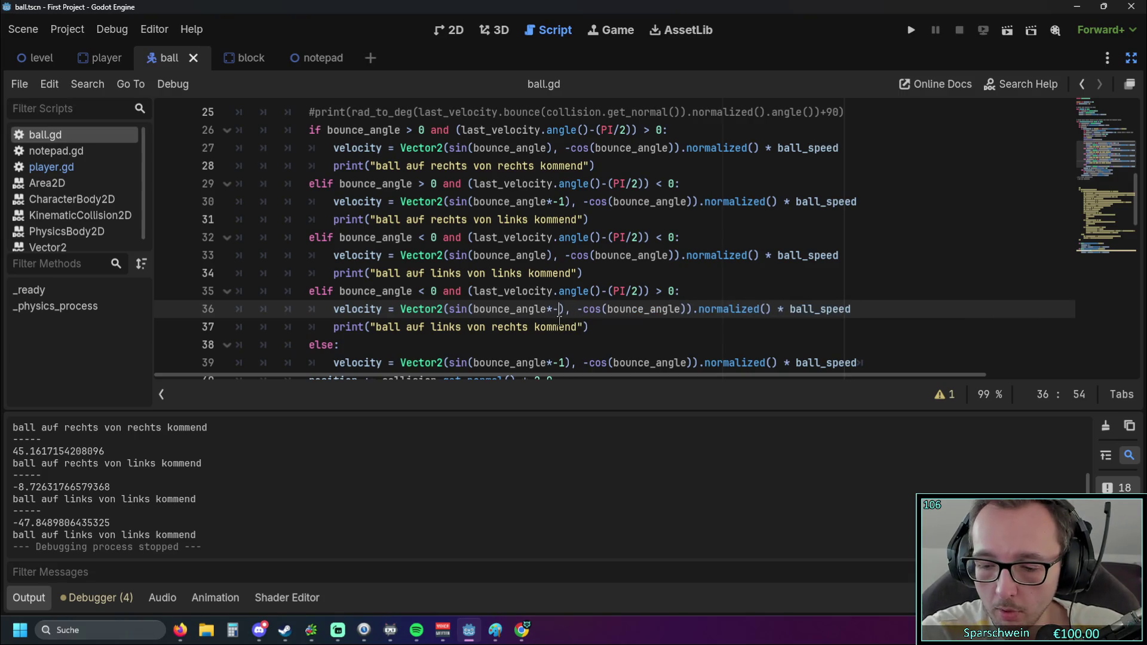
Run the game, steer the paddle left and right to test the bounces, then stop it
{"action": "left_click", "coordinate": [911, 30]}
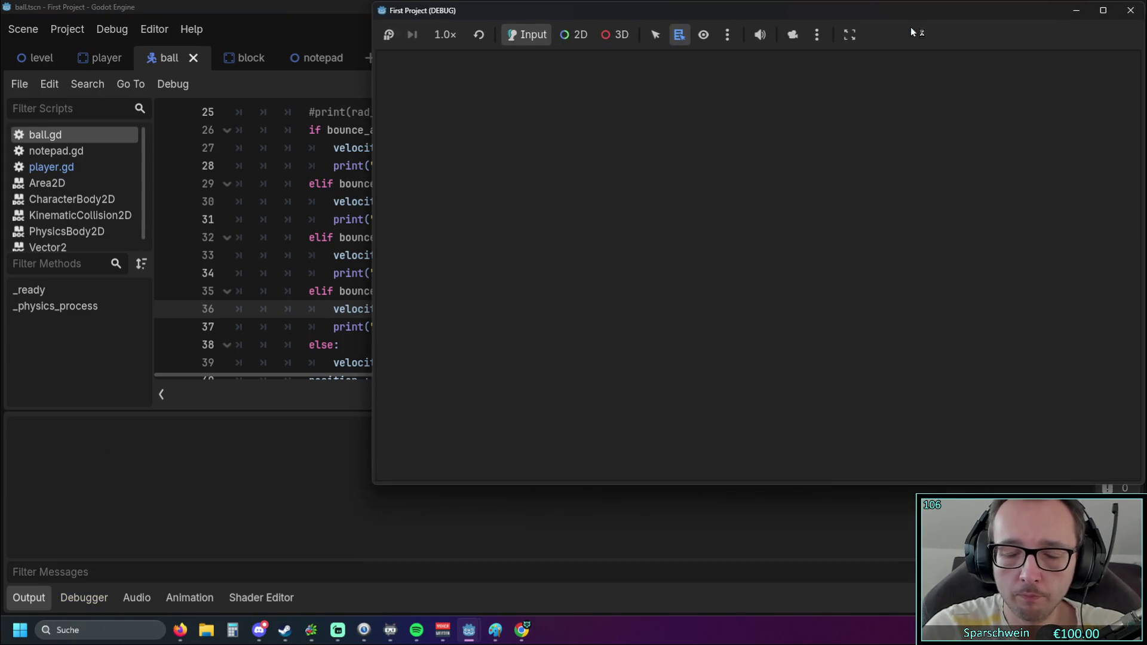
{"action": "key", "text": "Left"}
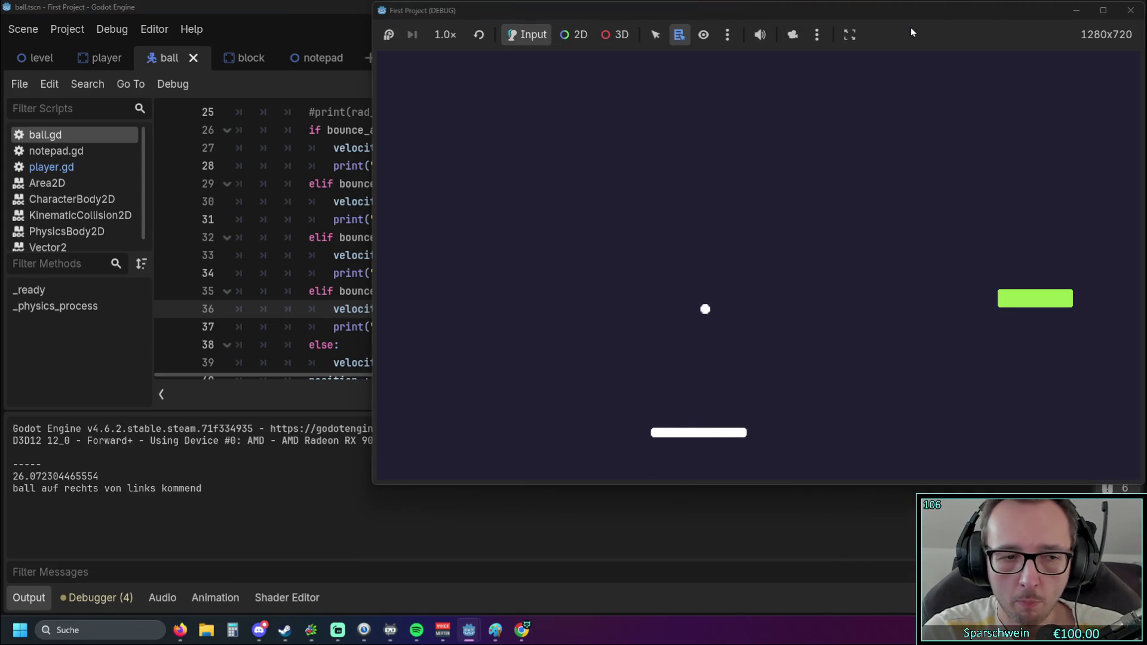
{"action": "key", "text": "Left"}
{"action": "key", "text": "Right"}
{"action": "key", "text": "Right"}
{"action": "key", "text": "Right"}
{"action": "key", "text": "Left"}
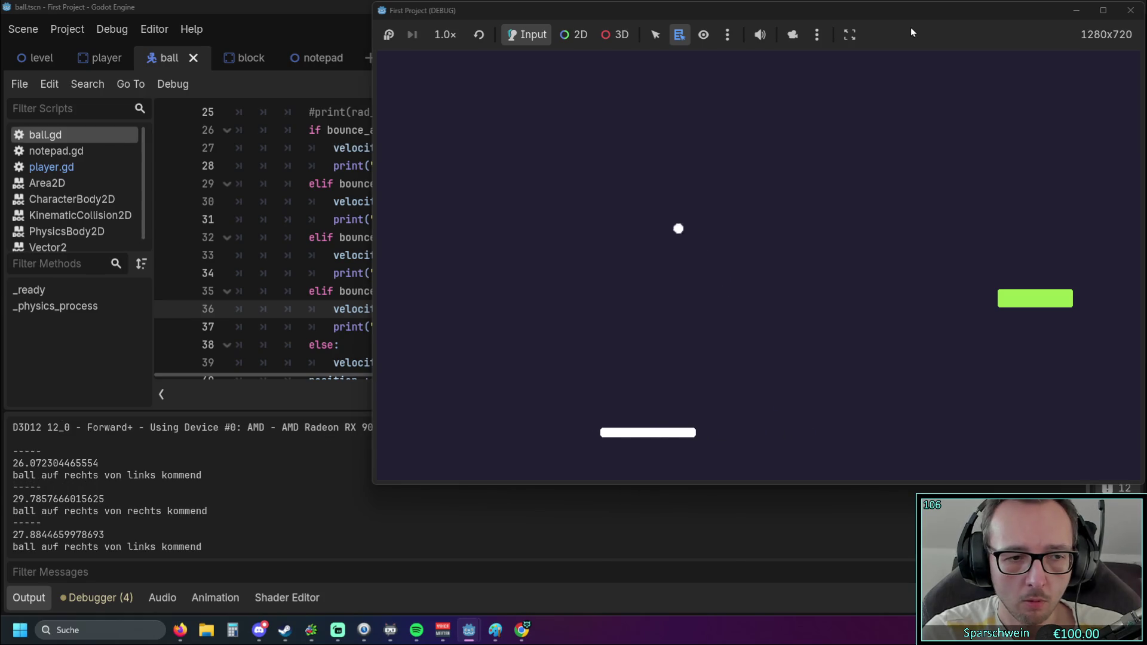
{"action": "key", "text": "Right"}
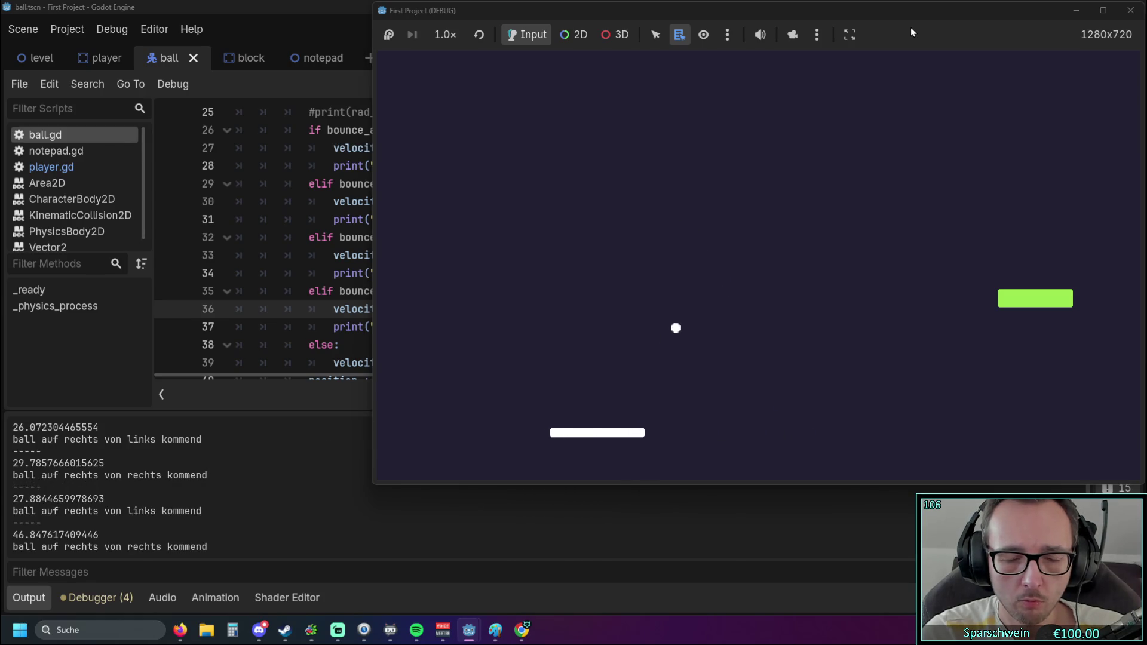
{"action": "key", "text": "Right"}
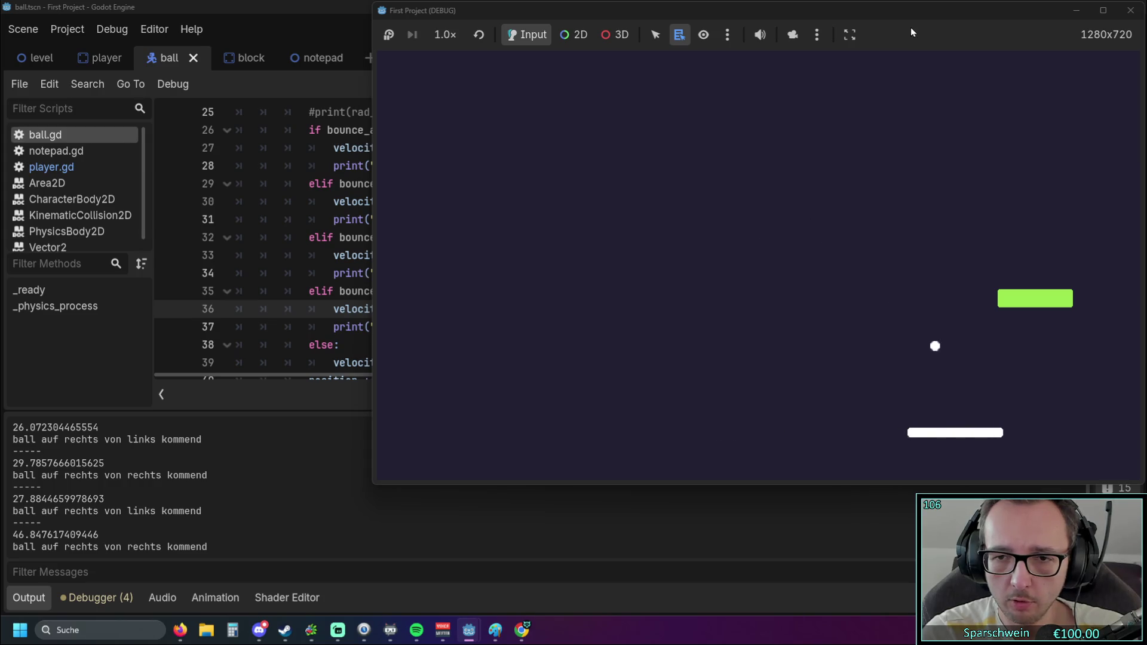
{"action": "key", "text": "Left"}
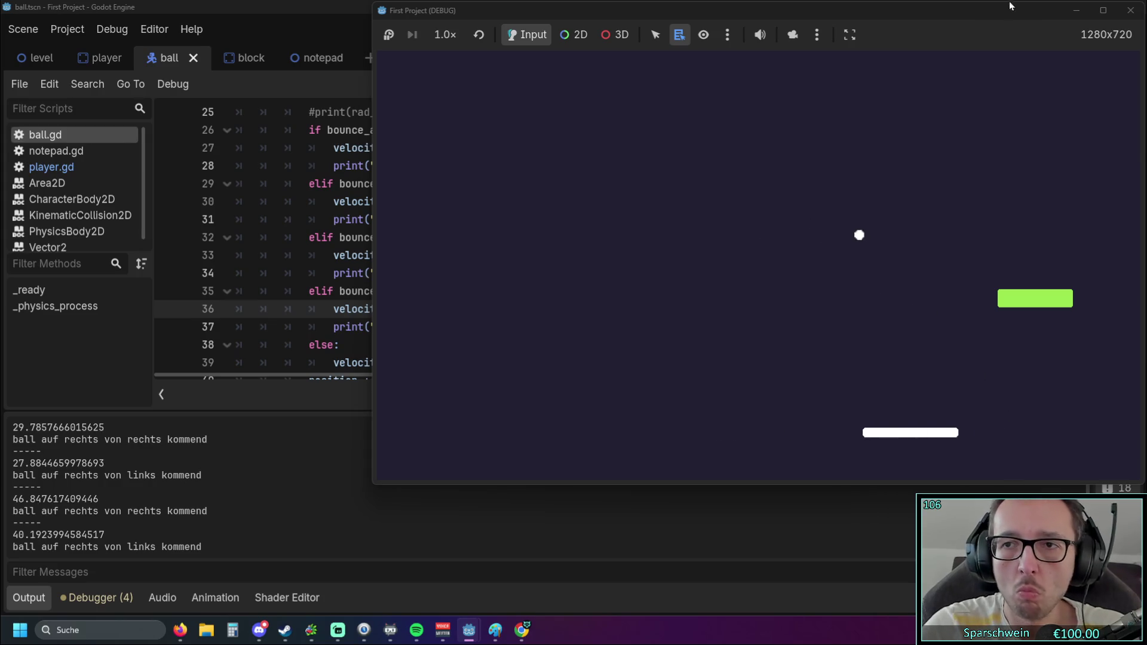
{"action": "left_click", "coordinate": [1131, 11]}
{"action": "scroll", "coordinate": [648, 218], "scroll_direction": "up", "scroll_amount": 1}
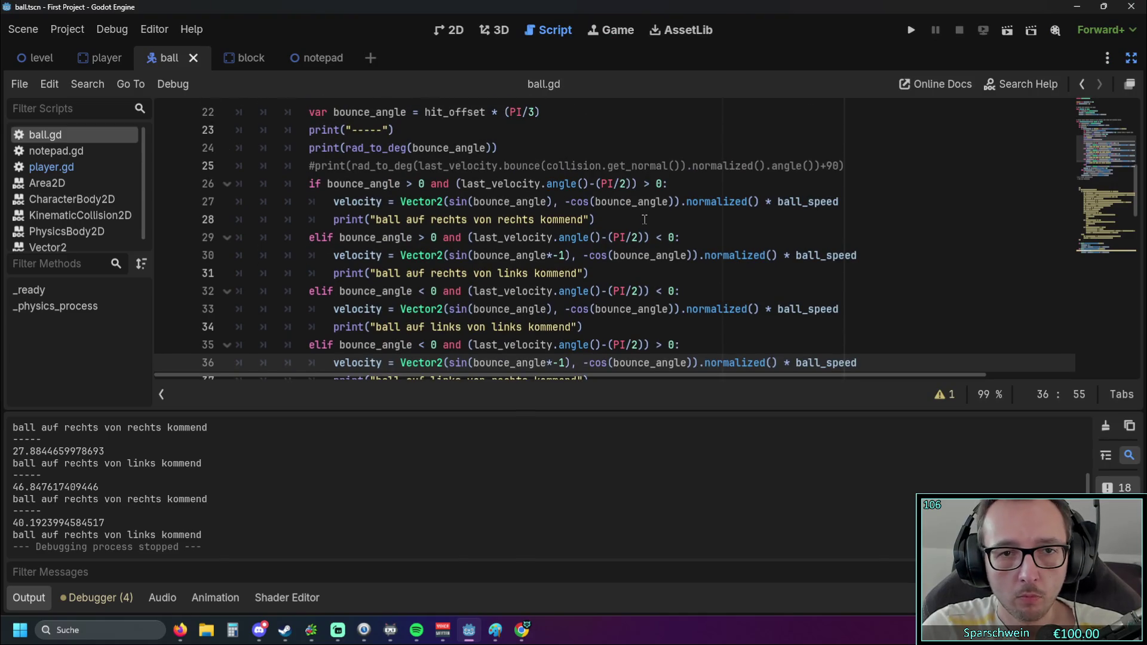
Move the *-1 negation from line 30 to after bounce_angle on line 27
{"action": "left_click_drag", "start_coordinate": [565, 255], "coordinate": [546, 257]}
{"action": "key", "text": "BackSpace"}
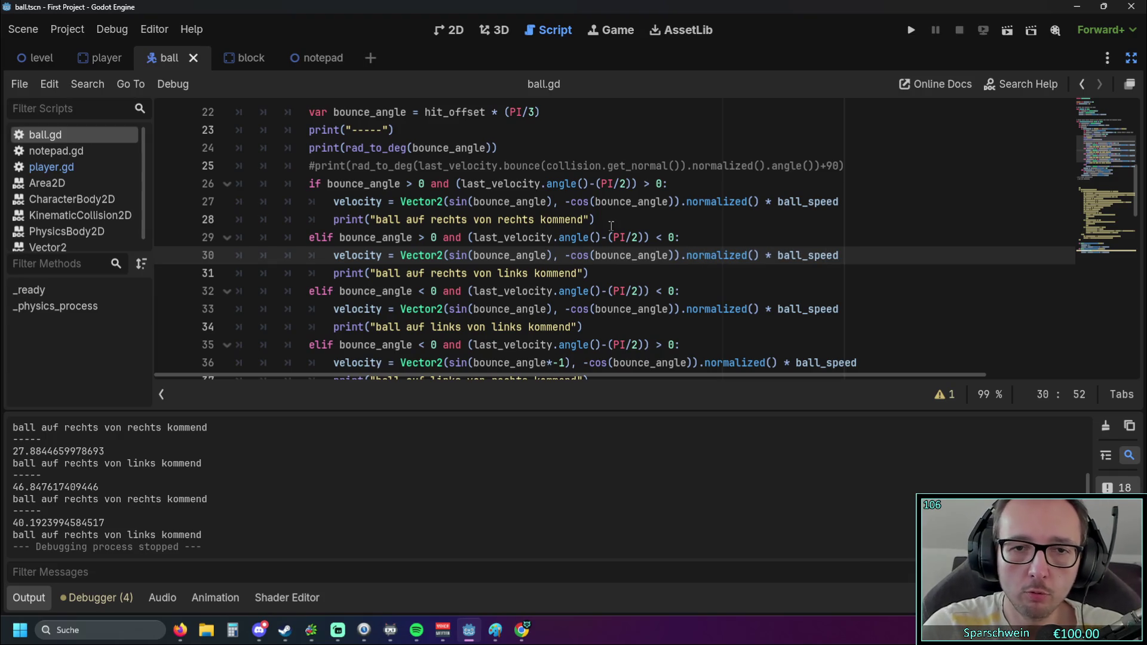
{"action": "left_click", "coordinate": [546, 201]}
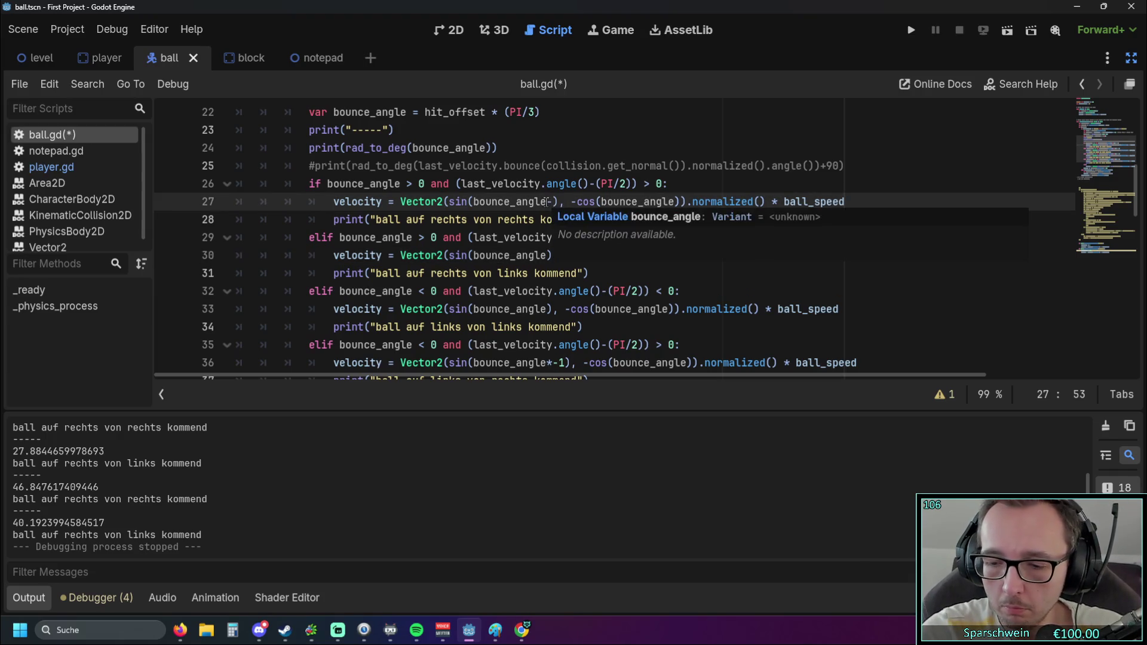
{"action": "type", "text": "*-1"}
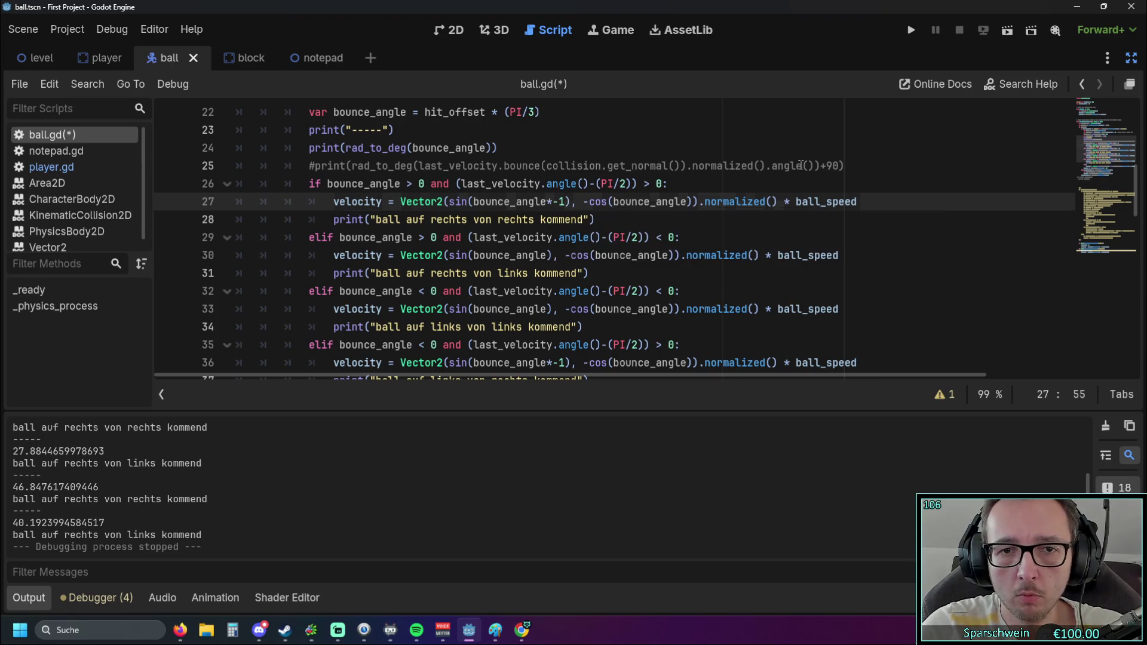
Save and run the game, bouncing the ball off the paddle before stopping it
{"action": "left_click", "coordinate": [806, 166]}
{"action": "left_click", "coordinate": [911, 29]}
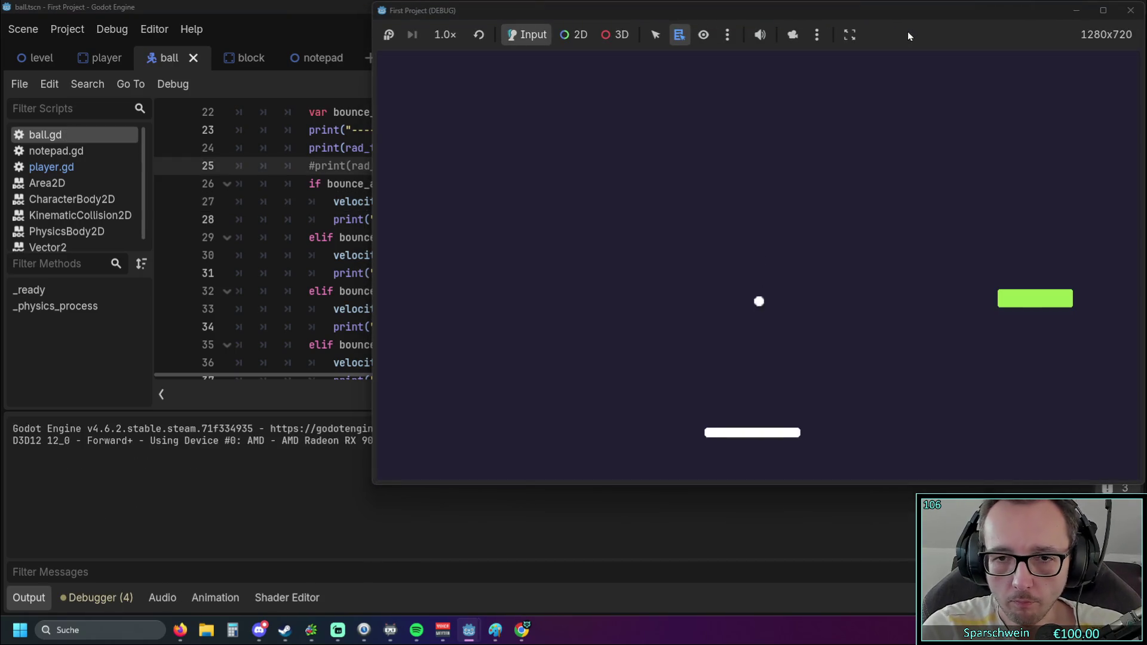
{"action": "key", "text": "Right"}
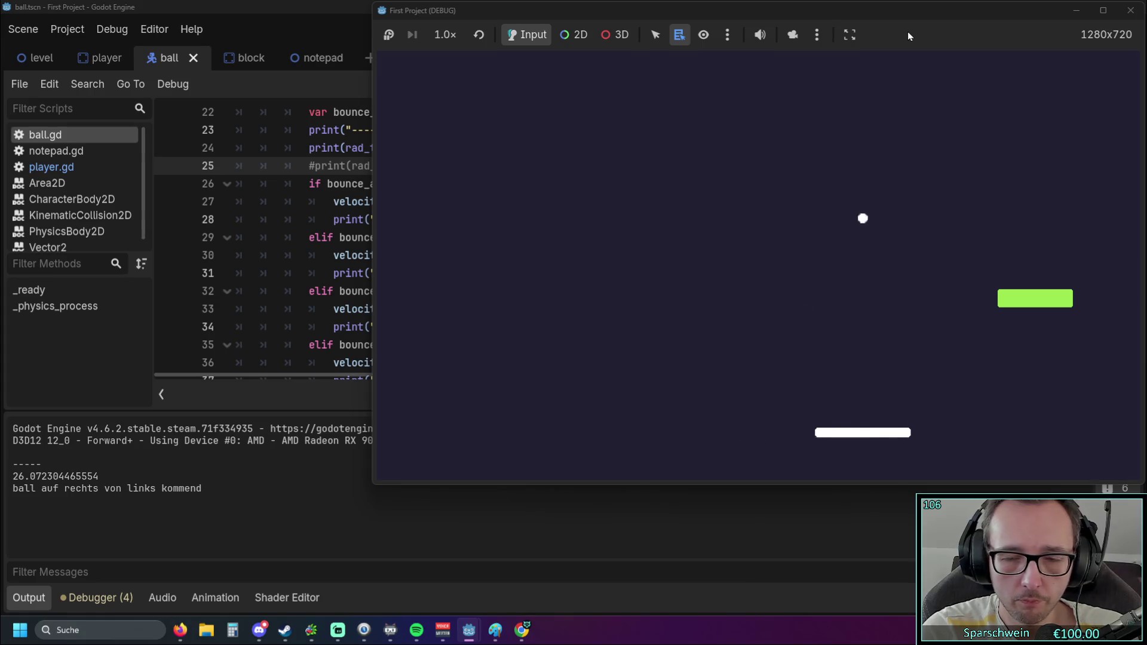
{"action": "key", "text": "Right"}
{"action": "key", "text": "Right"}
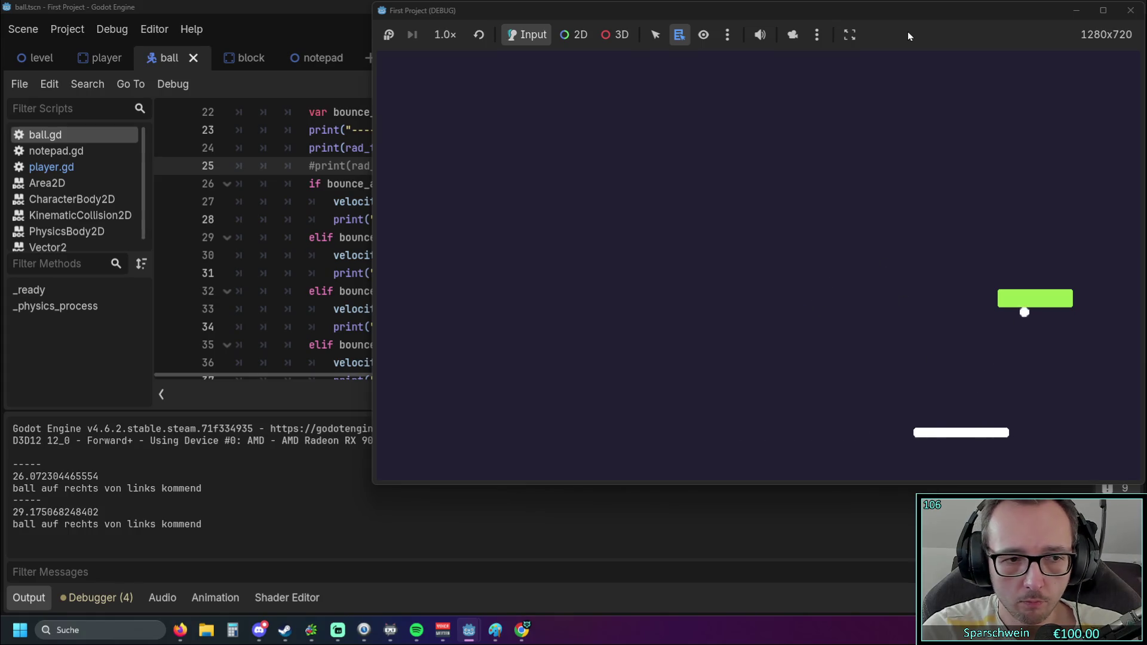
{"action": "key", "text": "Left"}
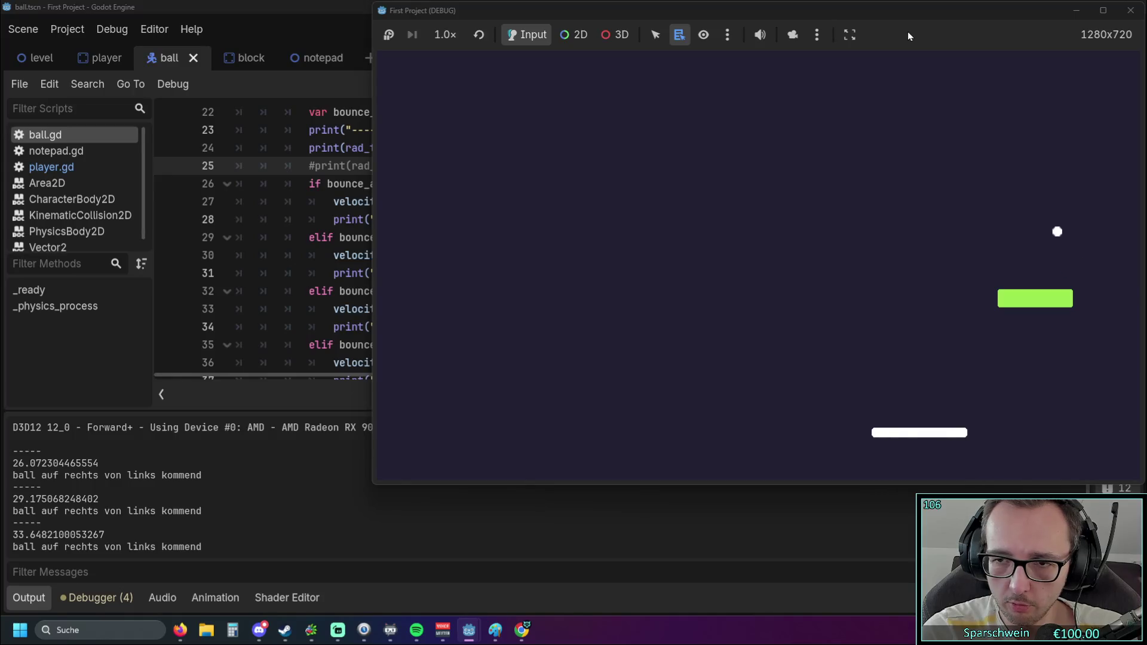
{"action": "key", "text": "Right"}
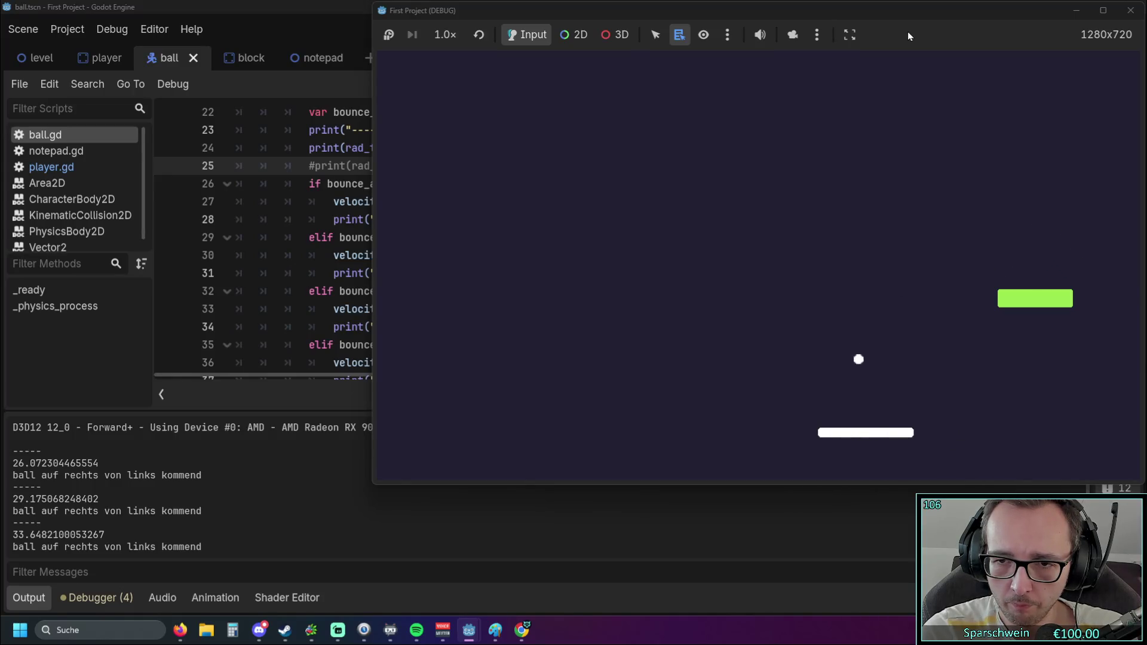
{"action": "key", "text": "Left"}
{"action": "left_click", "coordinate": [1130, 10]}
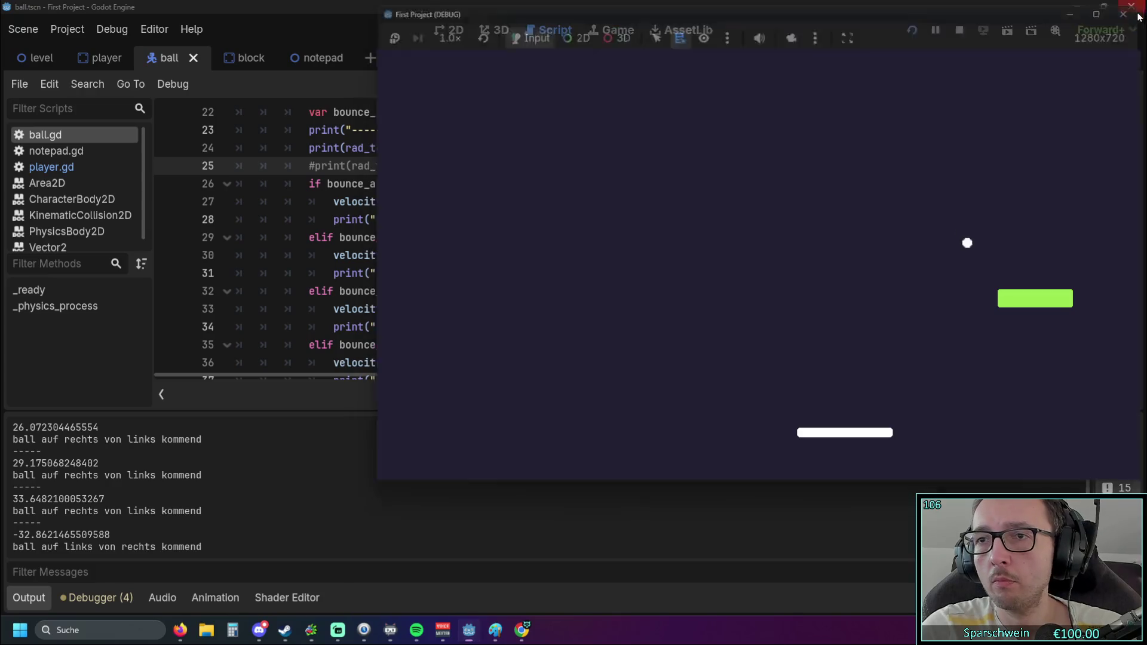
{"action": "left_click", "coordinate": [546, 308]}
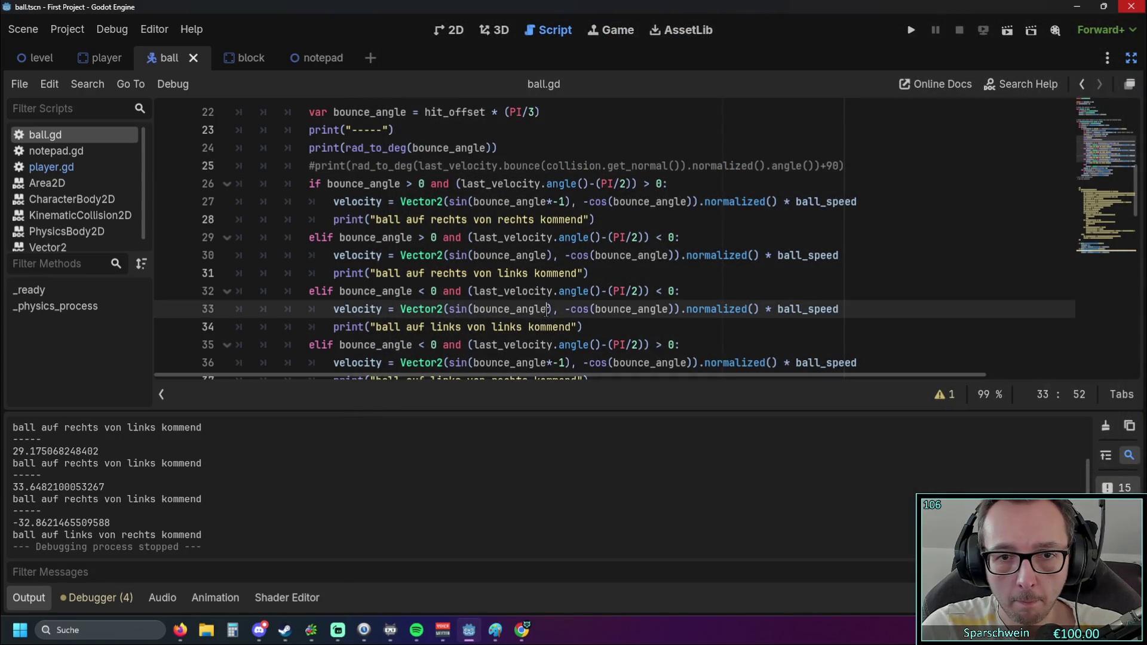
Negate bounce_angle with *-1 on line 33 and remove the negation from line 36
{"action": "type", "text": "*-"}
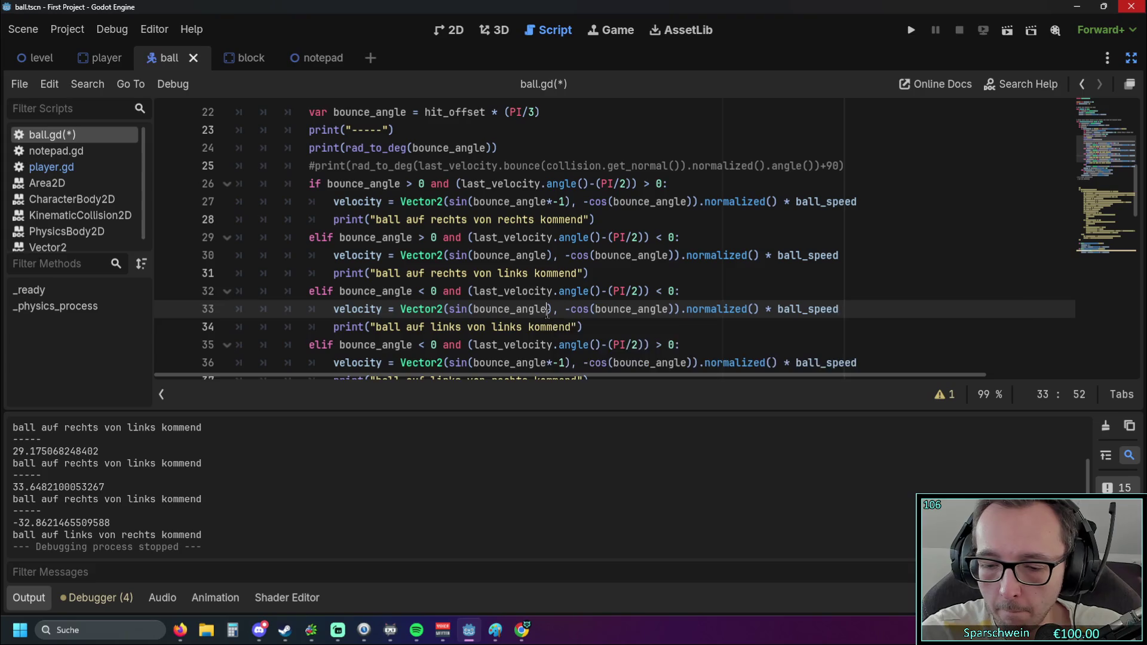
{"action": "type", "text": "1"}
{"action": "scroll", "coordinate": [553, 305], "scroll_direction": "down", "scroll_amount": 1}
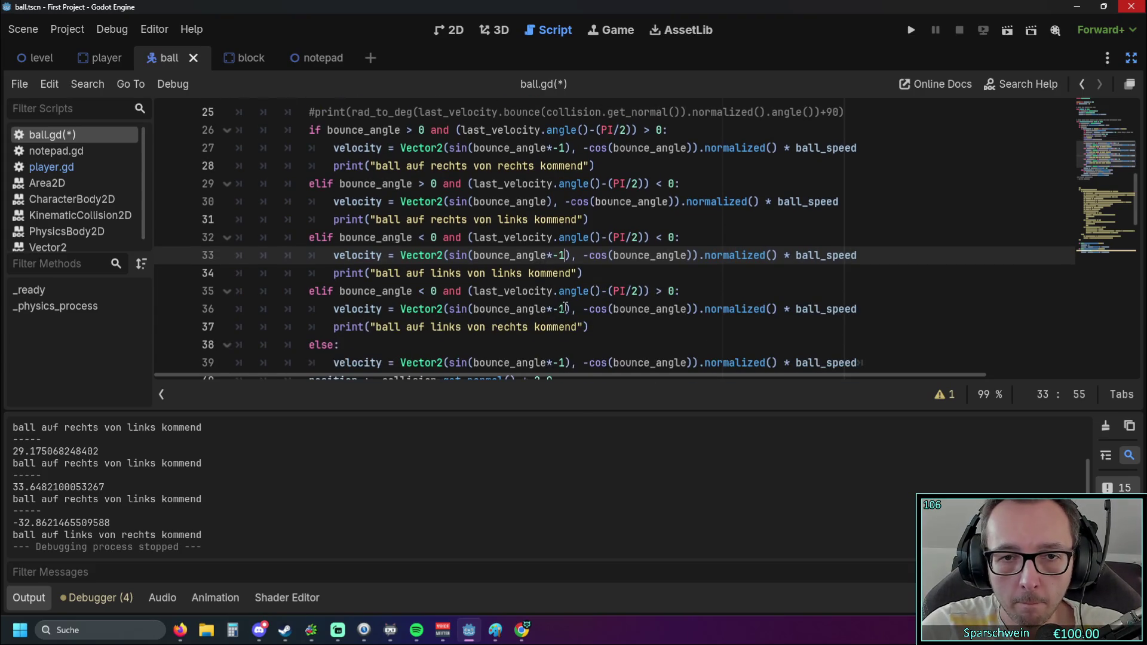
{"action": "left_click", "coordinate": [566, 309]}
{"action": "key", "text": "BackSpace"}
{"action": "key", "text": "BackSpace"}
{"action": "key", "text": "BackSpace"}
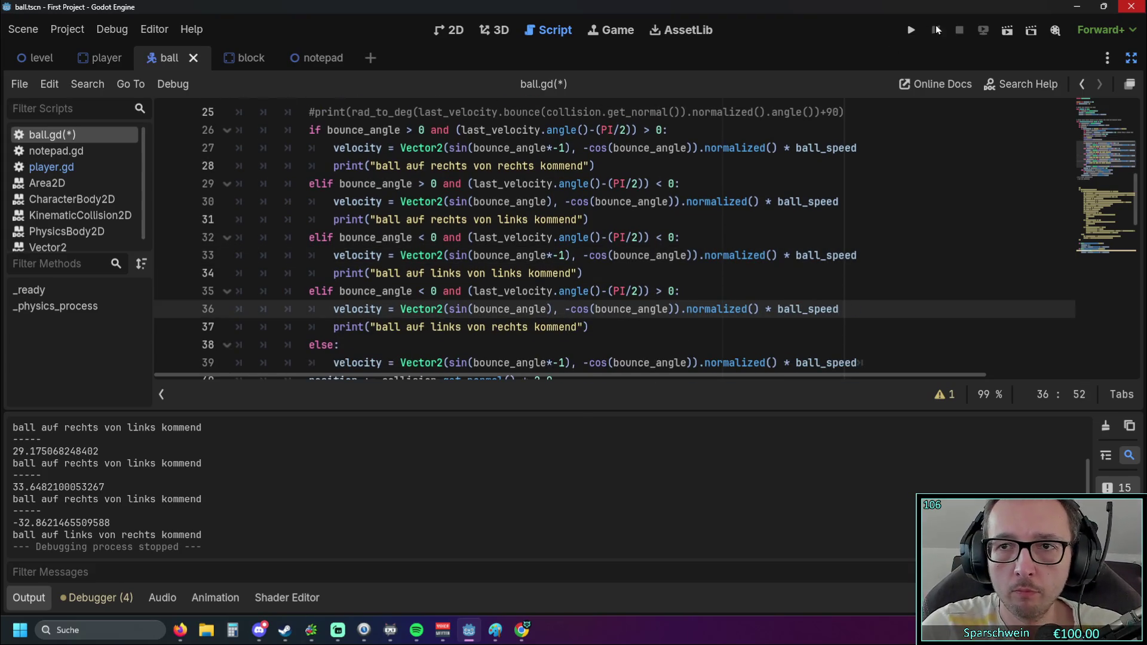
Save and run the game, keeping the paddle under the ball through many bounces, then return to ball.gd
{"action": "left_click", "coordinate": [936, 30]}
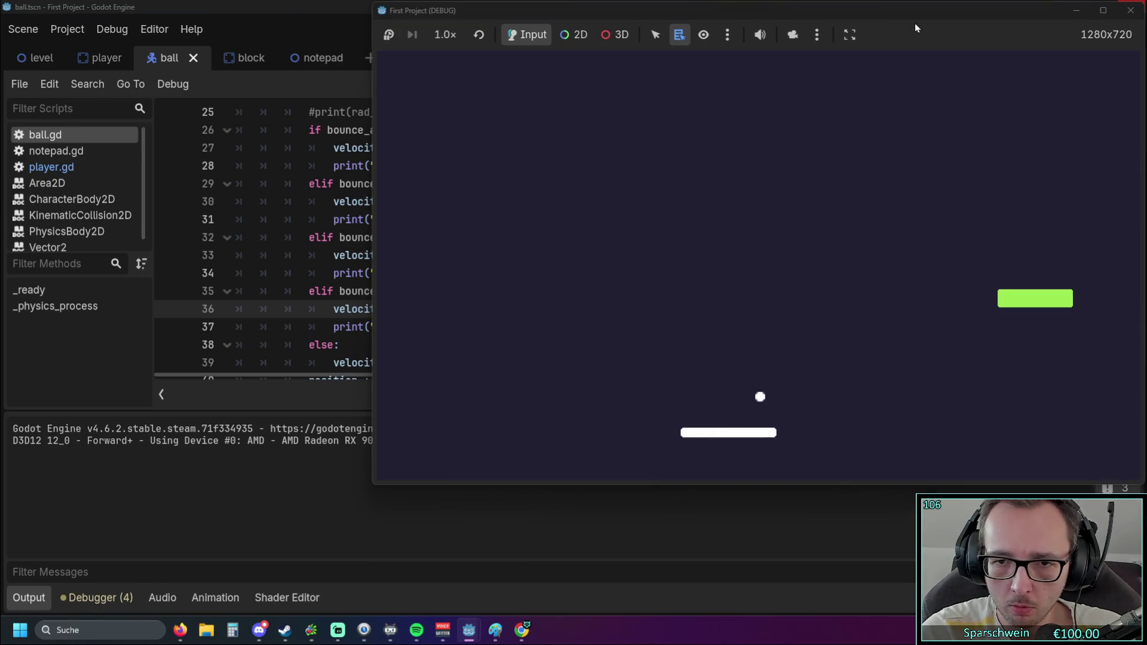
{"action": "key", "text": "Right"}
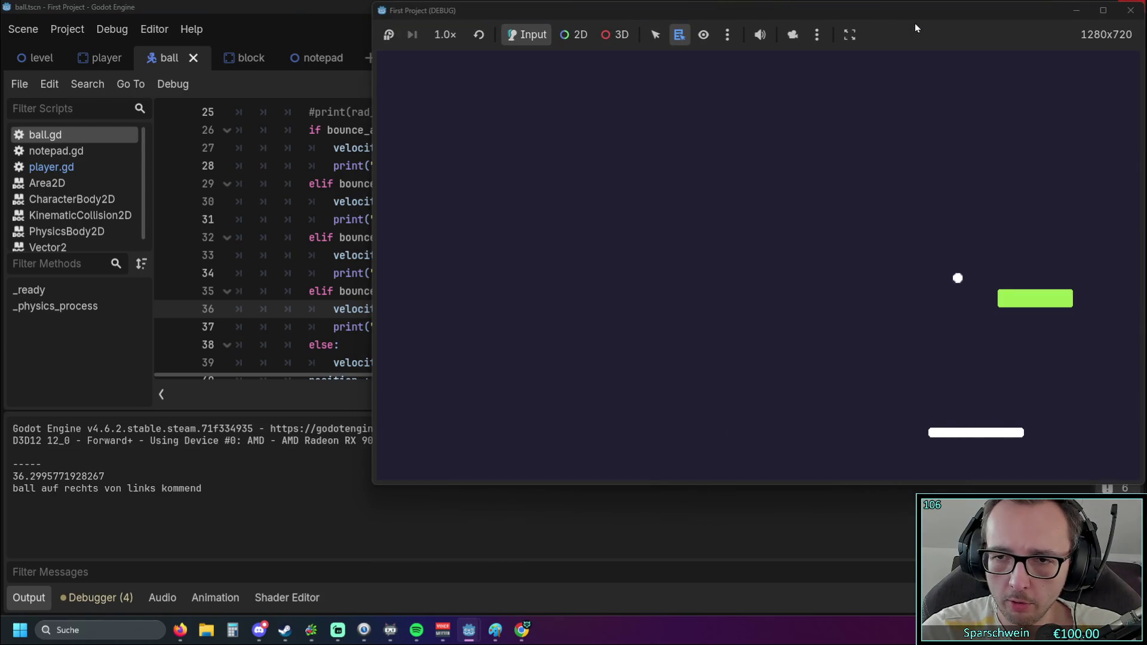
{"action": "key", "text": "Right"}
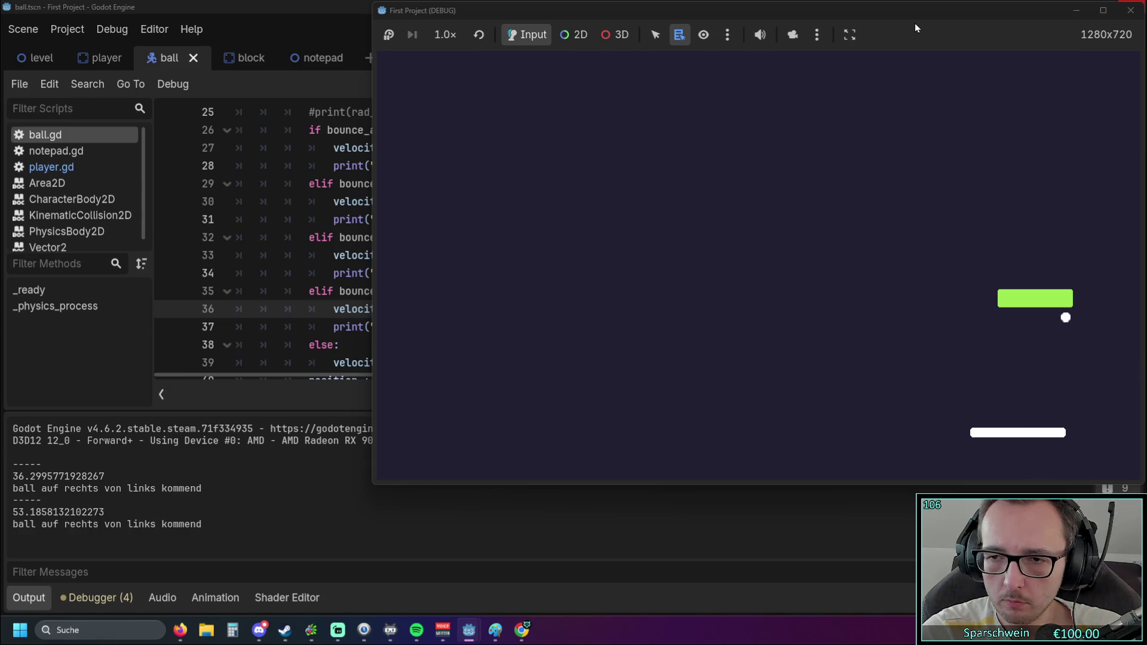
{"action": "key", "text": "Left"}
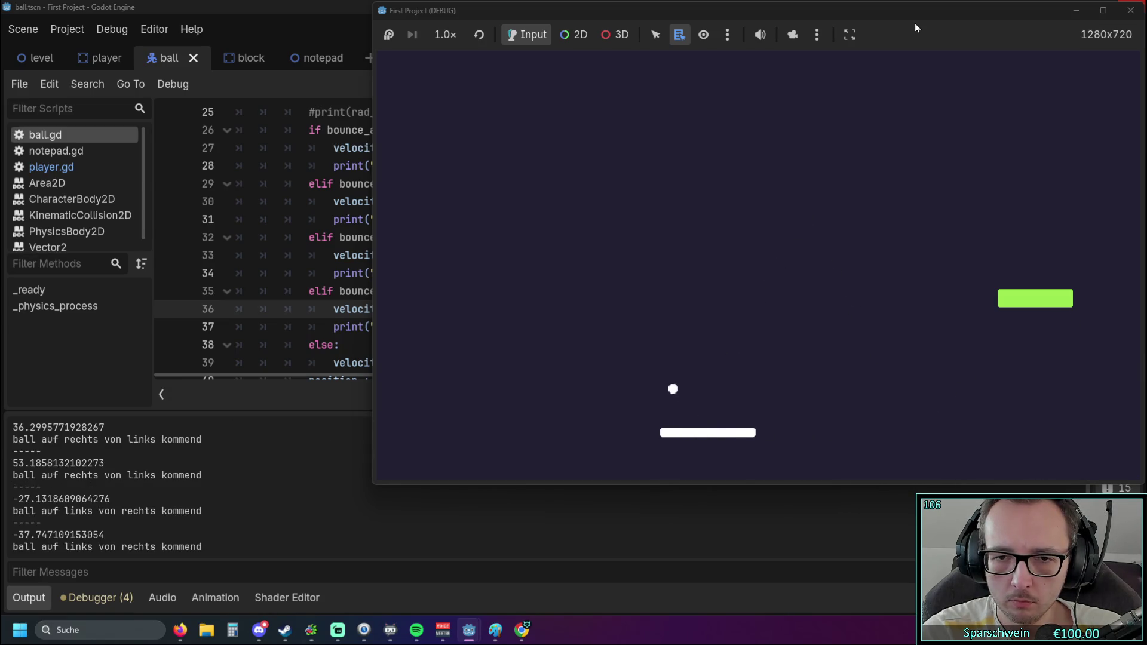
{"action": "key", "text": "Left"}
{"action": "key", "text": "Left"}
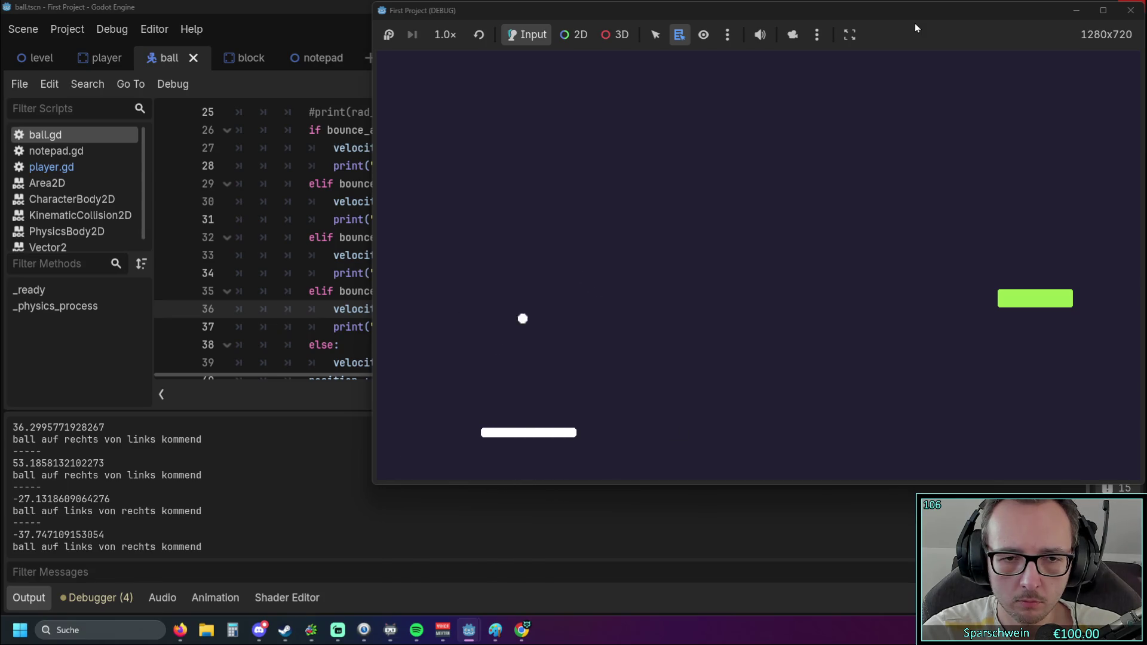
{"action": "key", "text": "Right"}
{"action": "key", "text": "Right"}
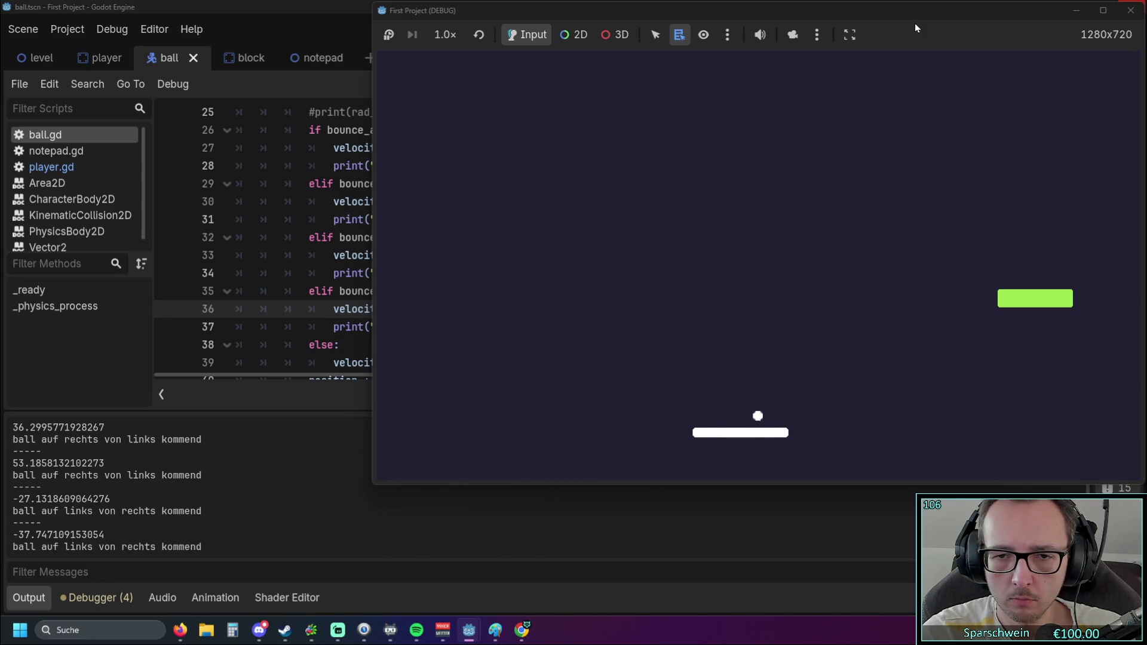
{"action": "key", "text": "Right"}
{"action": "key", "text": "Right"}
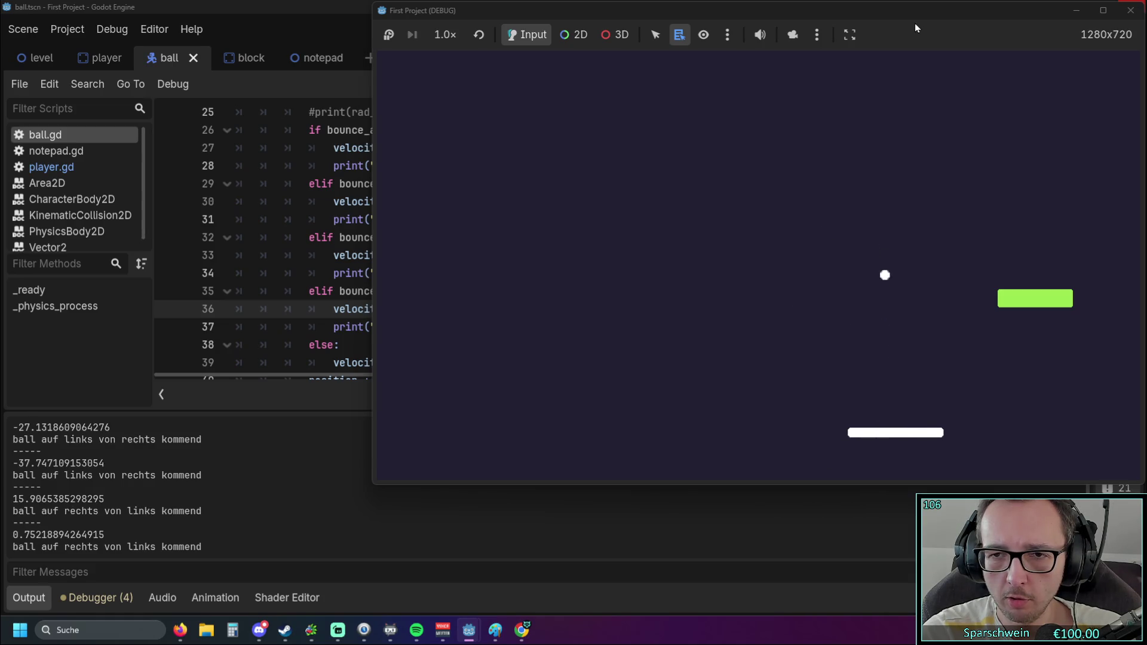
{"action": "key", "text": "Left"}
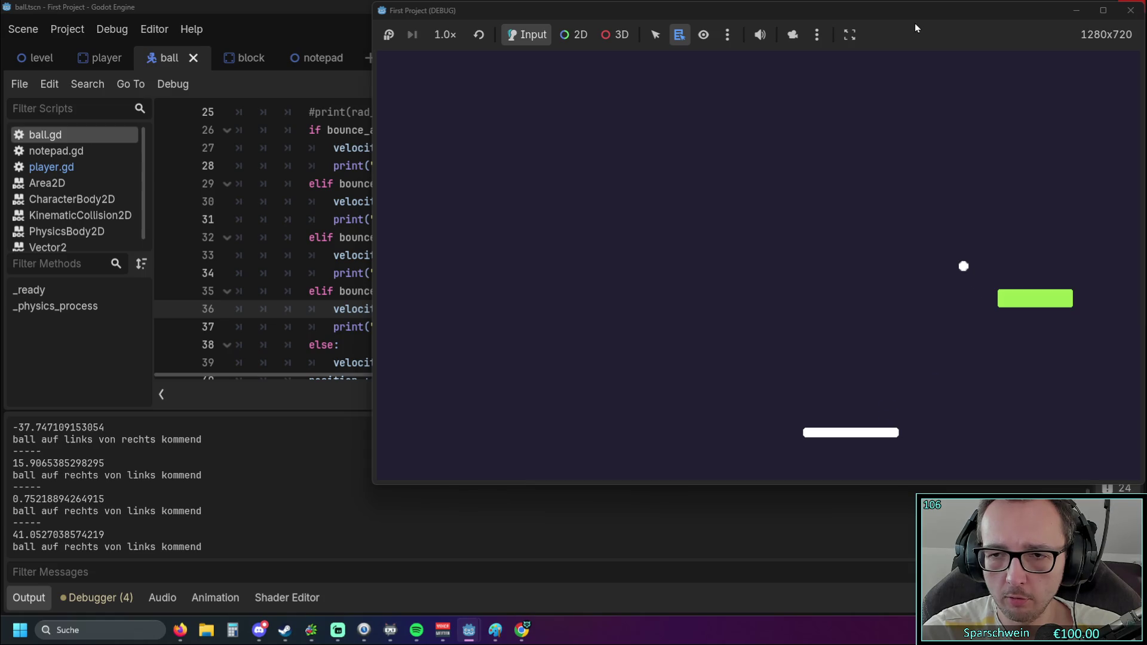
{"action": "key", "text": "Left"}
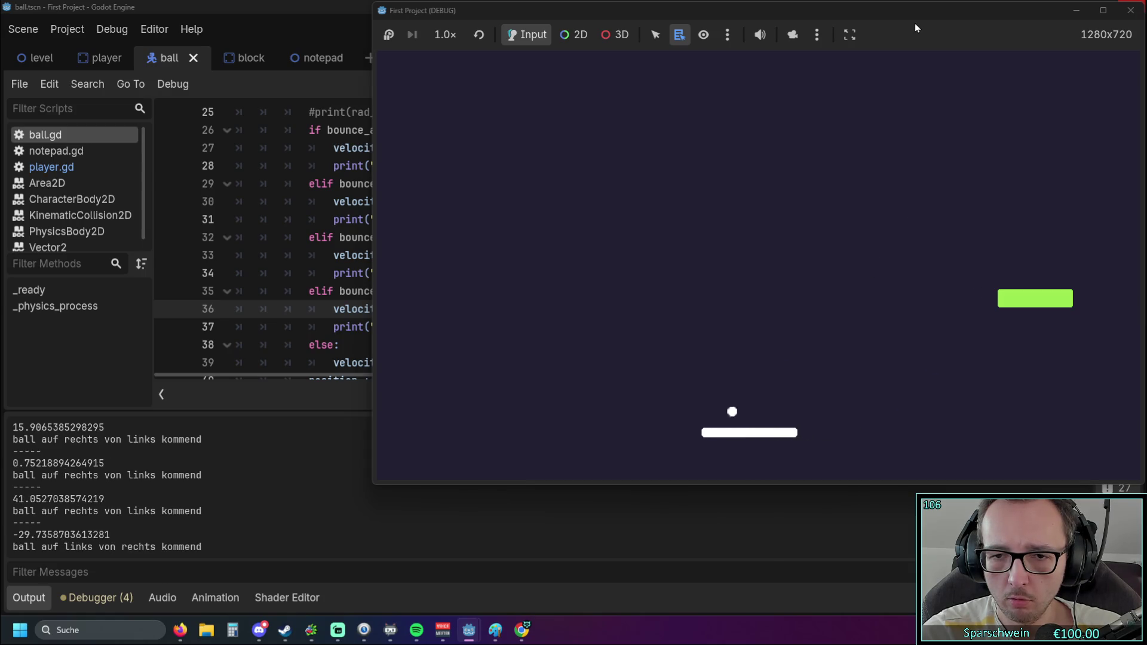
{"action": "key", "text": "Left"}
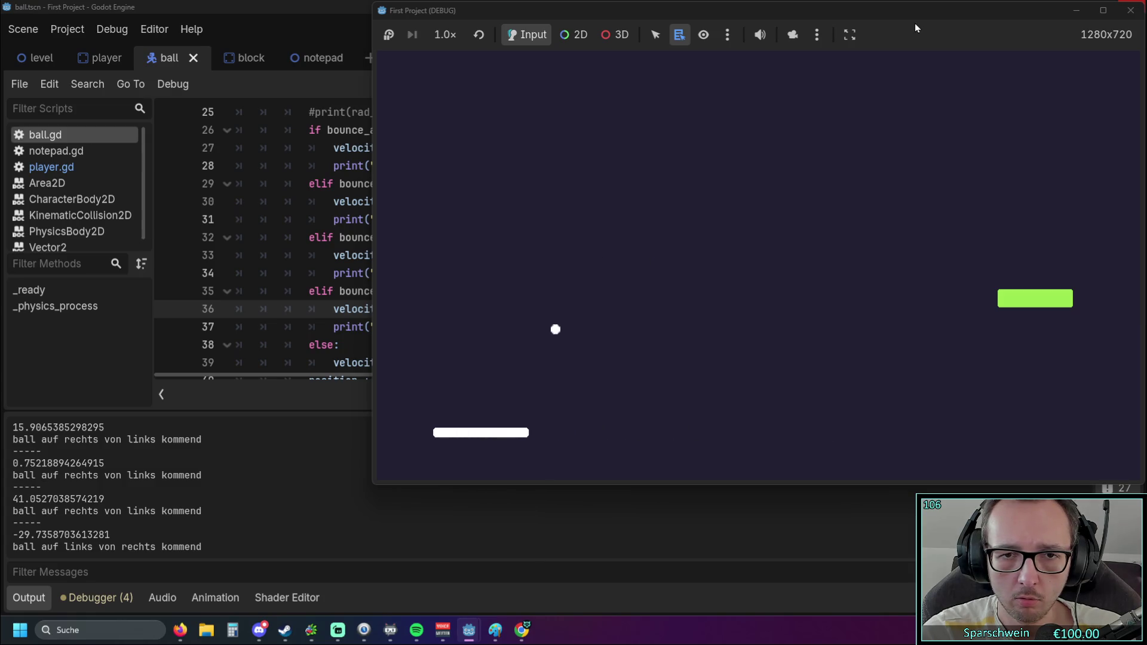
{"action": "key", "text": "Left"}
{"action": "key", "text": "Right"}
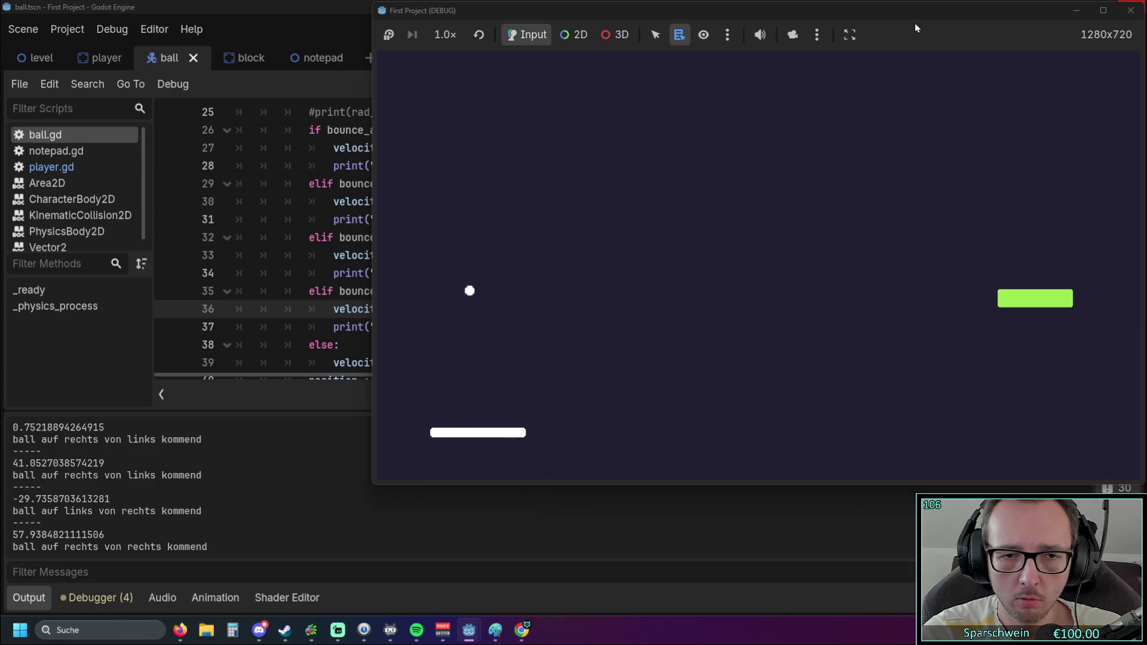
{"action": "key", "text": "Right"}
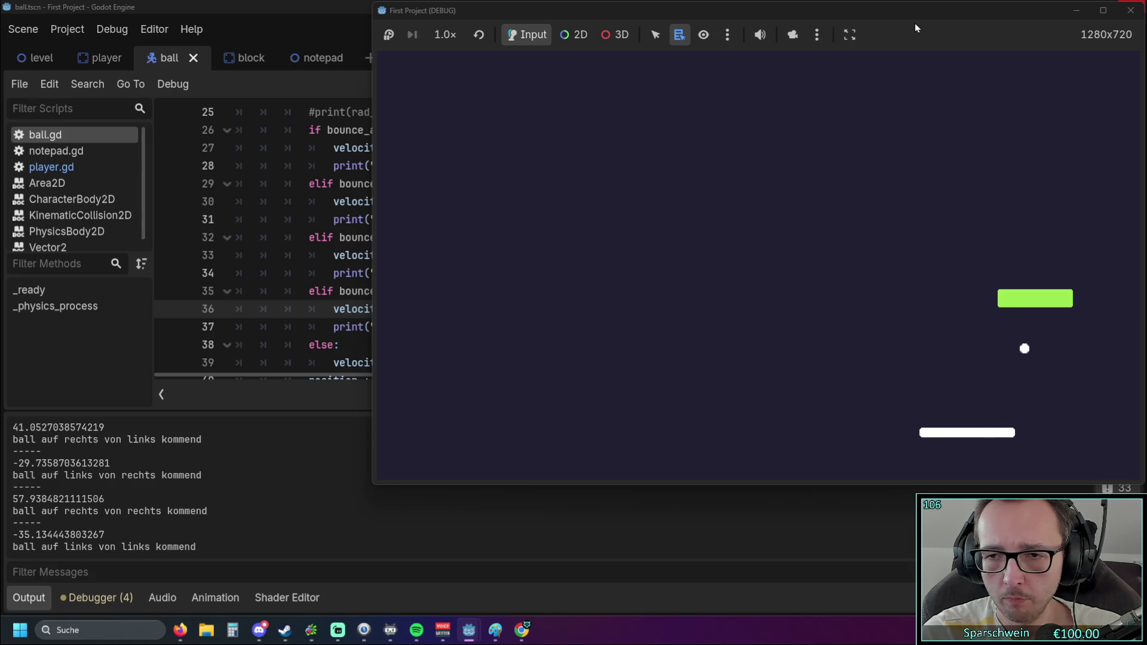
{"action": "key", "text": "Right"}
{"action": "key", "text": "Left"}
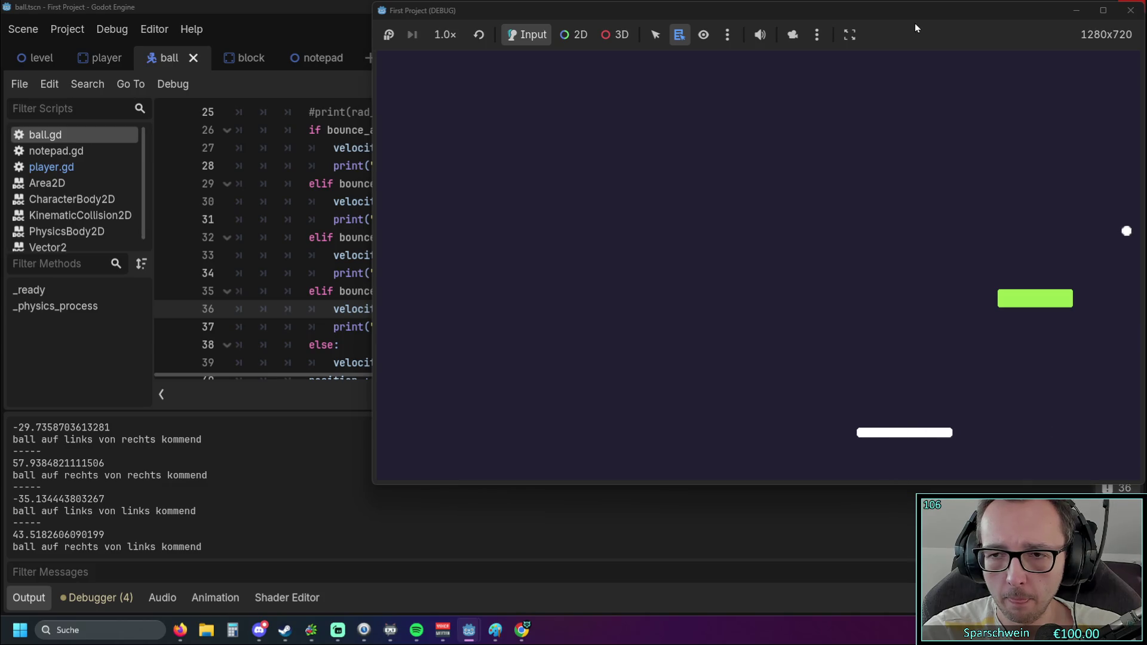
{"action": "key", "text": "Left"}
{"action": "key", "text": "Left"}
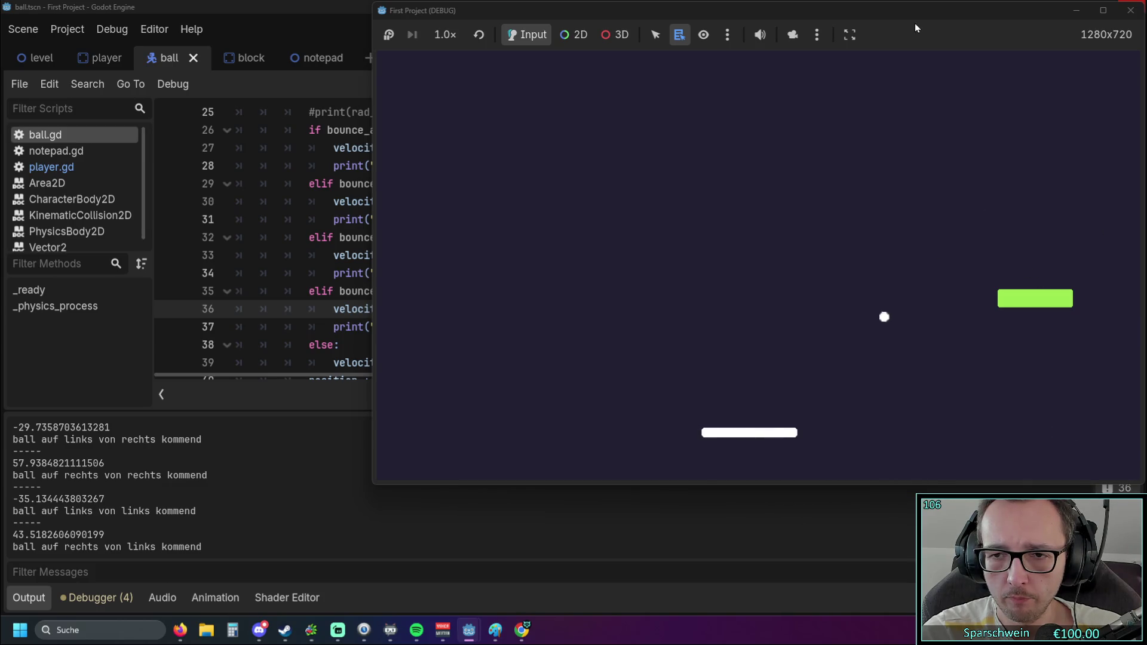
{"action": "key", "text": "Left"}
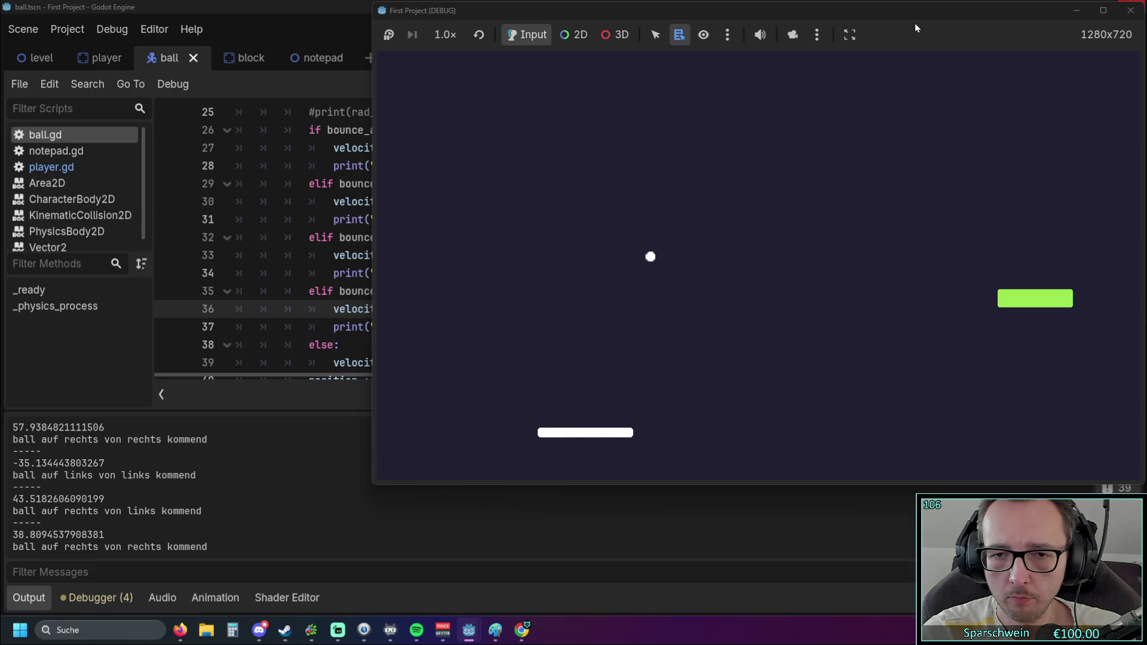
{"action": "key", "text": "Left"}
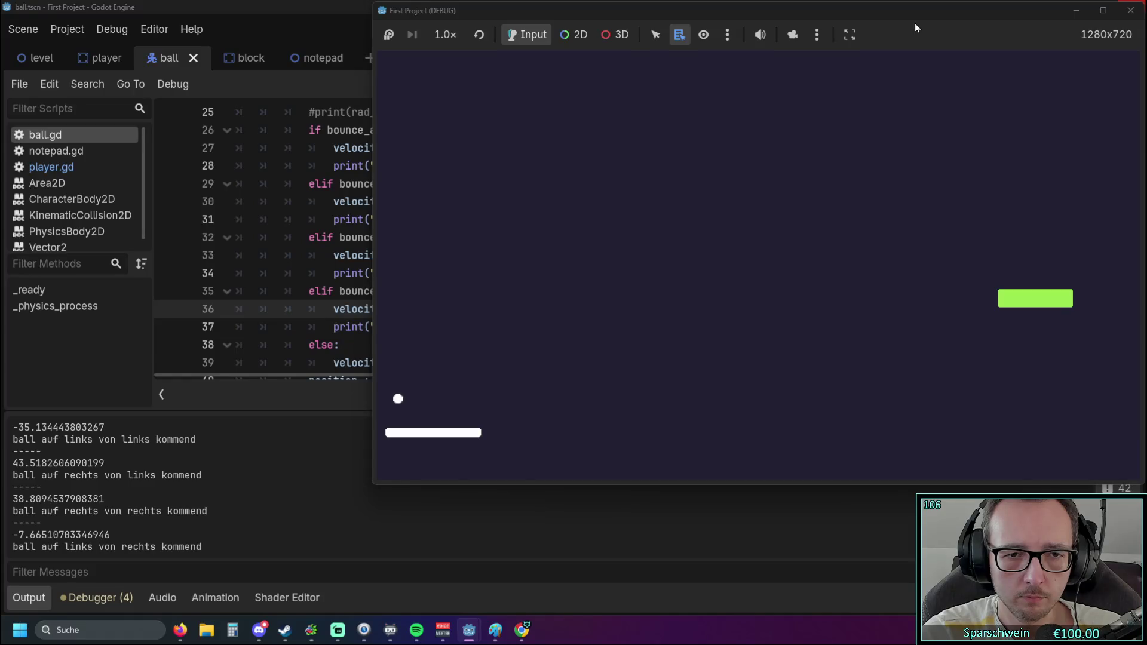
{"action": "key", "text": "Right"}
{"action": "key", "text": "Right"}
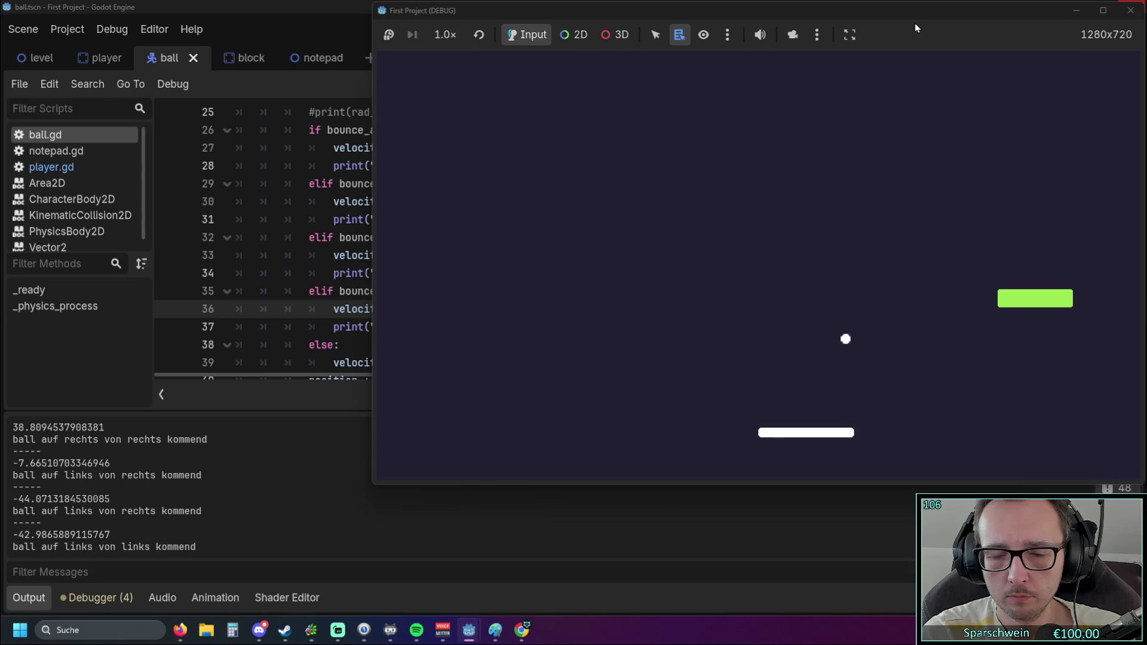
{"action": "key", "text": "Right"}
{"action": "key", "text": "Right"}
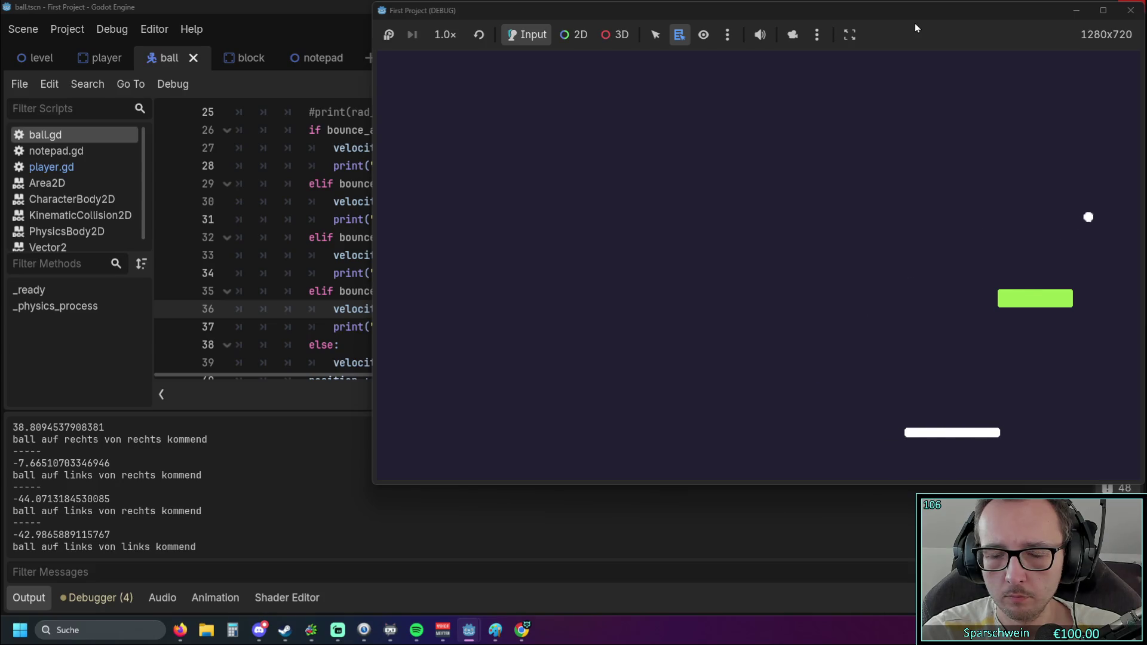
{"action": "key", "text": "Right"}
{"action": "key", "text": "Left"}
{"action": "key", "text": "Left"}
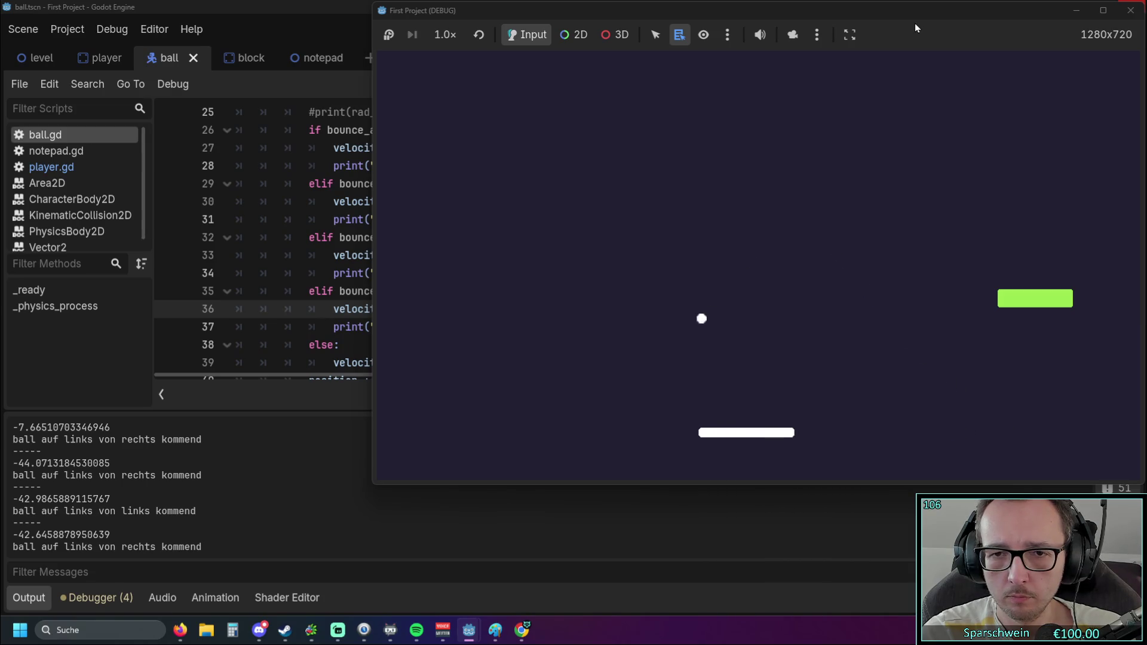
{"action": "key", "text": "Left"}
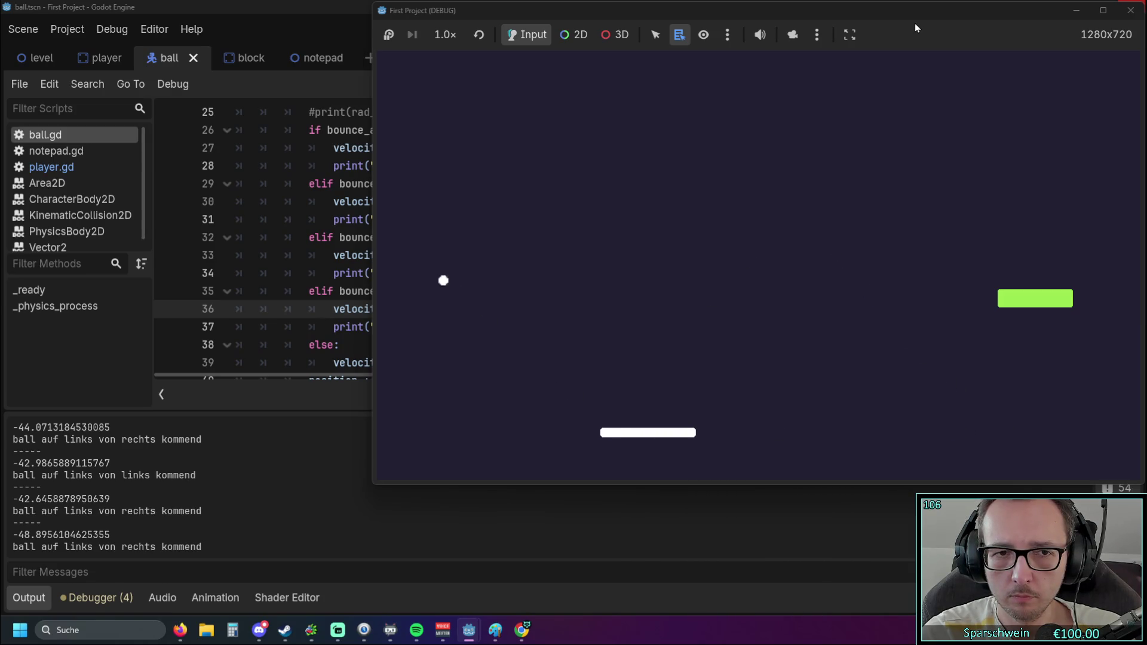
{"action": "key", "text": "Left"}
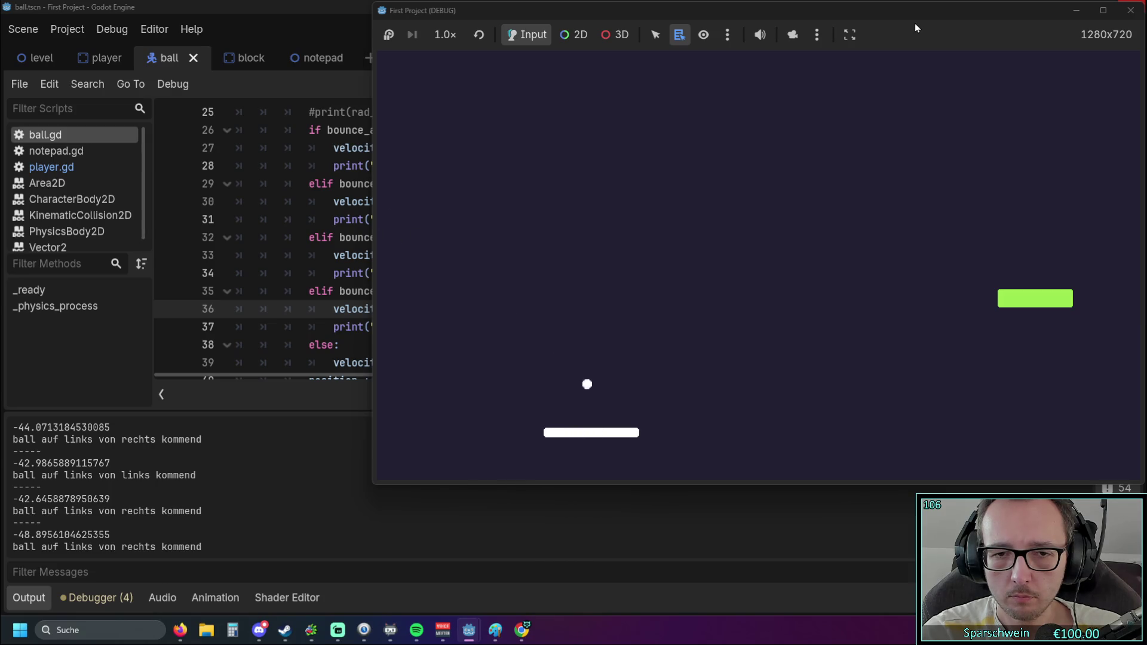
{"action": "key", "text": "Right"}
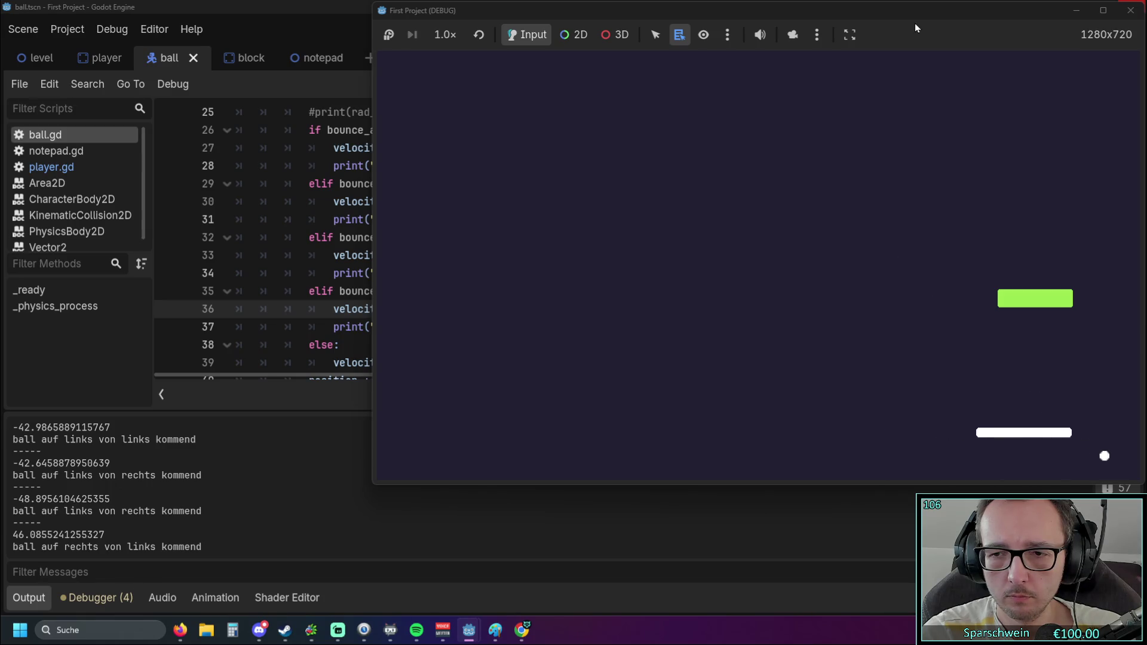
{"action": "key", "text": "Left"}
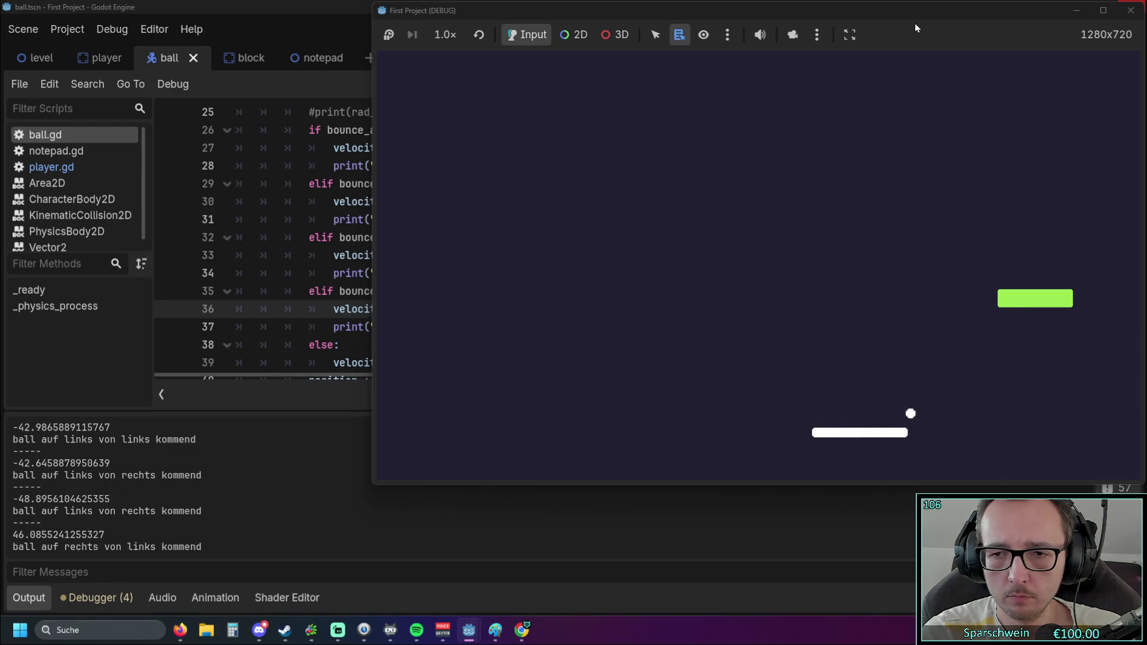
{"action": "key", "text": "Left"}
{"action": "key", "text": "Left"}
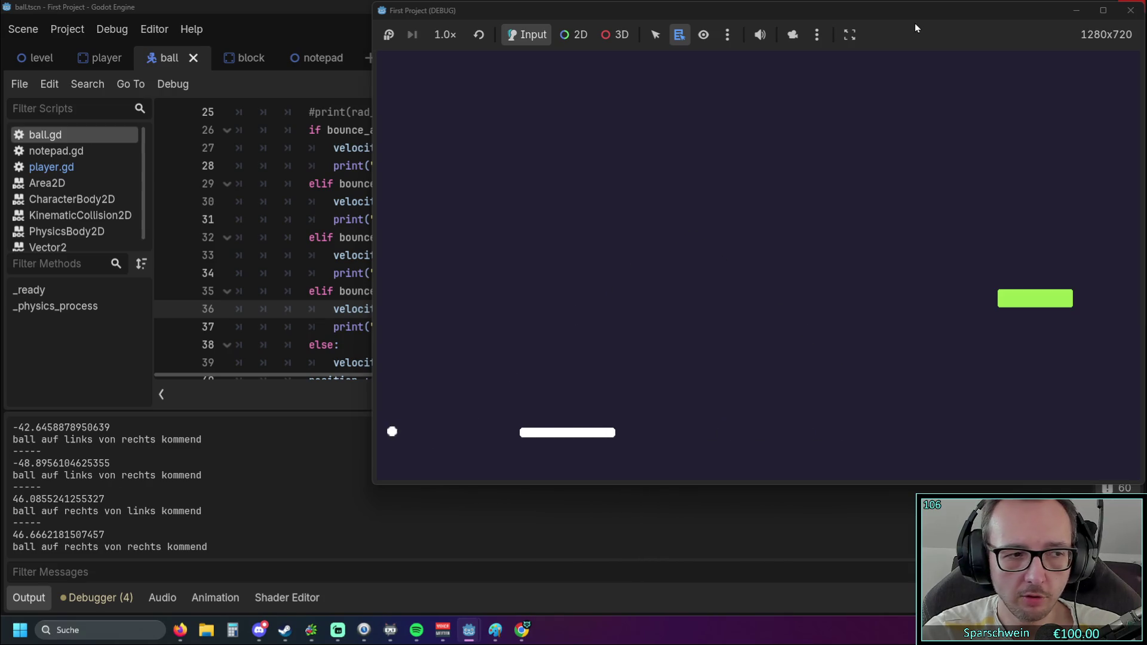
{"action": "key", "text": "Right"}
{"action": "key", "text": "Right"}
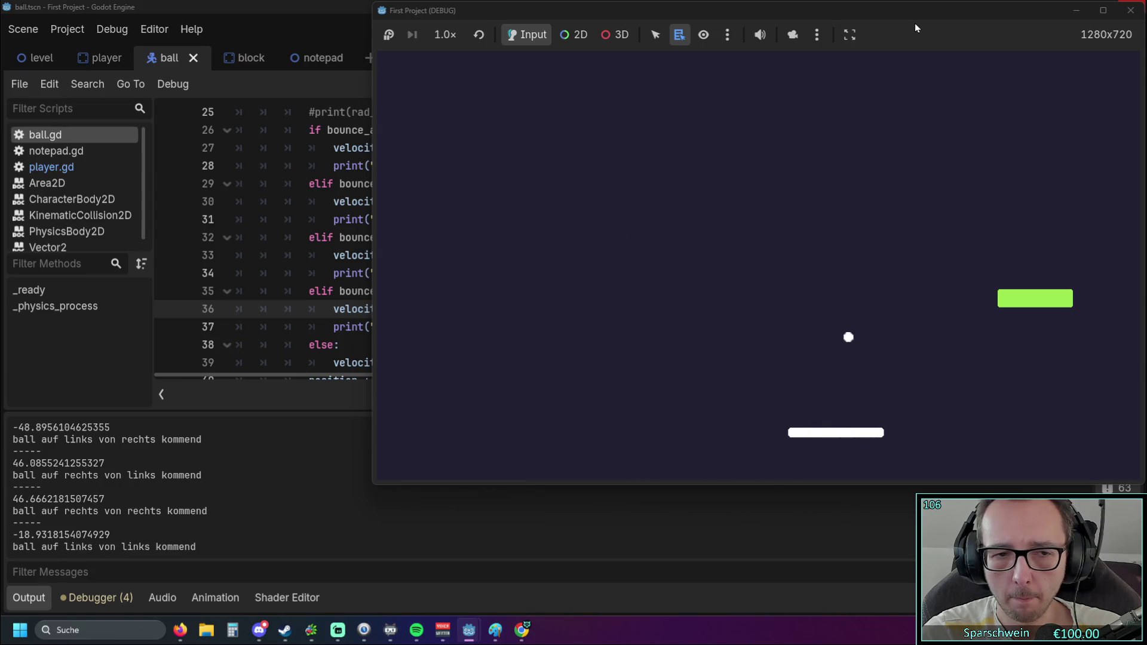
{"action": "key", "text": "Right"}
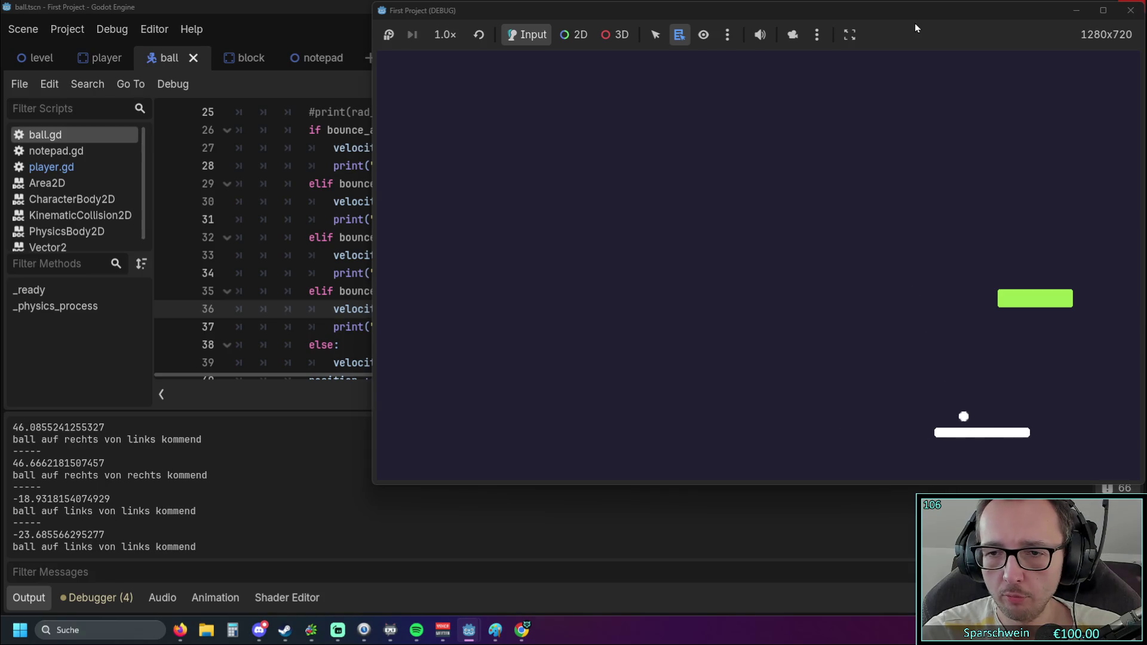
{"action": "key", "text": "Right"}
{"action": "key", "text": "Left"}
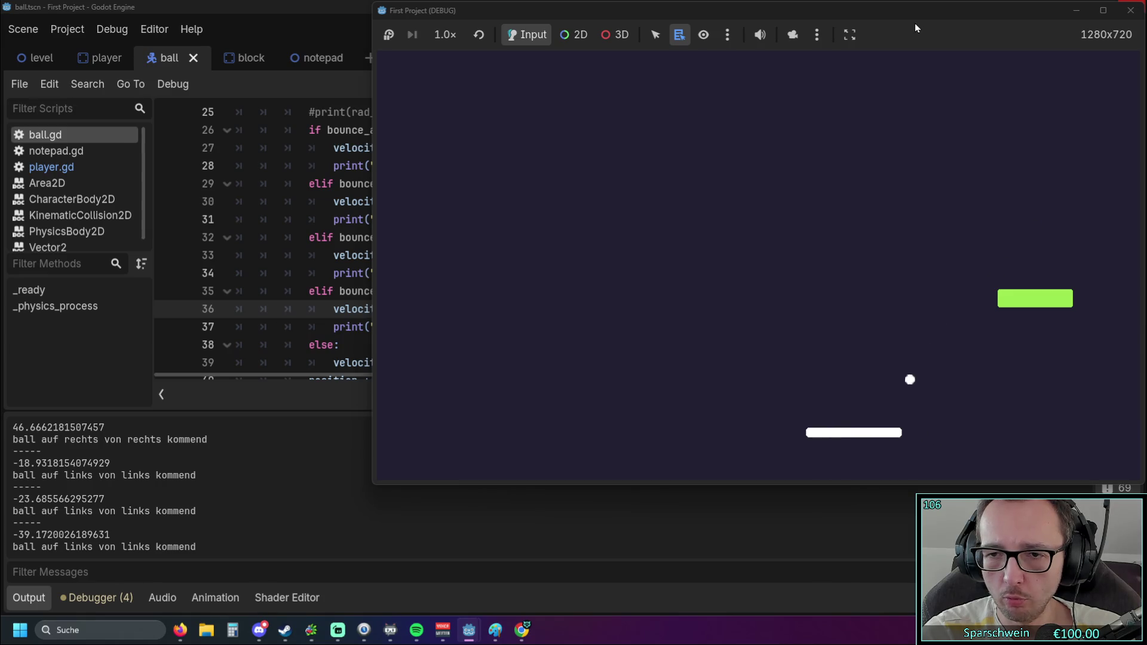
{"action": "key", "text": "Left"}
{"action": "key", "text": "Left"}
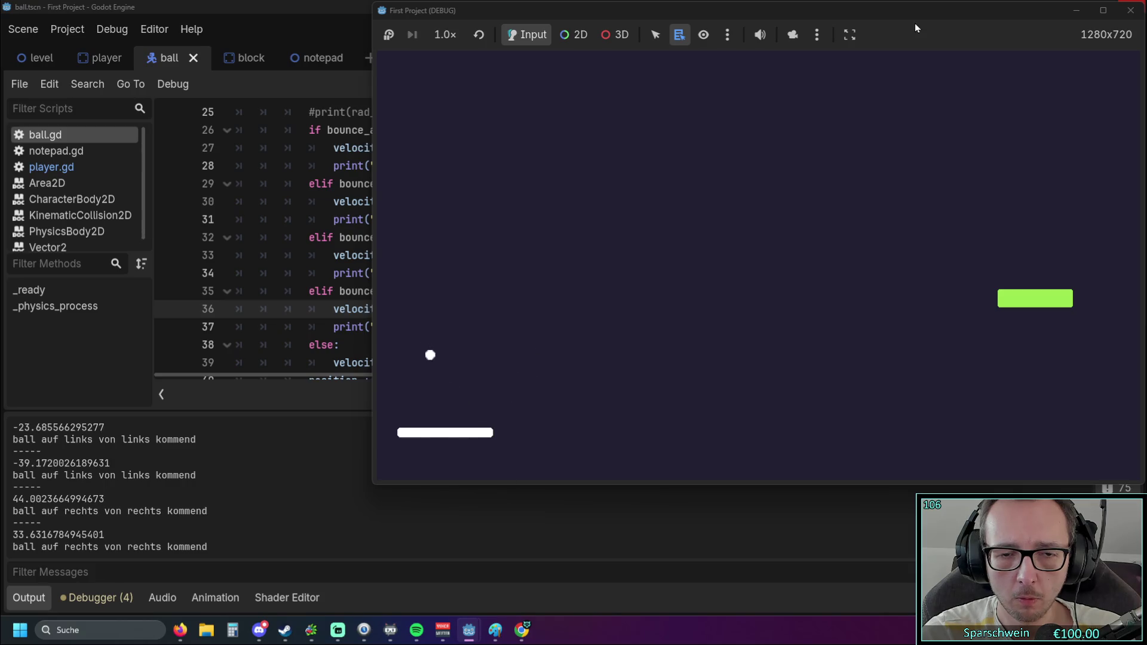
{"action": "key", "text": "Right"}
{"action": "key", "text": "Left"}
{"action": "key", "text": "Left"}
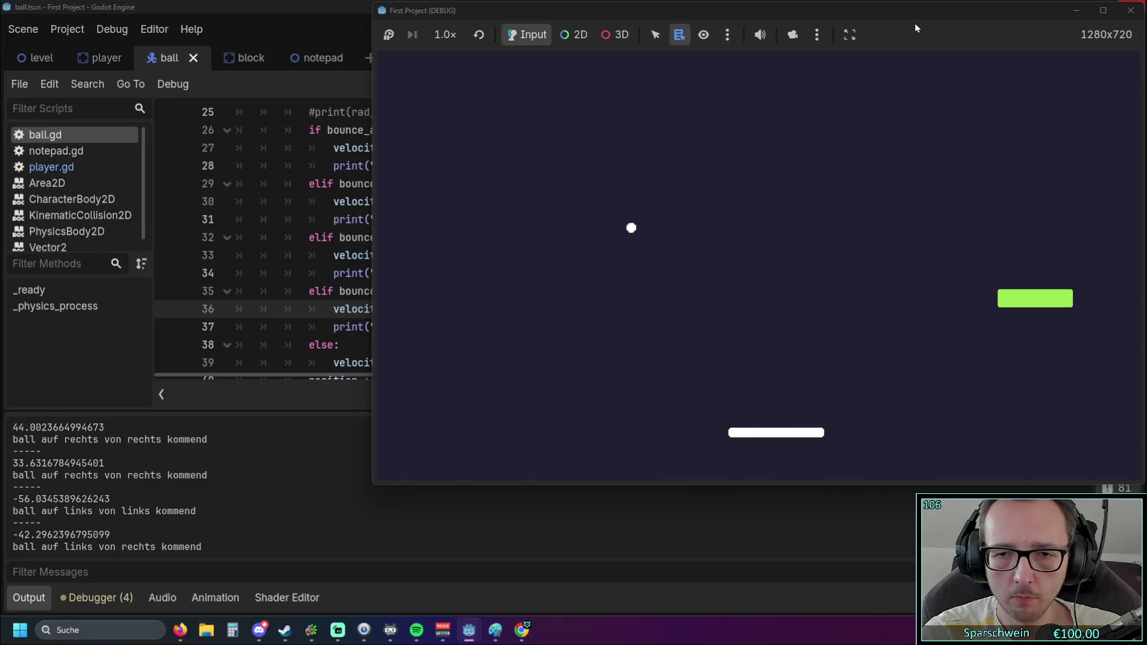
{"action": "key", "text": "Left"}
{"action": "key", "text": "Right"}
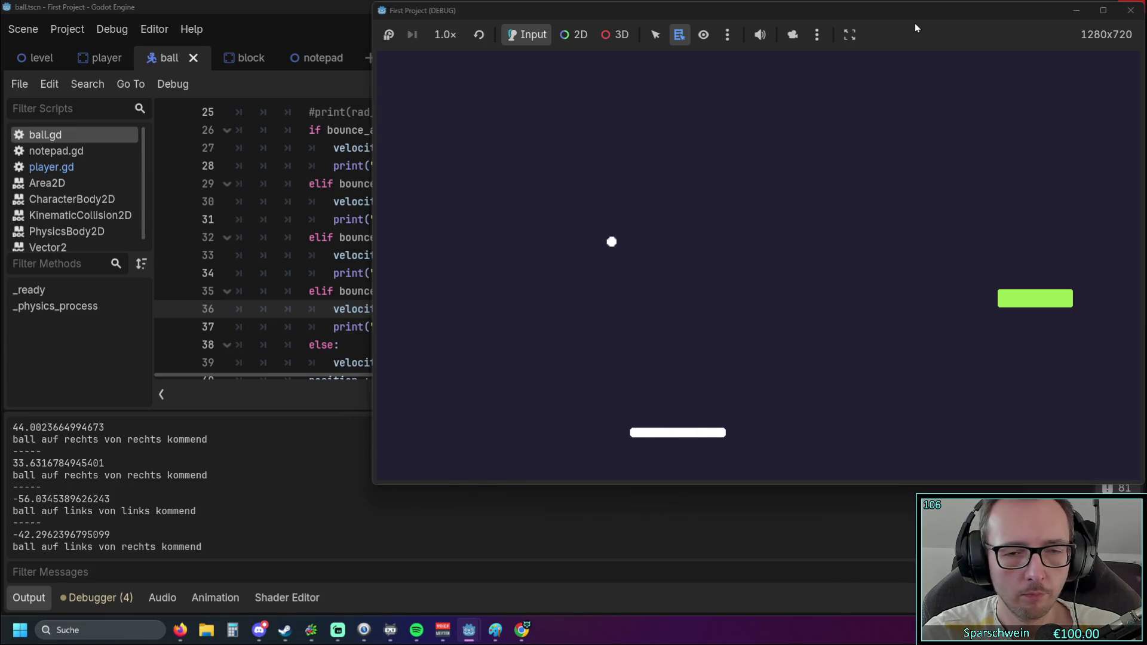
{"action": "key", "text": "Right"}
{"action": "key", "text": "Right"}
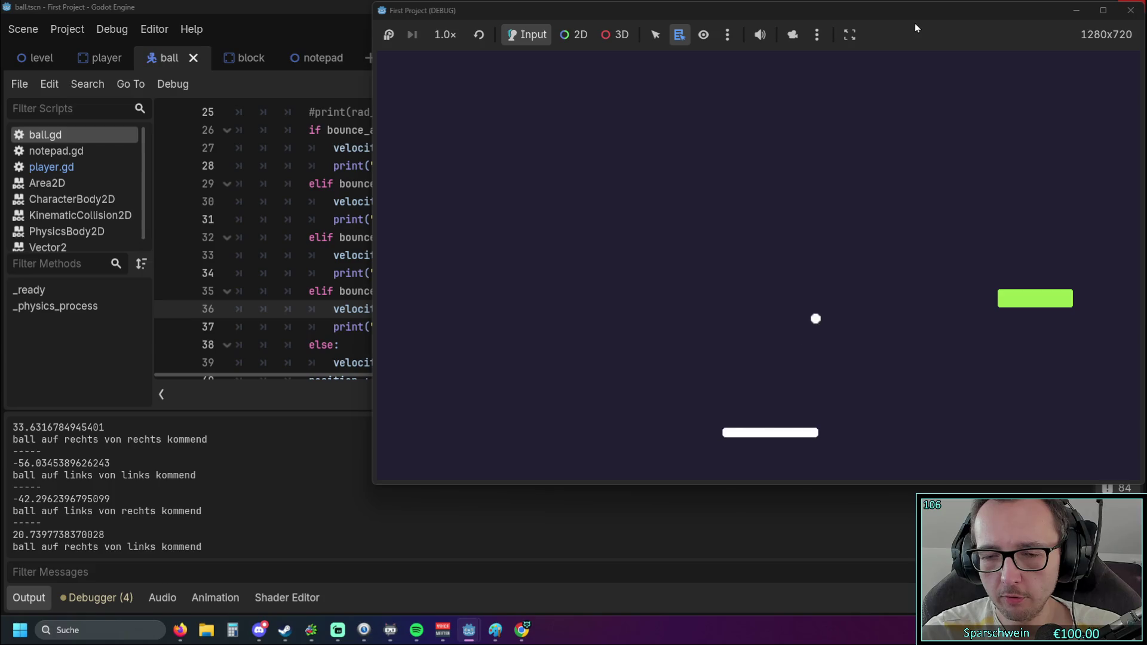
{"action": "key", "text": "Right"}
{"action": "key", "text": "Right"}
{"action": "key", "text": "Right"}
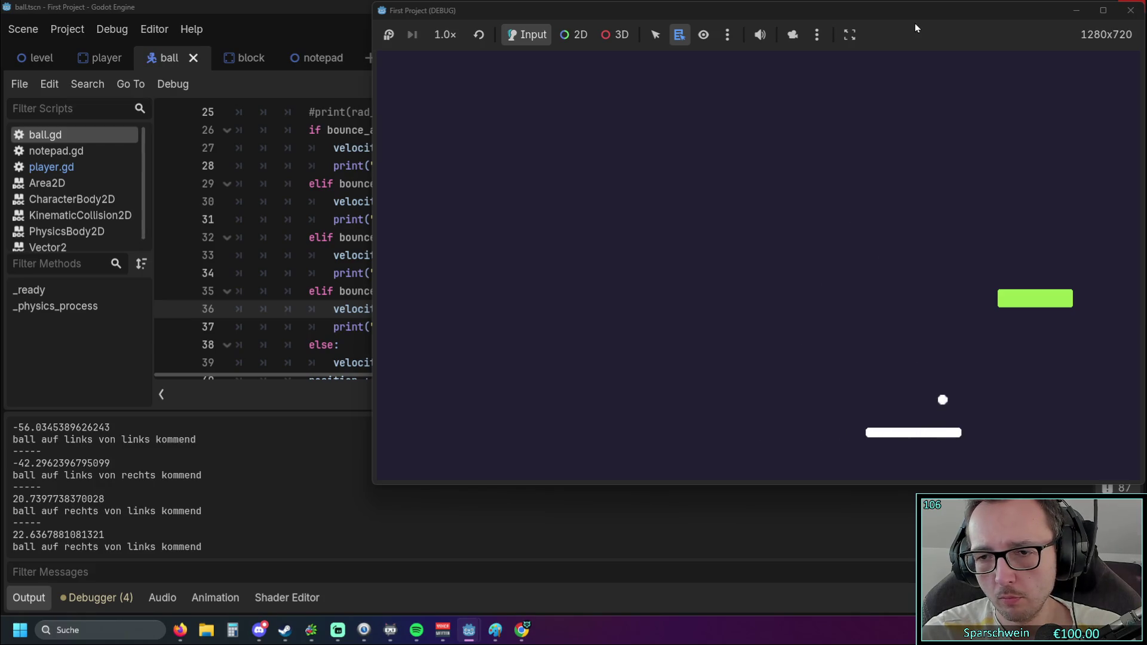
{"action": "key", "text": "Right"}
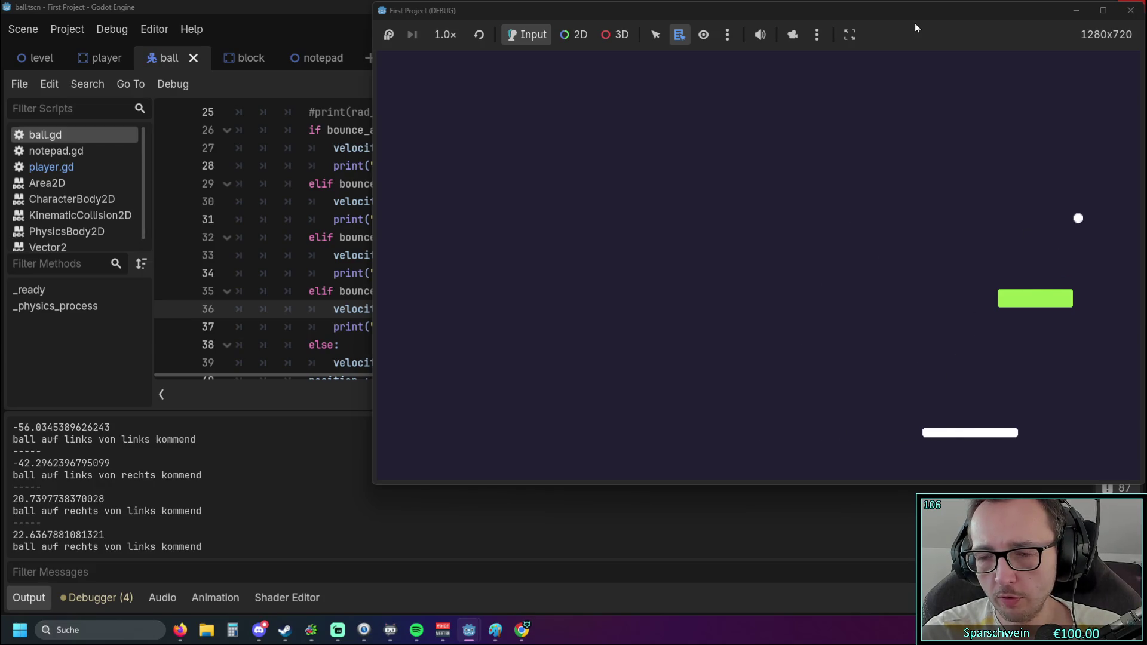
{"action": "key", "text": "Left"}
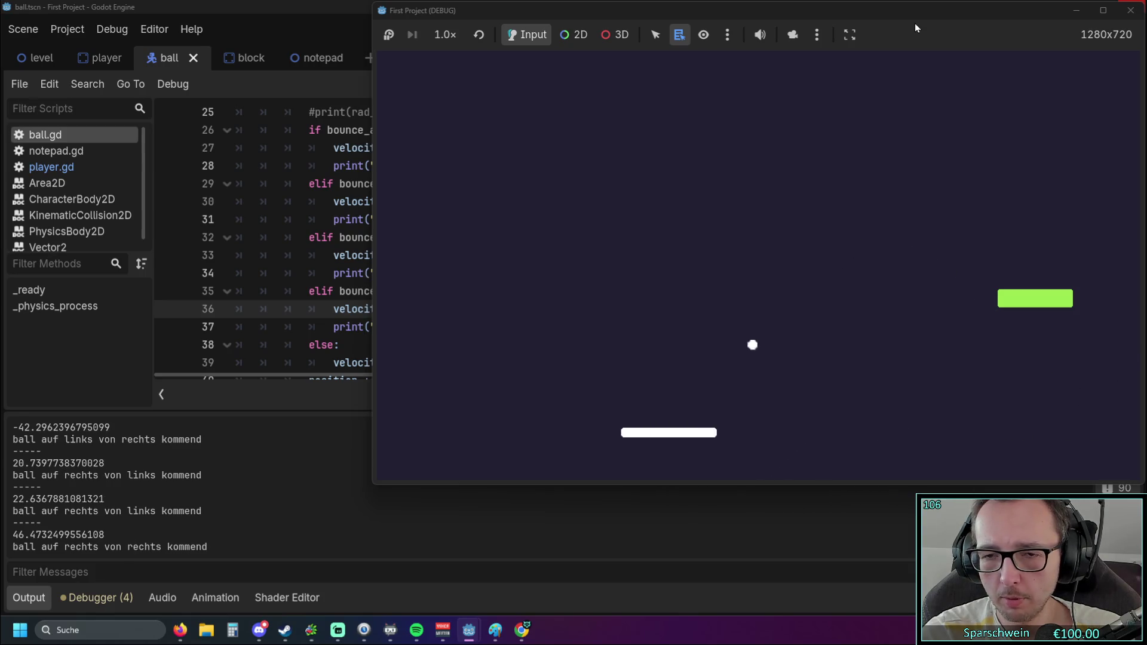
{"action": "key", "text": "Left"}
{"action": "key", "text": "Left"}
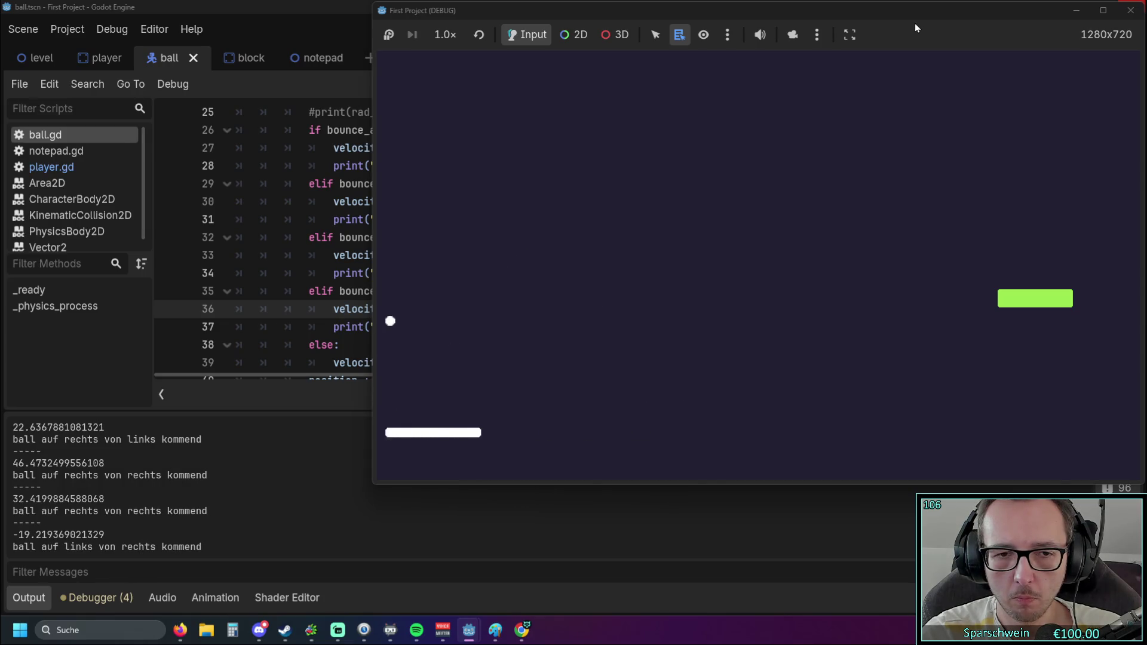
{"action": "key", "text": "Right"}
{"action": "key", "text": "Left"}
{"action": "key", "text": "Right"}
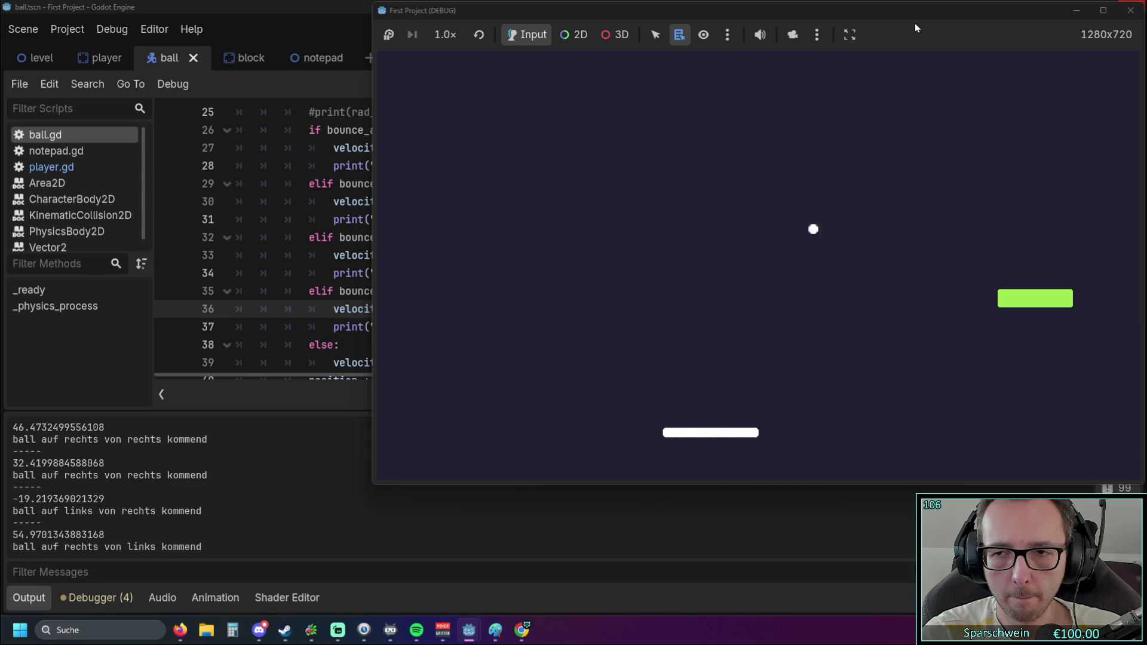
{"action": "key", "text": "Right"}
{"action": "key", "text": "Left"}
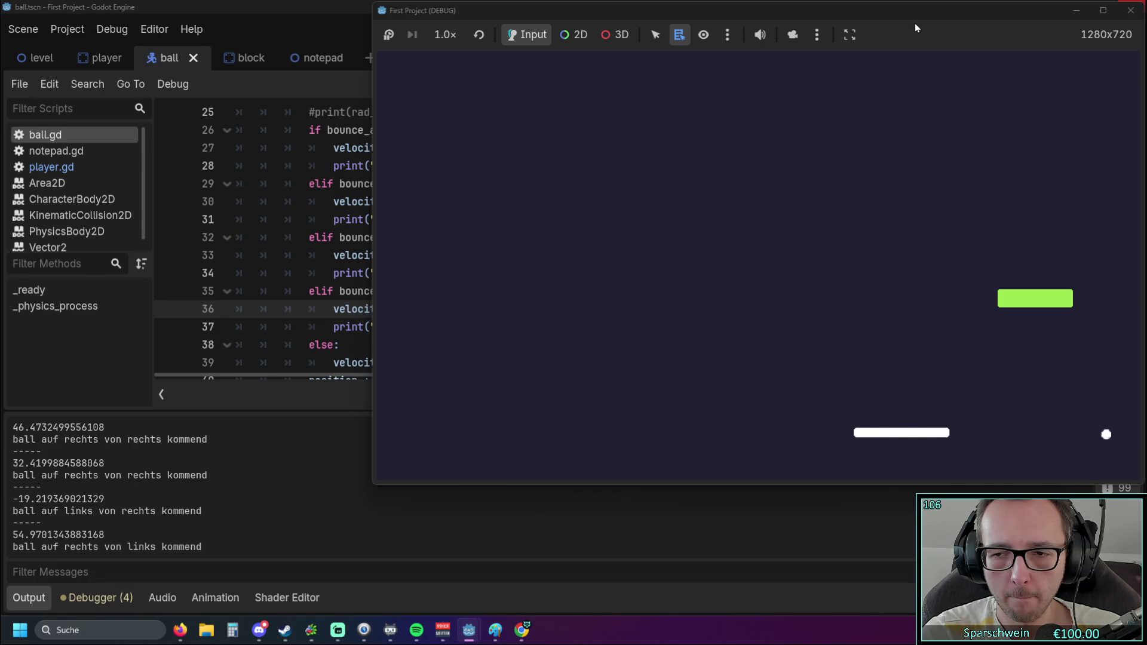
{"action": "key", "text": "Left"}
{"action": "key", "text": "Left"}
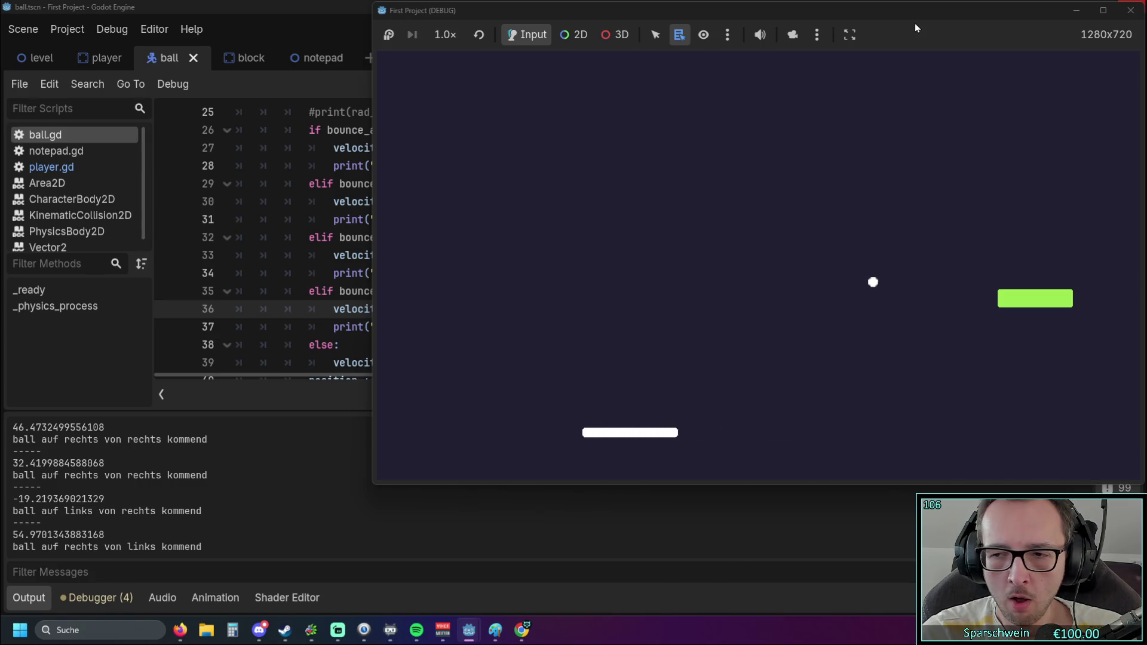
{"action": "key", "text": "Left"}
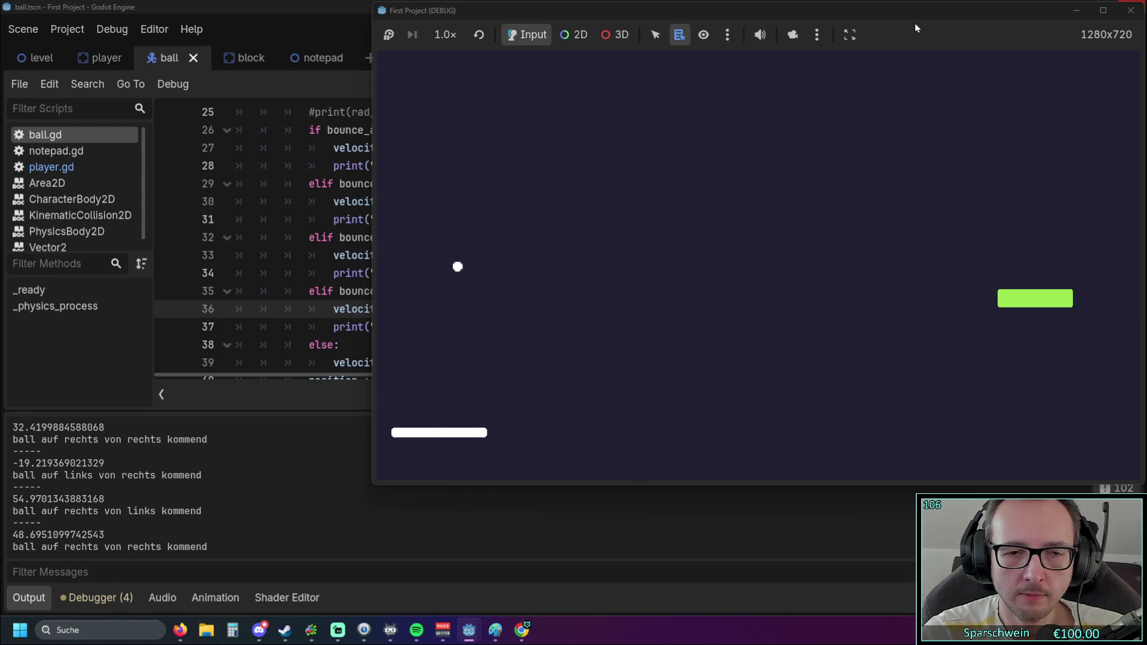
{"action": "key", "text": "Right"}
{"action": "key", "text": "Right"}
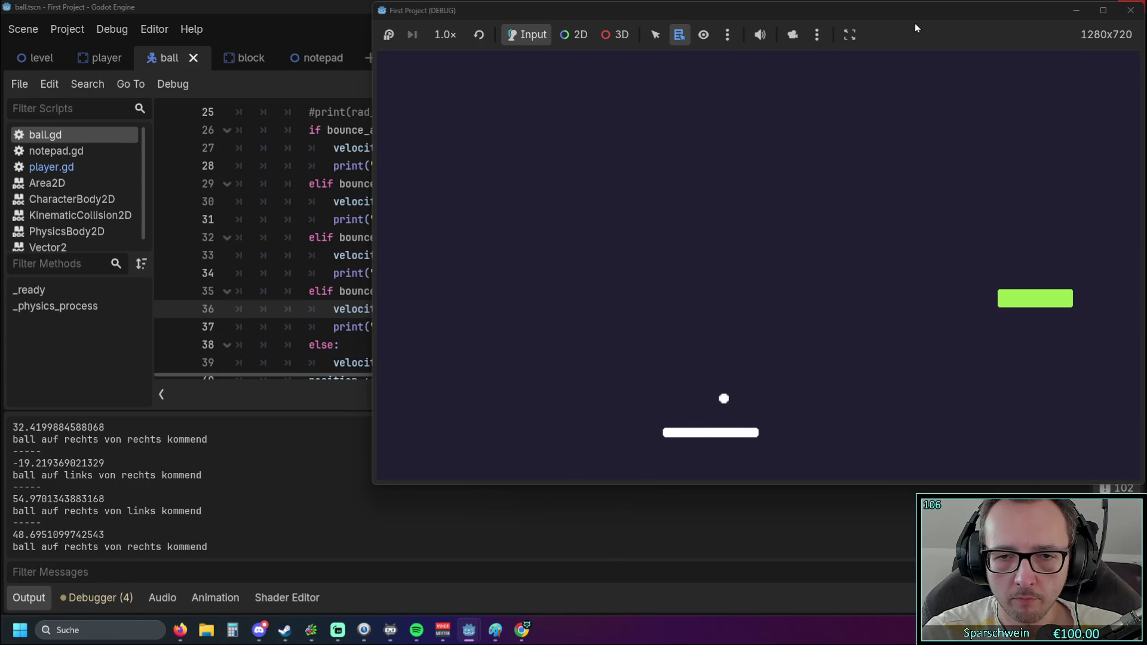
{"action": "key", "text": "Right"}
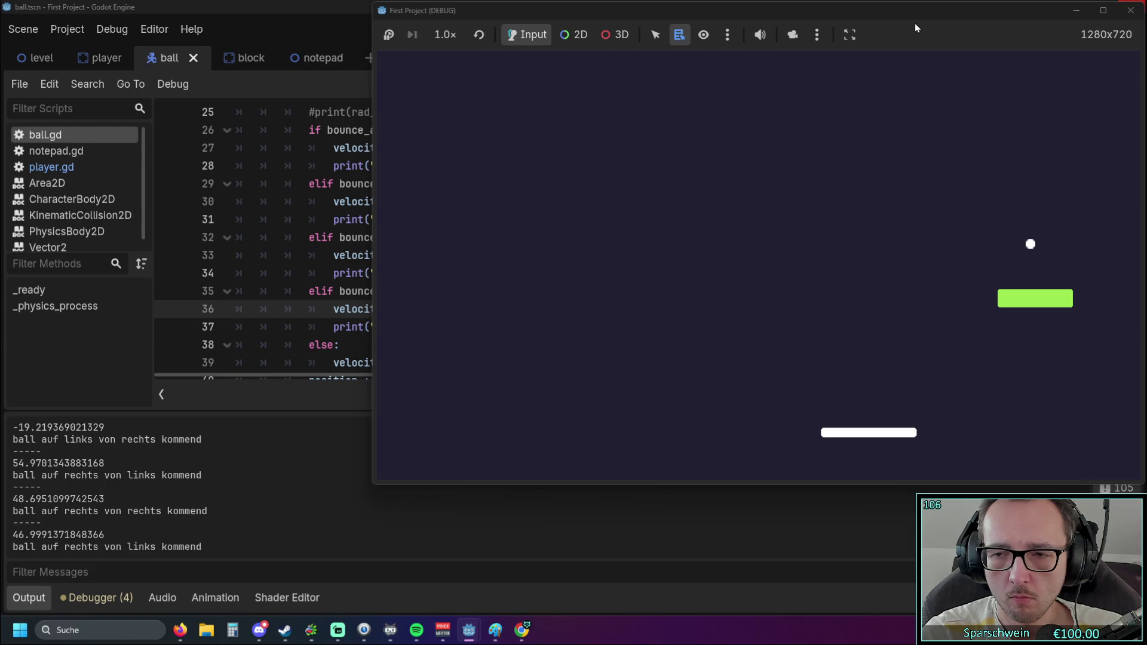
{"action": "key", "text": "Left"}
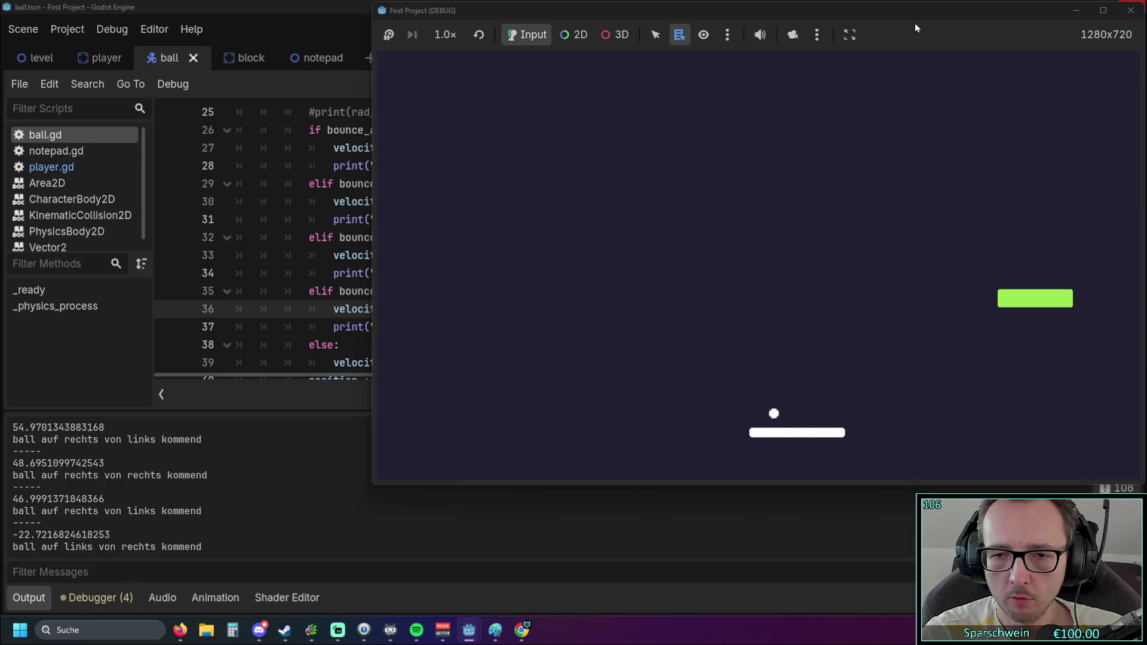
{"action": "key", "text": "Left"}
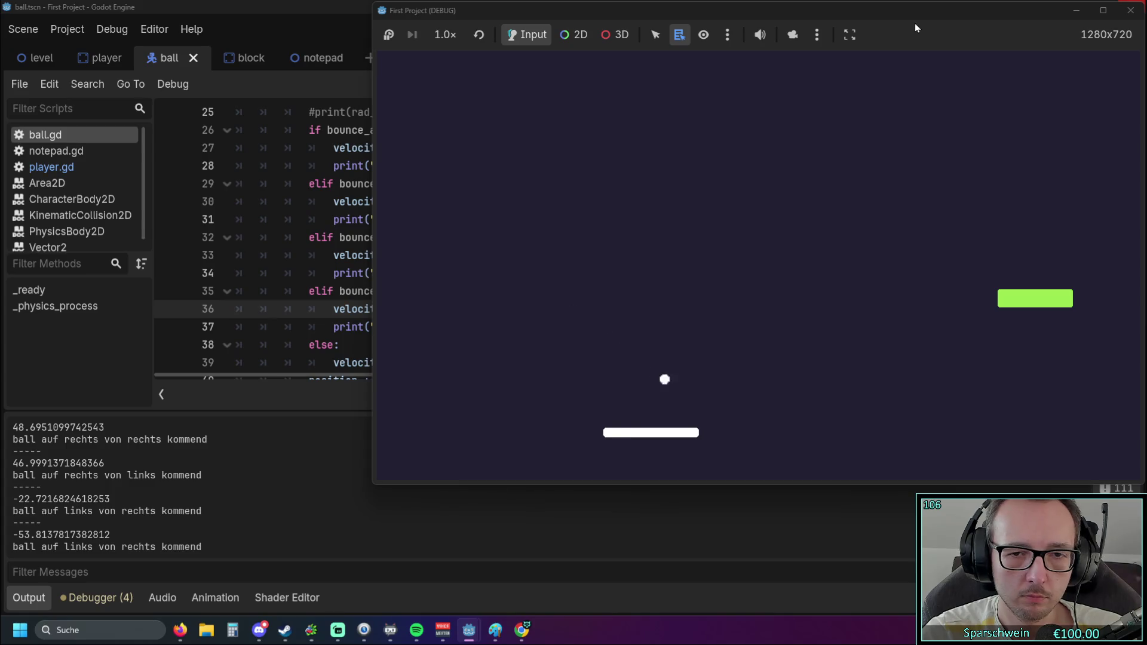
{"action": "key", "text": "Right"}
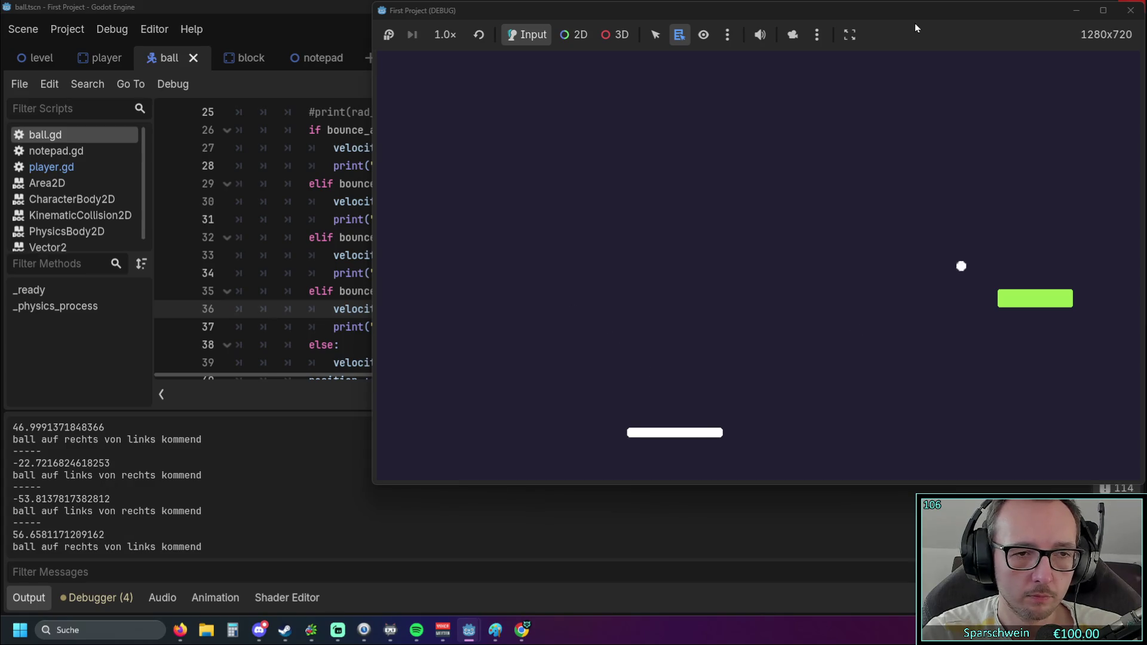
{"action": "left_click", "coordinate": [332, 239]}
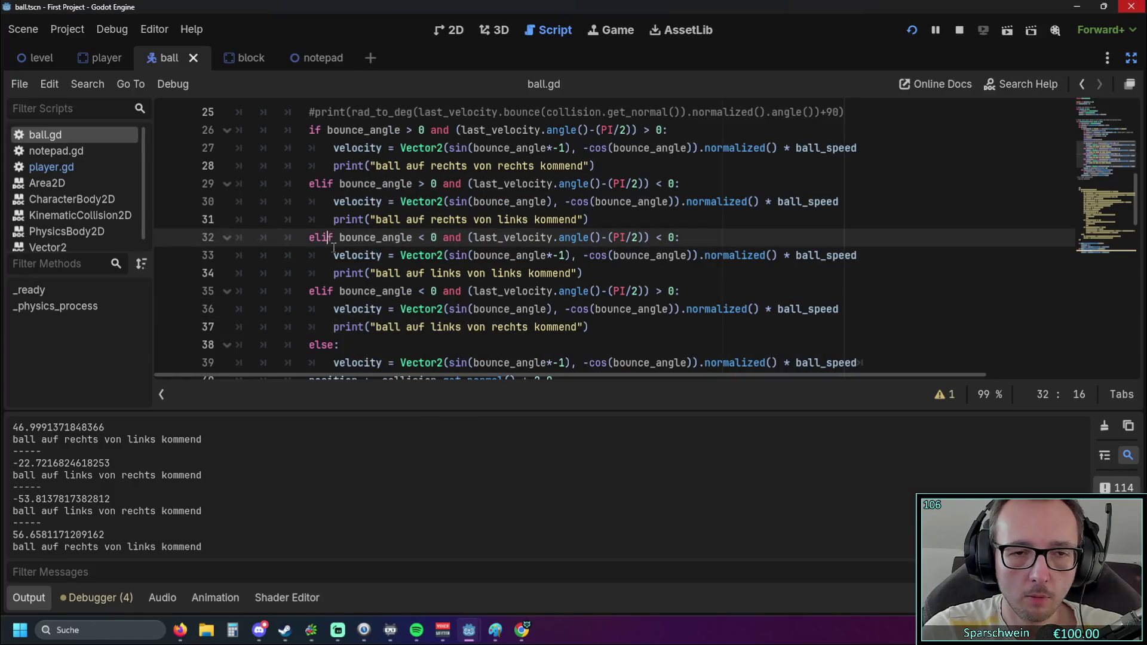
Add a print(velocity) line after line 37 in the last bounce branch
{"action": "mouse_move", "coordinate": [520, 296]}
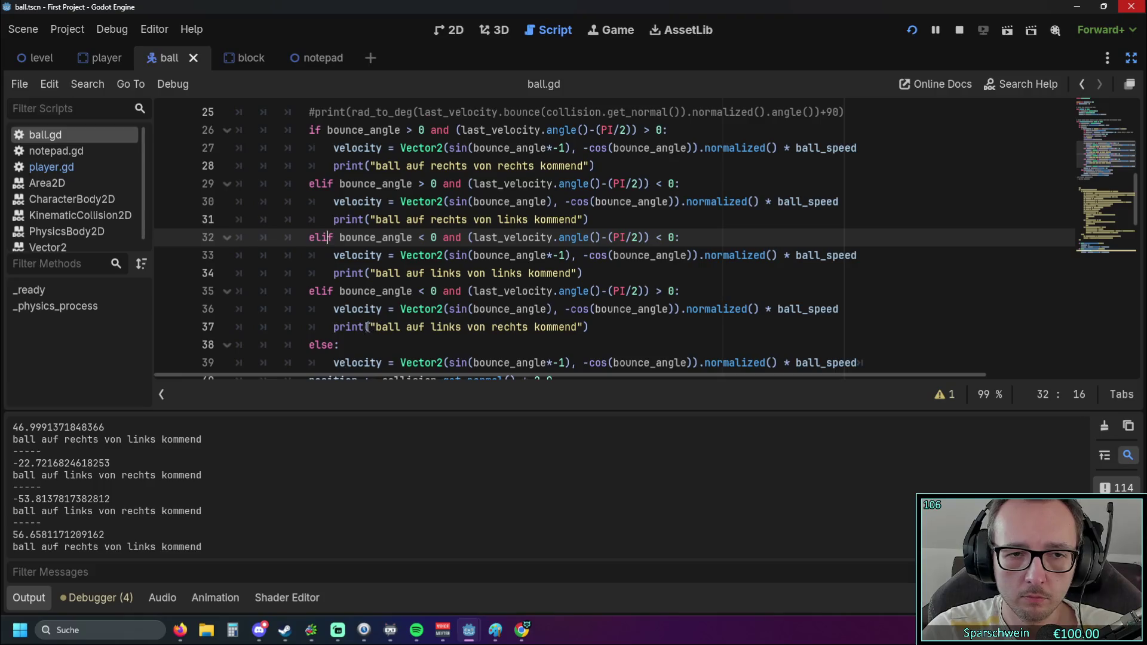
{"action": "left_click", "coordinate": [588, 327]}
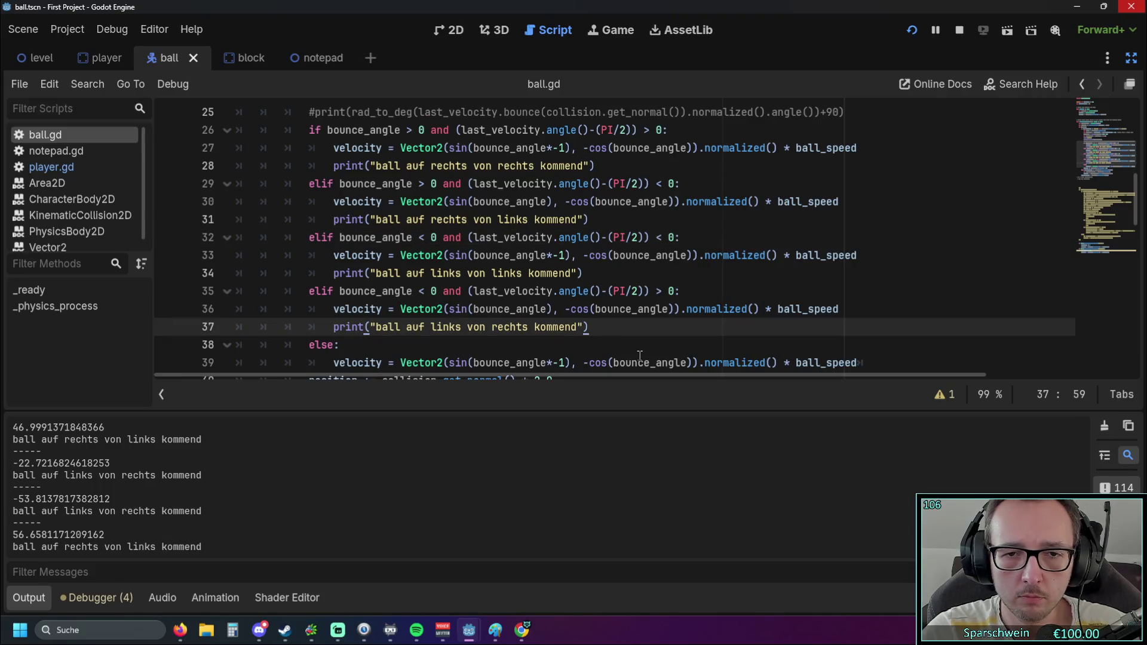
{"action": "key", "text": "Return"}
{"action": "type", "text": "rint"}
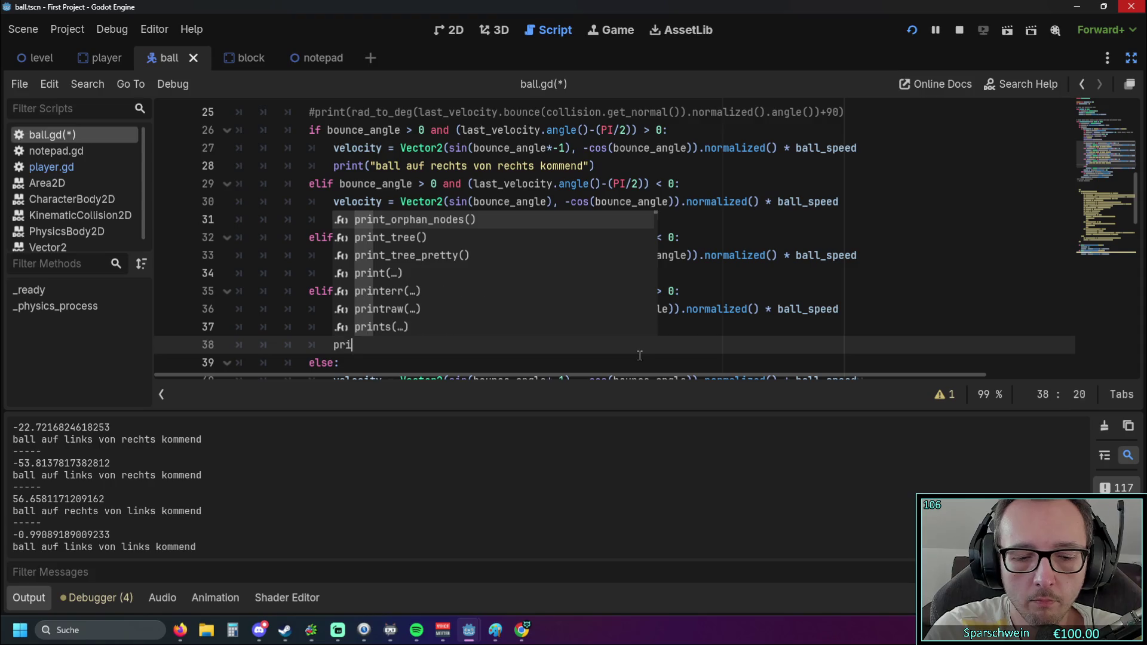
{"action": "key", "text": "Escape"}
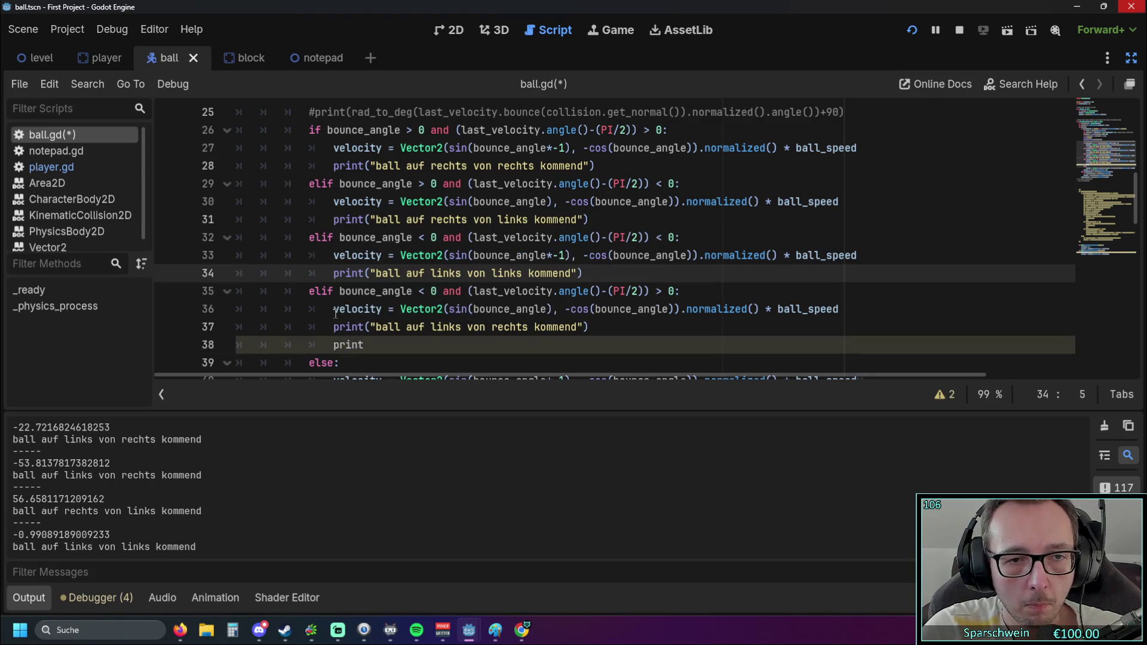
{"action": "double_click", "coordinate": [370, 308]}
{"action": "left_click", "coordinate": [377, 340]}
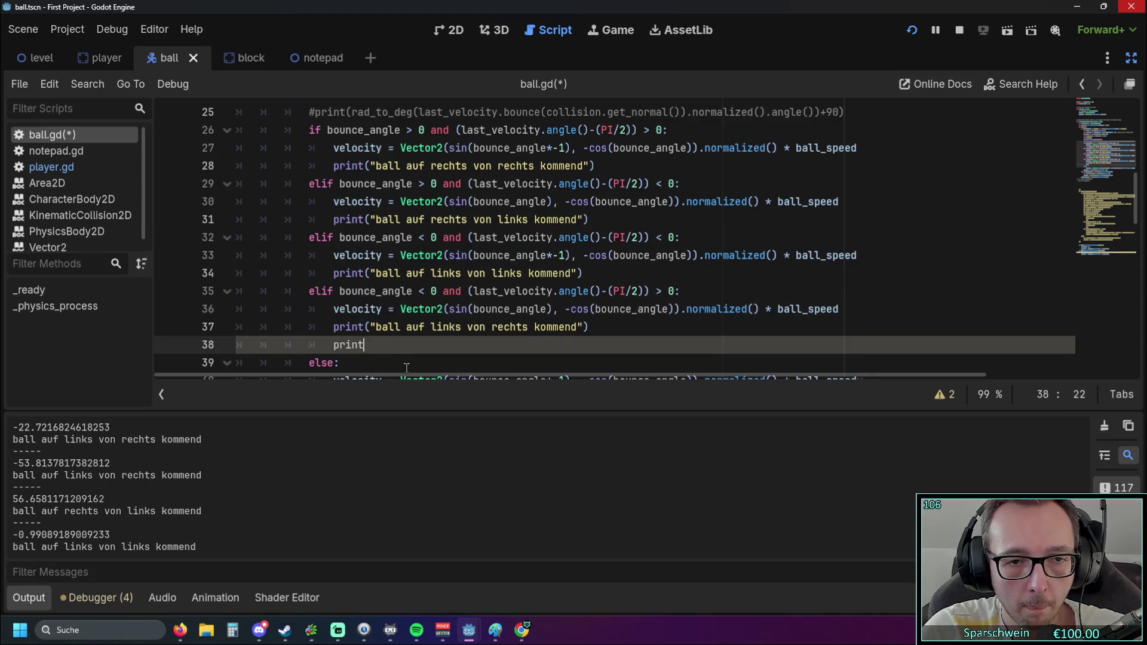
{"action": "type", "text": "(velocity"}
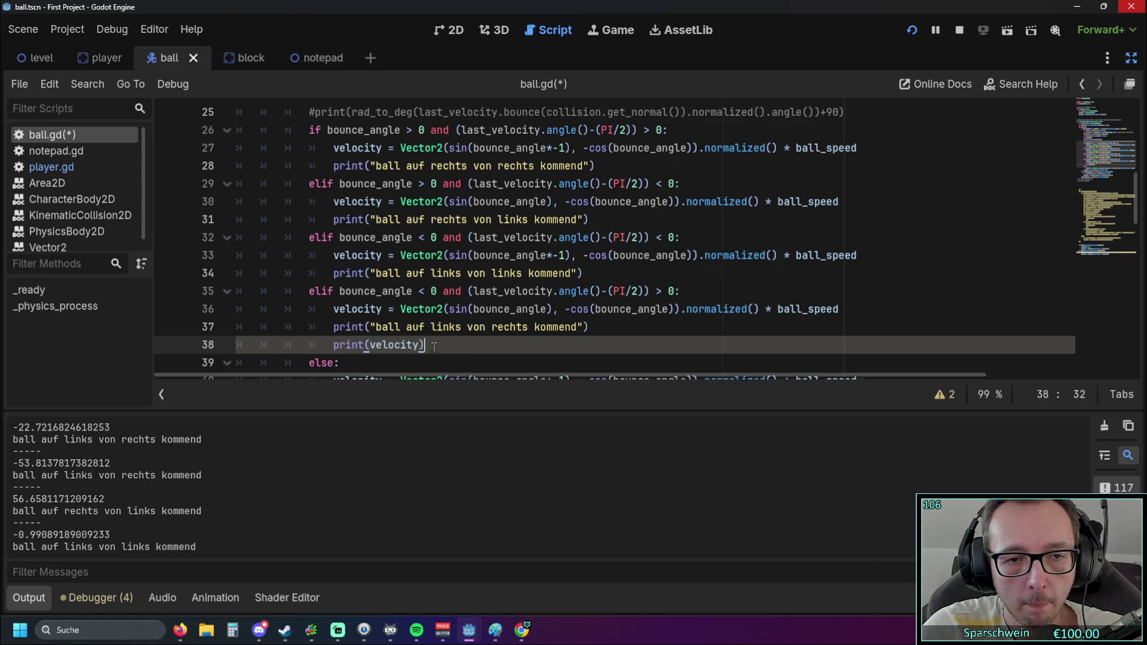
{"action": "left_click_drag", "start_coordinate": [425, 345], "coordinate": [347, 344]}
{"action": "scroll", "coordinate": [422, 319], "scroll_direction": "up", "scroll_amount": 3}
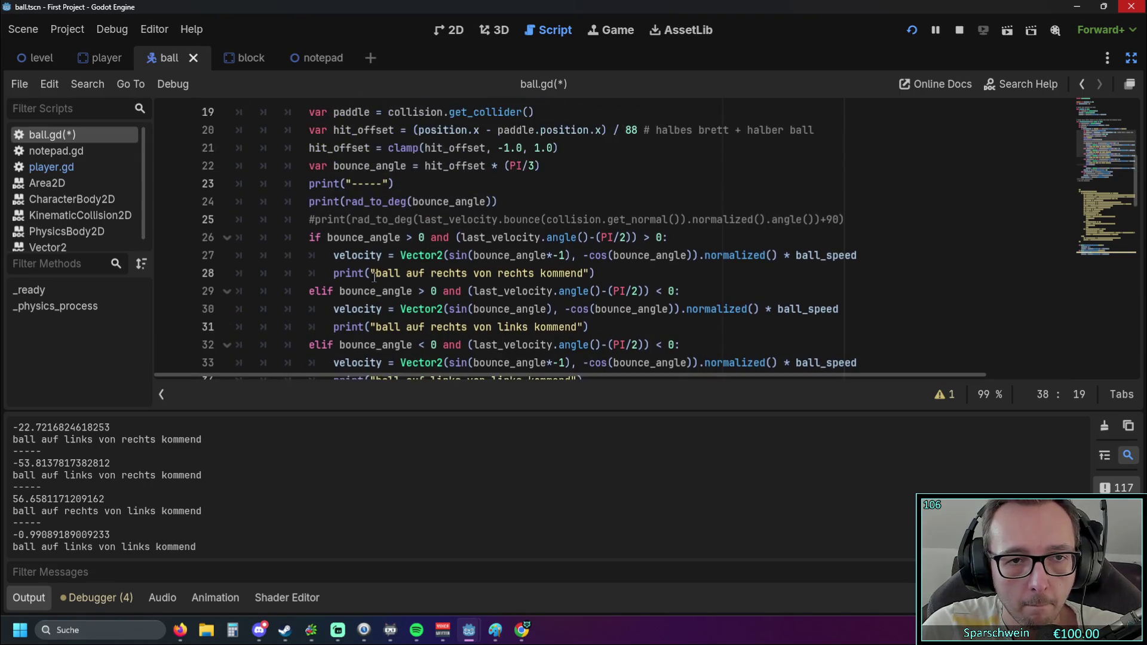
{"action": "scroll", "coordinate": [421, 319], "scroll_direction": "down", "scroll_amount": 3}
{"action": "left_click", "coordinate": [423, 327]}
{"action": "scroll", "coordinate": [418, 326], "scroll_direction": "up", "scroll_amount": 1}
{"action": "scroll", "coordinate": [417, 330], "scroll_direction": "down", "scroll_amount": 2}
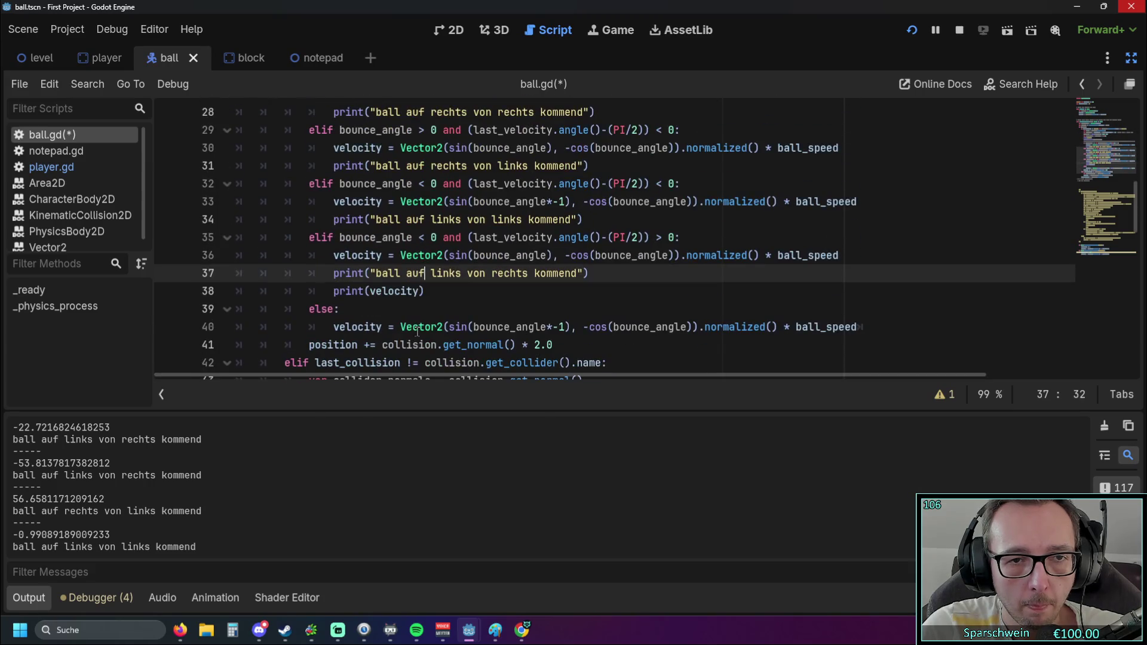
Copy print(velocity) and paste it below the print in each of the other three branches
{"action": "left_click_drag", "start_coordinate": [426, 292], "coordinate": [333, 292]}
{"action": "key", "text": "ctrl+c"}
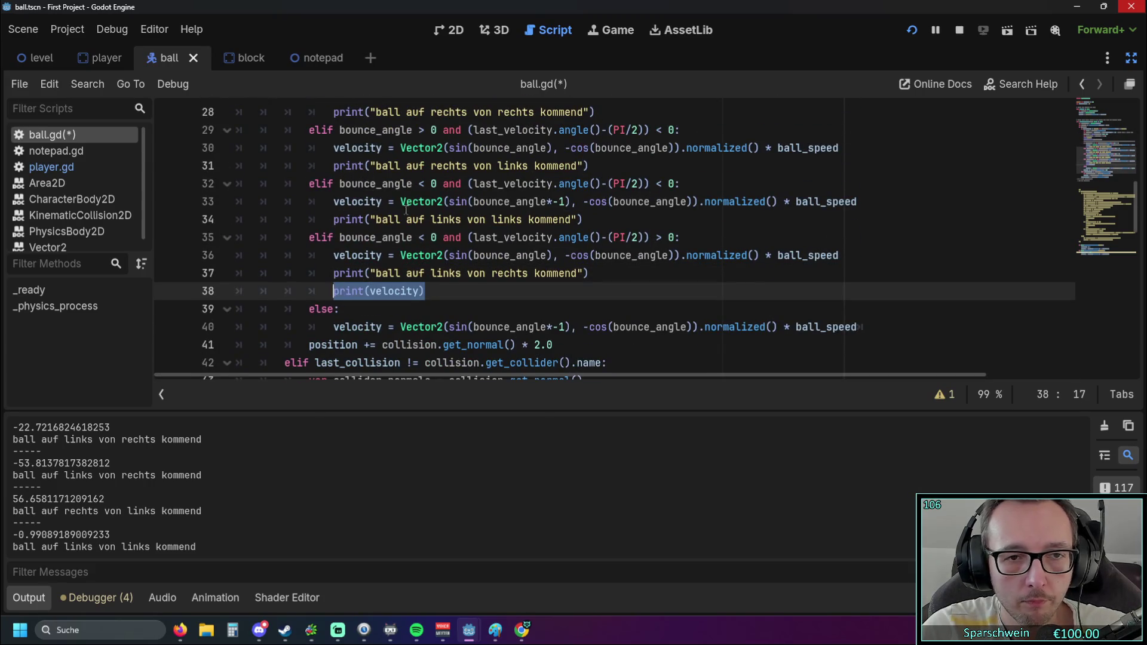
{"action": "left_click", "coordinate": [578, 219]}
{"action": "key", "text": "Return"}
{"action": "key", "text": "ctrl+v"}
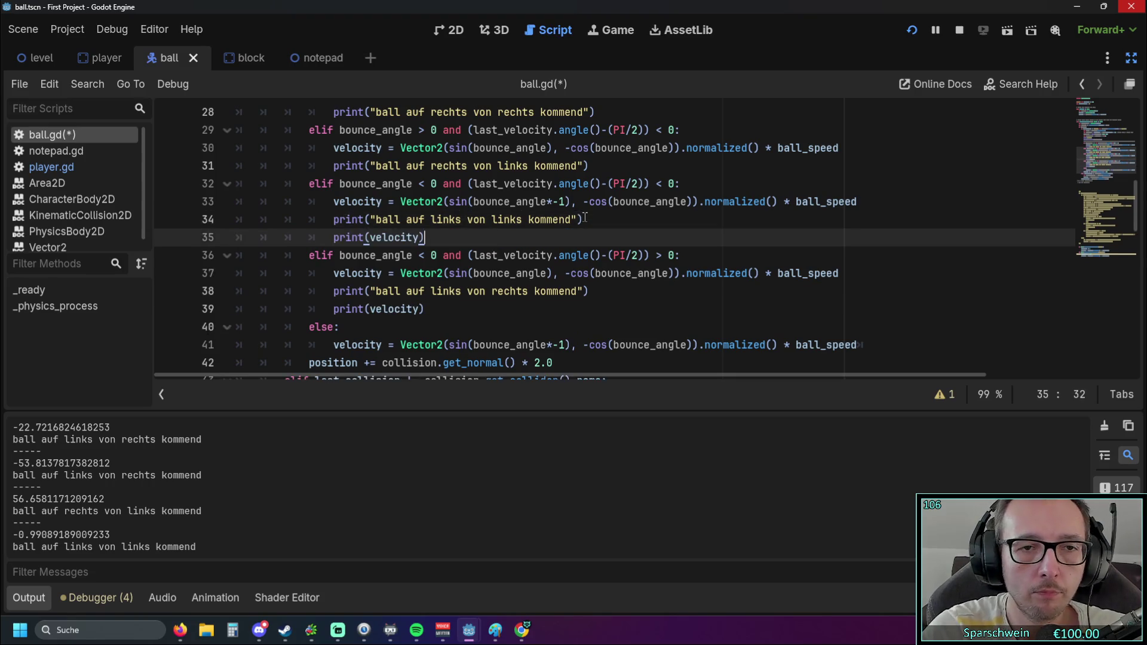
{"action": "scroll", "coordinate": [583, 212], "scroll_direction": "up", "scroll_amount": 1}
{"action": "left_click", "coordinate": [596, 220]}
{"action": "key", "text": "Return"}
{"action": "key", "text": "ctrl+v"}
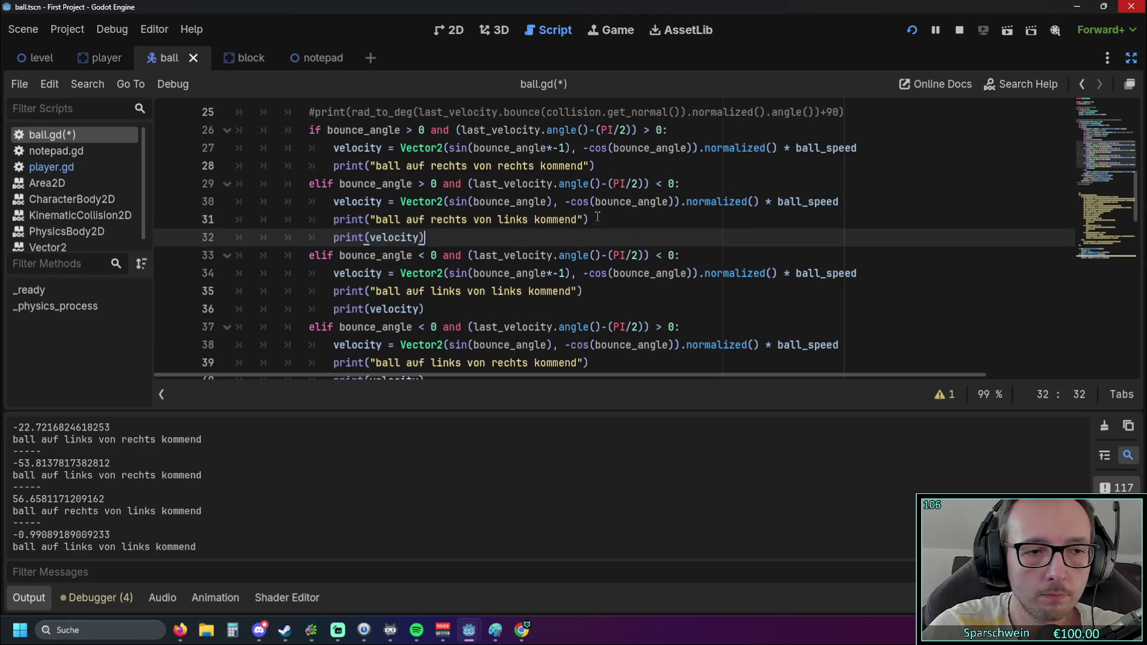
{"action": "scroll", "coordinate": [596, 221], "scroll_direction": "up", "scroll_amount": 1}
{"action": "left_click", "coordinate": [598, 221]}
{"action": "key", "text": "Return"}
{"action": "key", "text": "ctrl+v"}
Delete the bounce-angle print and commented line (lines 24–25) and run the current scene
{"action": "scroll", "coordinate": [418, 216], "scroll_direction": "up", "scroll_amount": 1}
{"action": "left_click_drag", "start_coordinate": [873, 223], "coordinate": [158, 201]}
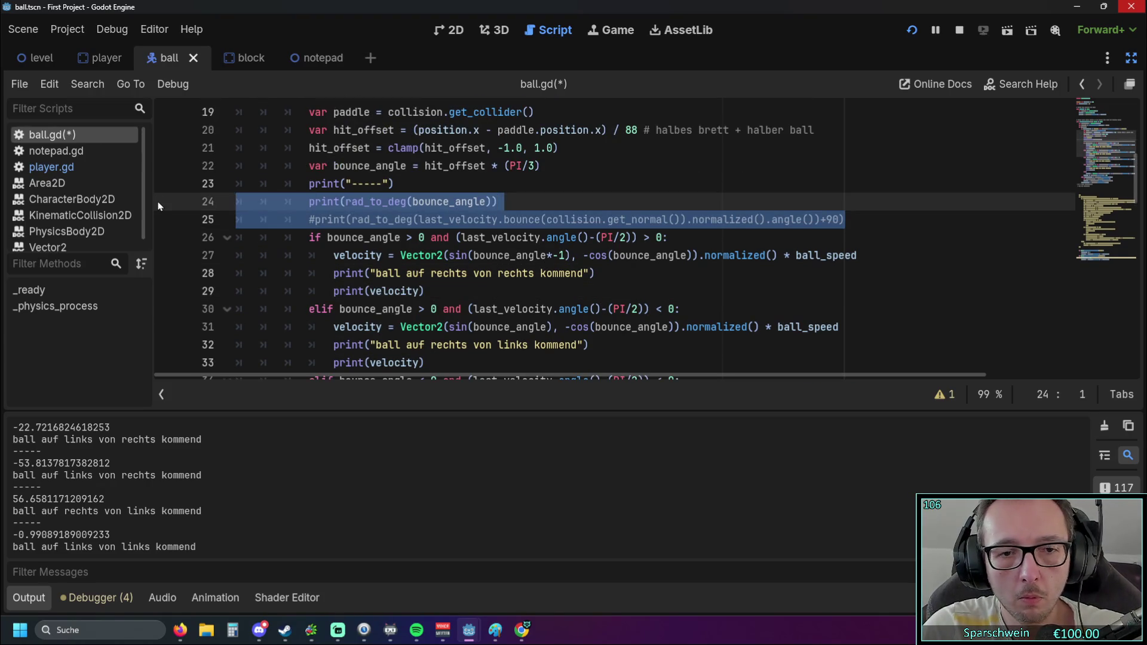
{"action": "key", "text": "BackSpace"}
{"action": "key", "text": "BackSpace"}
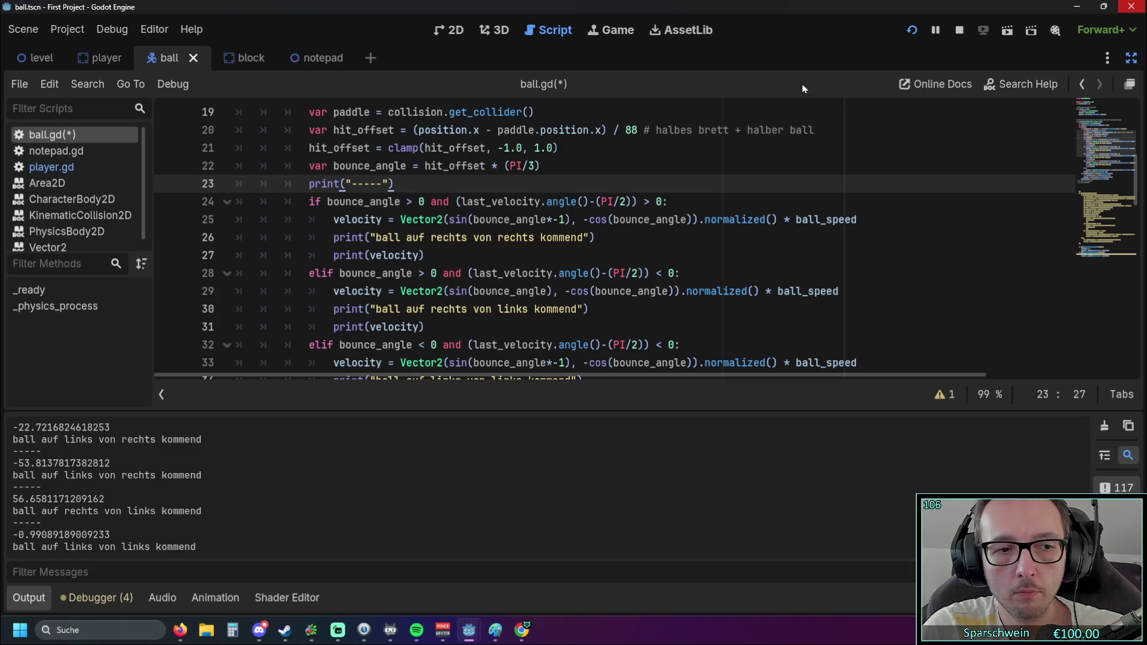
{"action": "left_click", "coordinate": [904, 34]}
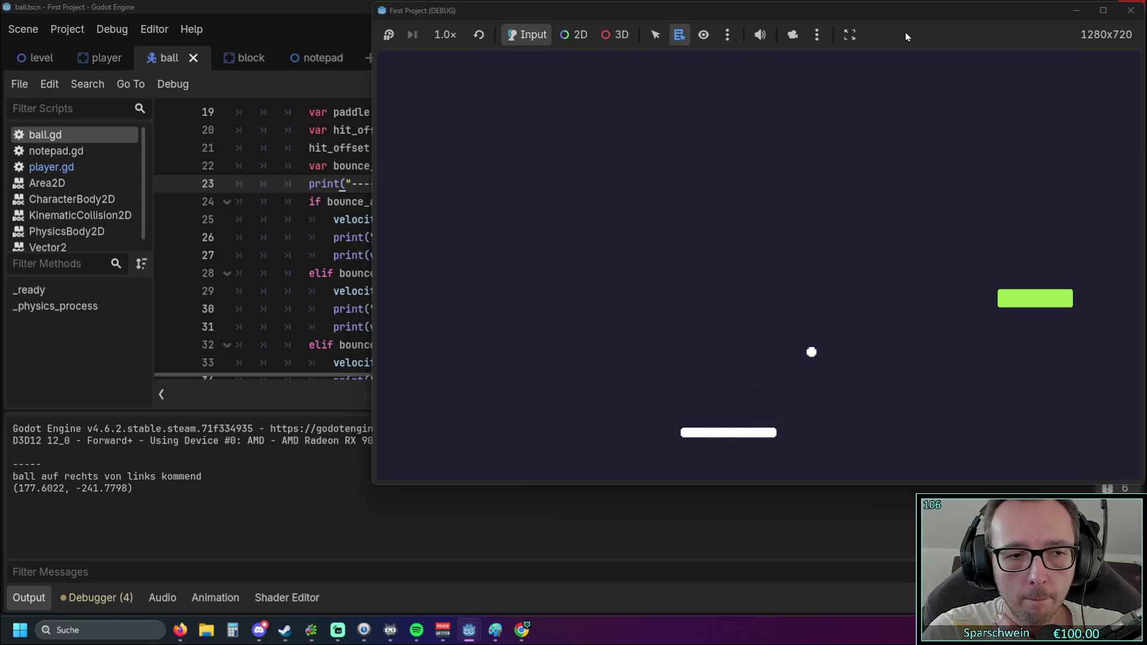
Steer the paddle to bounce the ball, logging velocities like (-259.8076, -150.0), then stop the game
{"action": "key", "text": "Right"}
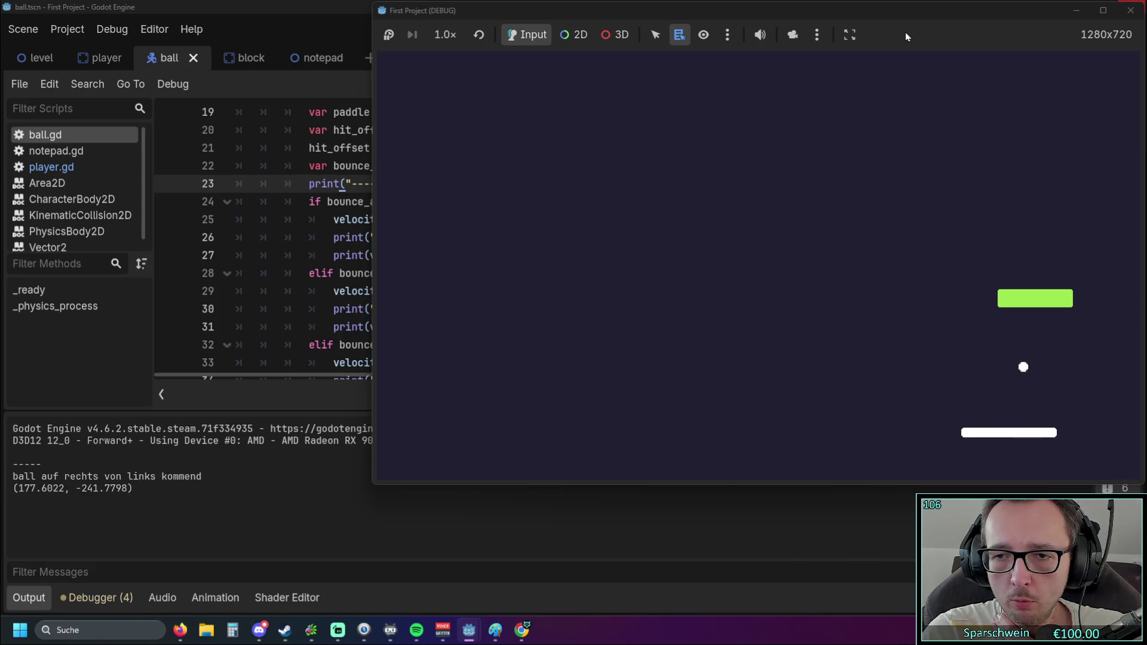
{"action": "key", "text": "Right"}
{"action": "key", "text": "Left"}
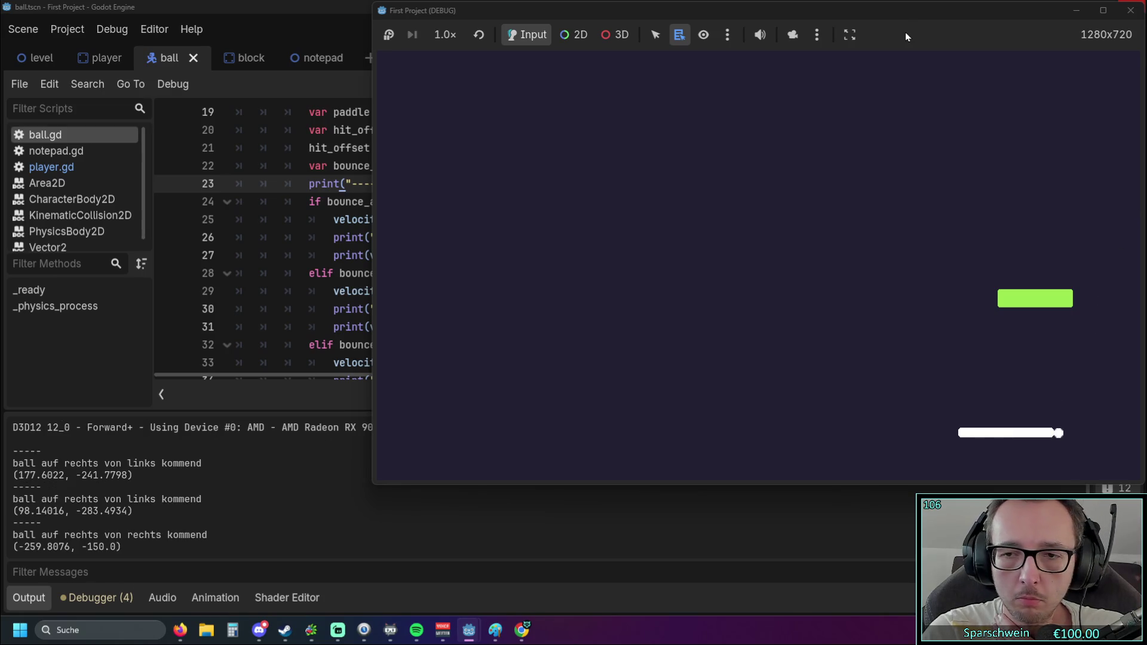
{"action": "key", "text": "Left"}
{"action": "key", "text": "Left"}
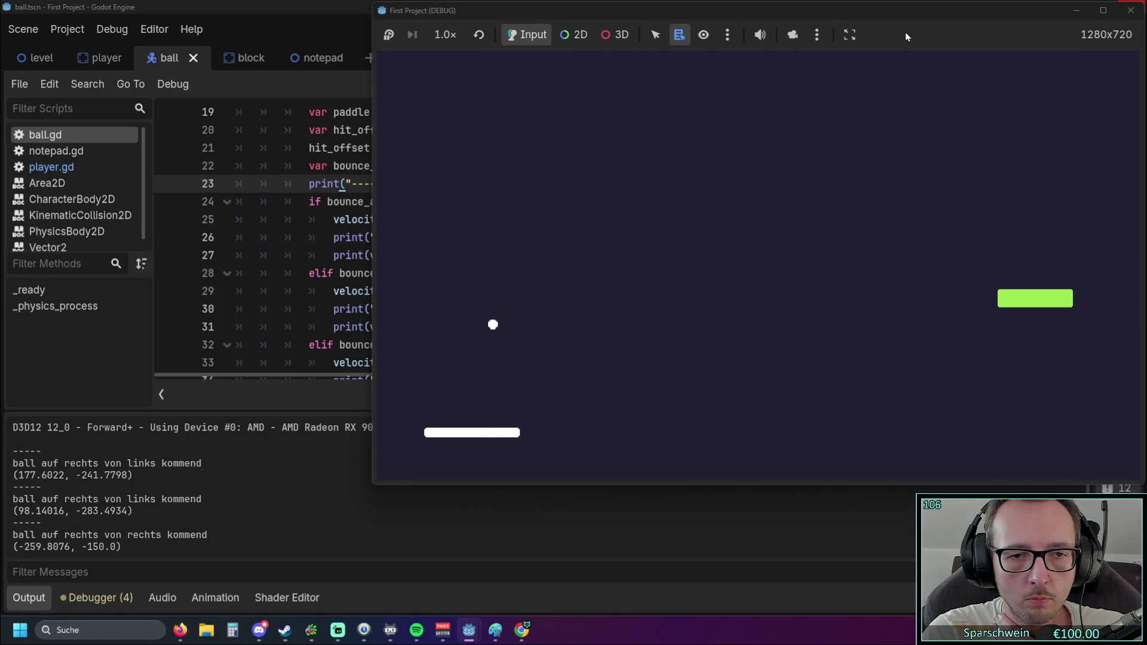
{"action": "key", "text": "Right"}
{"action": "key", "text": "Left"}
{"action": "key", "text": "Right"}
{"action": "key", "text": "Left"}
{"action": "key", "text": "Right"}
{"action": "key", "text": "Right"}
{"action": "key", "text": "Left"}
{"action": "key", "text": "Right"}
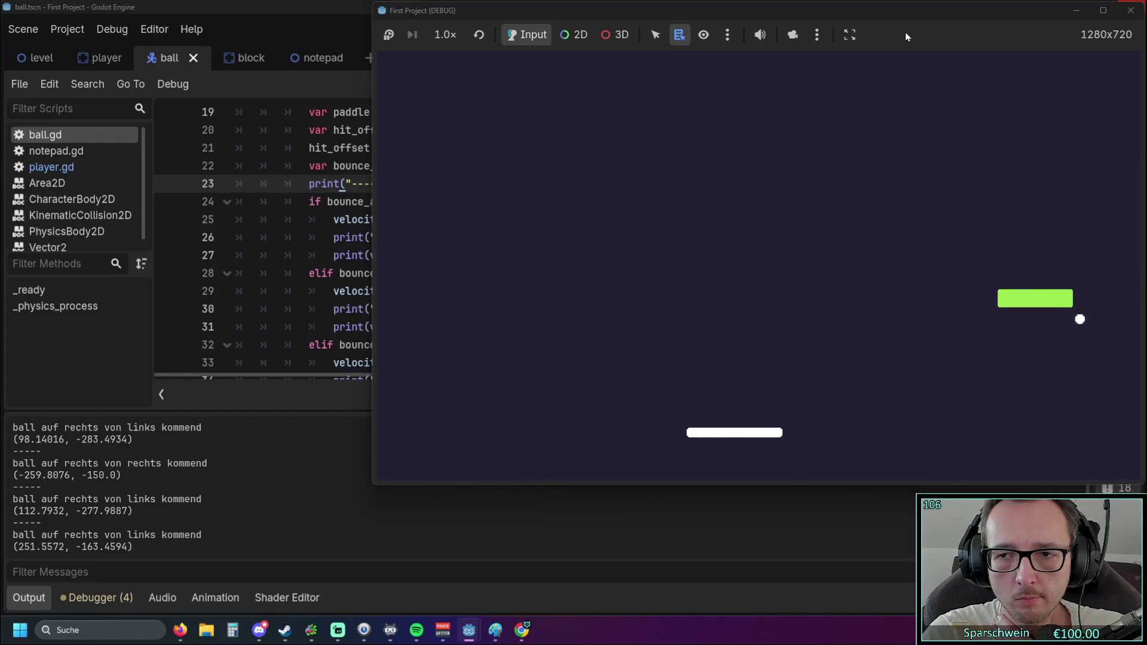
{"action": "key", "text": "Right"}
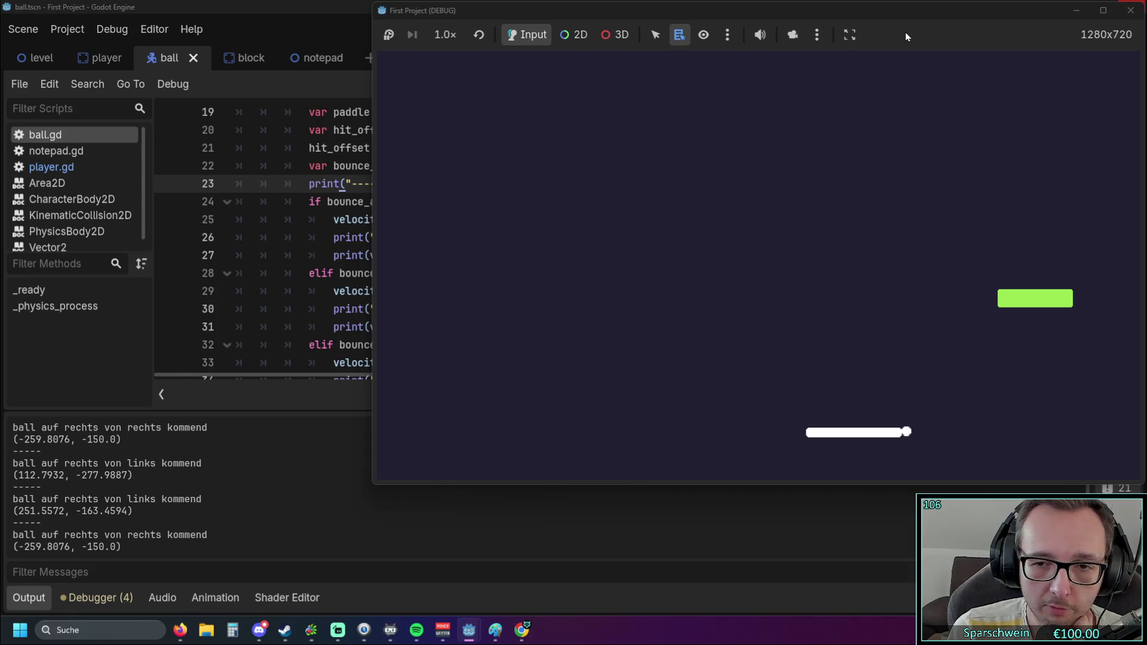
{"action": "key", "text": "Left"}
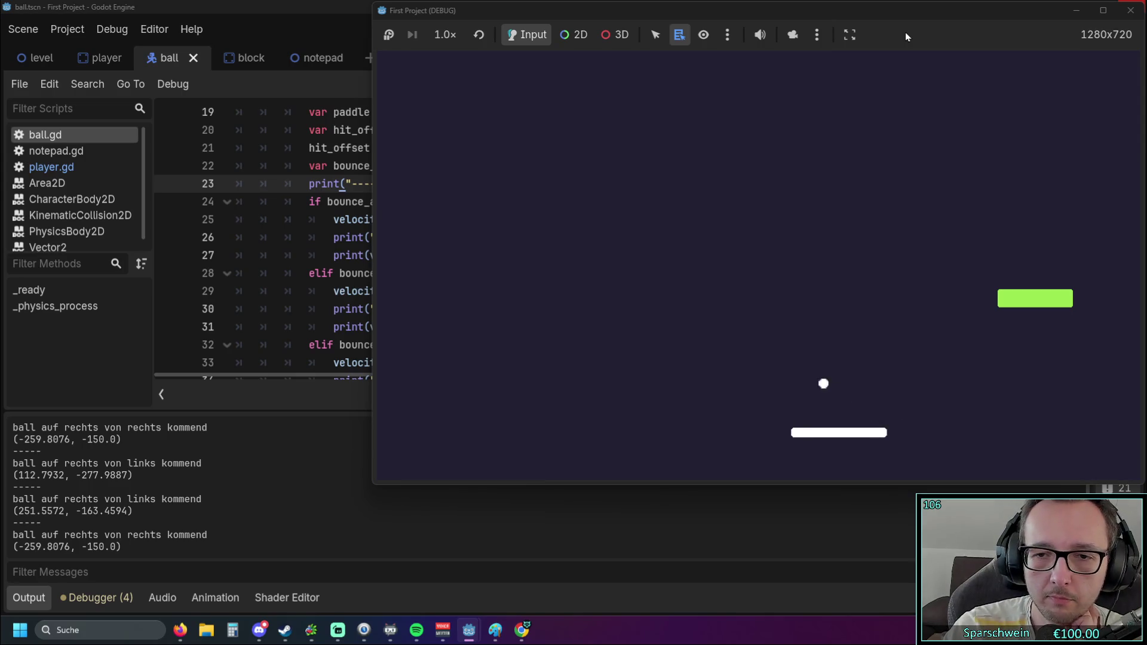
{"action": "key", "text": "Left"}
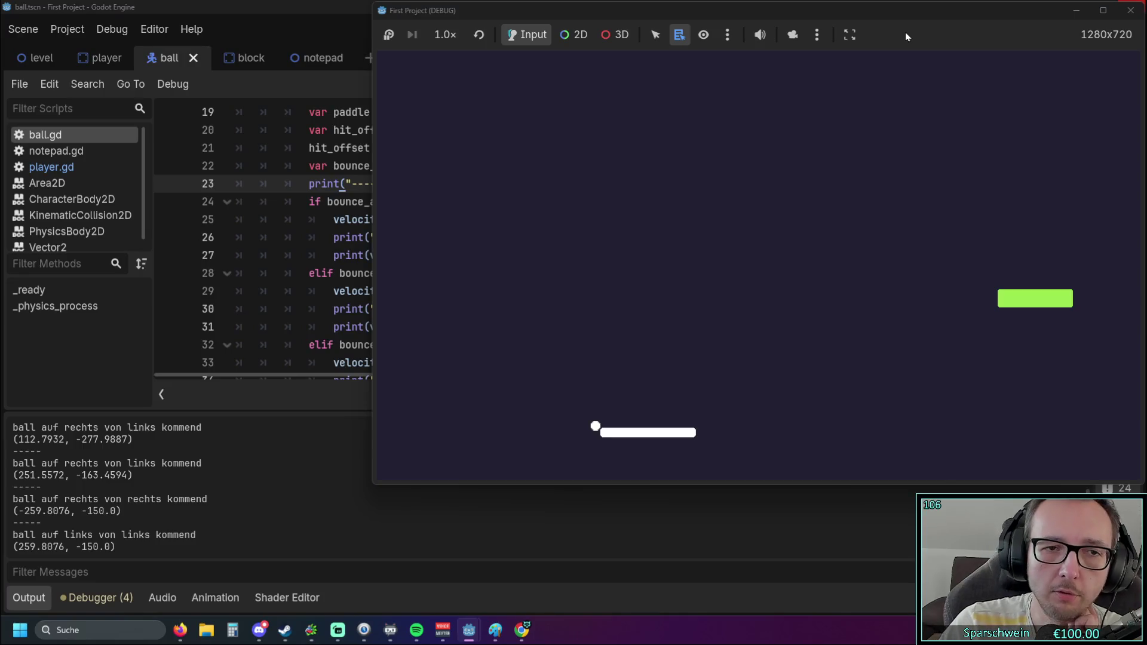
{"action": "left_click", "coordinate": [1131, 10]}
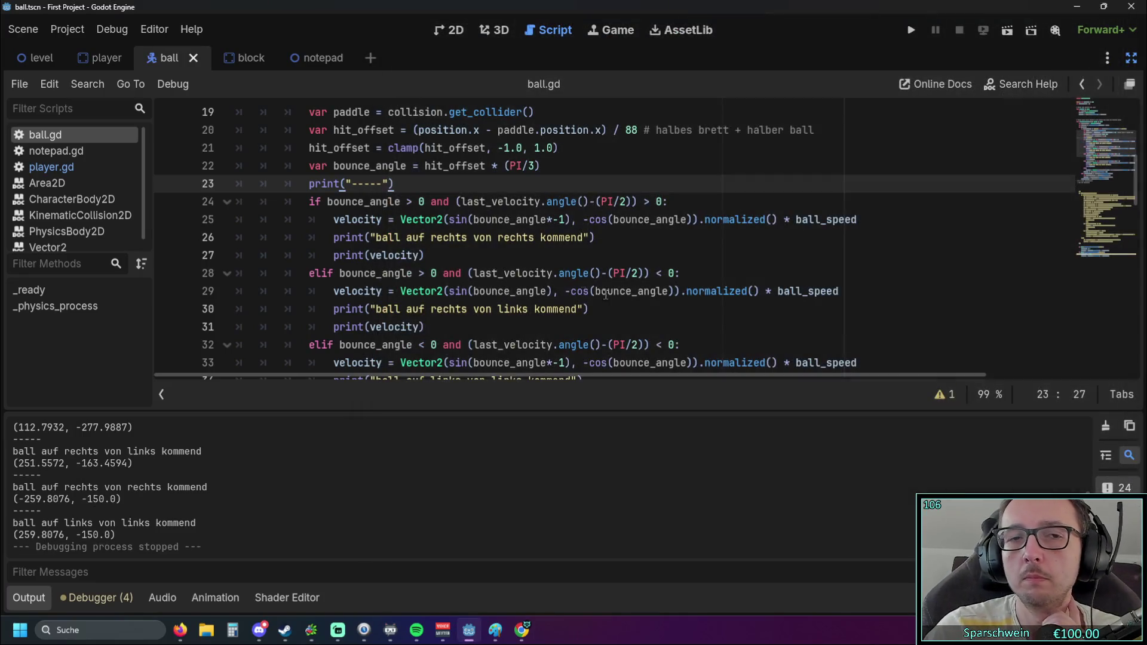
Copy the bounce_angle name from line 25 of ball.gd
{"action": "left_click", "coordinate": [534, 260]}
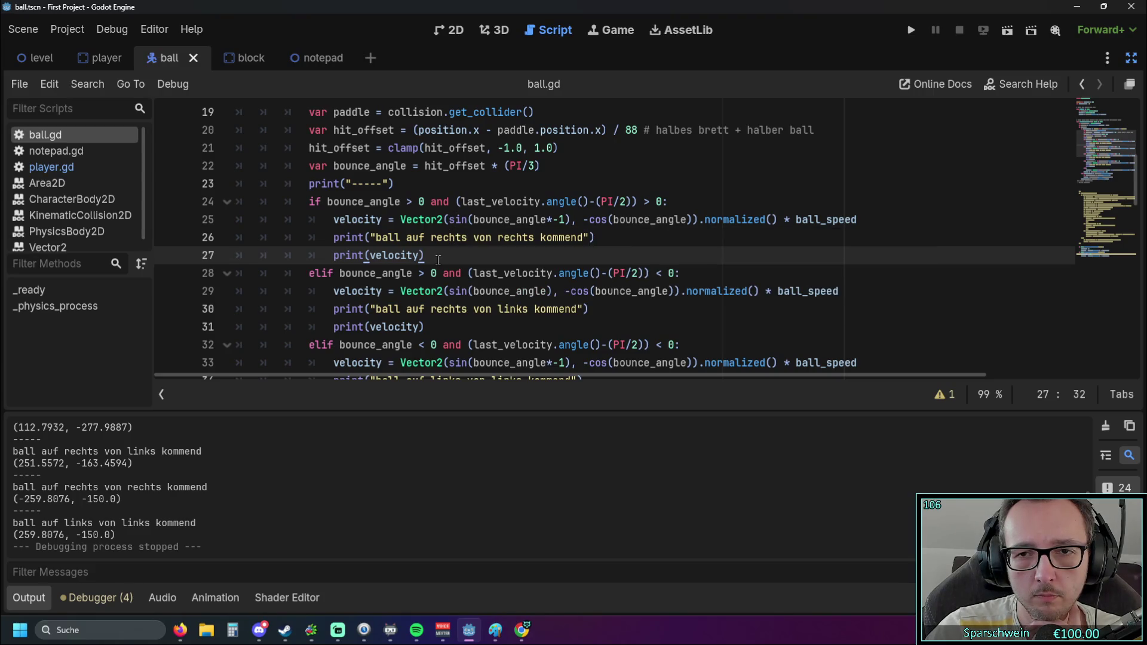
{"action": "scroll", "coordinate": [438, 261], "scroll_direction": "up", "scroll_amount": 1}
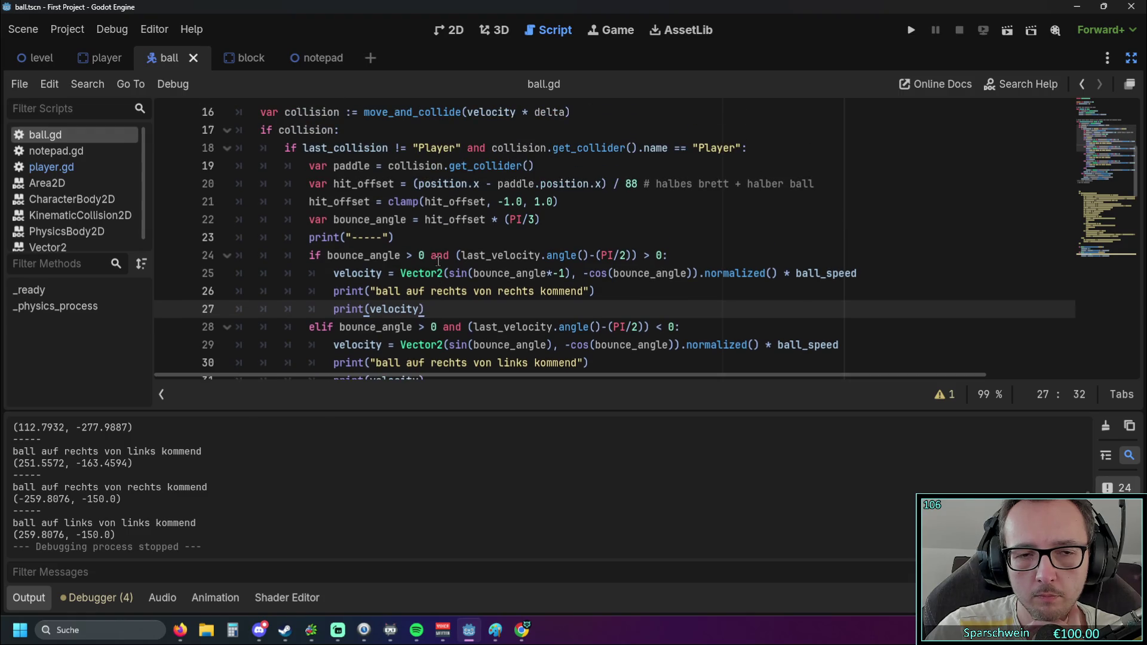
{"action": "scroll", "coordinate": [438, 261], "scroll_direction": "down", "scroll_amount": 1}
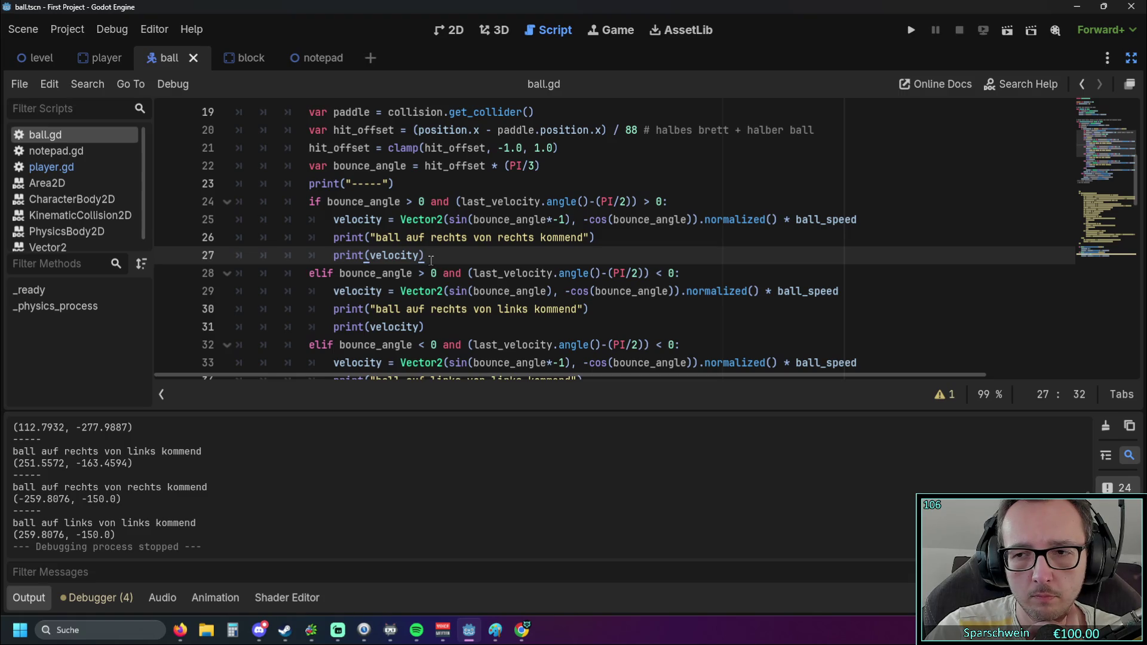
{"action": "mouse_move", "coordinate": [361, 255]}
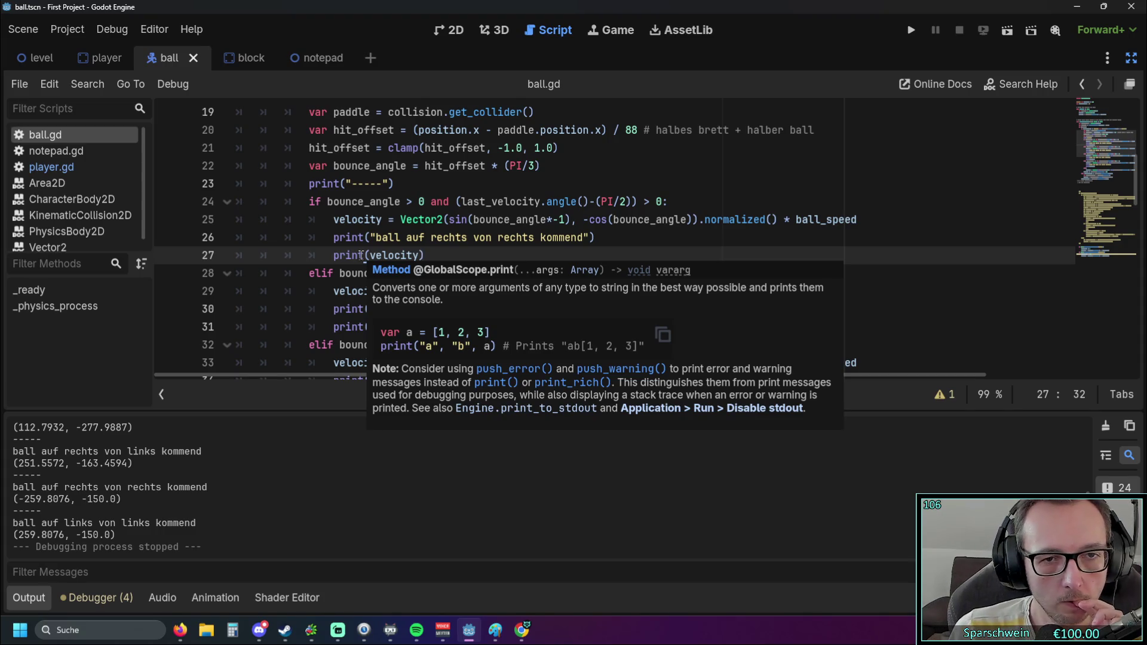
{"action": "left_click", "coordinate": [496, 202]}
{"action": "left_click_drag", "start_coordinate": [475, 219], "coordinate": [545, 223]}
{"action": "key", "text": "ctrl+c"}
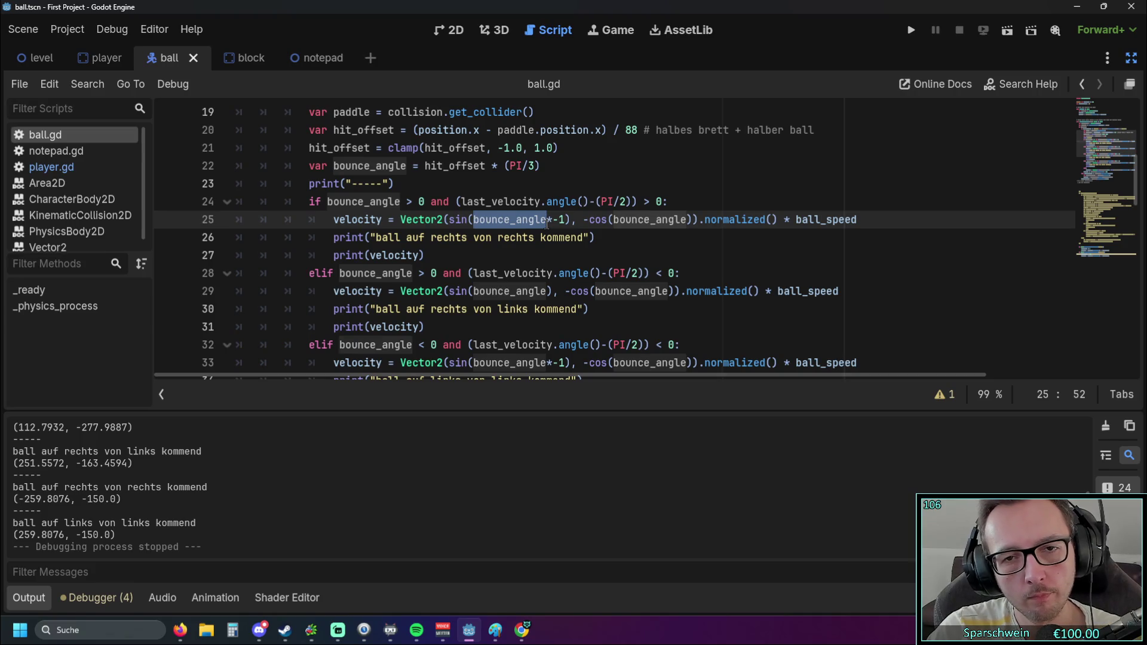
Replace velocity with bounce_angle in the prints on lines 27, 31, 35 and 39, then run
{"action": "double_click", "coordinate": [380, 255]}
{"action": "key", "text": "ctrl+v"}
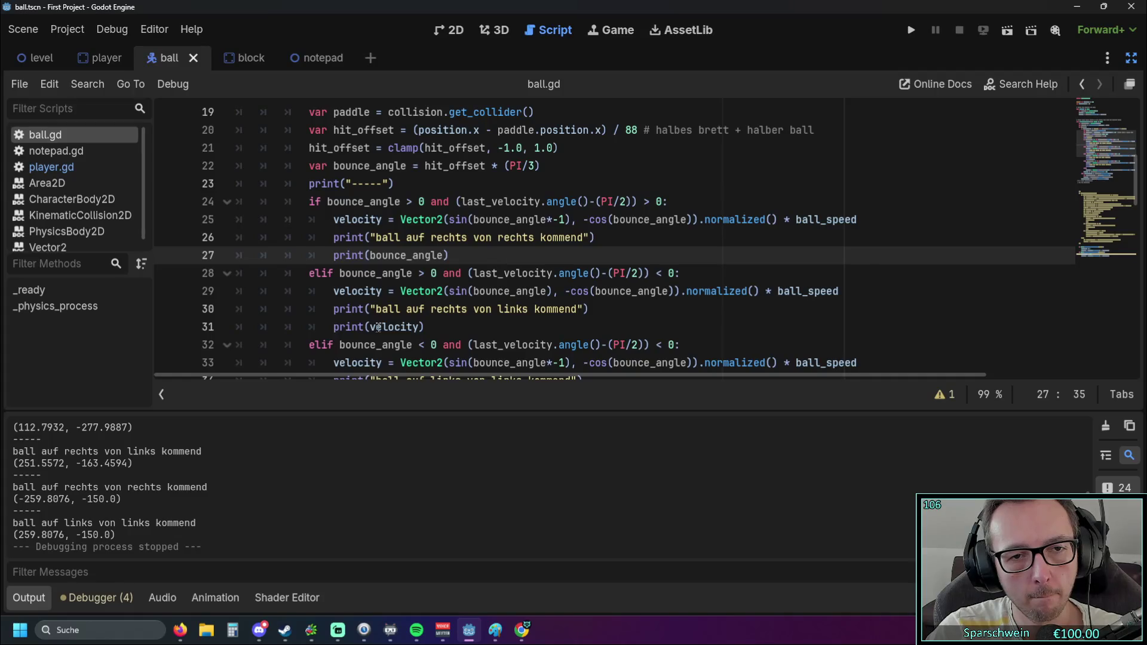
{"action": "double_click", "coordinate": [379, 327]}
{"action": "key", "text": "ctrl+v"}
{"action": "scroll", "coordinate": [447, 273], "scroll_direction": "down", "scroll_amount": 2}
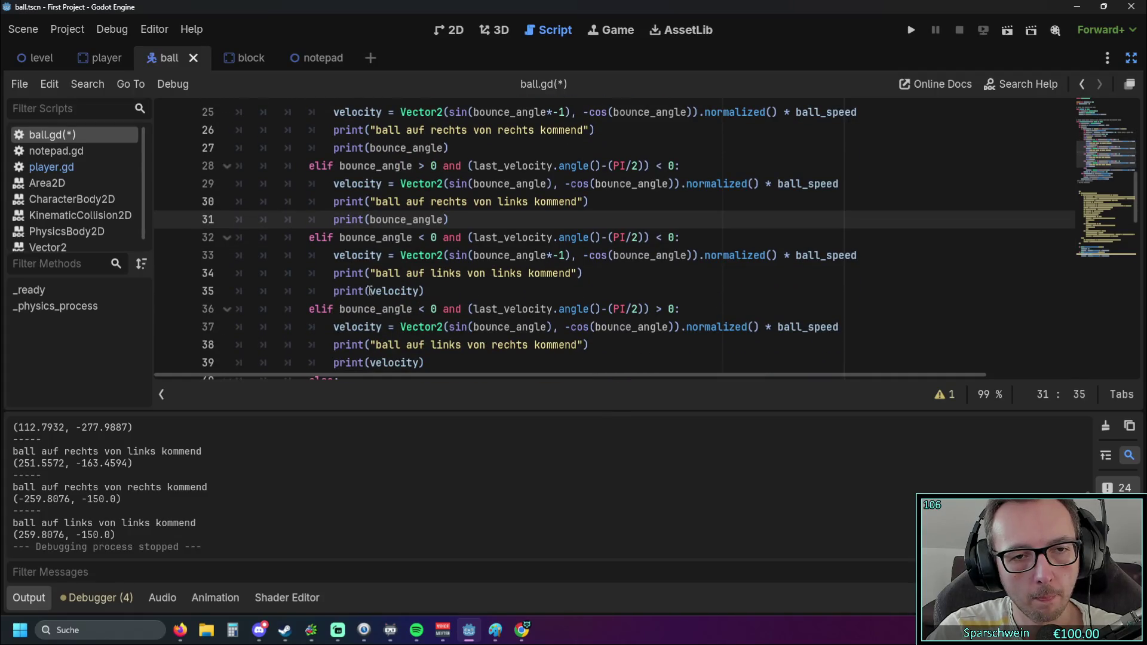
{"action": "double_click", "coordinate": [371, 291]}
{"action": "key", "text": "ctrl+v"}
{"action": "scroll", "coordinate": [382, 273], "scroll_direction": "down", "scroll_amount": 1}
{"action": "left_click", "coordinate": [373, 309]}
{"action": "double_click", "coordinate": [401, 309]}
{"action": "key", "text": "ctrl+v"}
{"action": "left_click", "coordinate": [913, 29]}
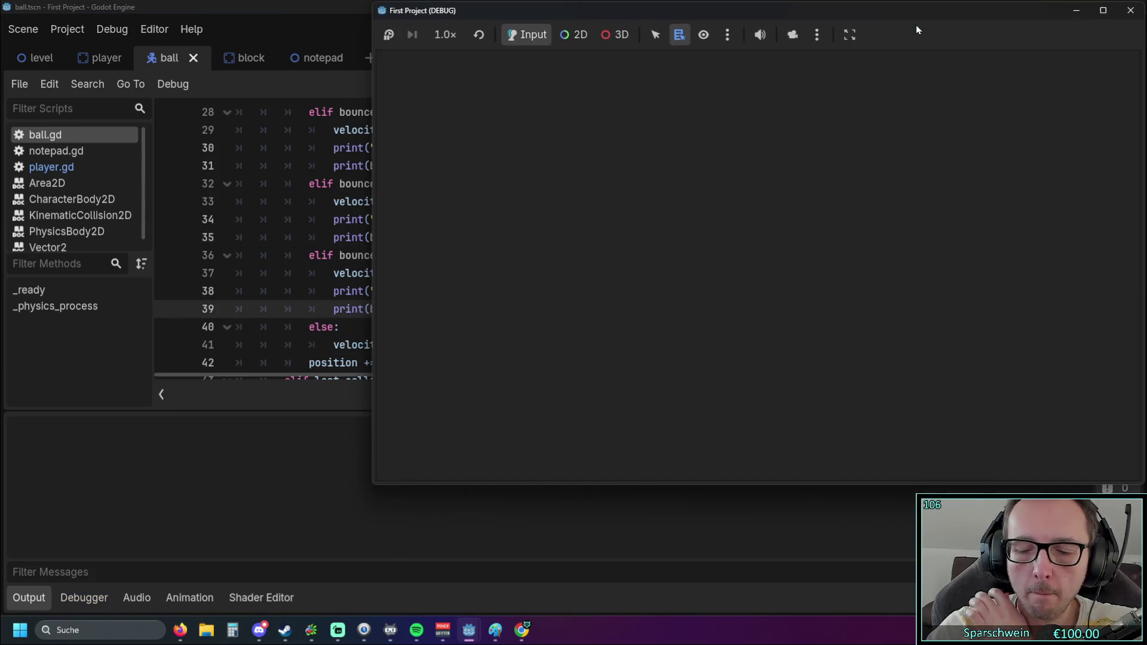
Steer the paddle under the ball, logging radian angles such as 0.4637 and -0.9091, then close the game
{"action": "key", "text": "Left"}
{"action": "key", "text": "Right"}
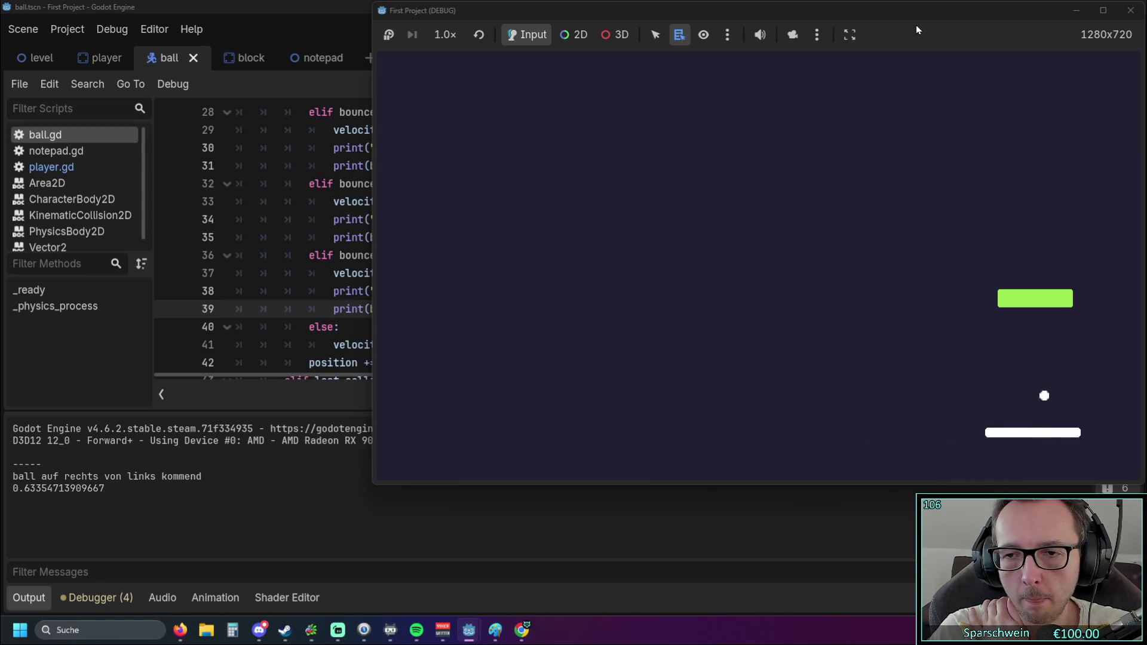
{"action": "key", "text": "Left"}
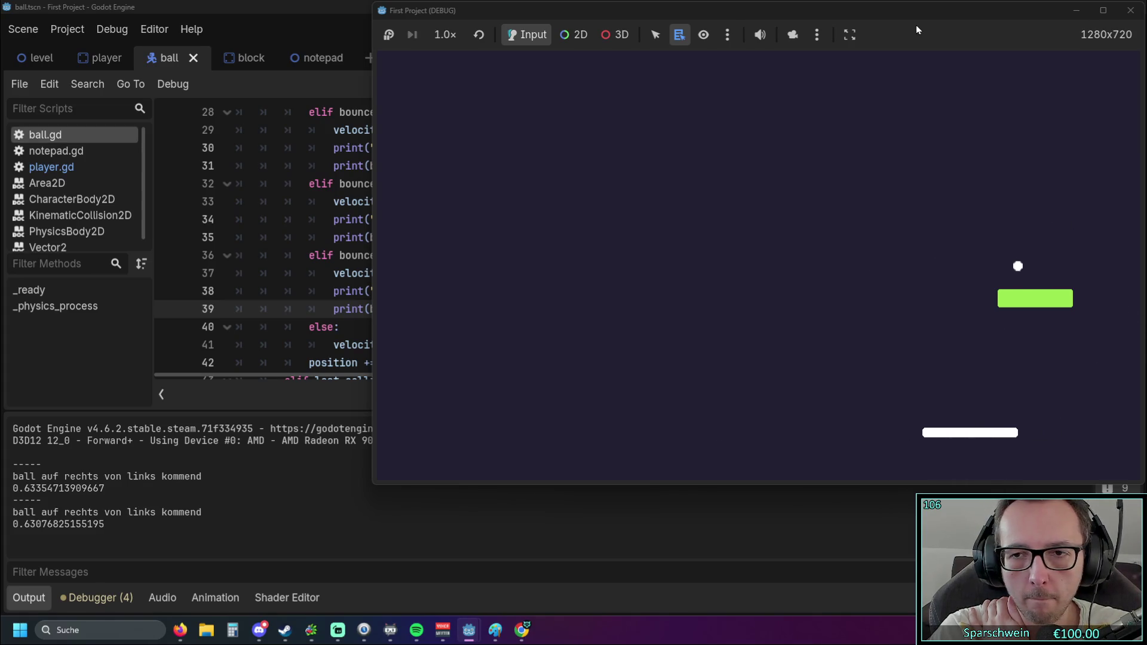
{"action": "key", "text": "Left"}
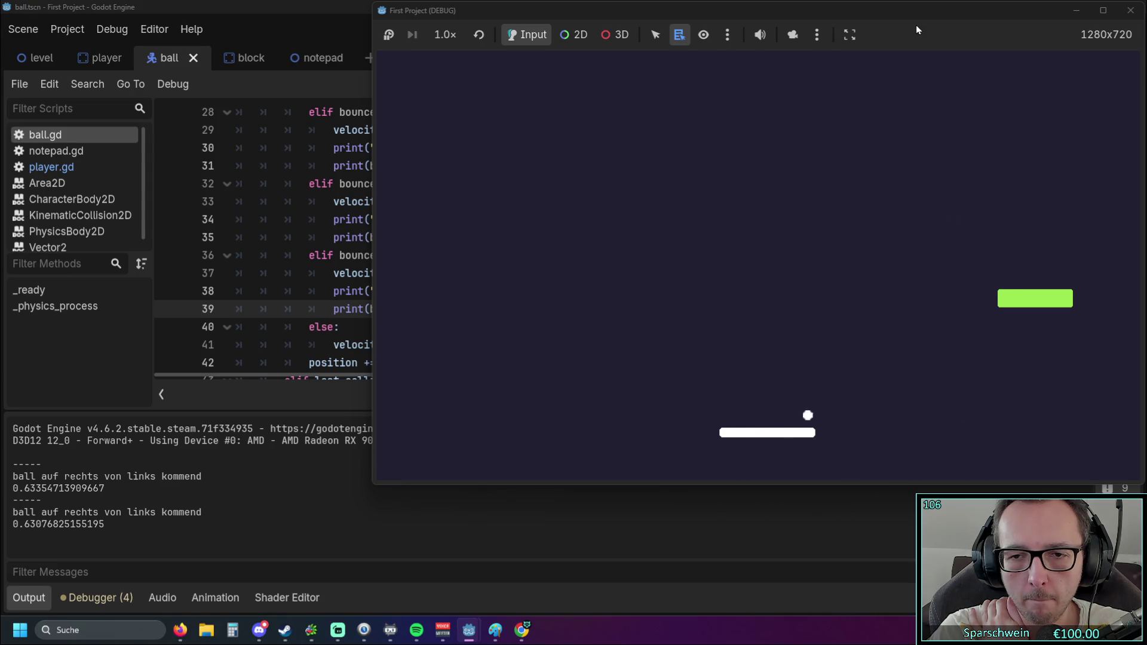
{"action": "key", "text": "Left"}
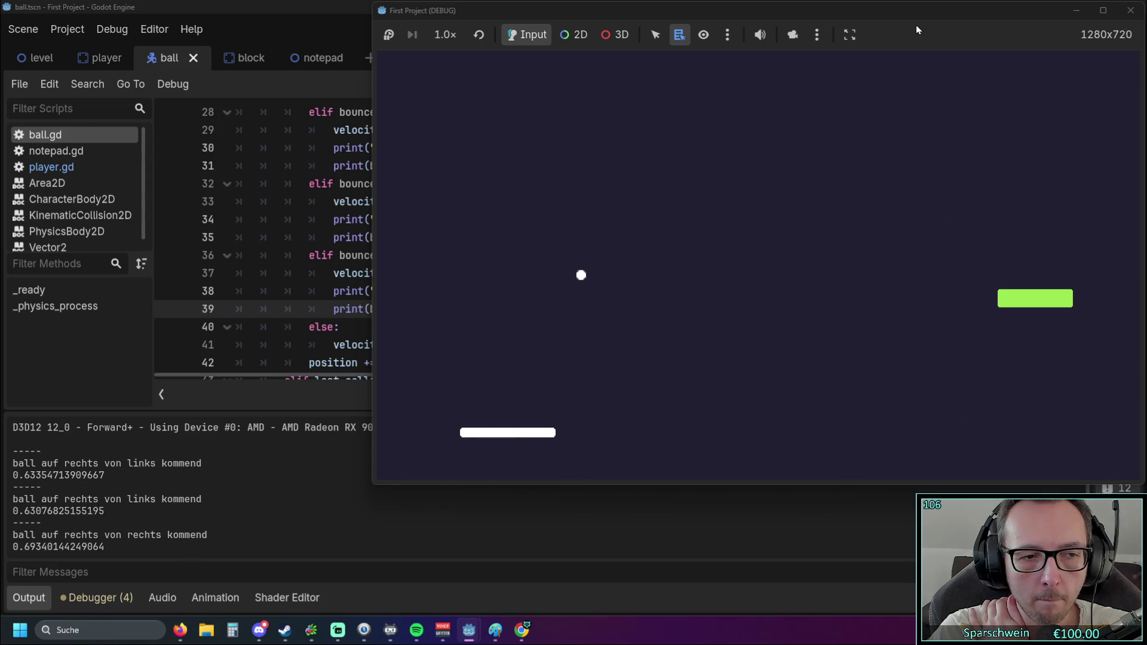
{"action": "key", "text": "Right"}
{"action": "key", "text": "Right"}
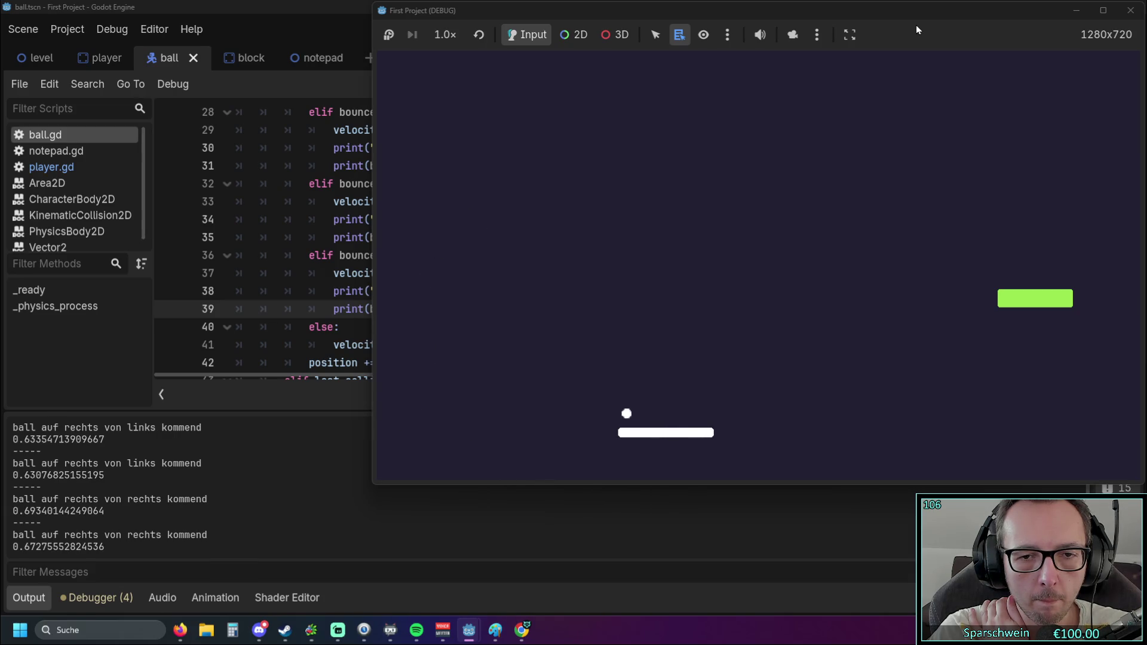
{"action": "key", "text": "Right"}
{"action": "key", "text": "Right"}
{"action": "key", "text": "Right"}
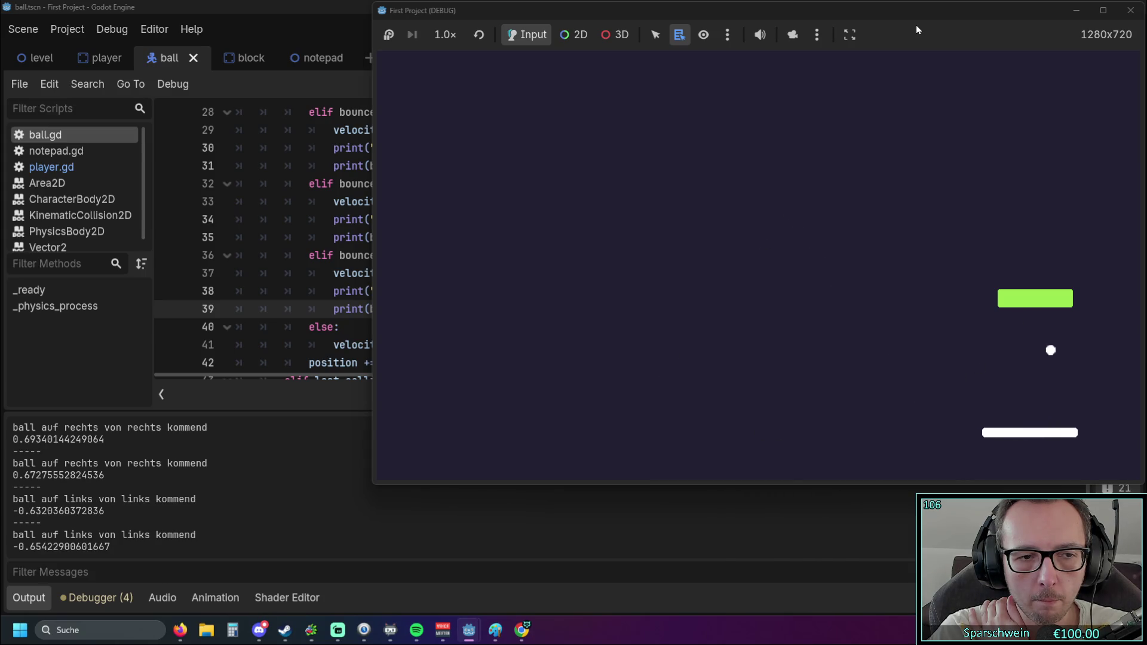
{"action": "key", "text": "Right"}
{"action": "key", "text": "Left"}
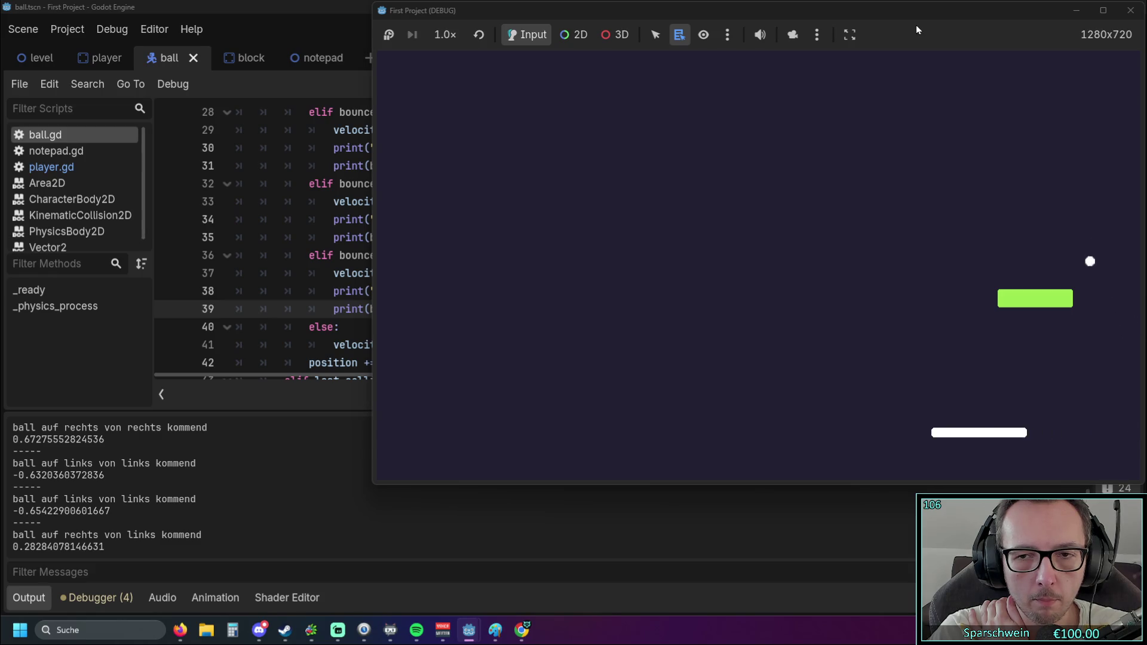
{"action": "key", "text": "Right"}
{"action": "key", "text": "Left"}
{"action": "key", "text": "Left"}
{"action": "key", "text": "Left"}
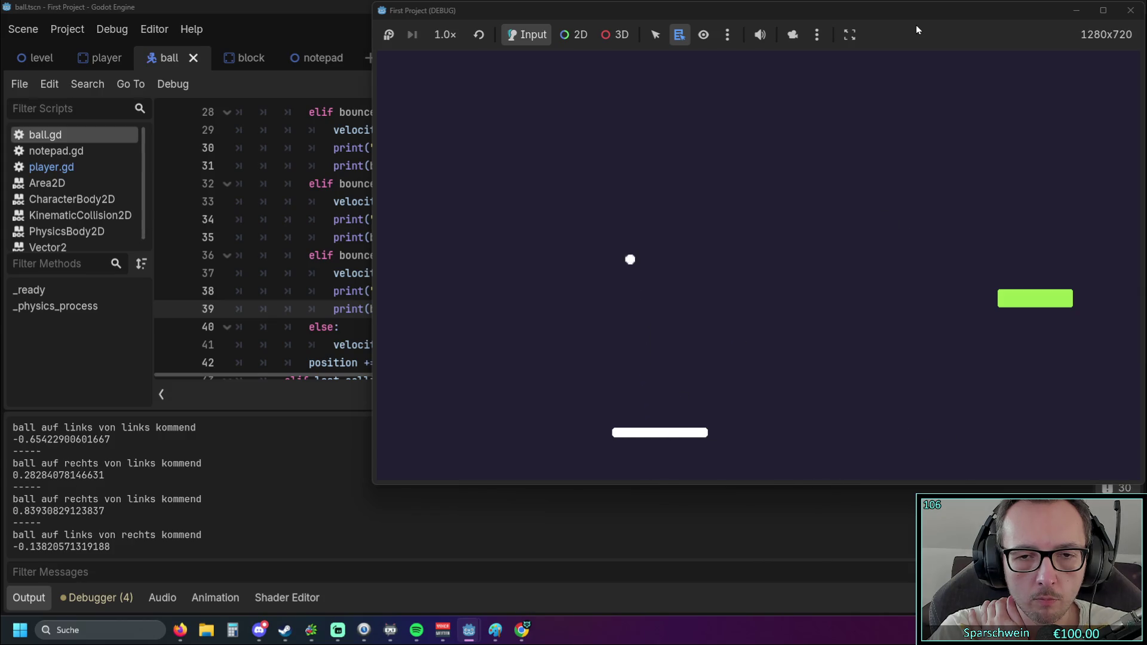
{"action": "key", "text": "Left"}
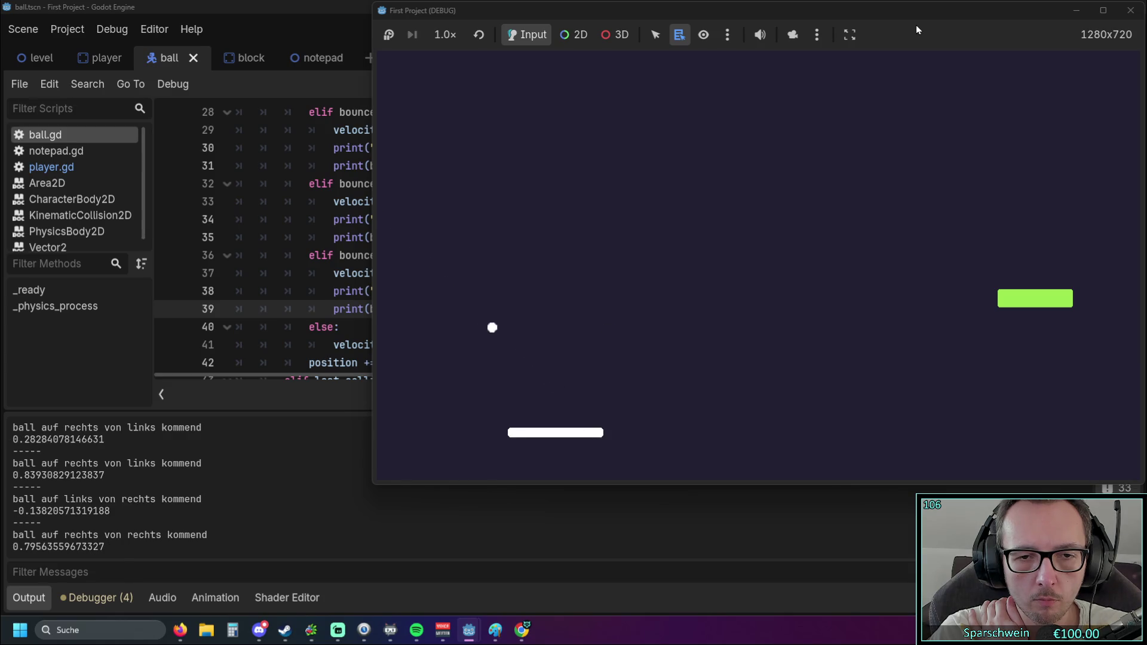
{"action": "key", "text": "Right"}
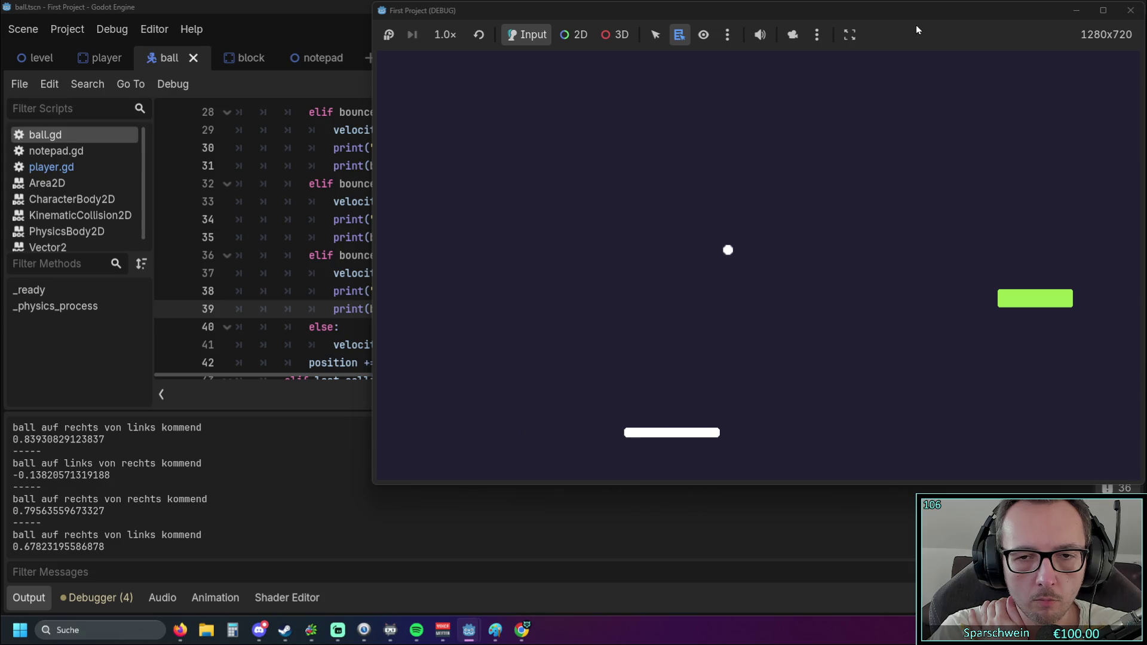
{"action": "key", "text": "Right"}
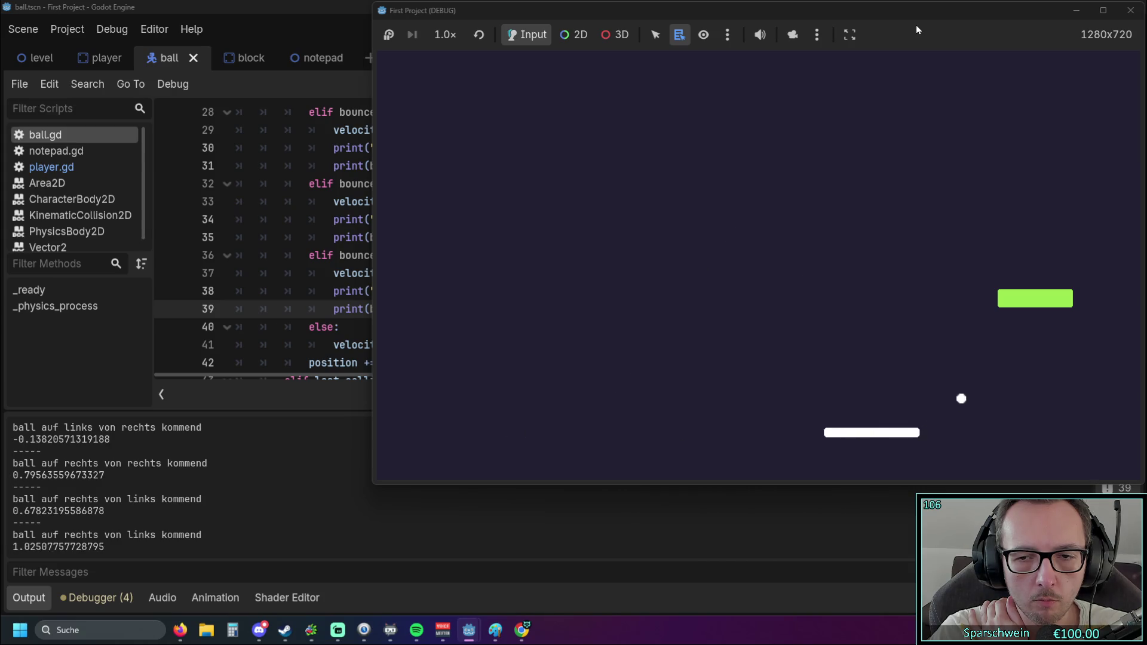
{"action": "key", "text": "Left"}
{"action": "key", "text": "Left"}
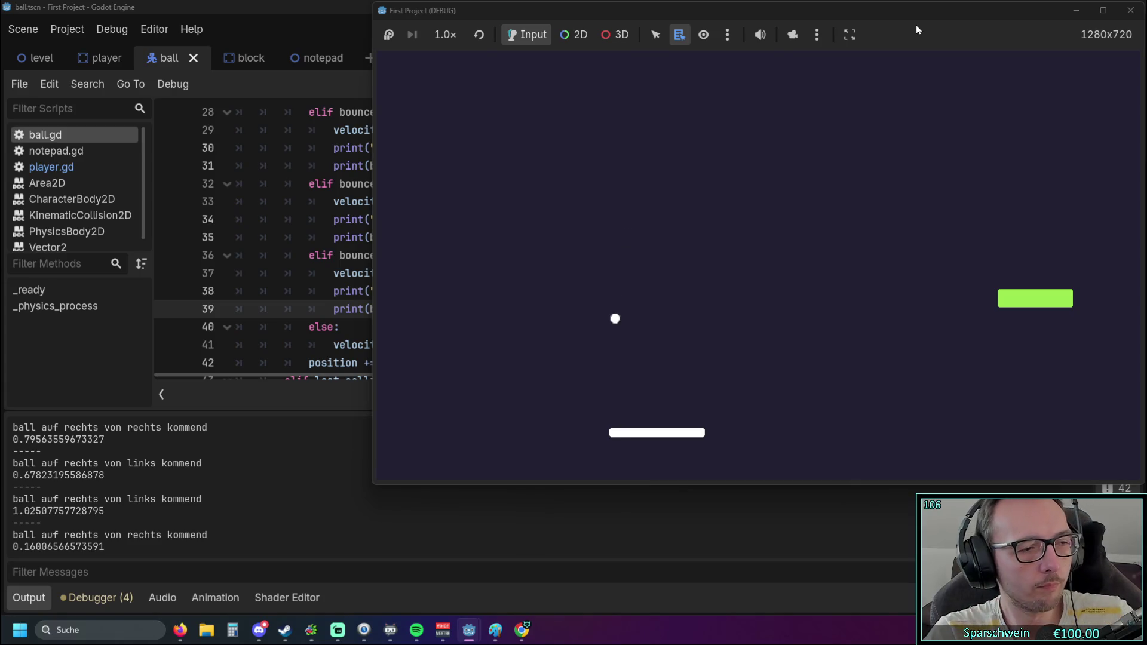
{"action": "key", "text": "Left"}
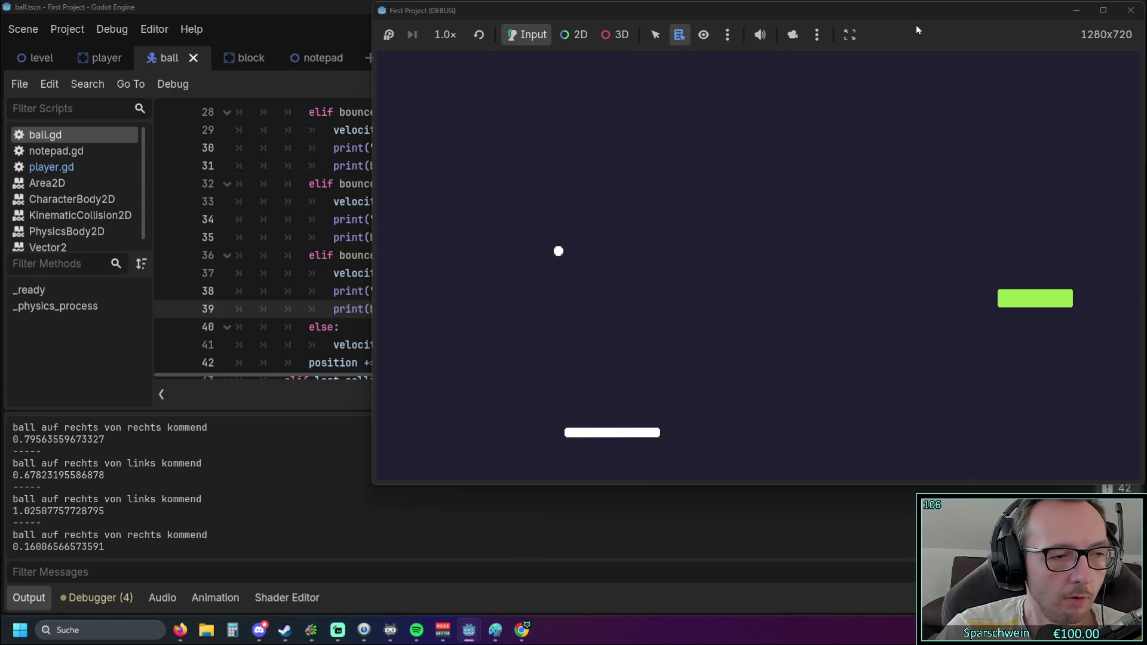
{"action": "key", "text": "Left"}
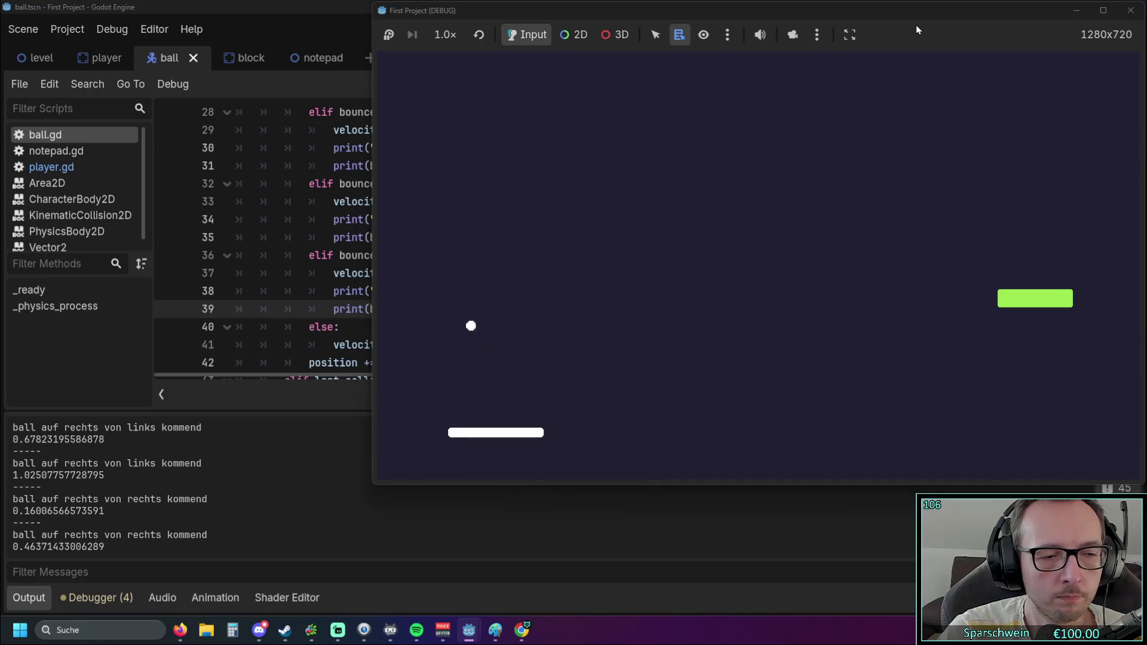
{"action": "left_click", "coordinate": [1131, 10]}
Wrap bounce_angle in rad_to_deg() in the print on line 39
{"action": "scroll", "coordinate": [539, 281], "scroll_direction": "down", "scroll_amount": 1}
{"action": "scroll", "coordinate": [510, 280], "scroll_direction": "up", "scroll_amount": 3}
{"action": "scroll", "coordinate": [509, 280], "scroll_direction": "up", "scroll_amount": 5}
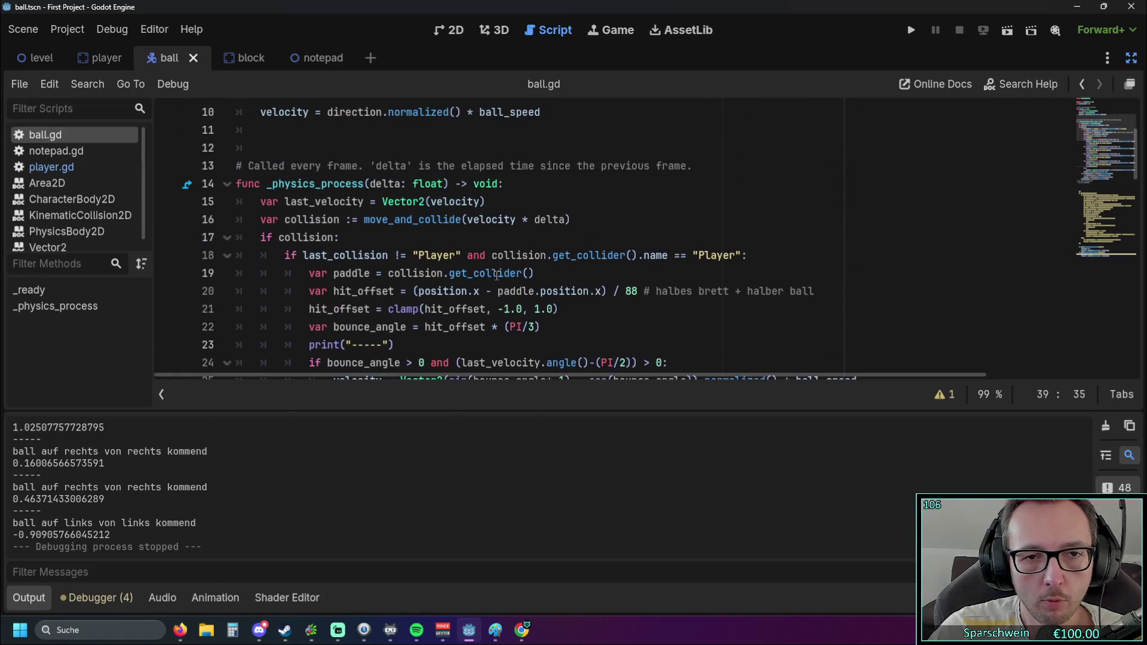
{"action": "scroll", "coordinate": [502, 276], "scroll_direction": "down", "scroll_amount": 13}
{"action": "scroll", "coordinate": [501, 283], "scroll_direction": "up", "scroll_amount": 5}
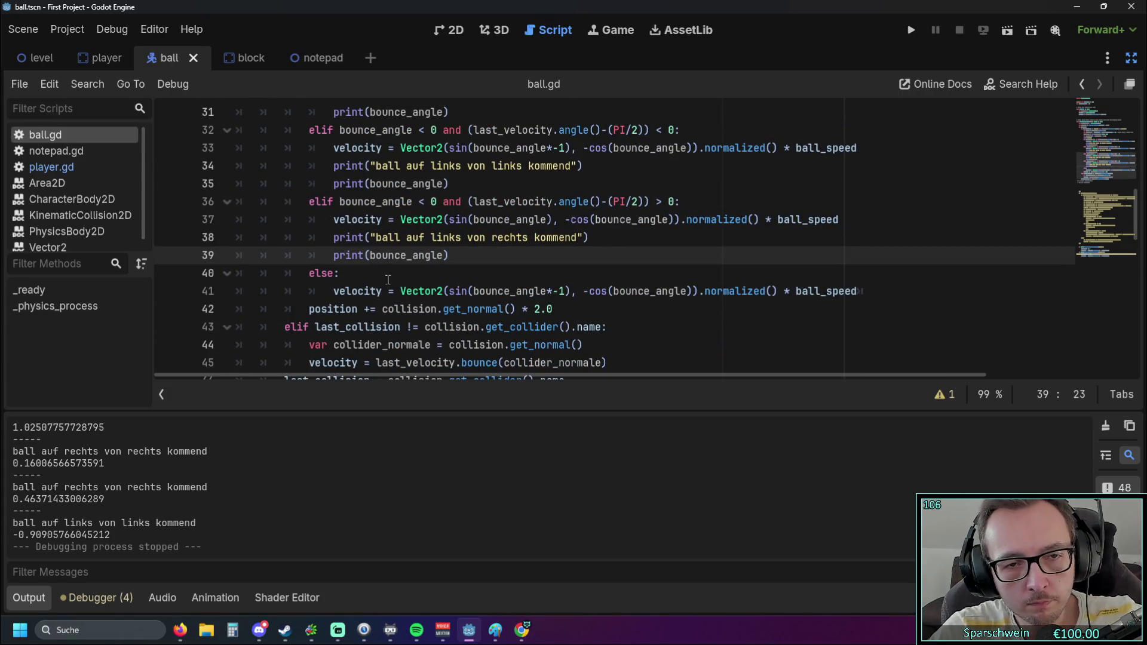
{"action": "type", "text": "rag"}
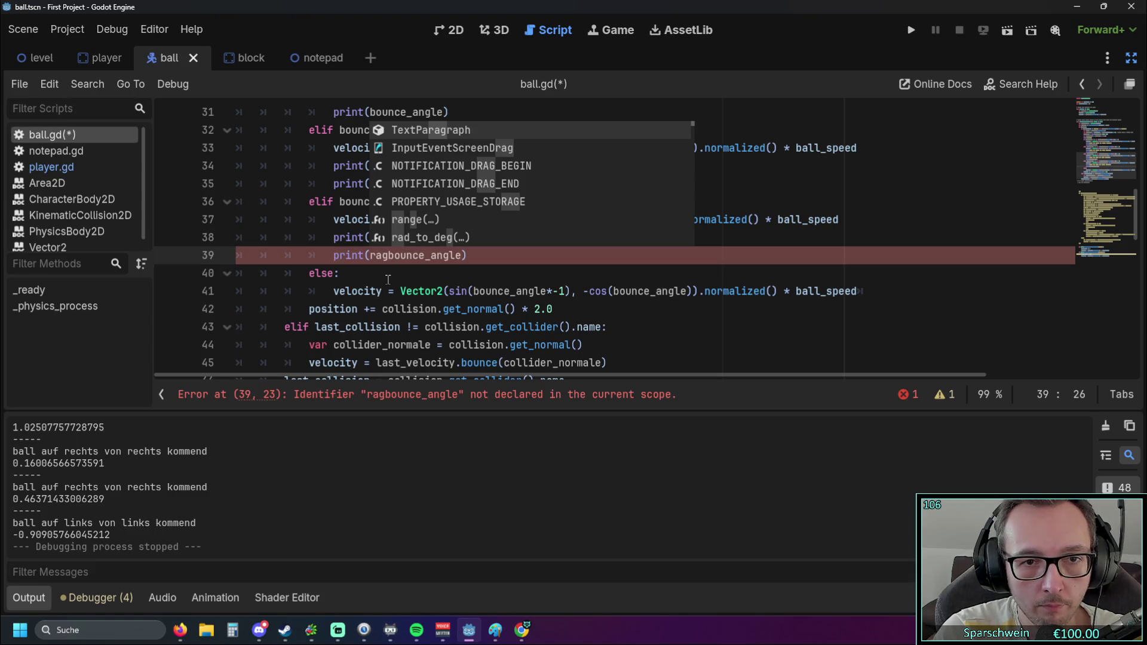
{"action": "left_click", "coordinate": [410, 244]}
{"action": "key", "text": "Delete"}
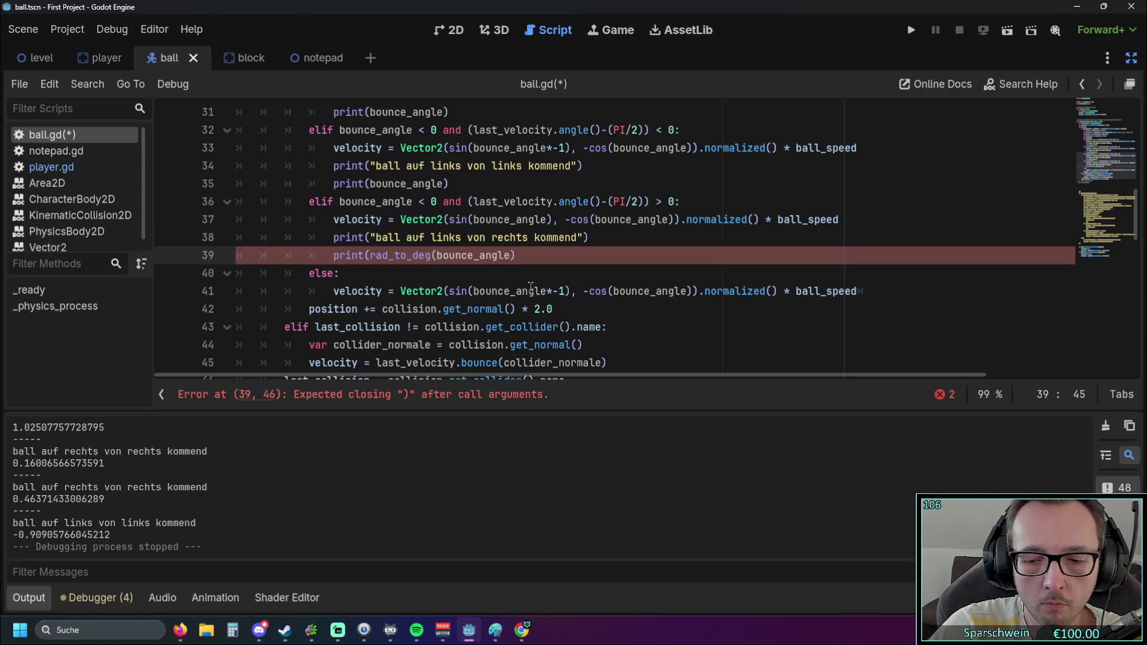
{"action": "type", "text": ")"}
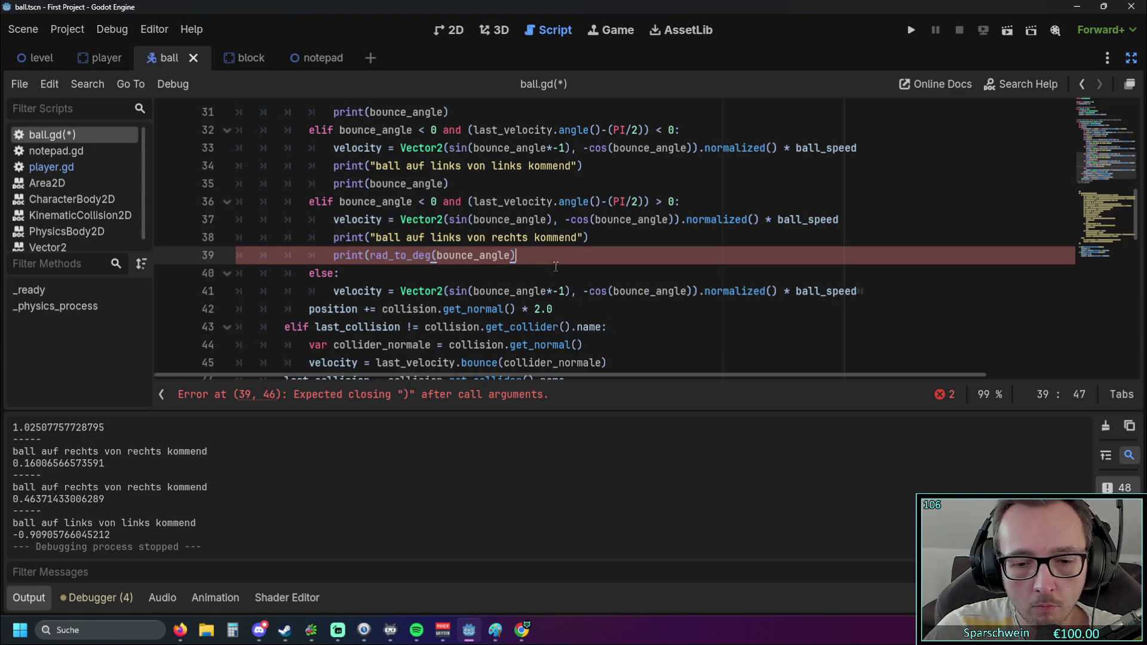
{"action": "scroll", "coordinate": [527, 258], "scroll_direction": "up", "scroll_amount": 1}
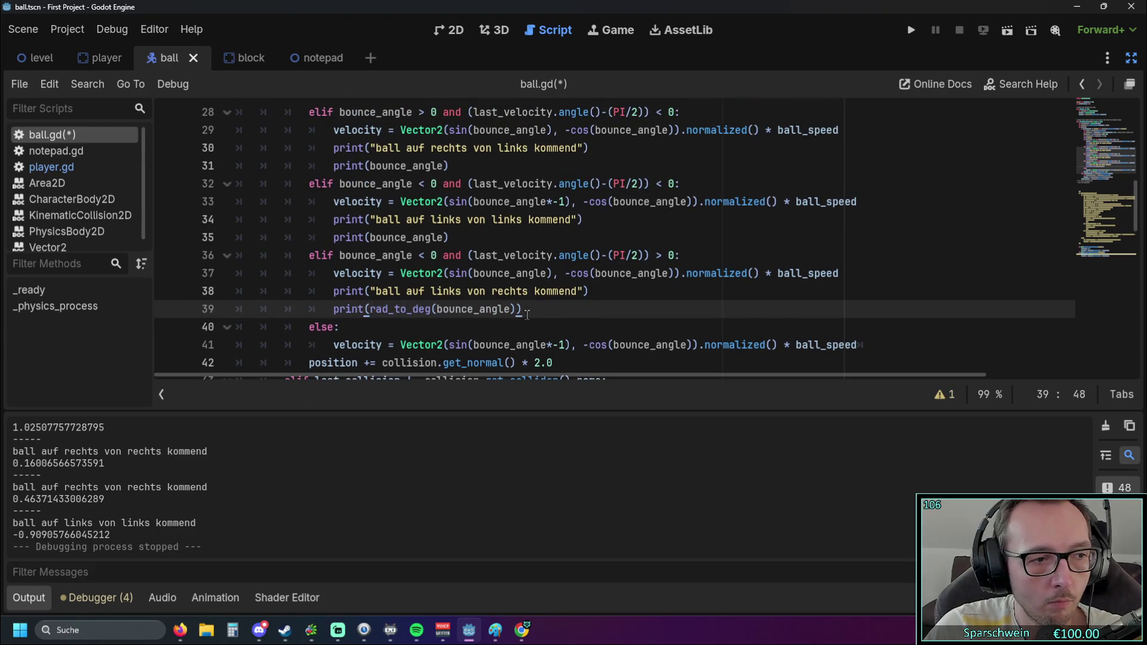
Copy line 39's degrees print over the prints on lines 35, 31 and 27, then run
{"action": "mouse_move", "coordinate": [533, 311]}
{"action": "left_mouse_down"}
{"action": "mouse_move", "coordinate": [307, 310]}
{"action": "mouse_move", "coordinate": [333, 309]}
{"action": "left_mouse_up"}
{"action": "key", "text": "ctrl+c"}
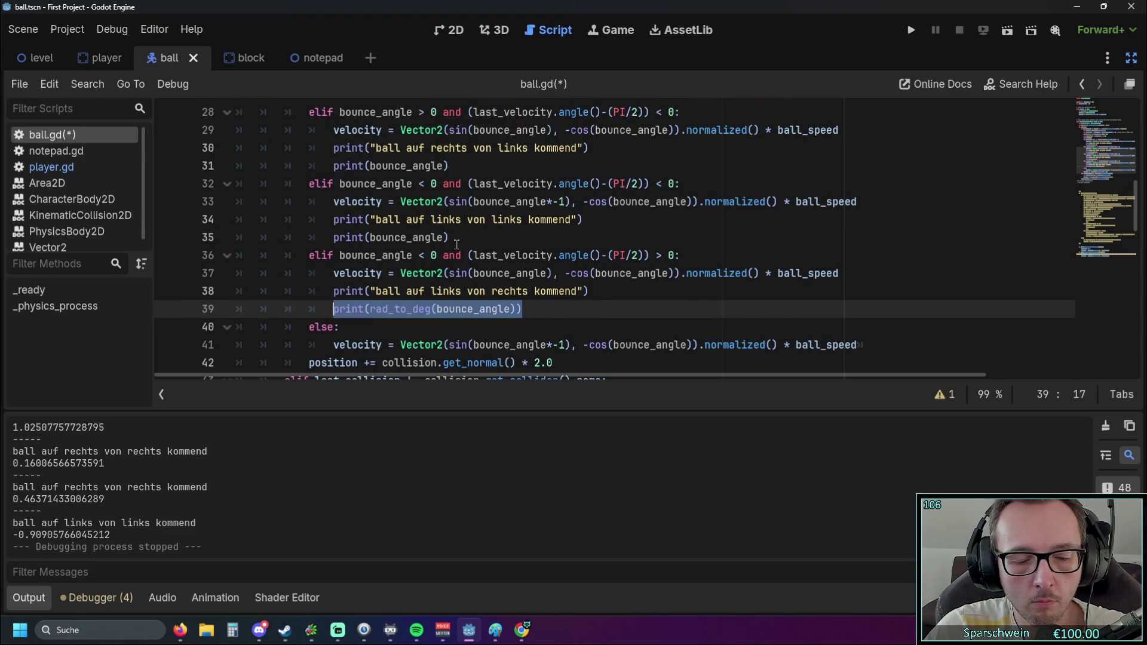
{"action": "left_click_drag", "start_coordinate": [454, 239], "coordinate": [324, 240]}
{"action": "key", "text": "ctrl+v"}
{"action": "left_click_drag", "start_coordinate": [449, 166], "coordinate": [324, 166]}
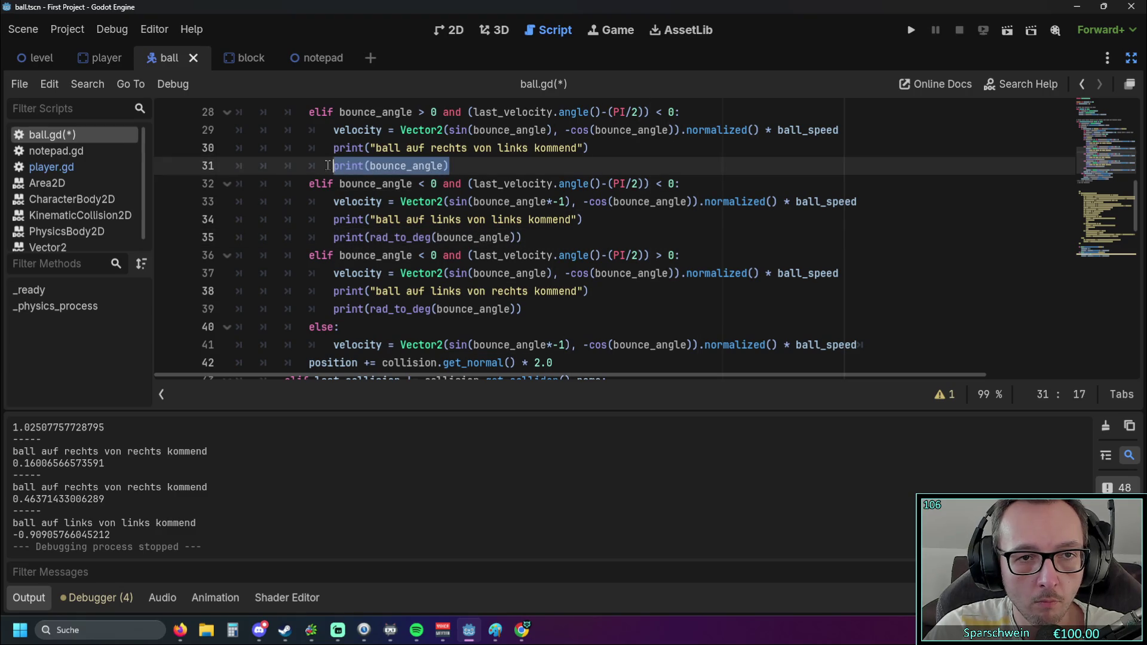
{"action": "key", "text": "ctrl+v"}
{"action": "scroll", "coordinate": [417, 206], "scroll_direction": "up", "scroll_amount": 2}
{"action": "left_click_drag", "start_coordinate": [449, 201], "coordinate": [333, 201]}
{"action": "key", "text": "ctrl+v"}
{"action": "left_click", "coordinate": [910, 30]}
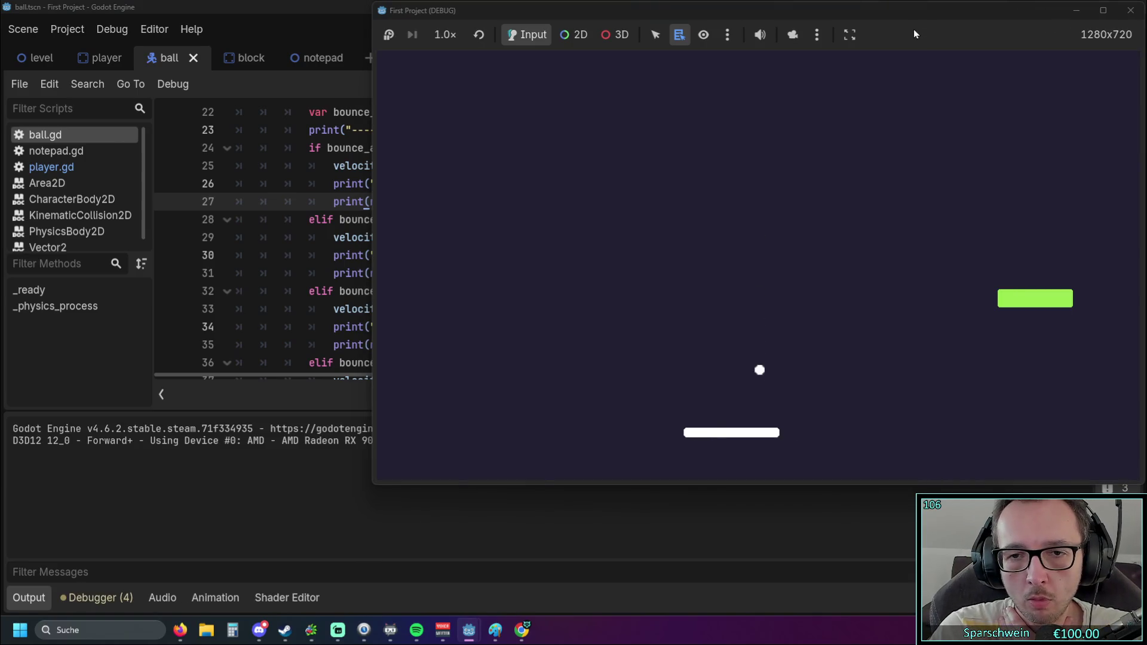
Bounce the ball off different paddle spots, logging angles like 29.64, -41.85 and -11.34, then stop
{"action": "key", "text": "Right"}
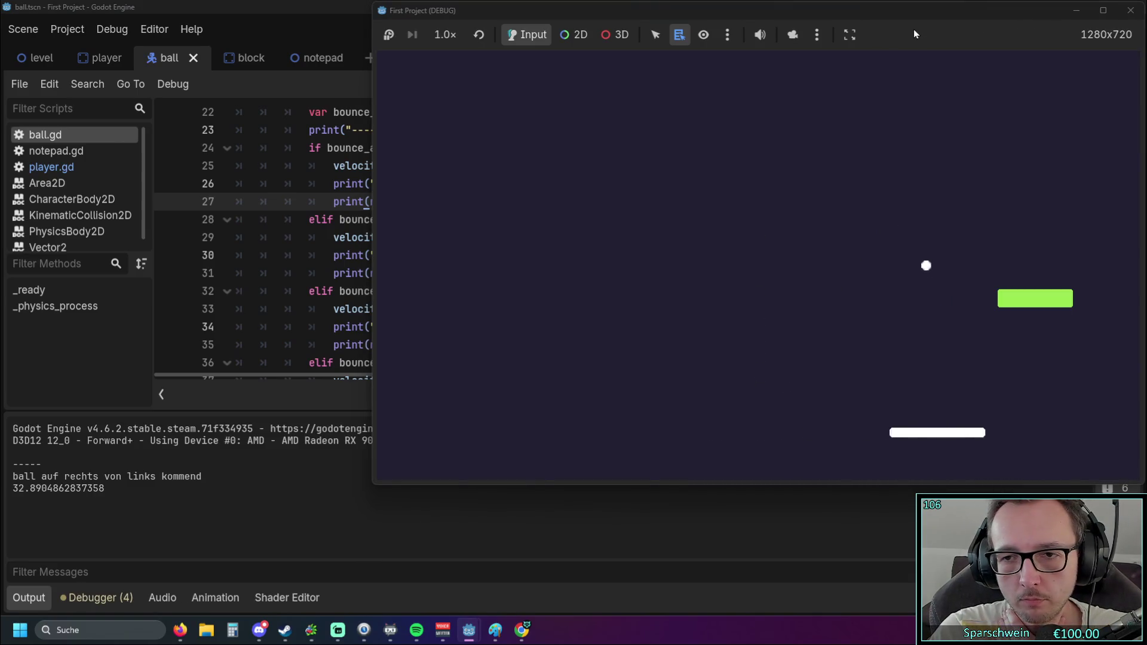
{"action": "key", "text": "Right"}
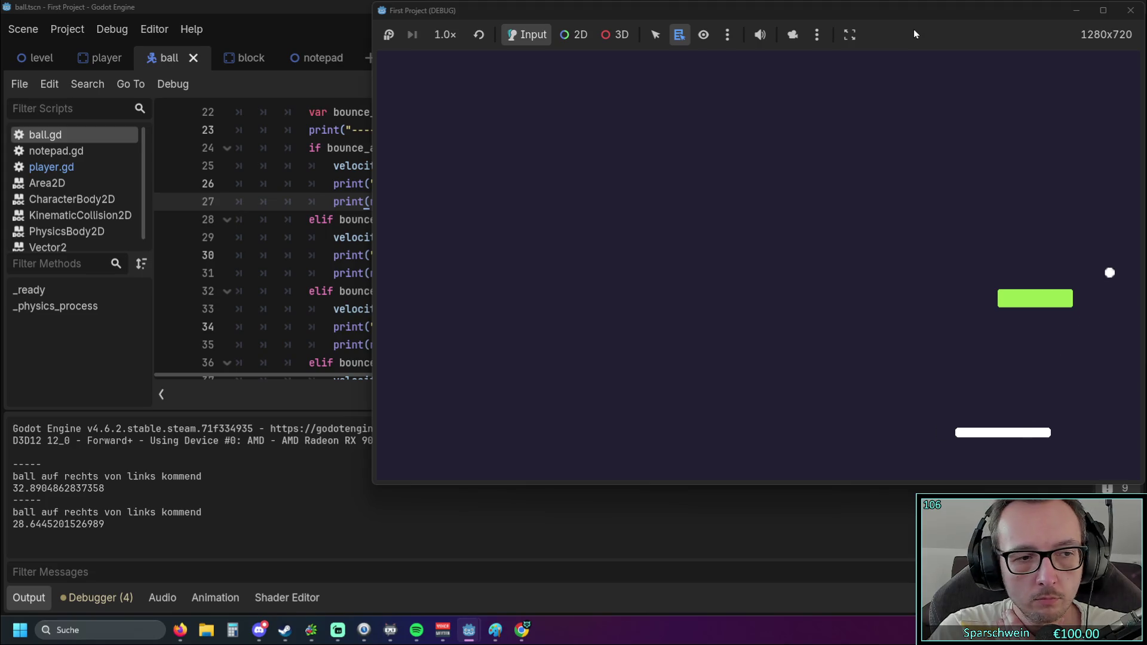
{"action": "key", "text": "Right"}
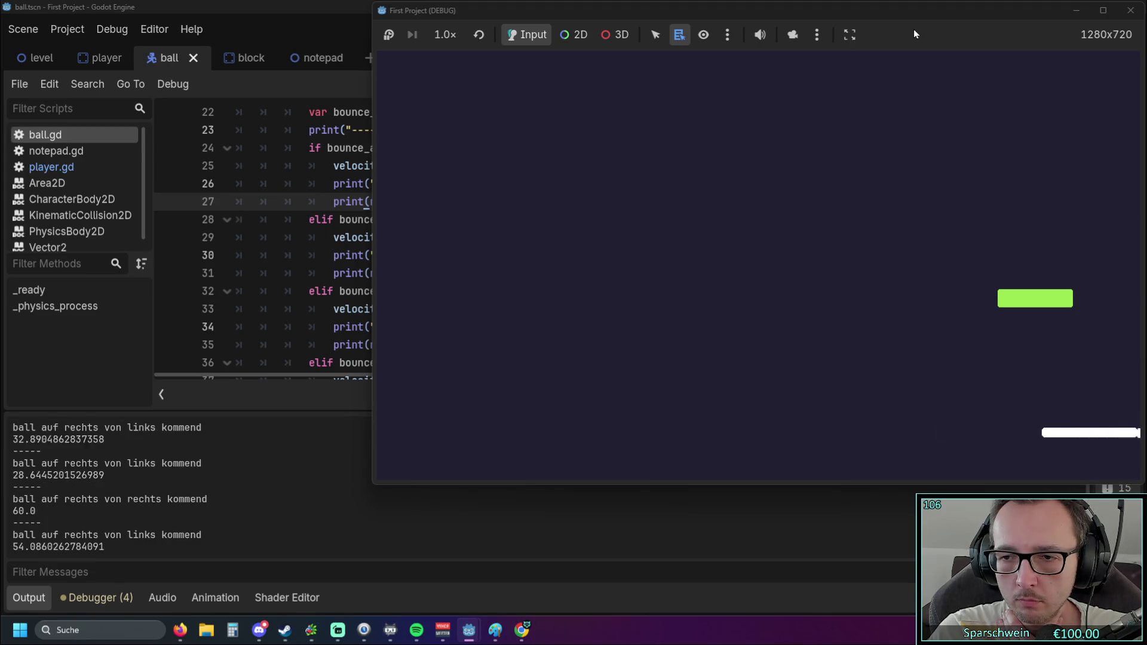
{"action": "key", "text": "Left"}
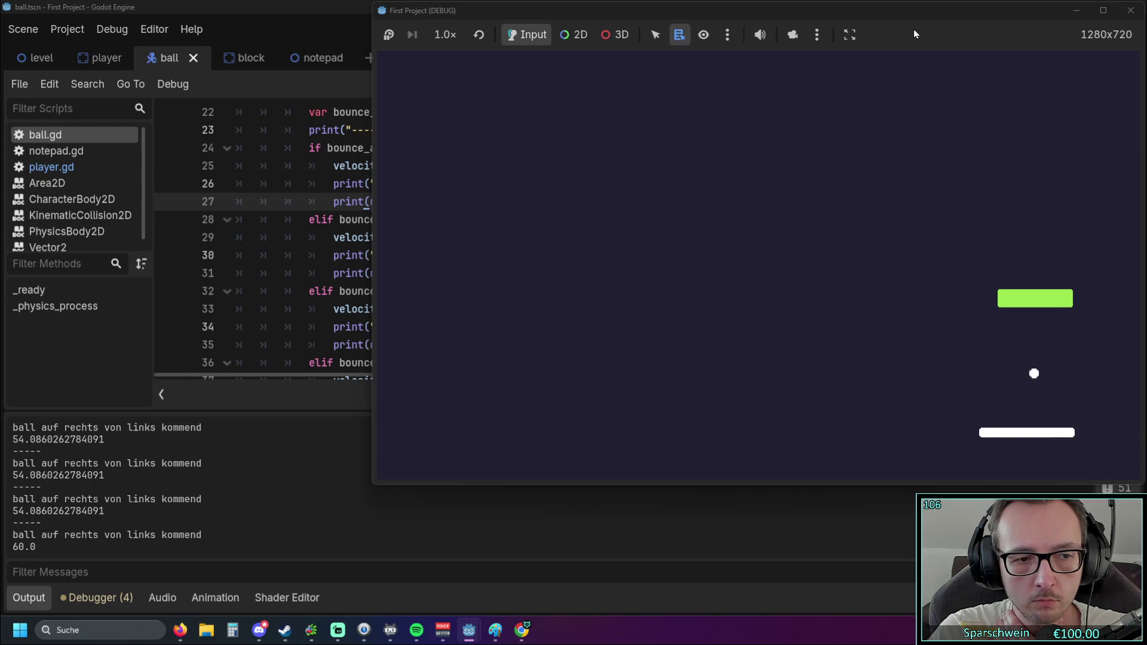
{"action": "key", "text": "Left"}
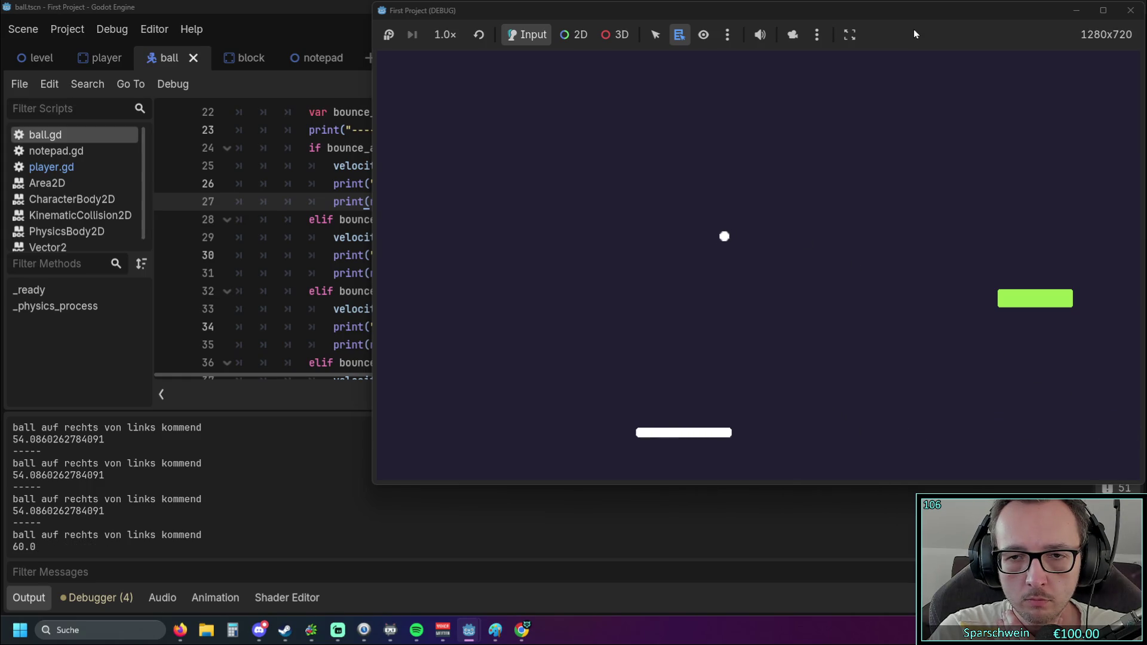
{"action": "key", "text": "Left"}
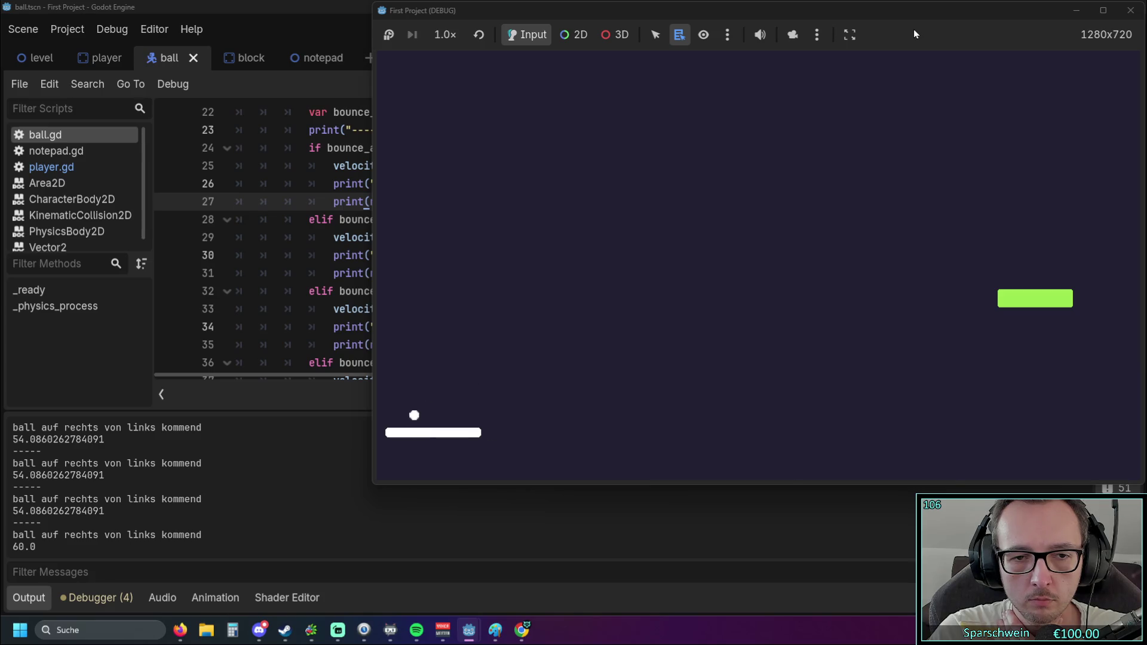
{"action": "key", "text": "Right"}
{"action": "key", "text": "Right"}
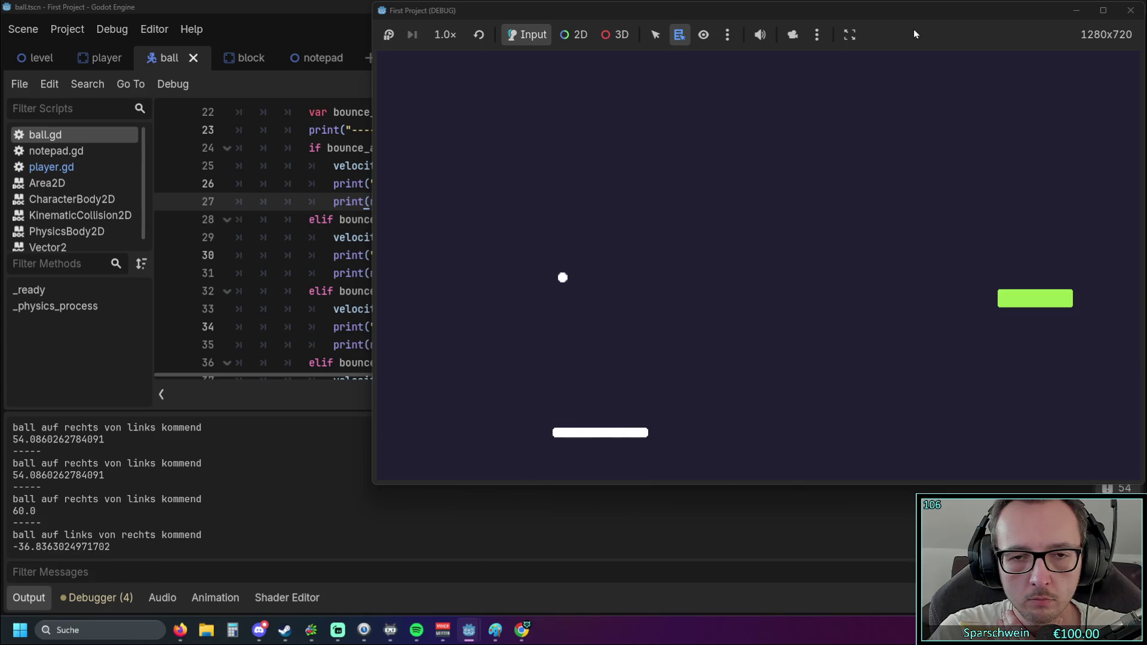
{"action": "key", "text": "Right"}
{"action": "key", "text": "Right"}
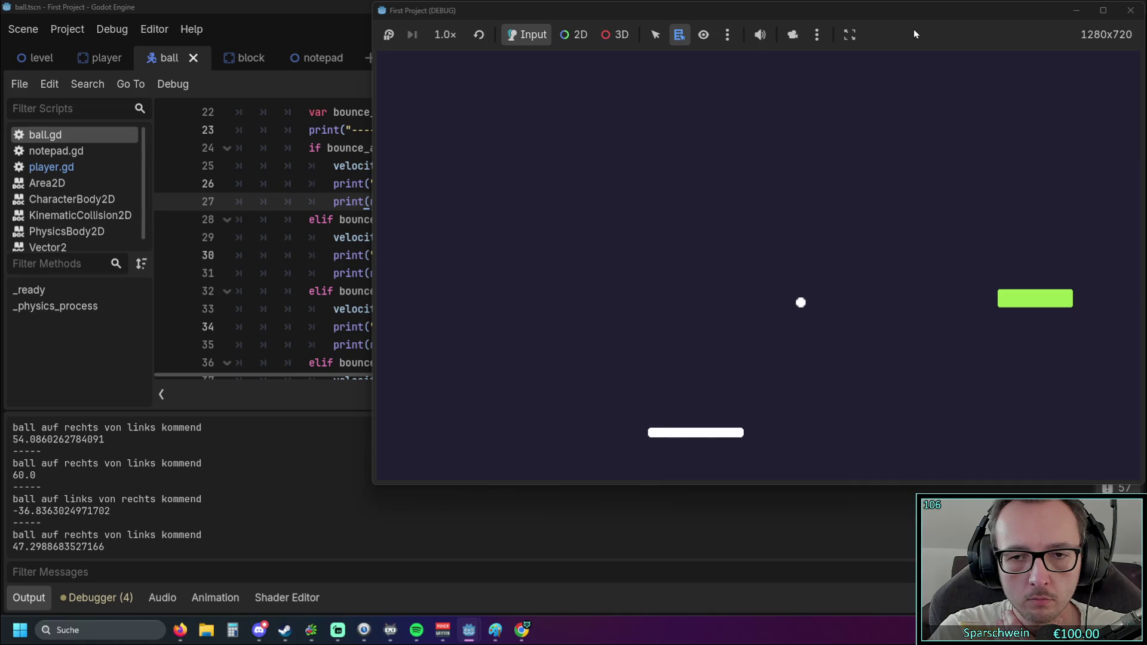
{"action": "key", "text": "Left"}
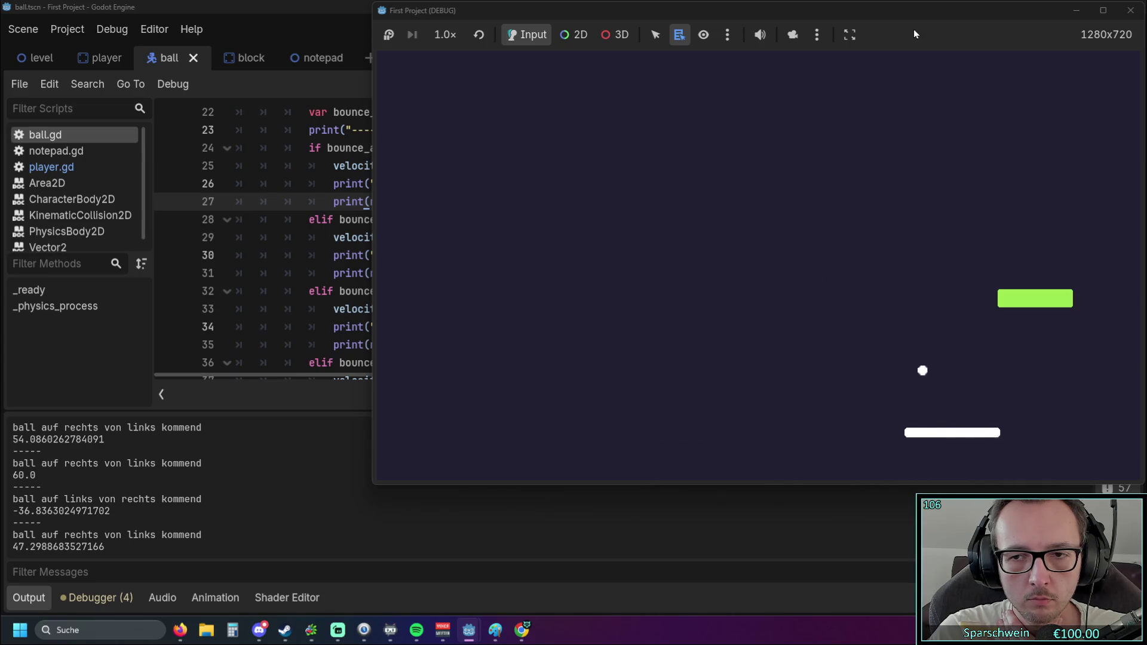
{"action": "key", "text": "Left"}
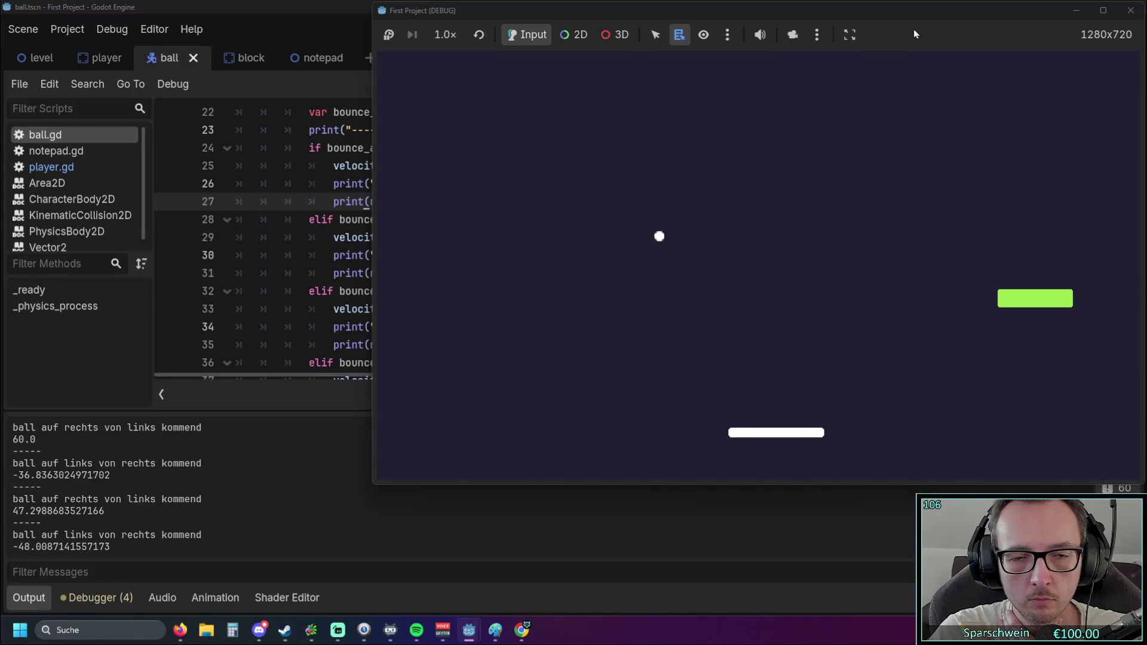
{"action": "key", "text": "Right"}
{"action": "key", "text": "Right"}
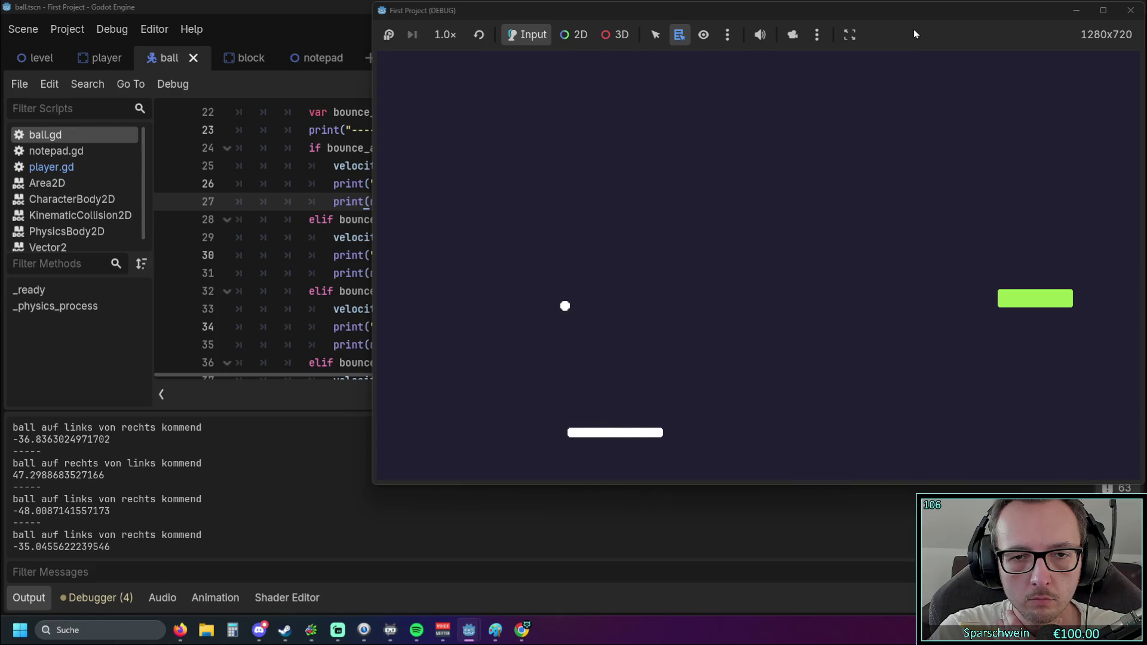
{"action": "key", "text": "Left"}
{"action": "key", "text": "Right"}
{"action": "key", "text": "Right"}
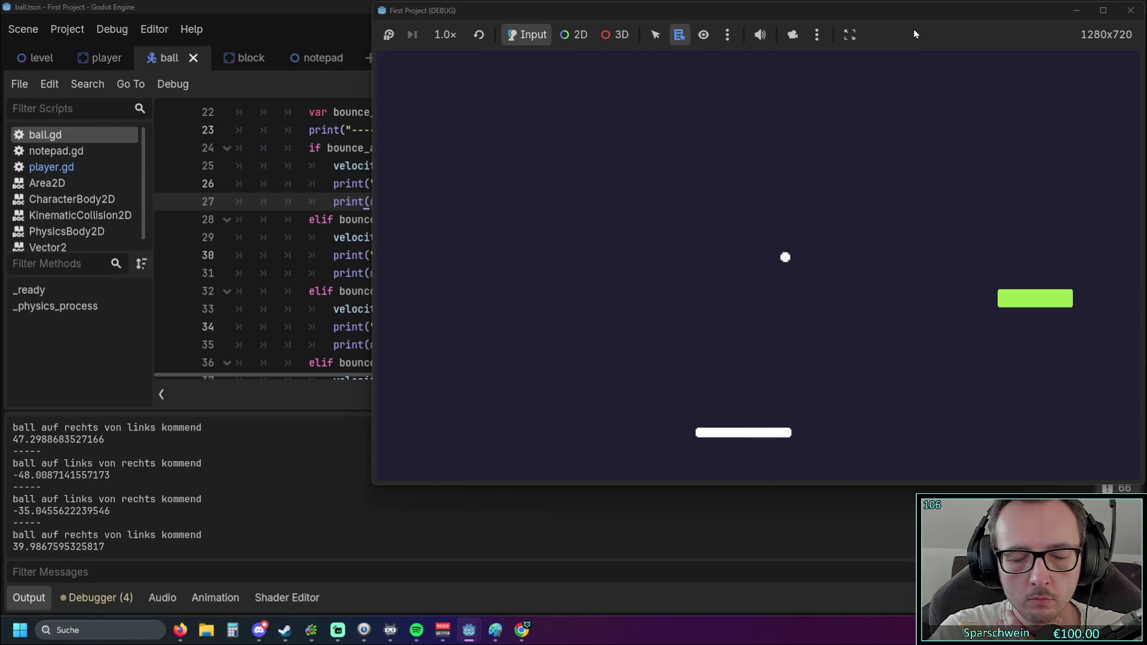
{"action": "key", "text": "Right"}
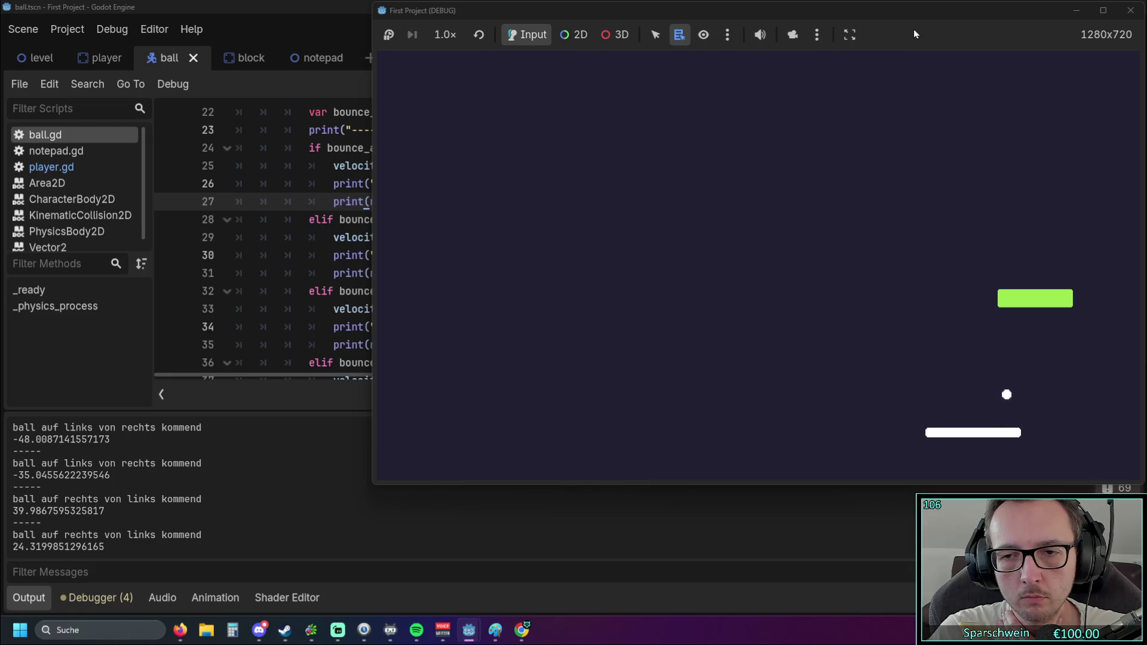
{"action": "key", "text": "Right"}
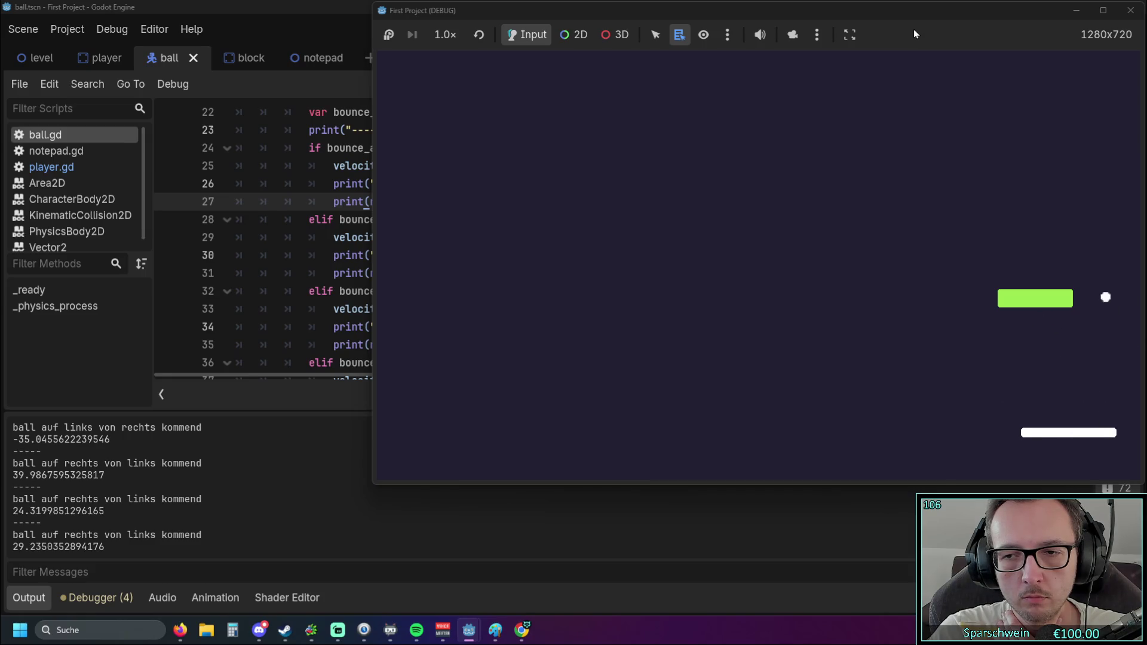
{"action": "key", "text": "Left"}
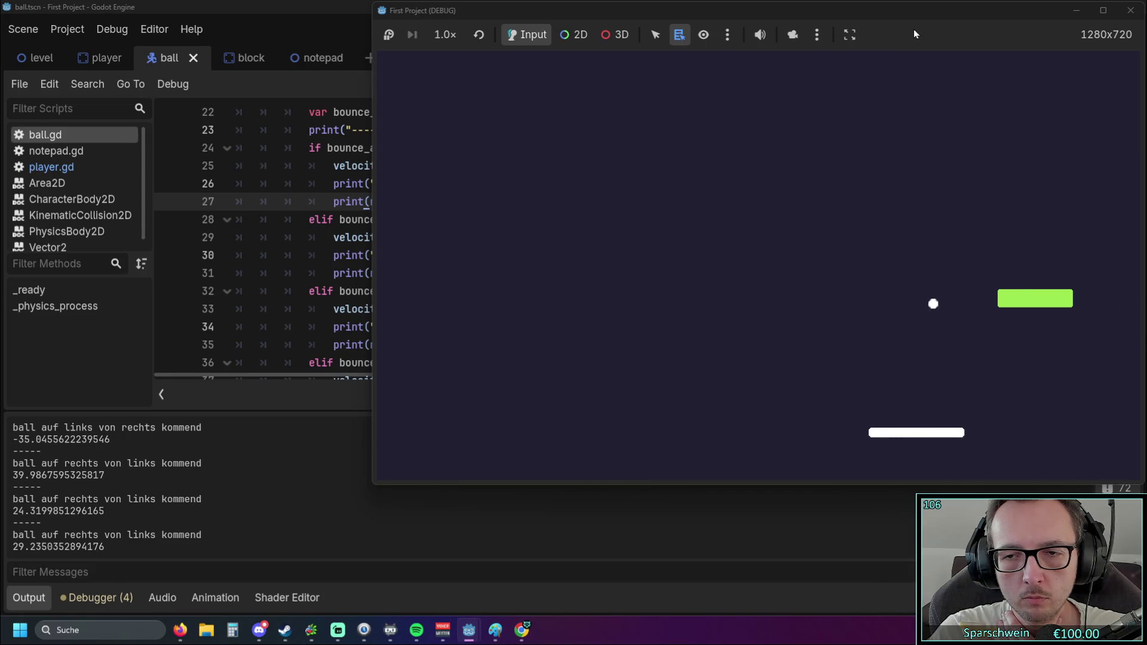
{"action": "key", "text": "Left"}
{"action": "key", "text": "Left"}
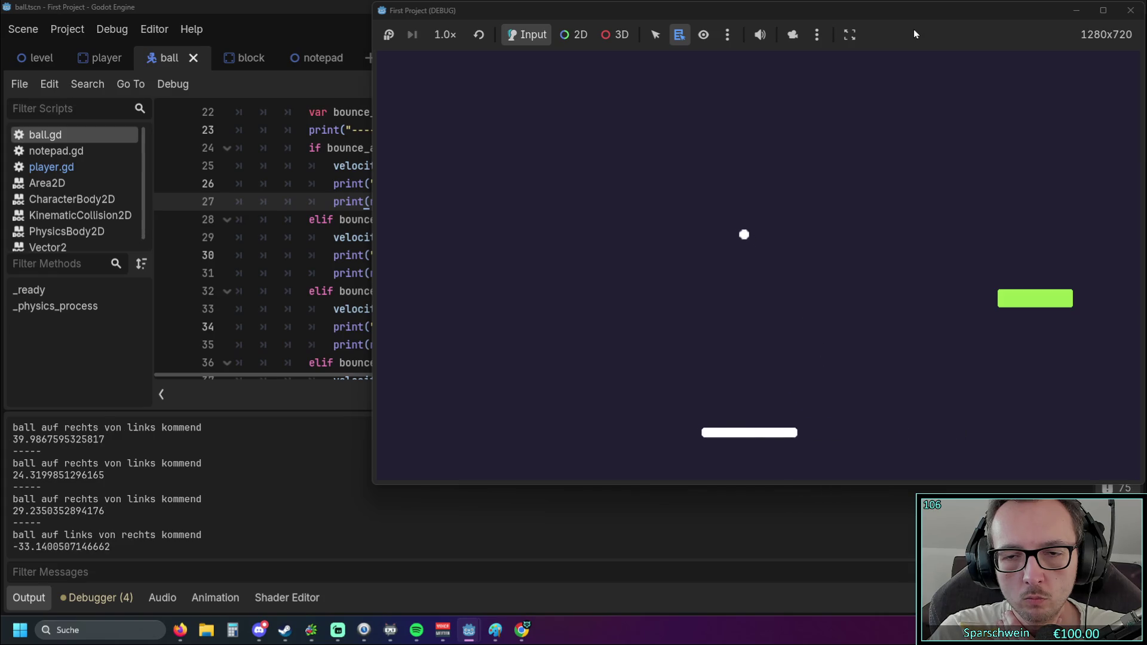
{"action": "key", "text": "Left"}
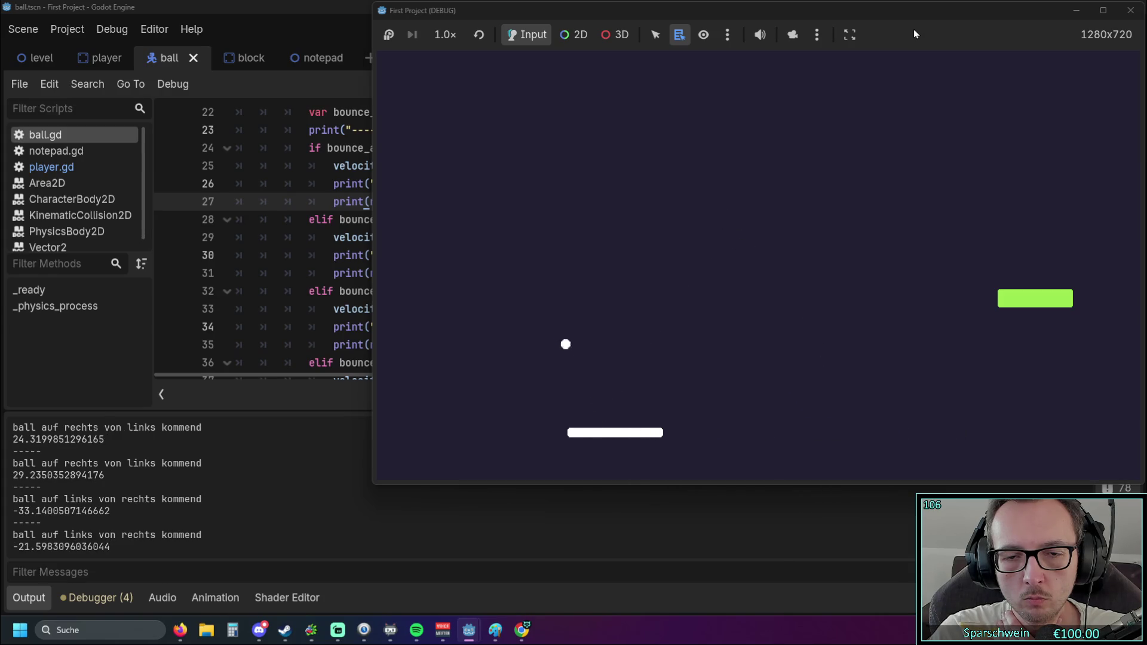
{"action": "key", "text": "Left"}
{"action": "key", "text": "Left"}
{"action": "key", "text": "Right"}
{"action": "key", "text": "Left"}
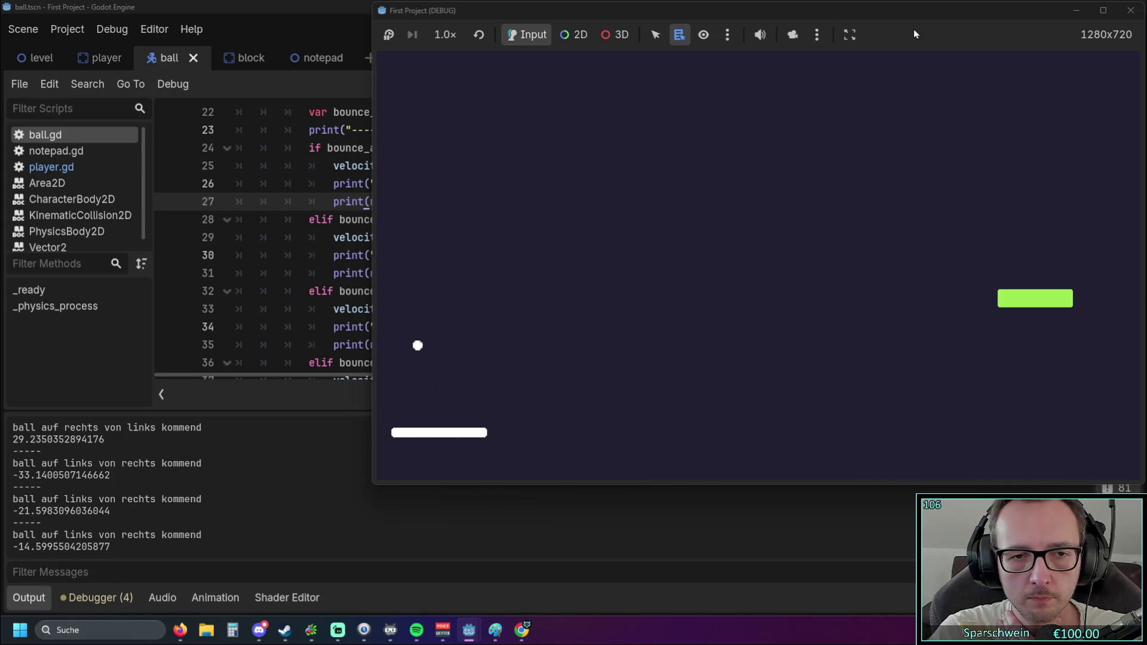
{"action": "key", "text": "Right"}
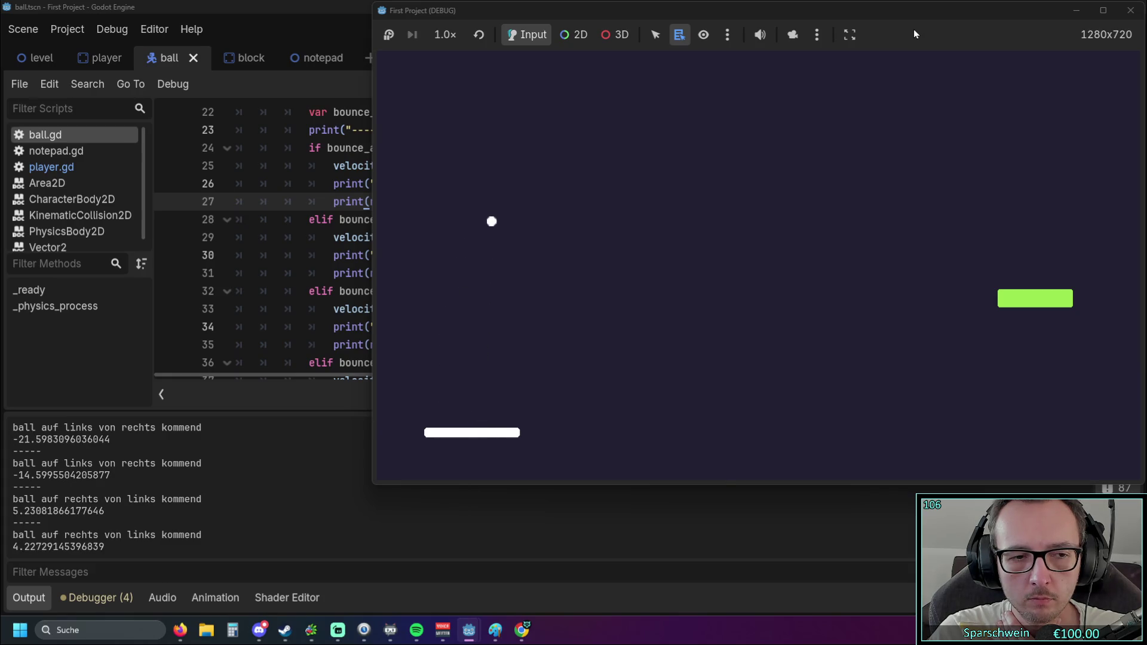
{"action": "key", "text": "Right"}
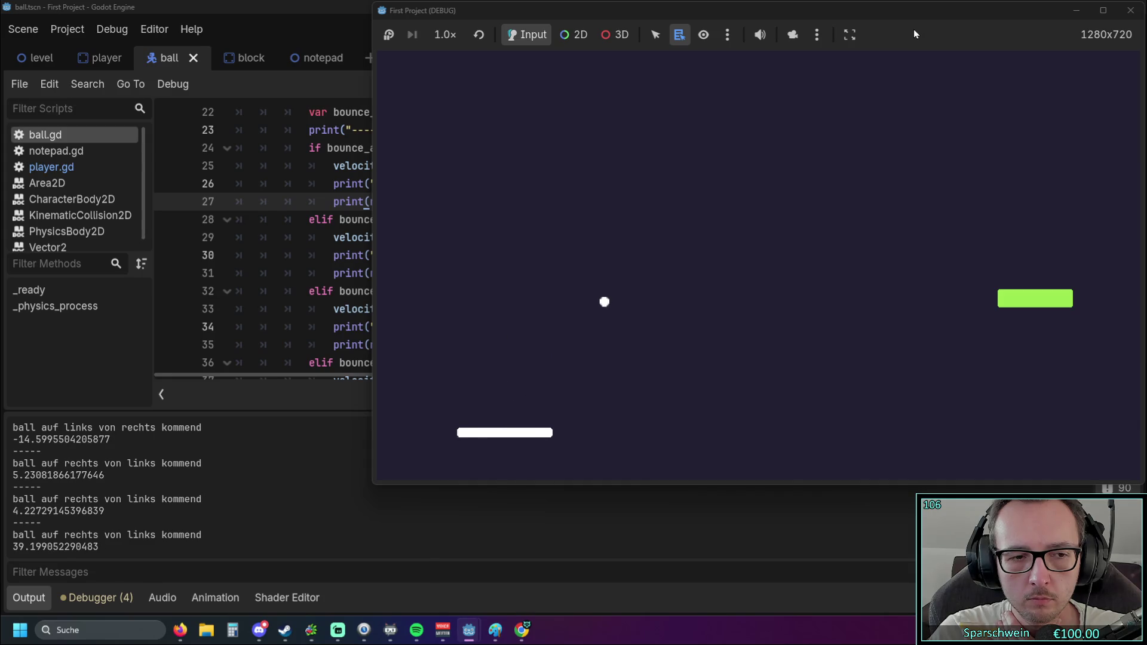
{"action": "key", "text": "Right"}
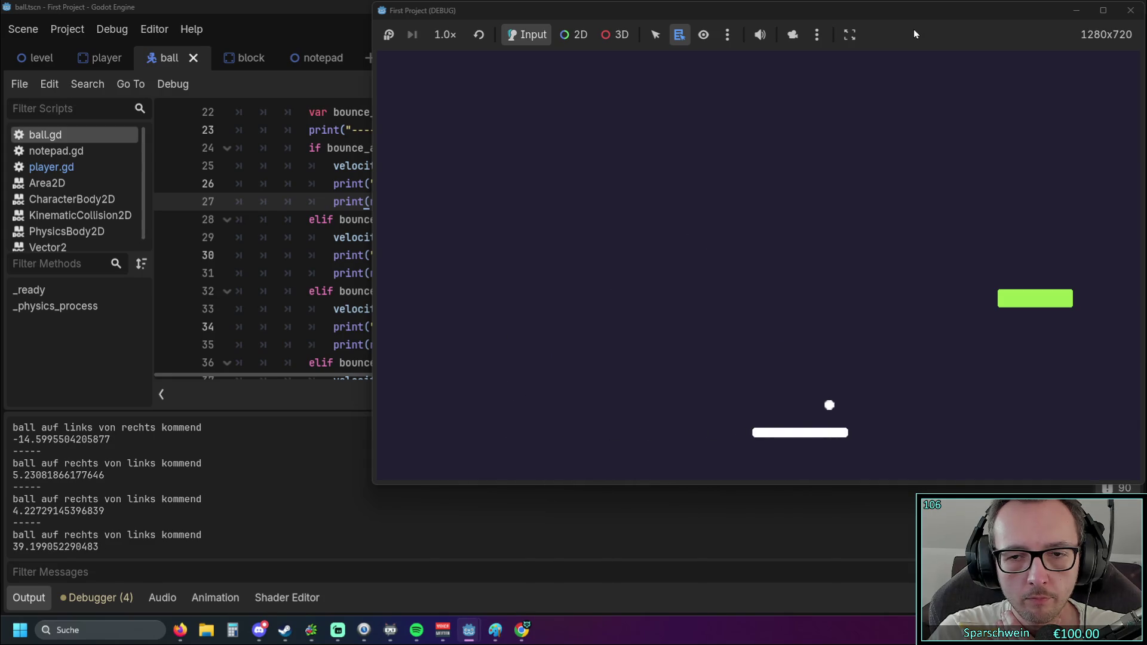
{"action": "key", "text": "Right"}
{"action": "key", "text": "Left"}
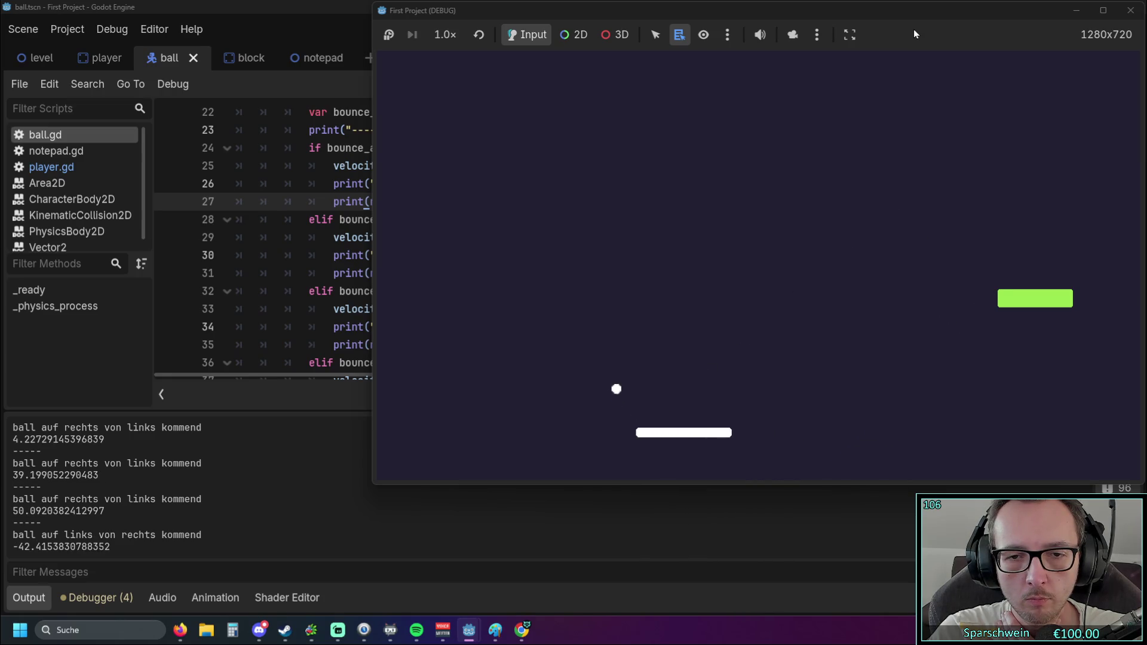
{"action": "key", "text": "Left"}
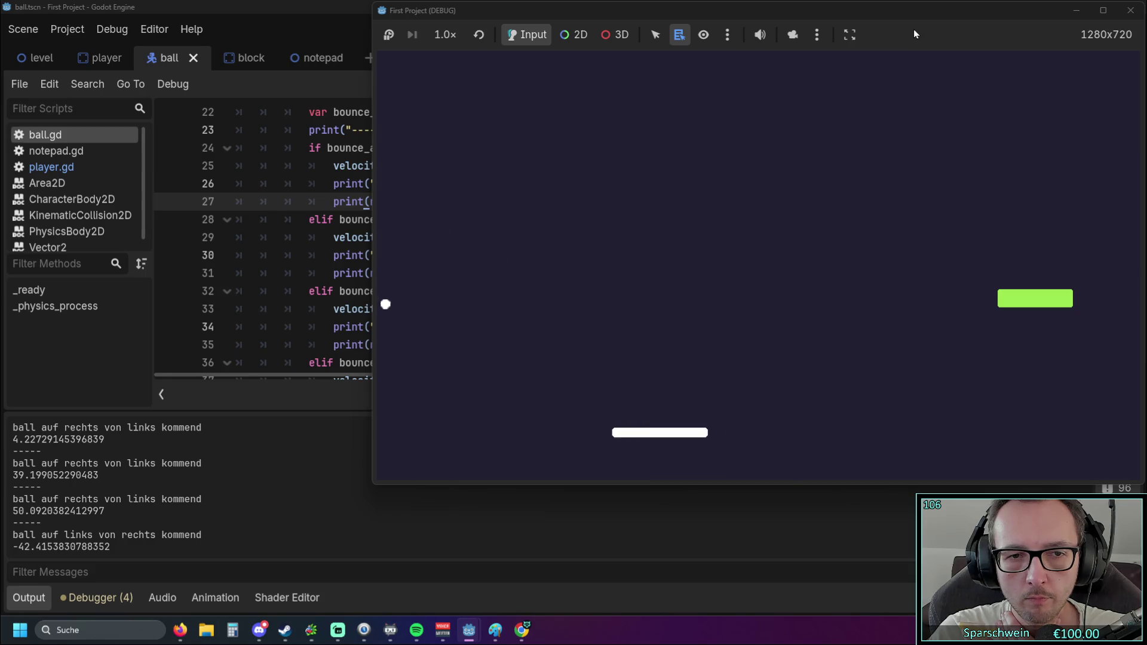
{"action": "key", "text": "Right"}
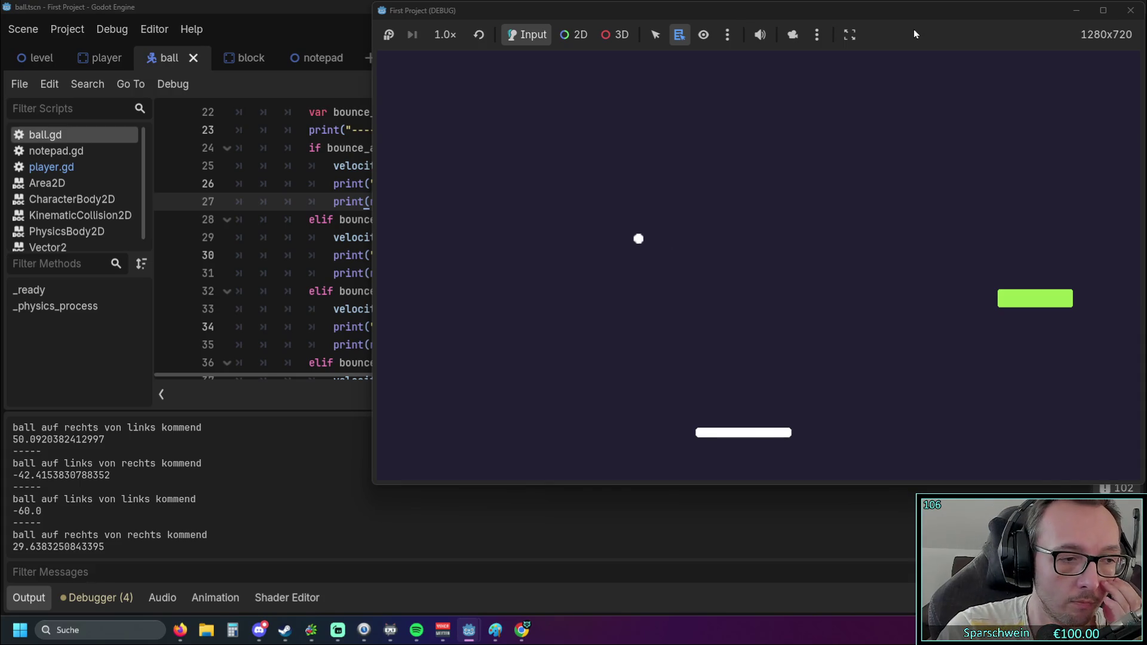
{"action": "key", "text": "Left"}
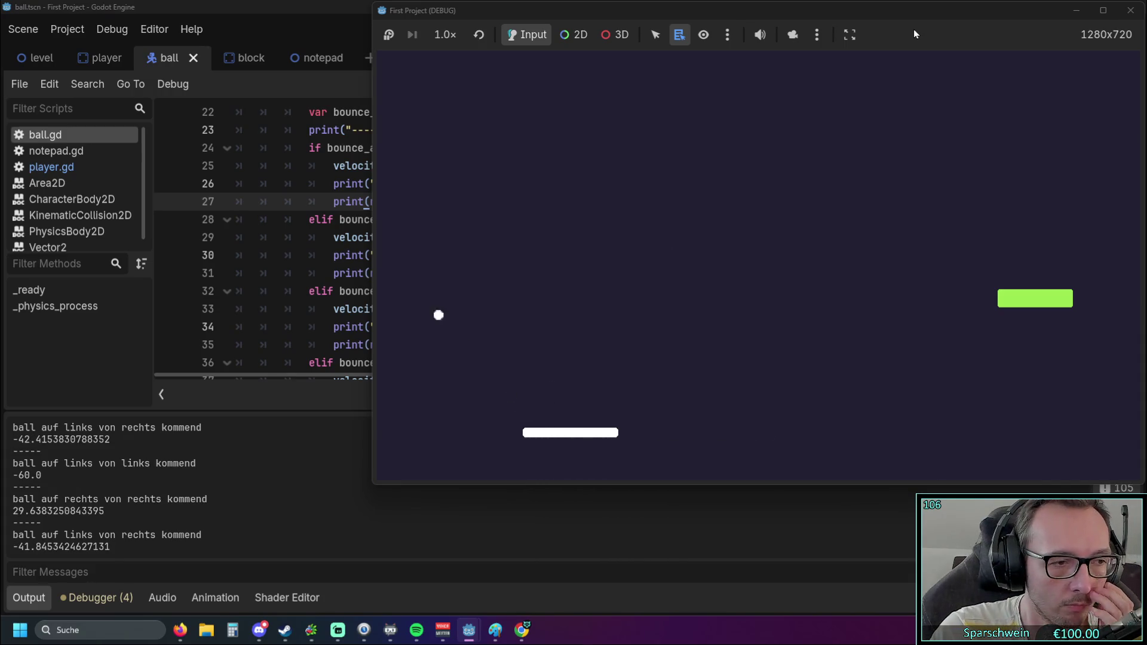
{"action": "key", "text": "Right"}
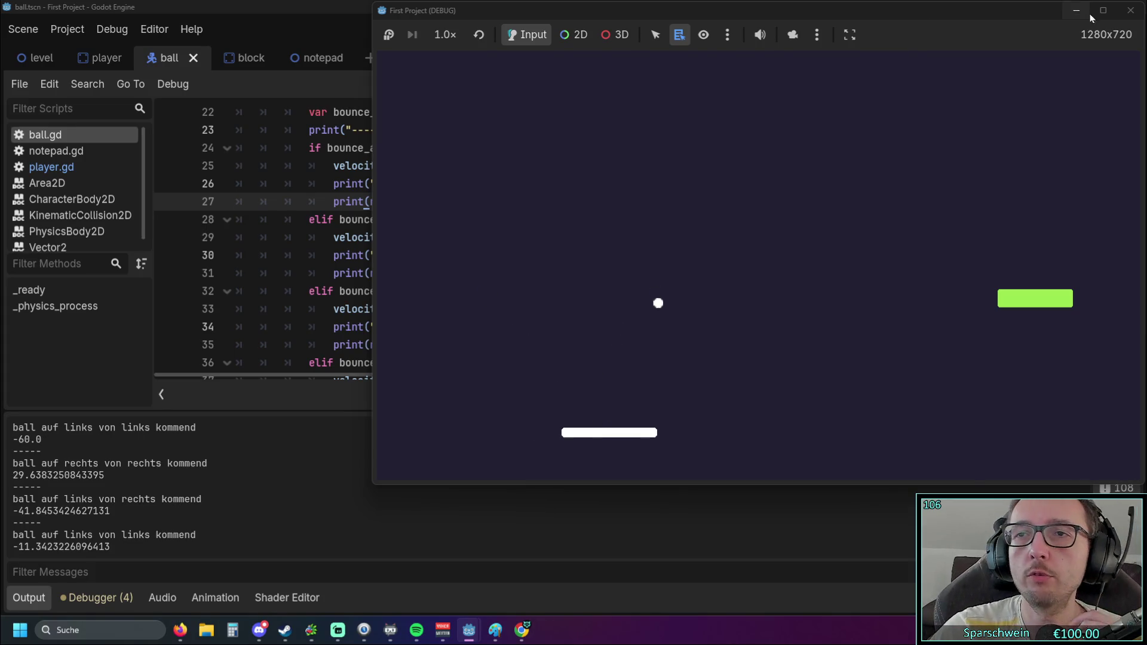
{"action": "left_click", "coordinate": [1130, 10]}
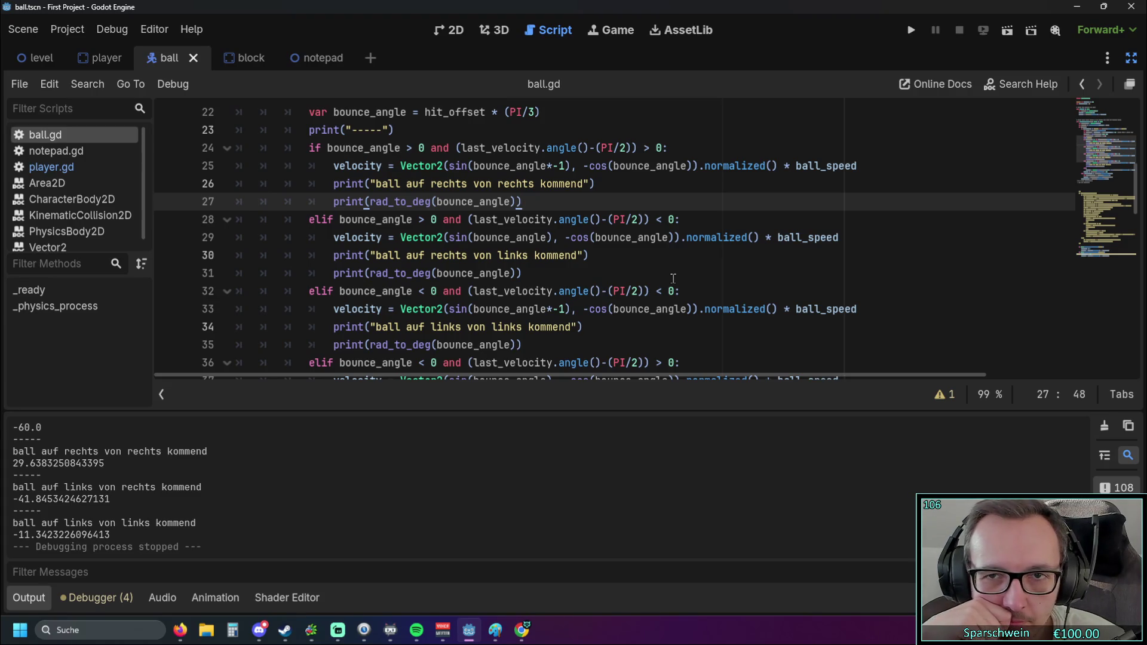
Relaunch First Project so the game shows "Game starting..."
{"action": "left_click", "coordinate": [914, 29]}
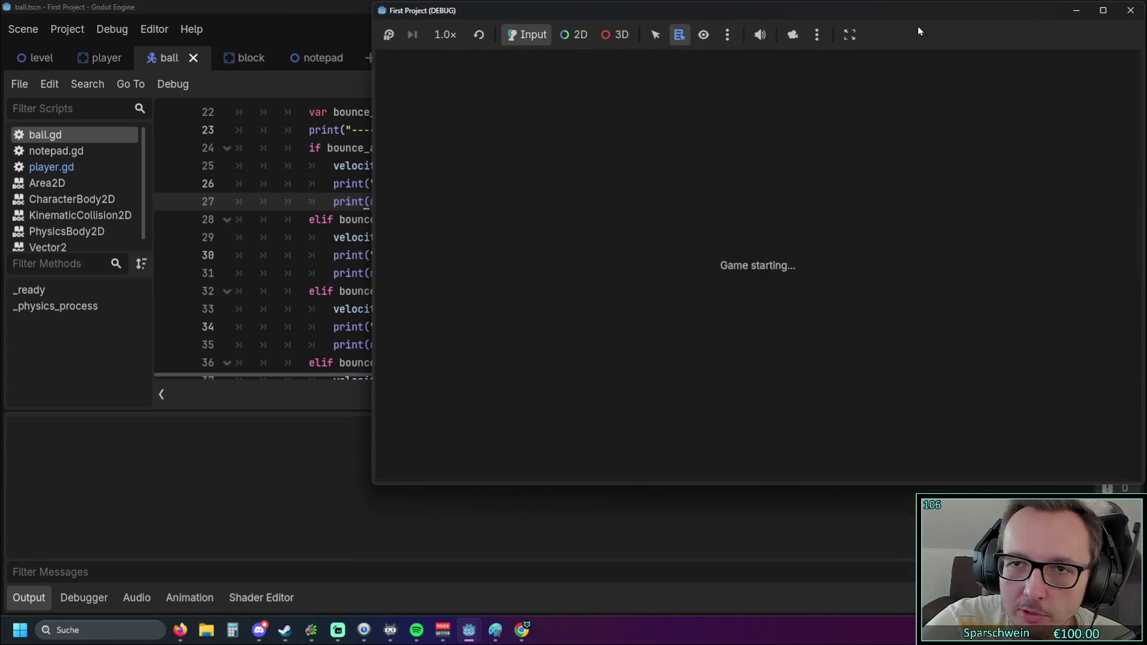
Steer the paddle to hit the ball on both sides, logging angles 56.59, 60.0, -53.99 and -60.0
{"action": "key", "text": "Right"}
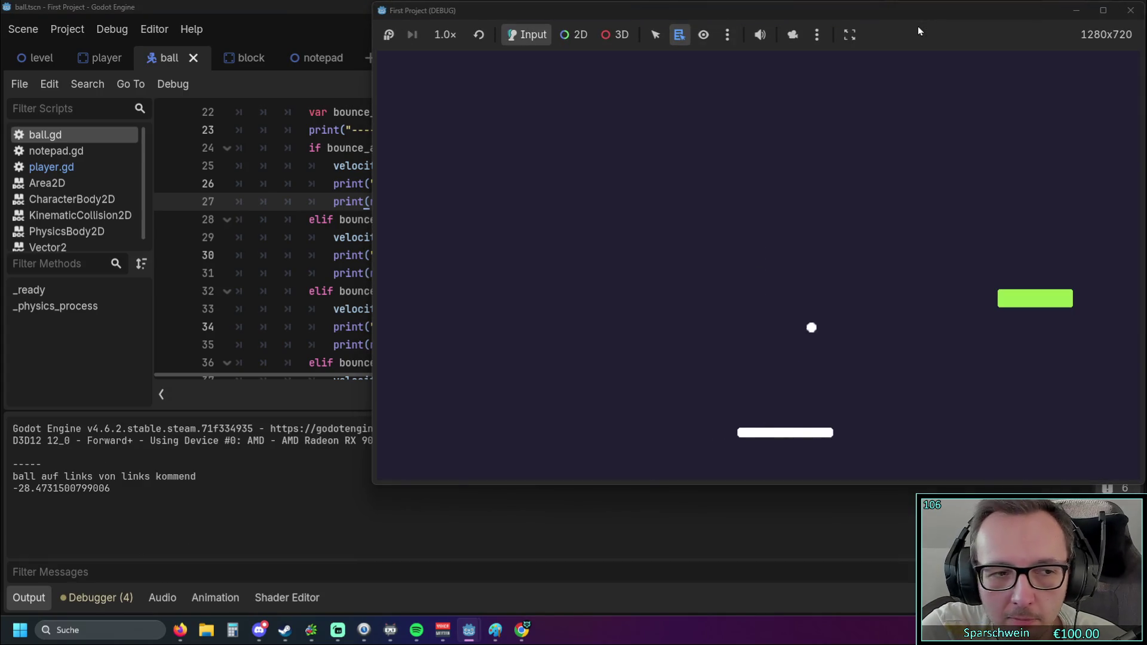
{"action": "key", "text": "Right"}
{"action": "key", "text": "Right"}
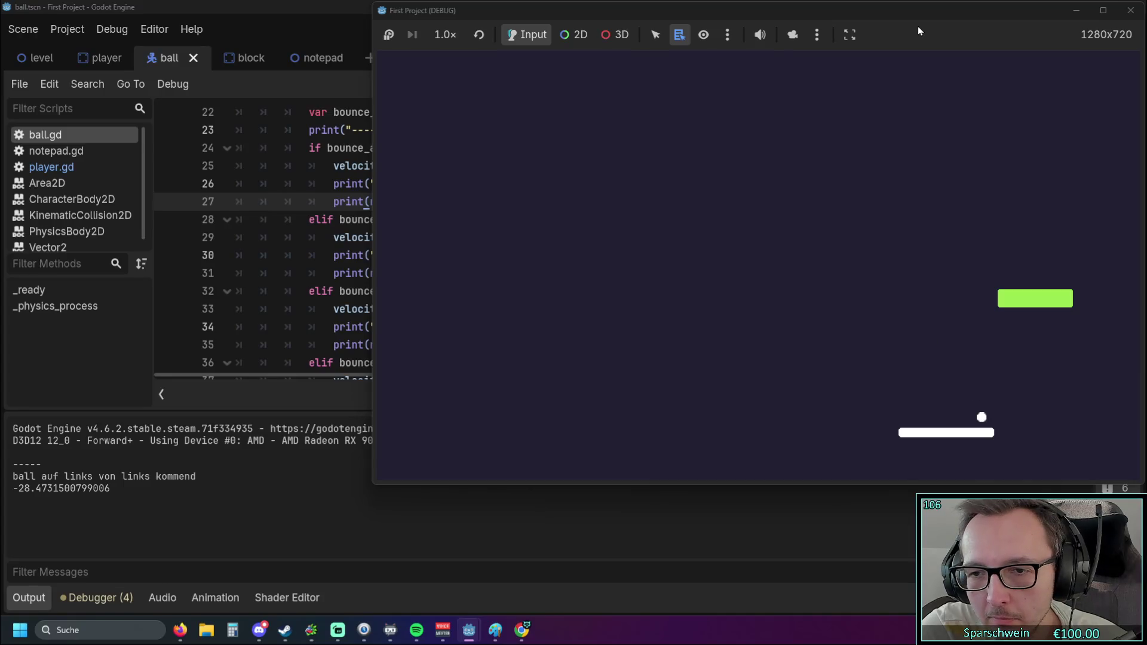
{"action": "key", "text": "Left"}
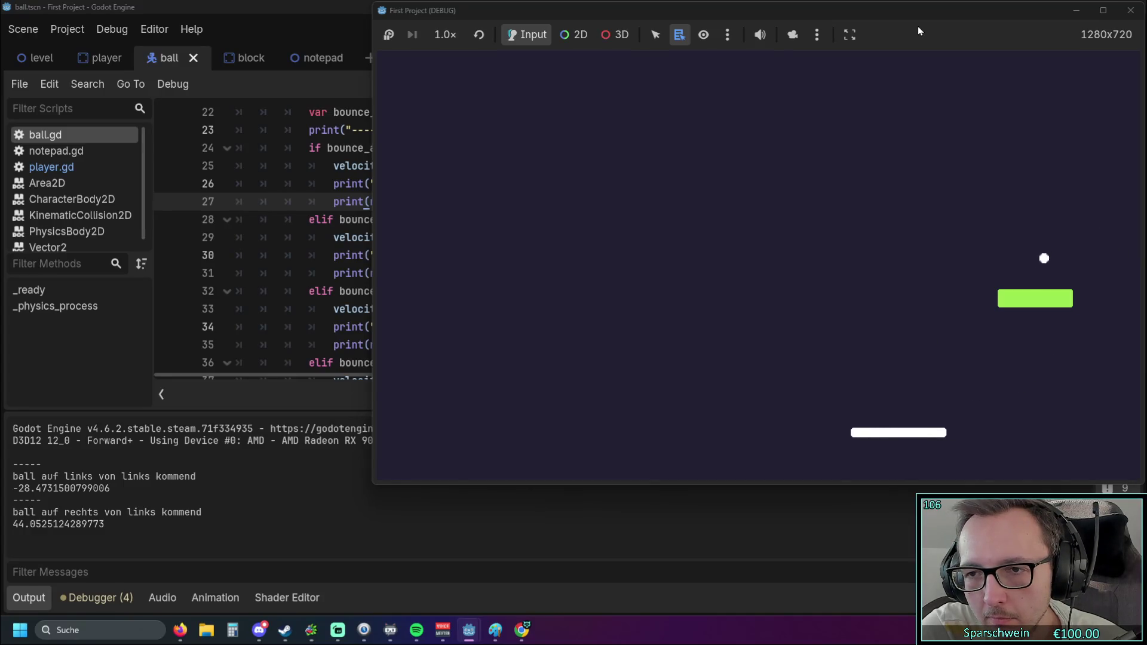
{"action": "key", "text": "Left"}
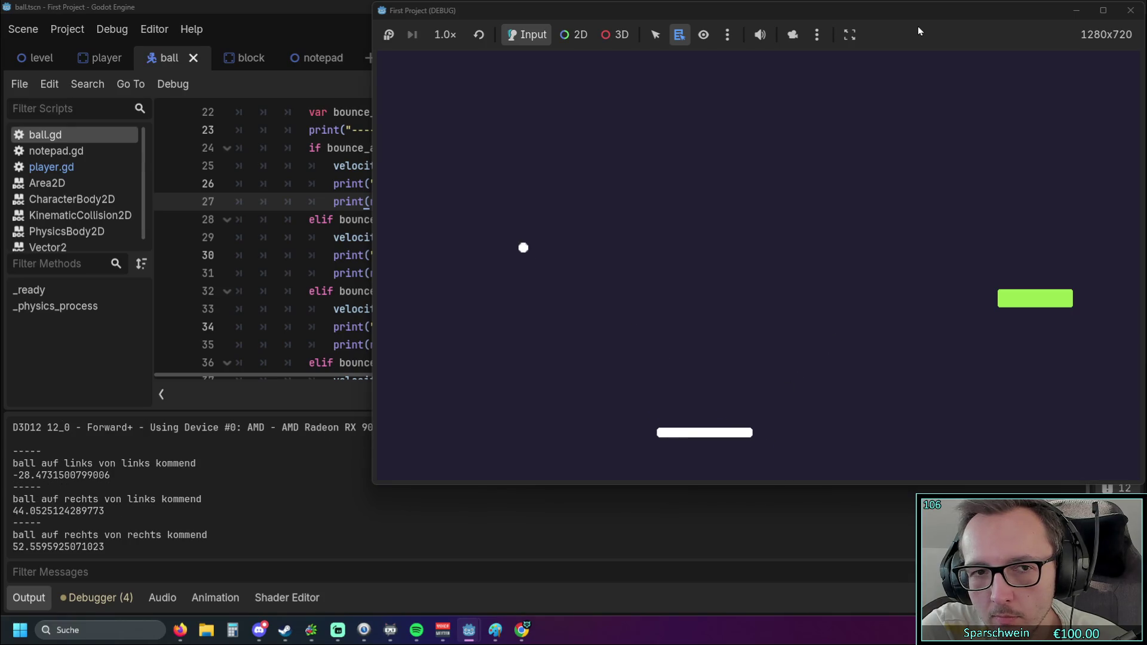
{"action": "key", "text": "Left"}
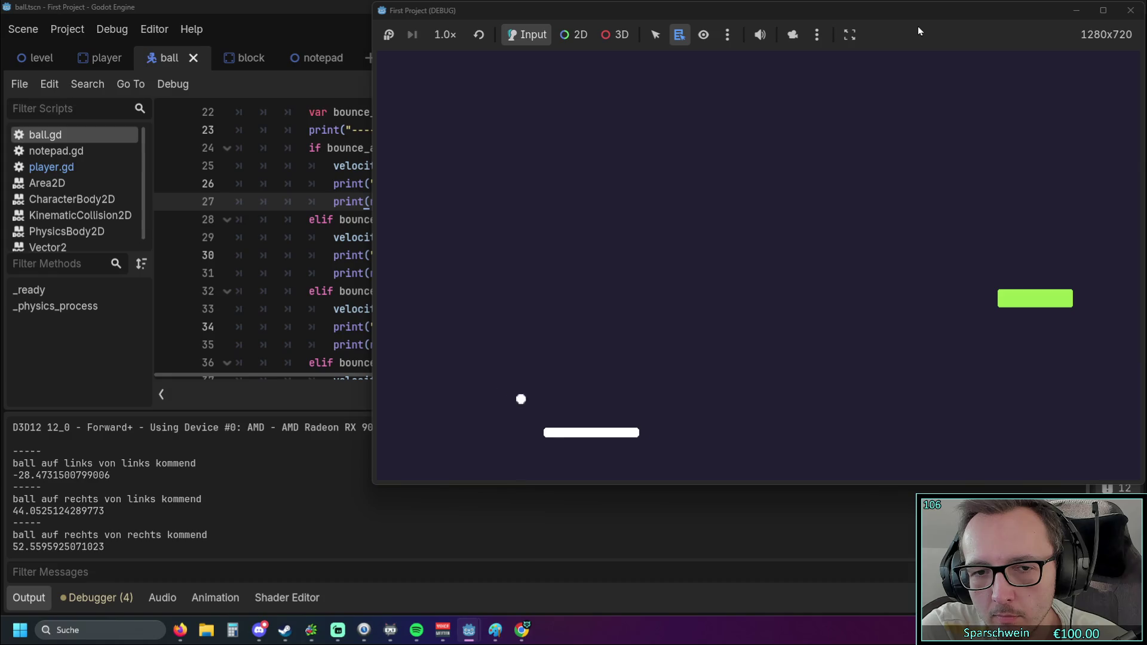
{"action": "key", "text": "Right"}
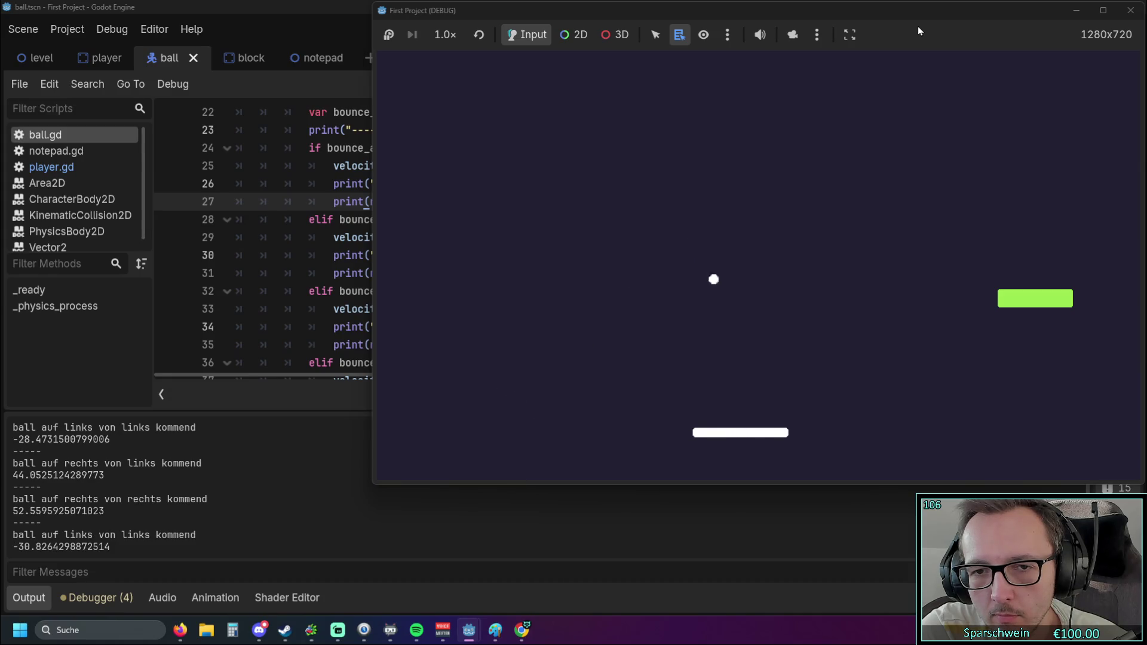
{"action": "key", "text": "Left"}
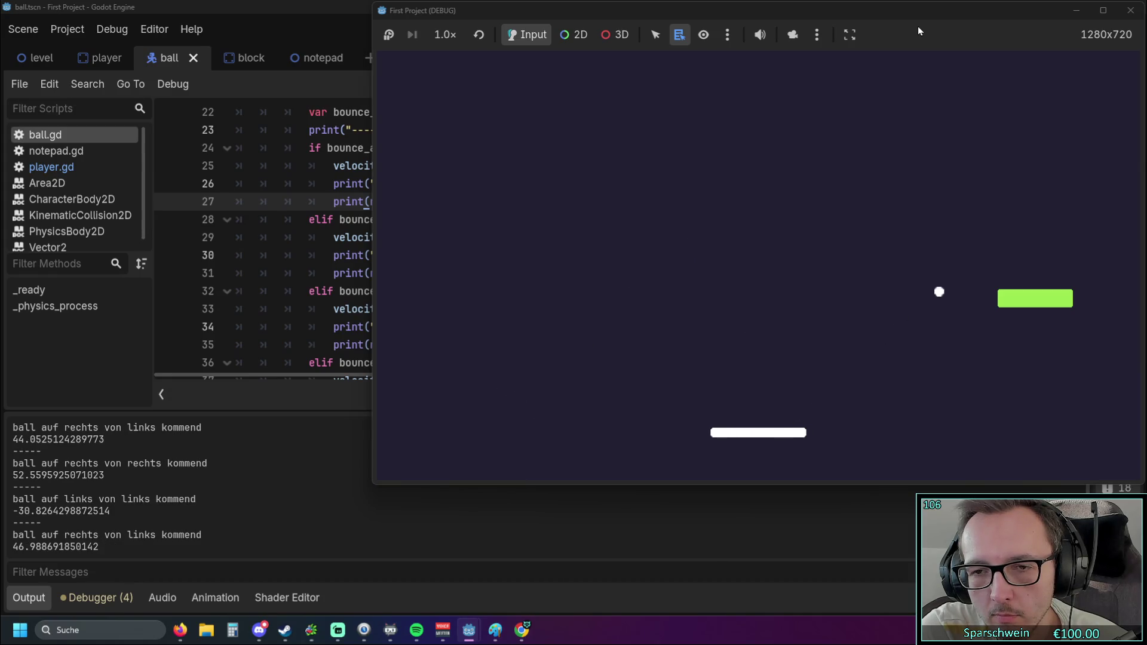
{"action": "key", "text": "Right"}
{"action": "key", "text": "Right"}
{"action": "key", "text": "Right"}
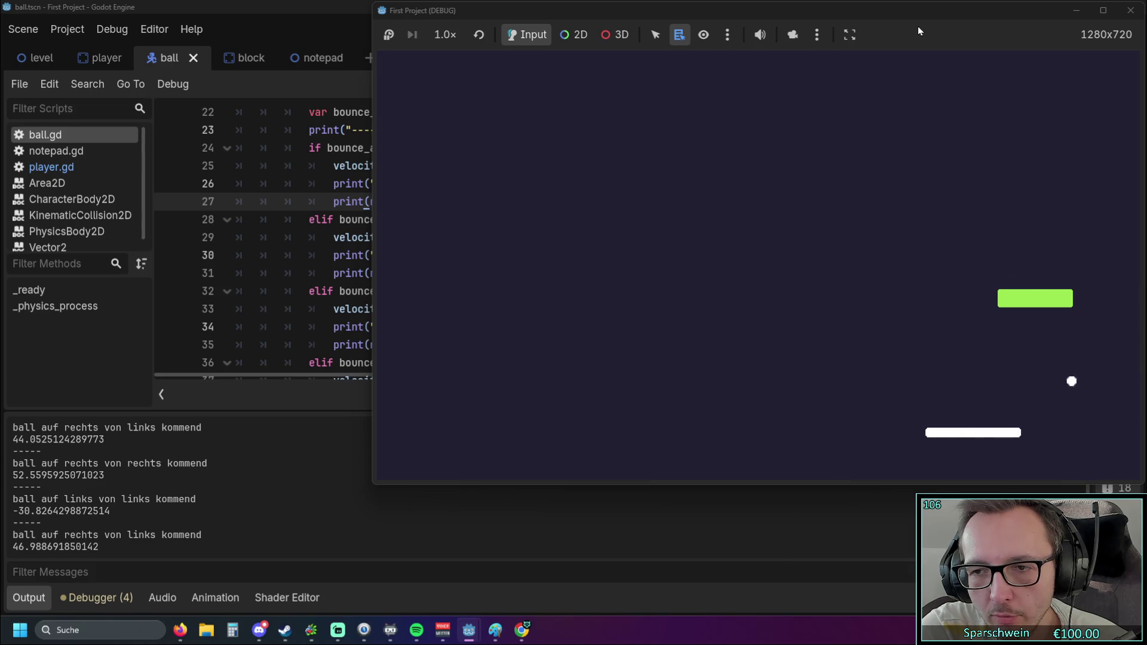
{"action": "key", "text": "Left"}
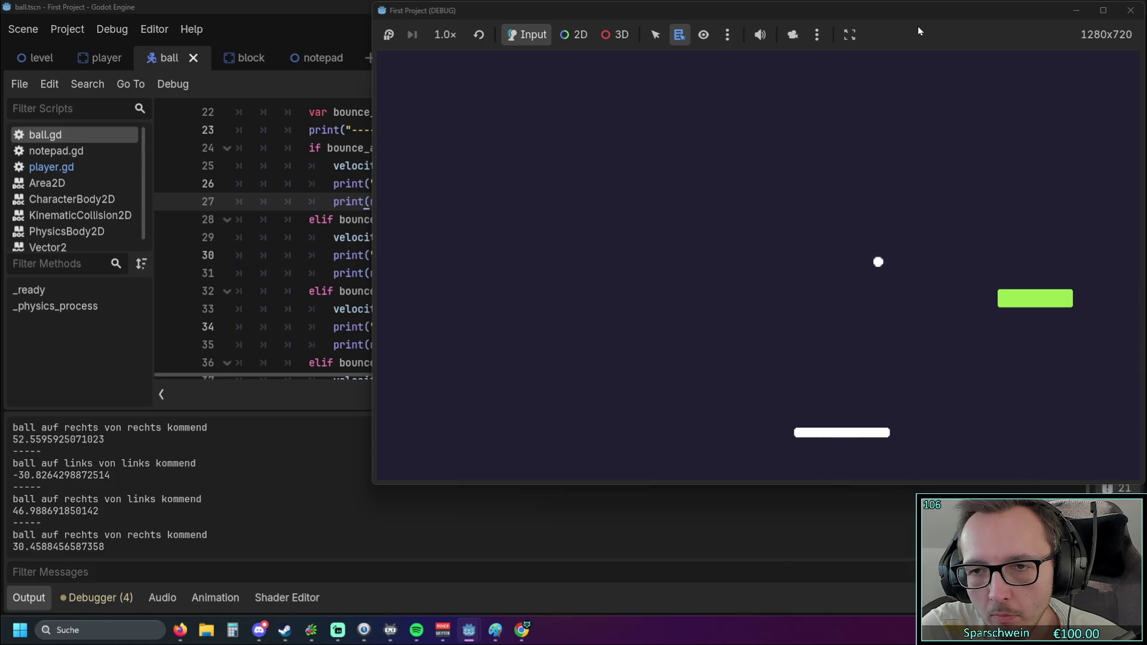
{"action": "key", "text": "Left"}
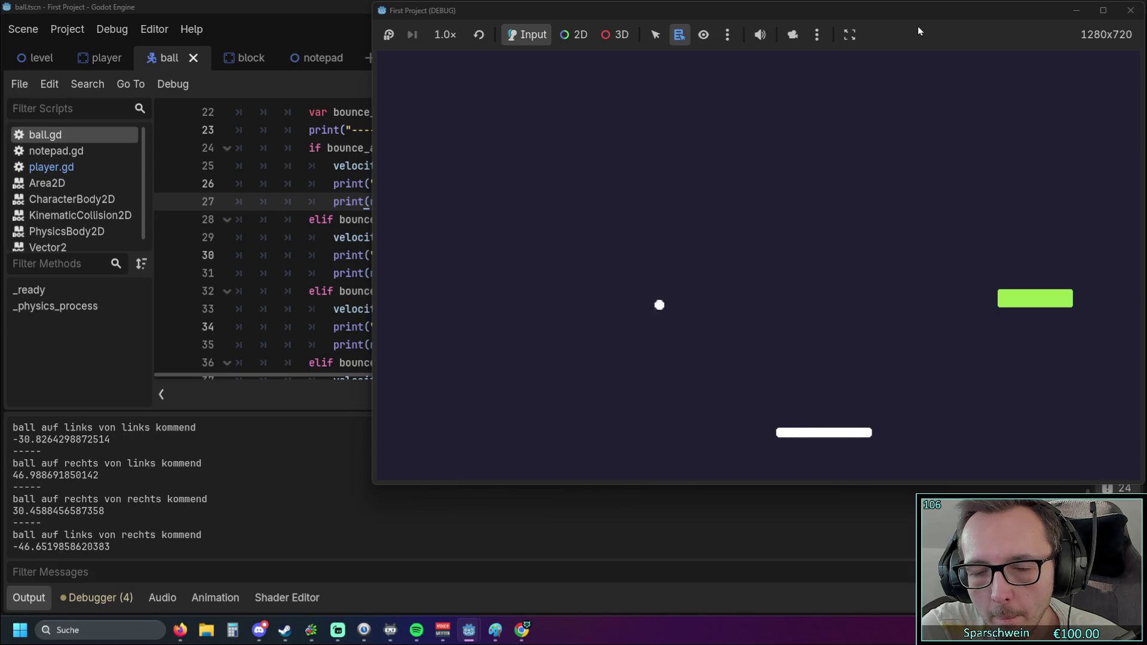
{"action": "key", "text": "Left"}
{"action": "key", "text": "Left"}
{"action": "key", "text": "Left"}
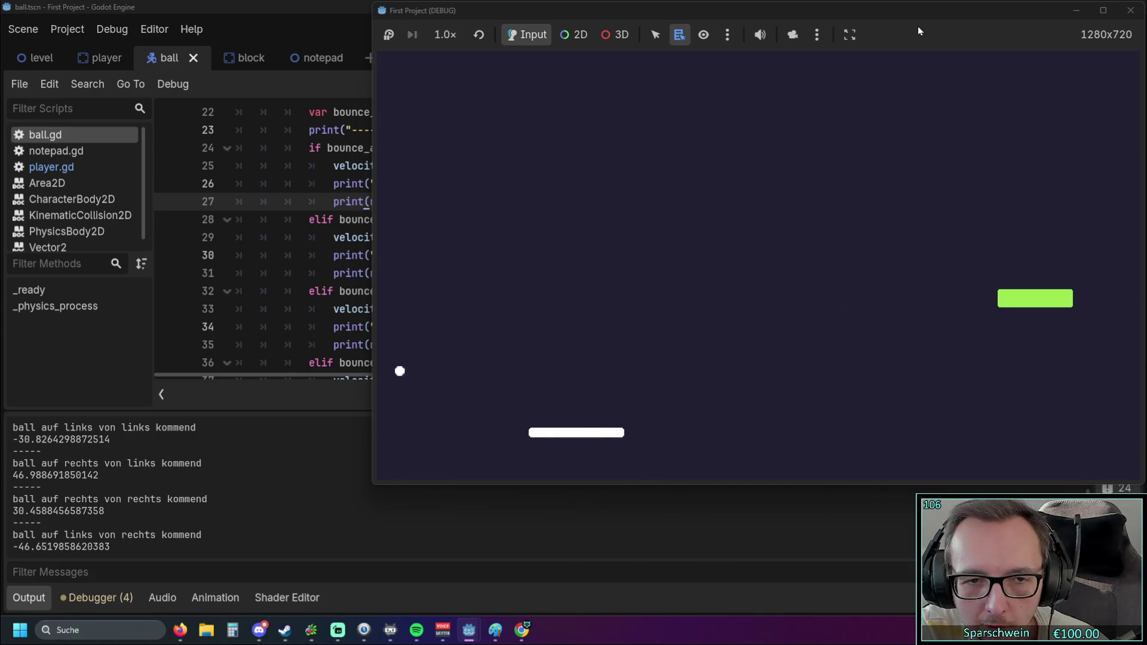
{"action": "key", "text": "Right"}
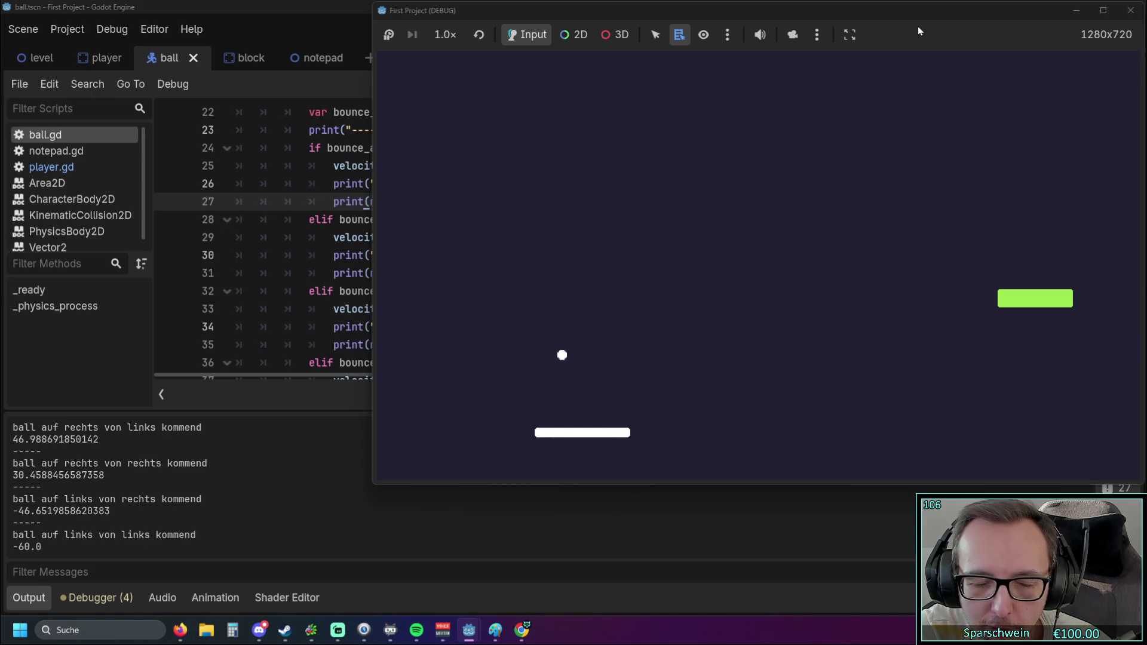
{"action": "key", "text": "Right"}
{"action": "key", "text": "Right"}
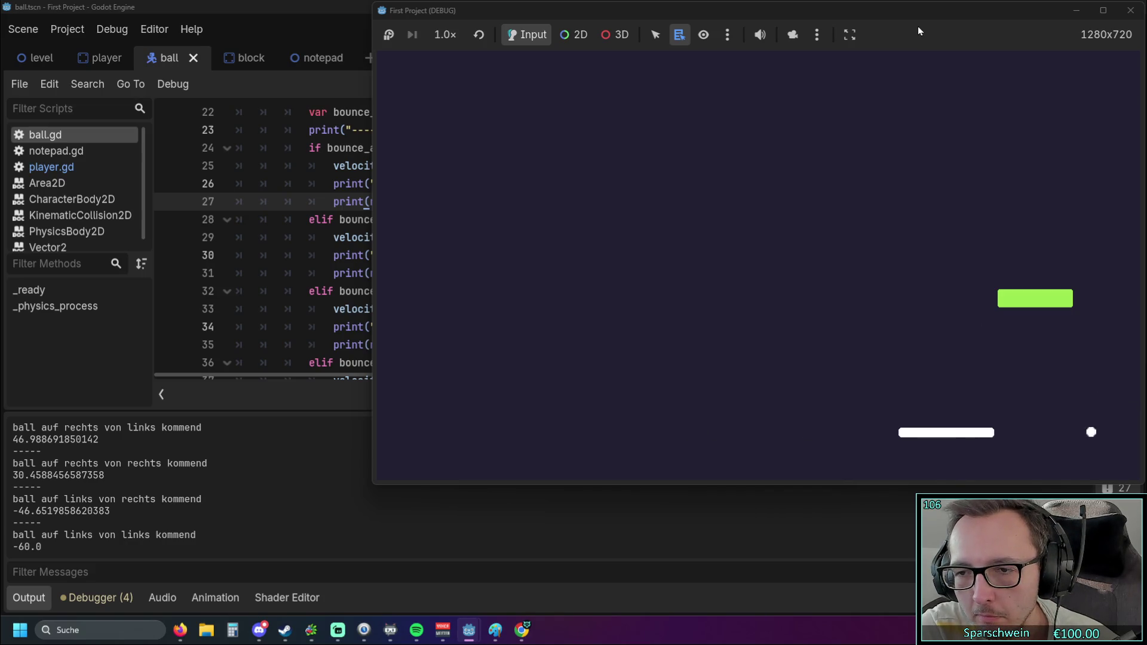
{"action": "key", "text": "Left"}
{"action": "key", "text": "Right"}
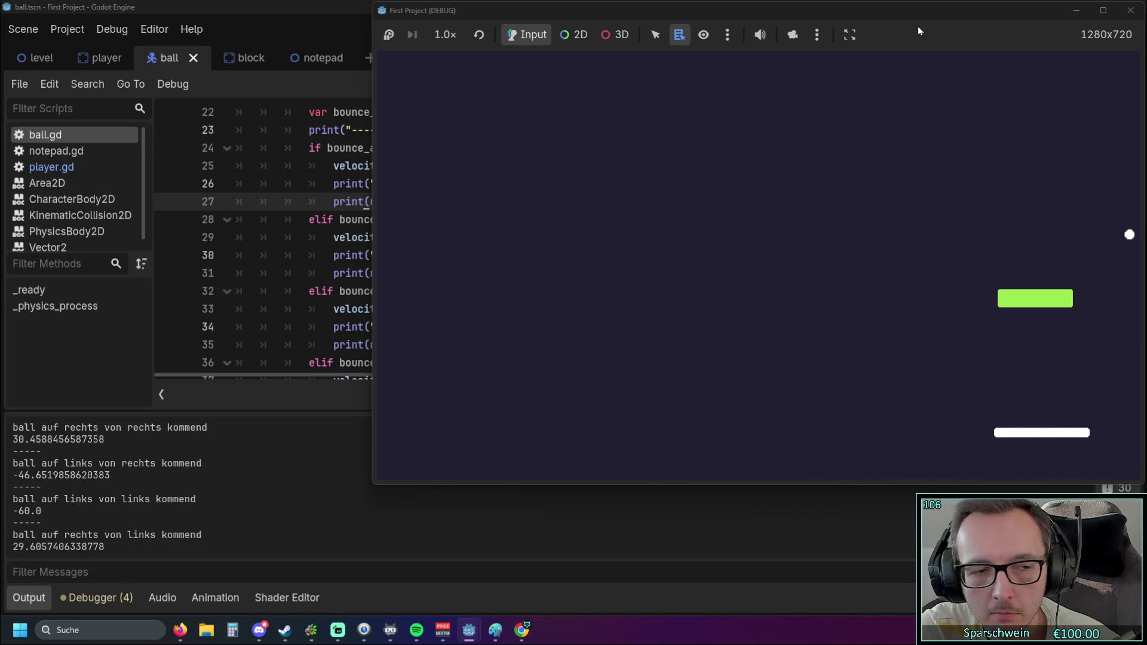
{"action": "key", "text": "Left"}
{"action": "key", "text": "Right"}
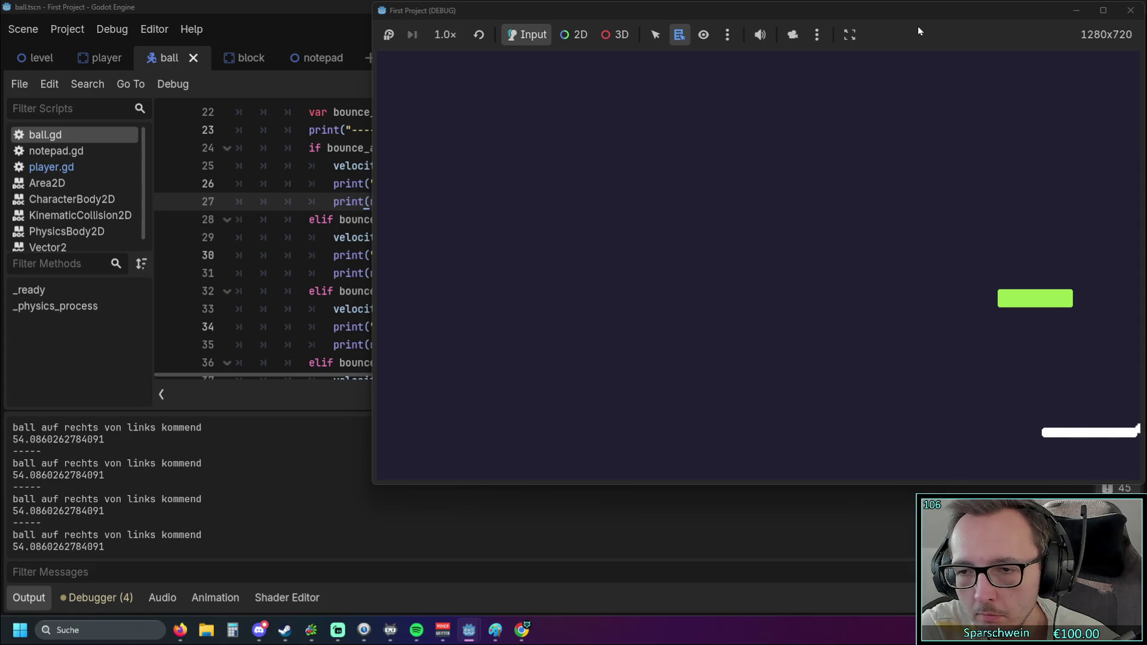
{"action": "key", "text": "Left"}
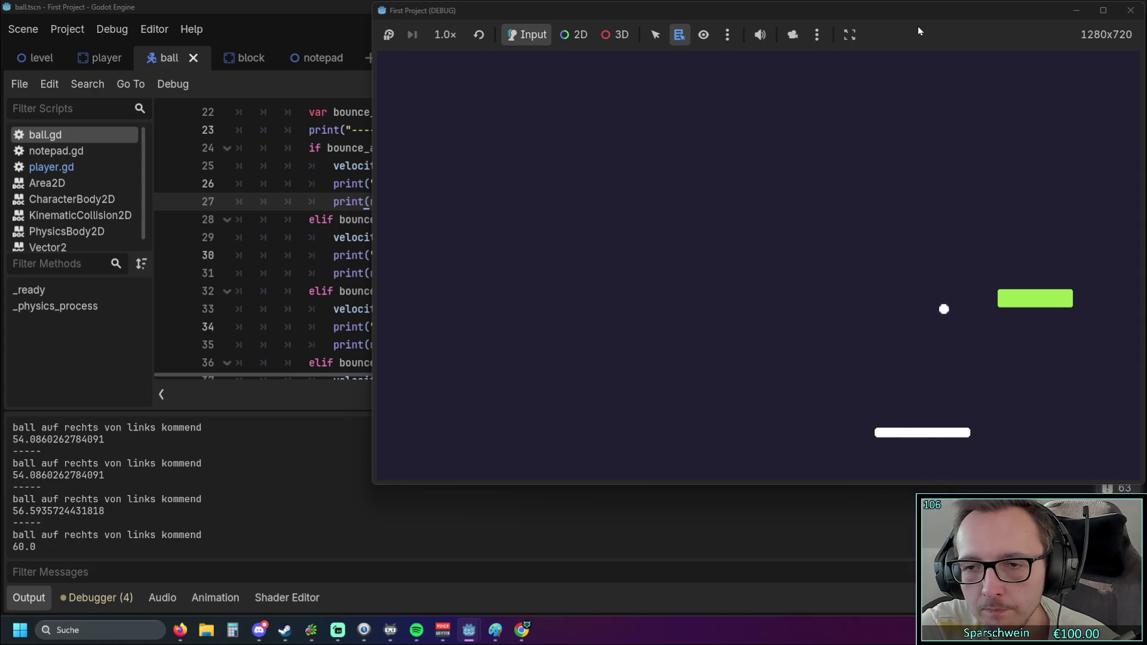
{"action": "key", "text": "Left"}
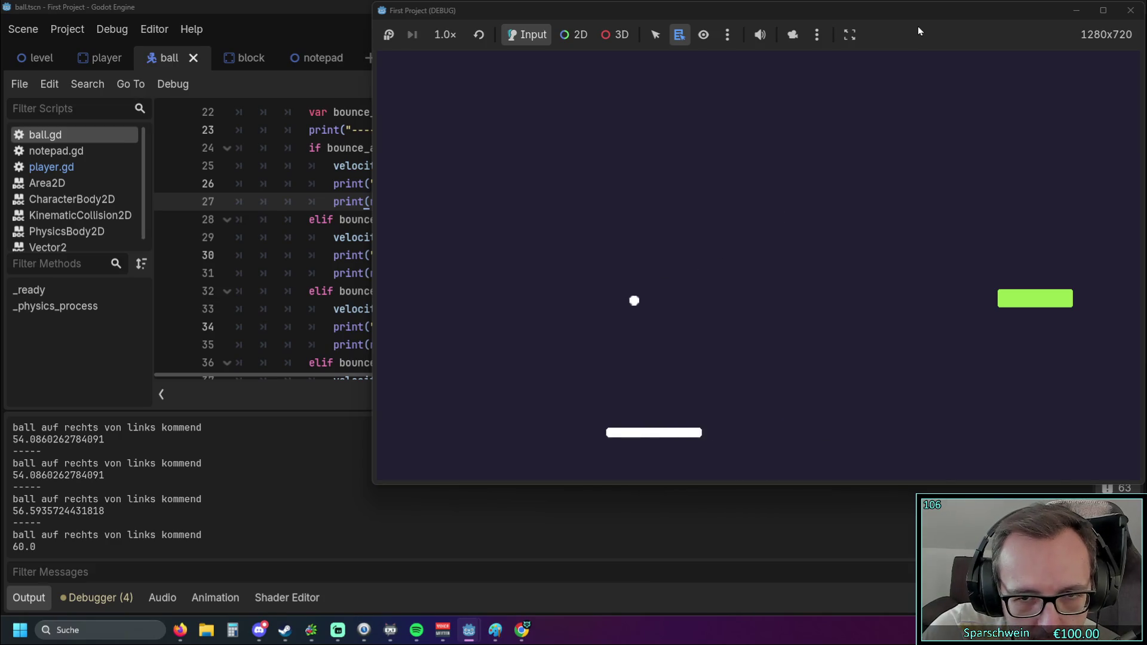
{"action": "key", "text": "Left"}
{"action": "key", "text": "Right"}
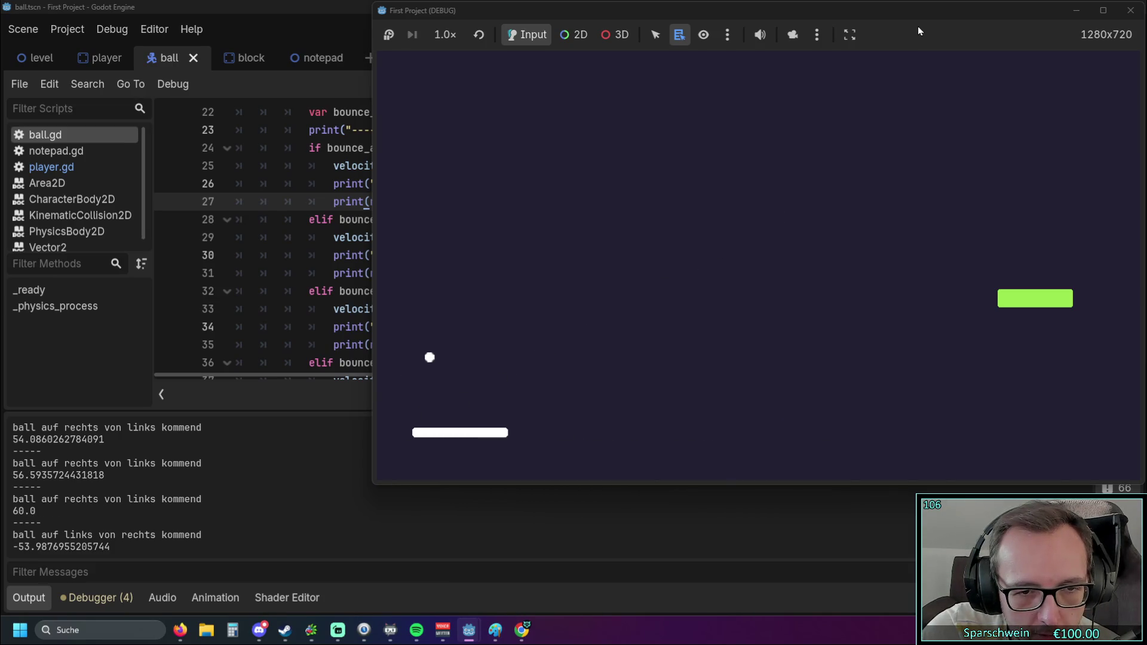
{"action": "key", "text": "Right"}
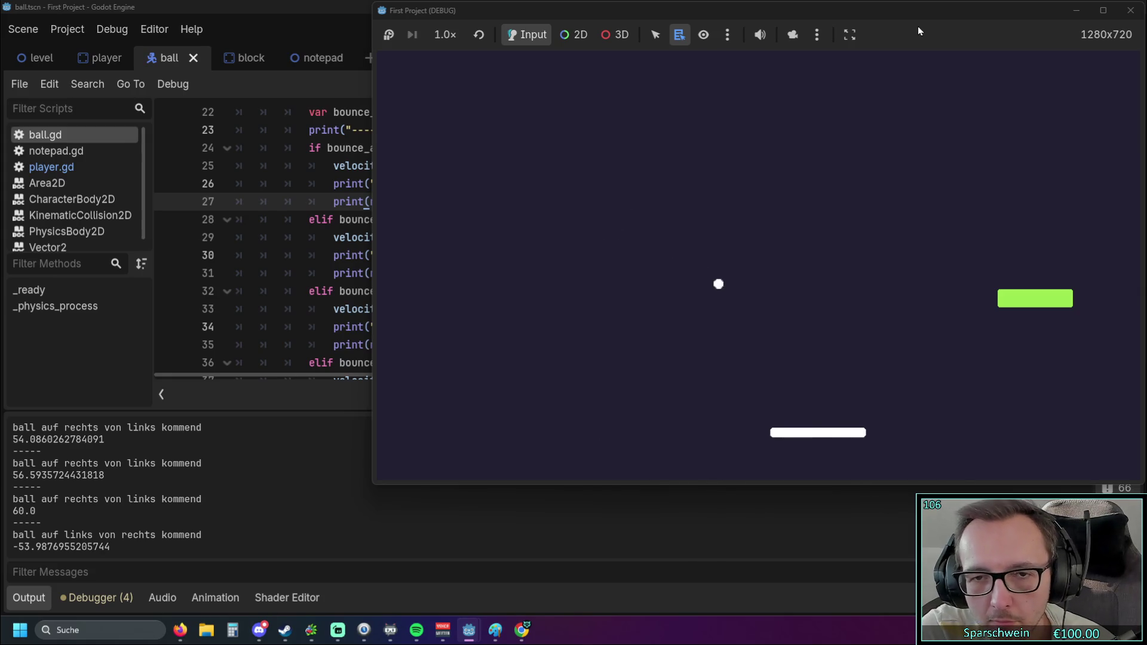
{"action": "key", "text": "Right"}
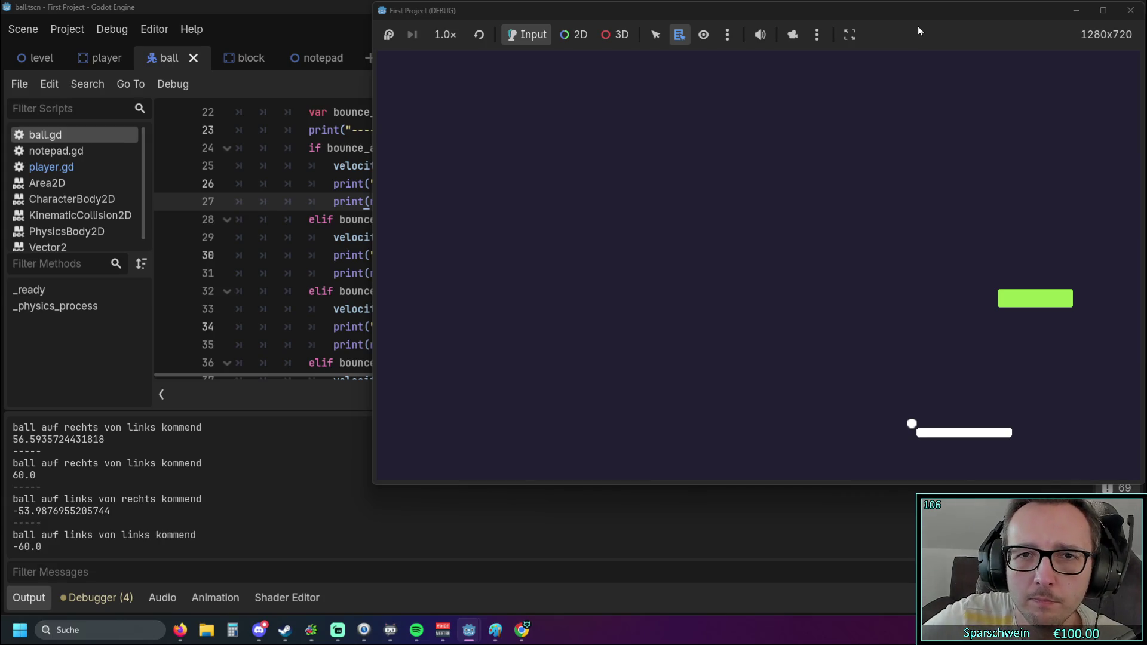
Reset and pause the running game, close it, and launch a fresh run
{"action": "left_click", "coordinate": [476, 35]}
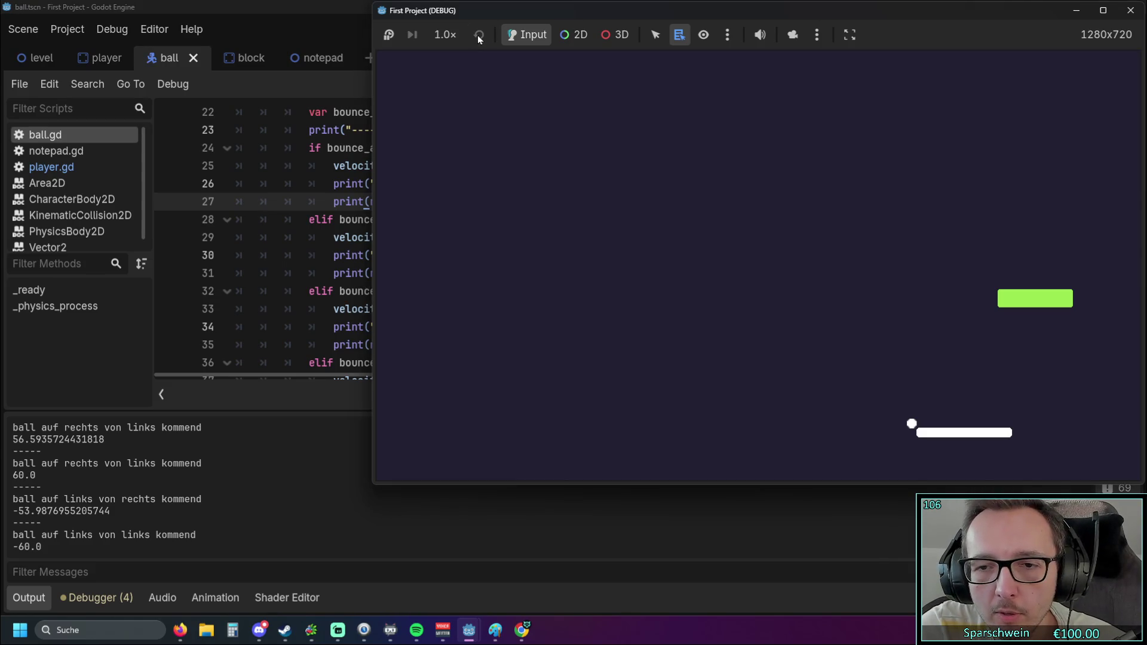
{"action": "left_click", "coordinate": [389, 35]}
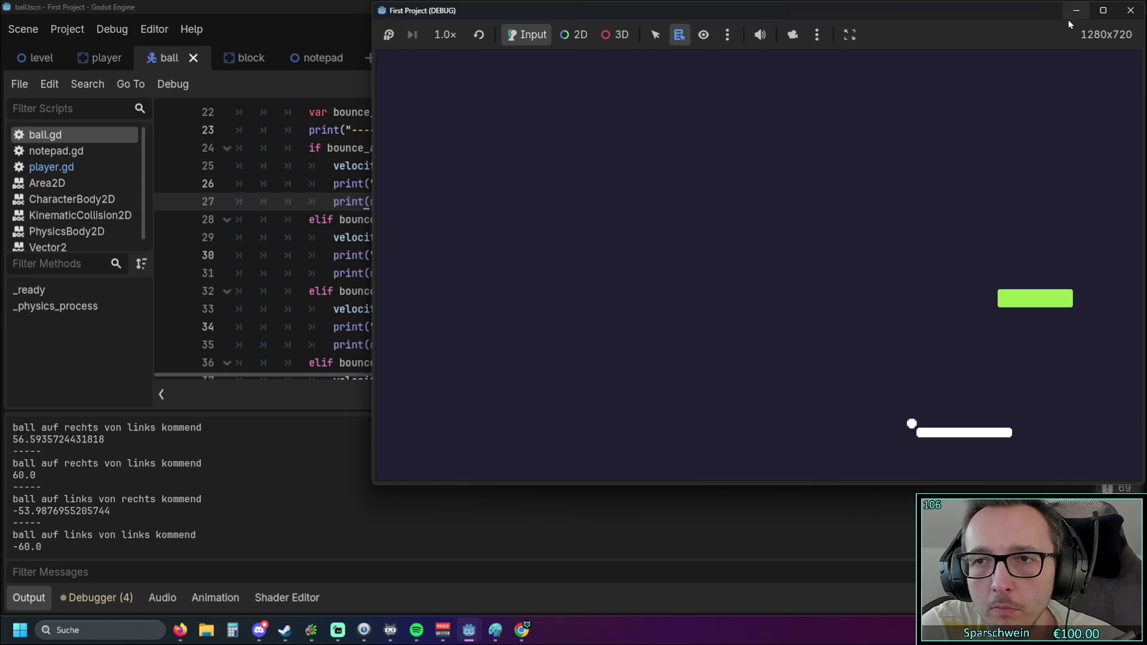
{"action": "left_click", "coordinate": [1130, 10]}
{"action": "left_click", "coordinate": [909, 31]}
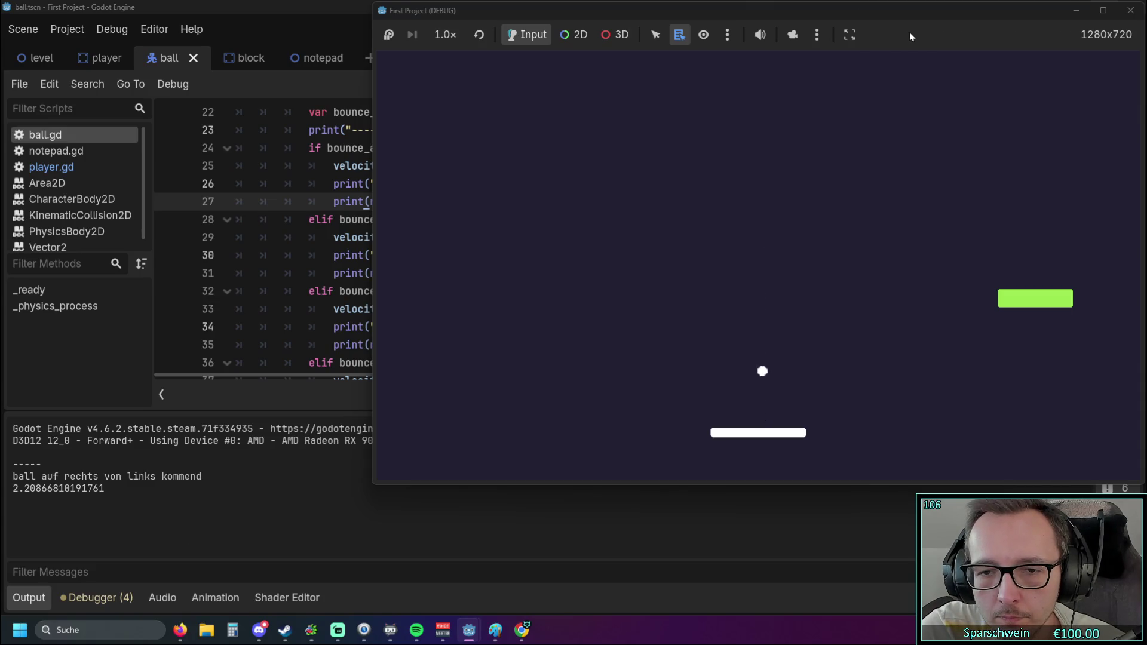
Log new bounces such as -57.91, -38.93 and 39.90, then return to ball.gd
{"action": "key", "text": "Left"}
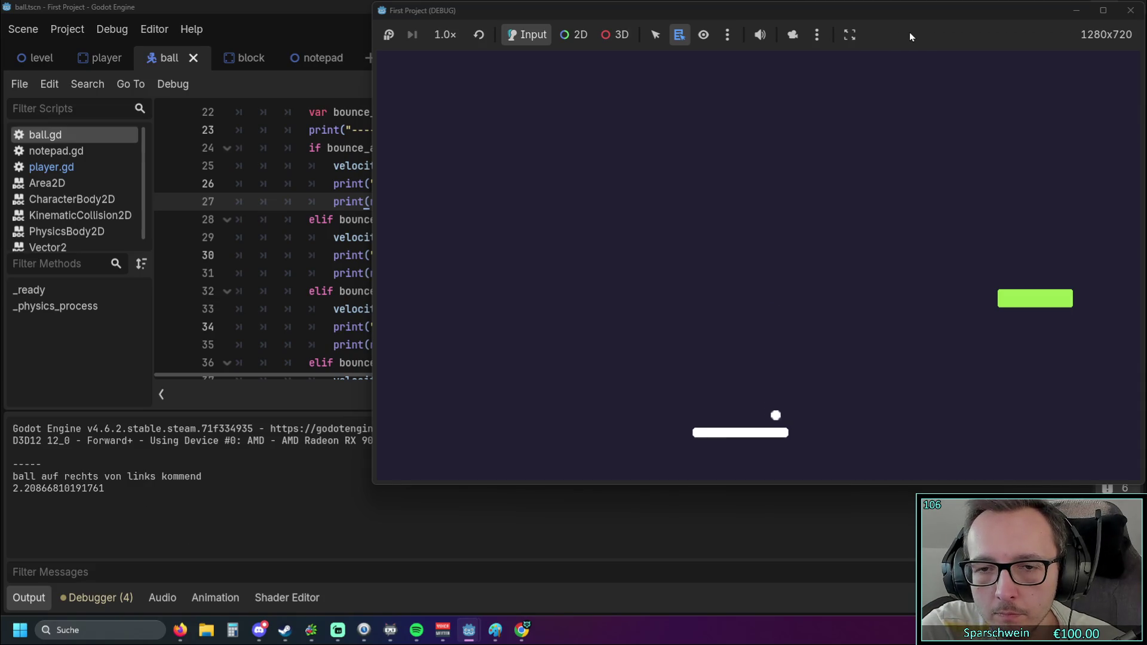
{"action": "key", "text": "Right"}
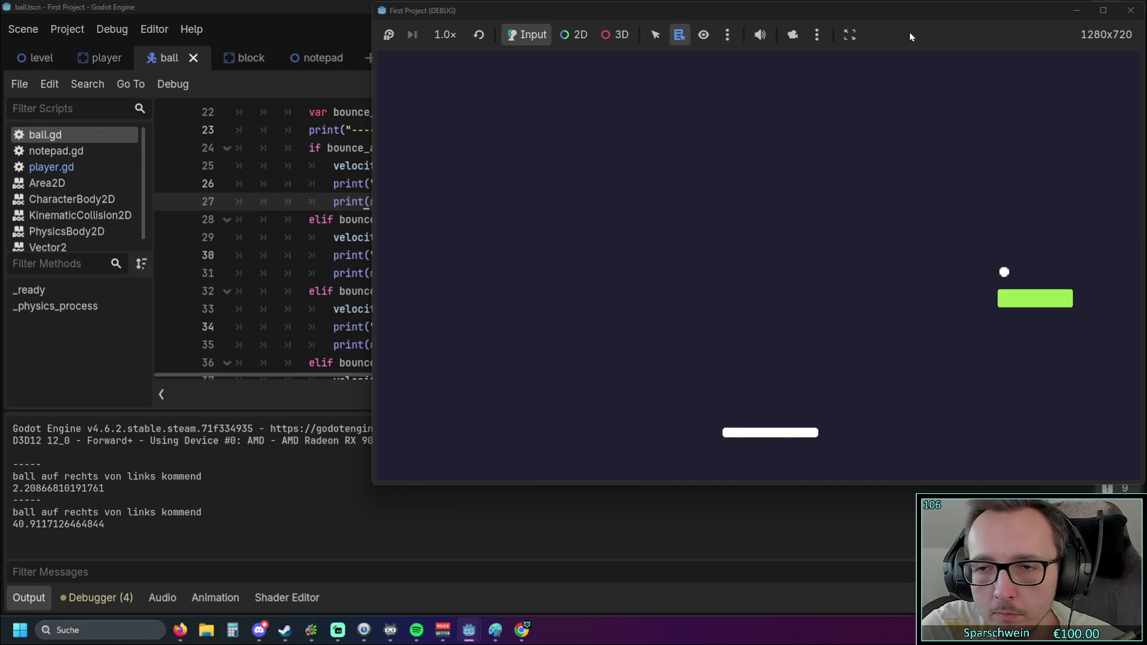
{"action": "key", "text": "Right"}
{"action": "key", "text": "Right"}
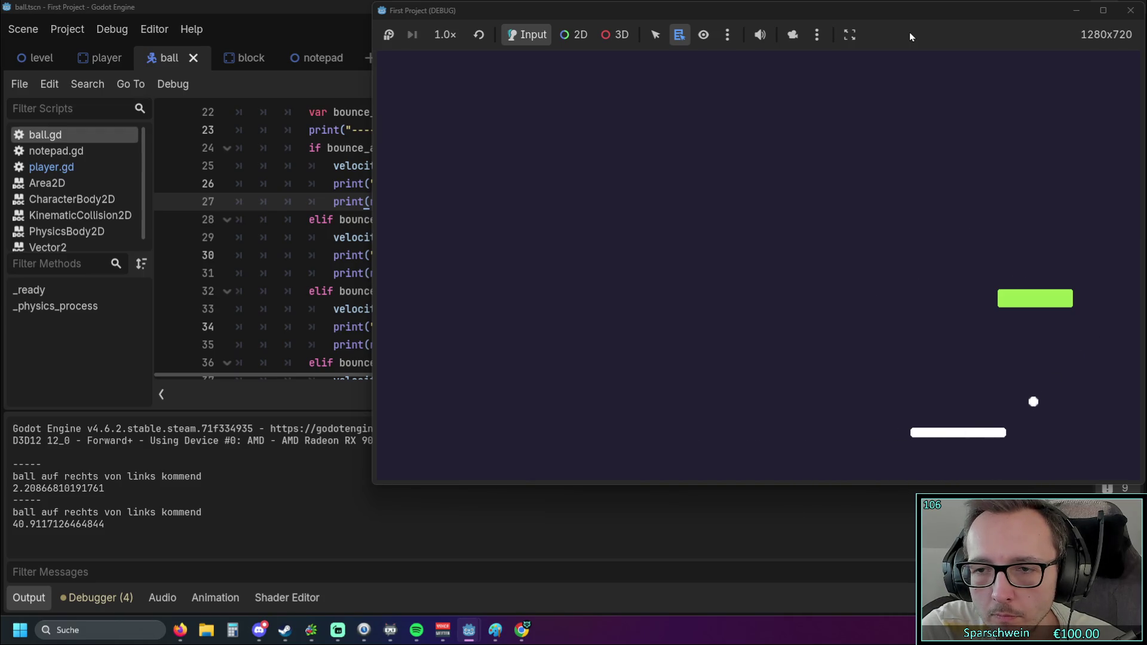
{"action": "key", "text": "Right"}
{"action": "key", "text": "Left"}
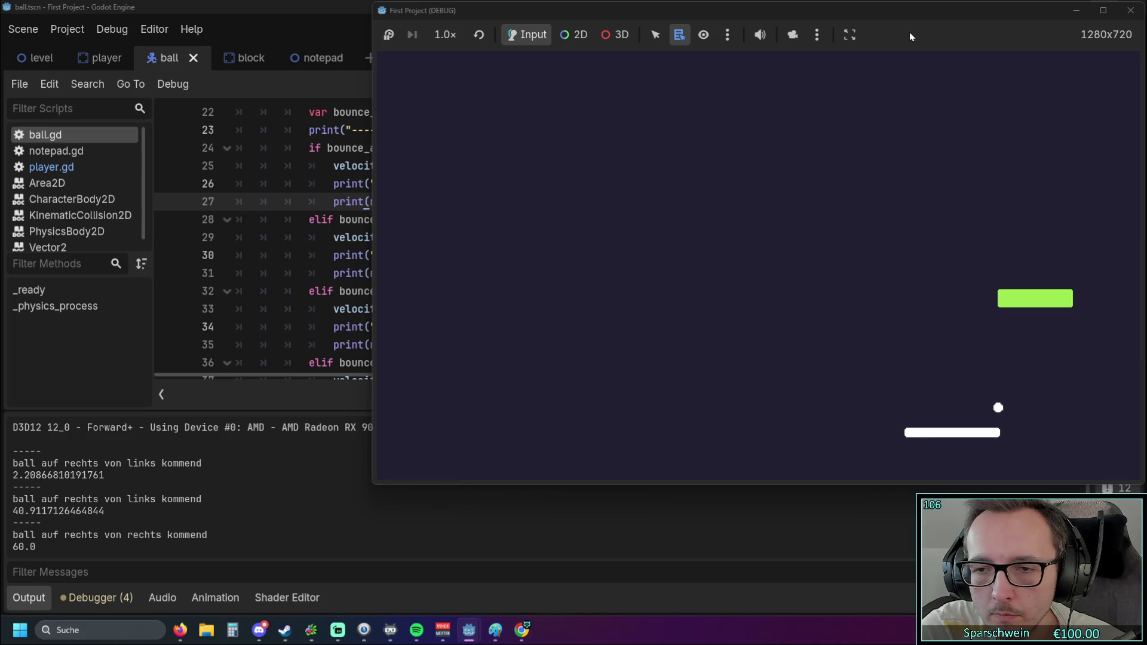
{"action": "key", "text": "Left"}
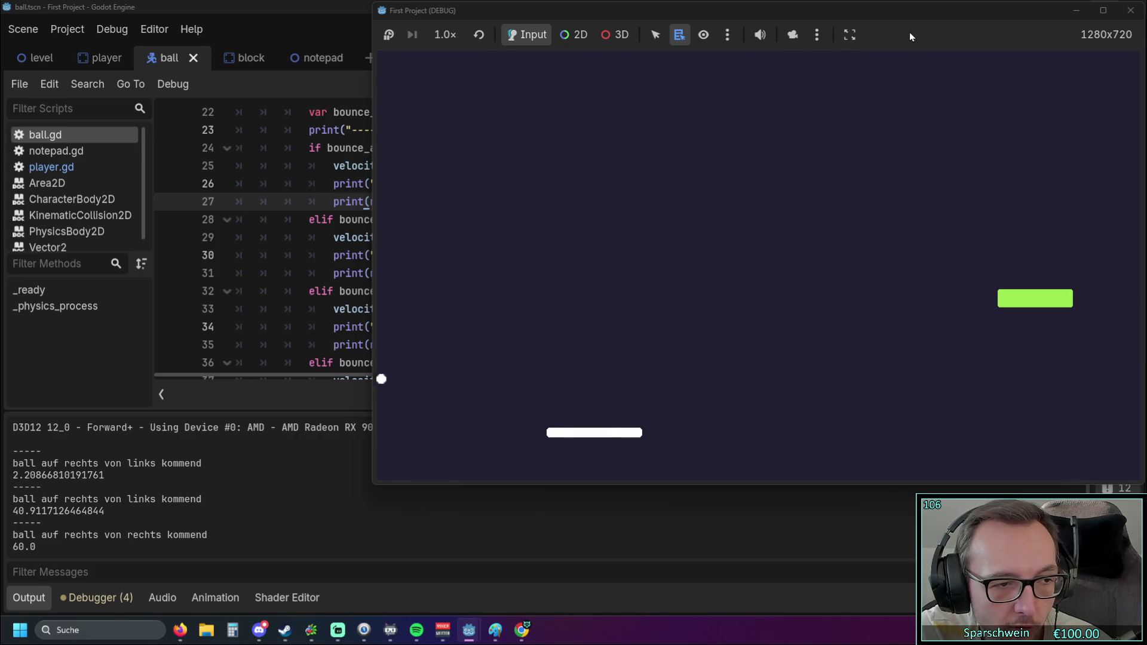
{"action": "key", "text": "Left"}
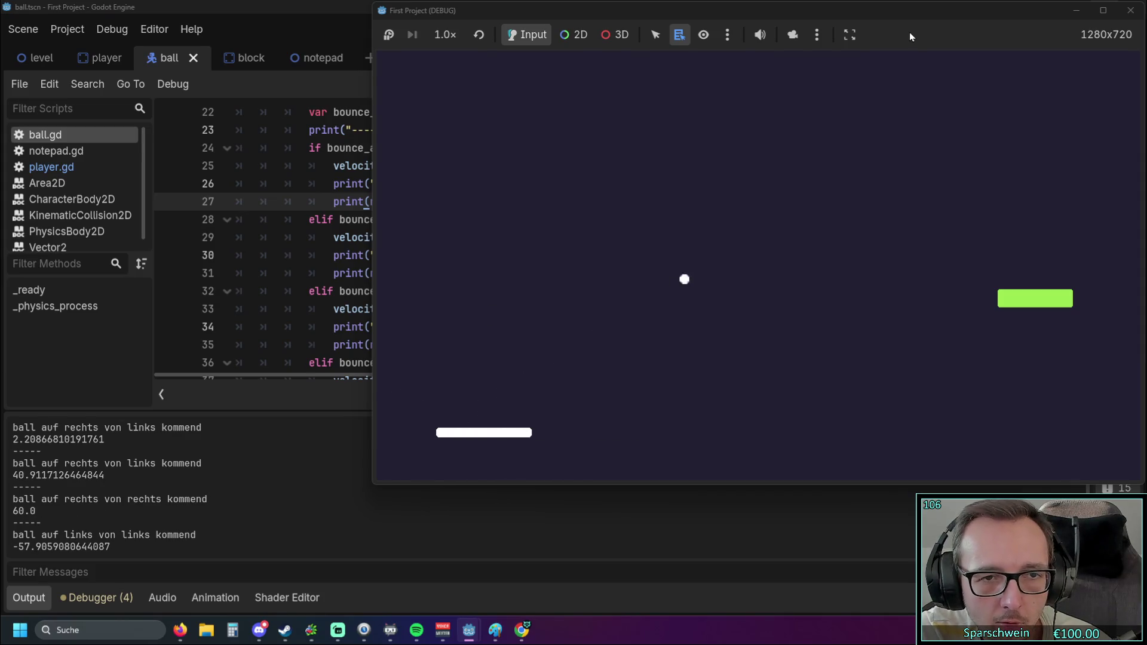
{"action": "key", "text": "Right"}
{"action": "key", "text": "Right"}
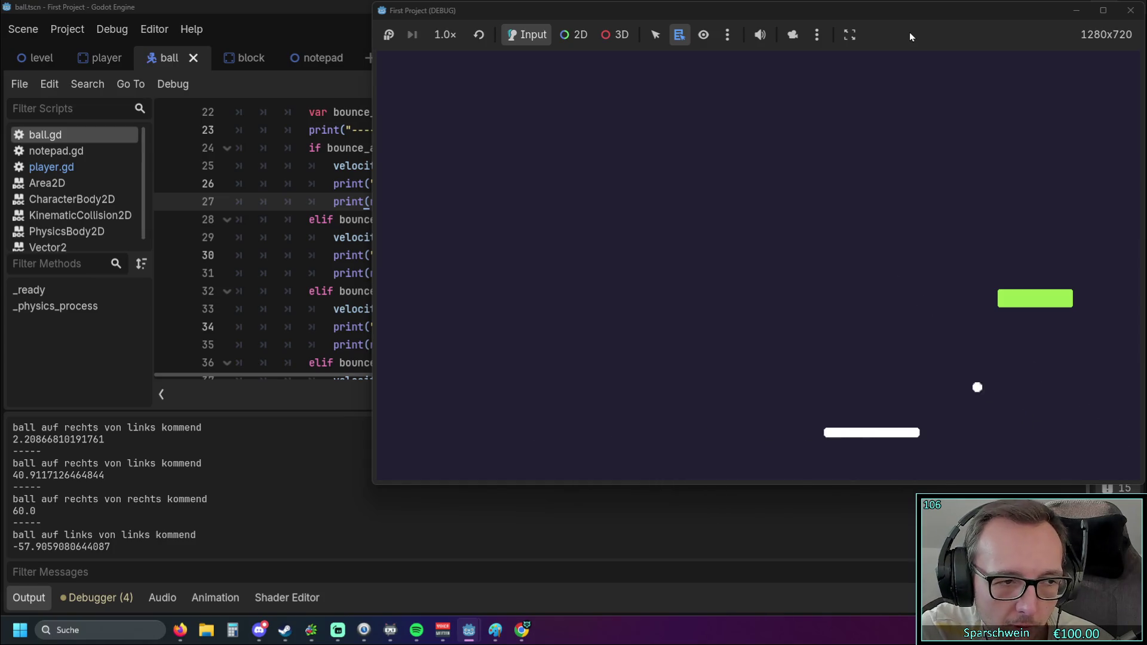
{"action": "key", "text": "Left"}
{"action": "key", "text": "Left"}
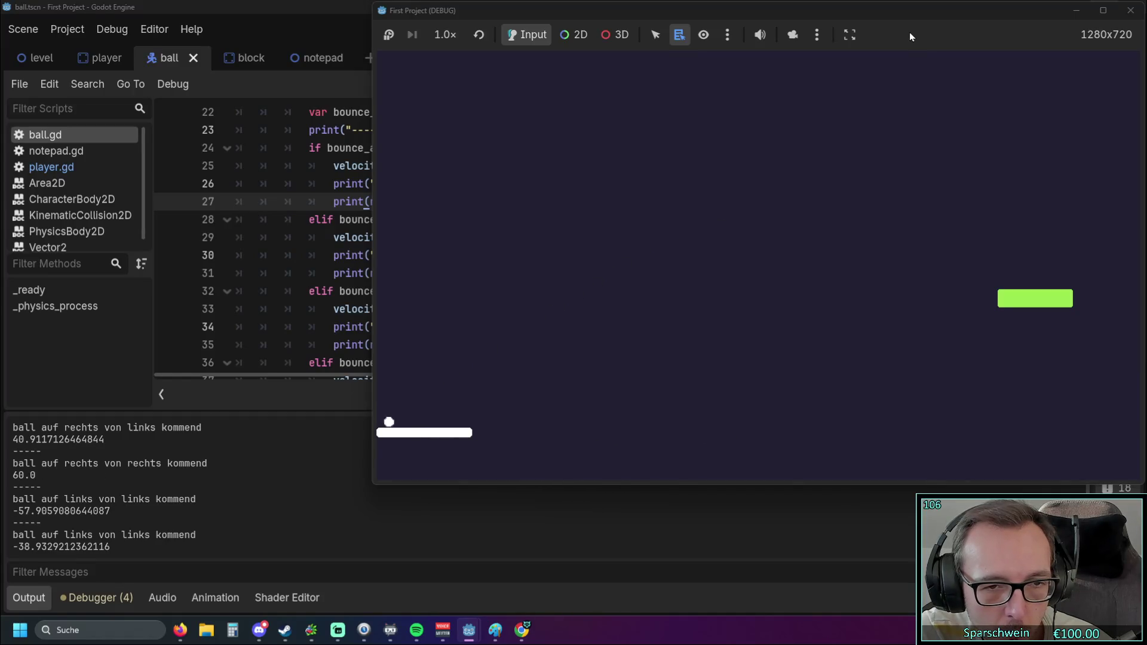
{"action": "key", "text": "Right"}
{"action": "key", "text": "Right"}
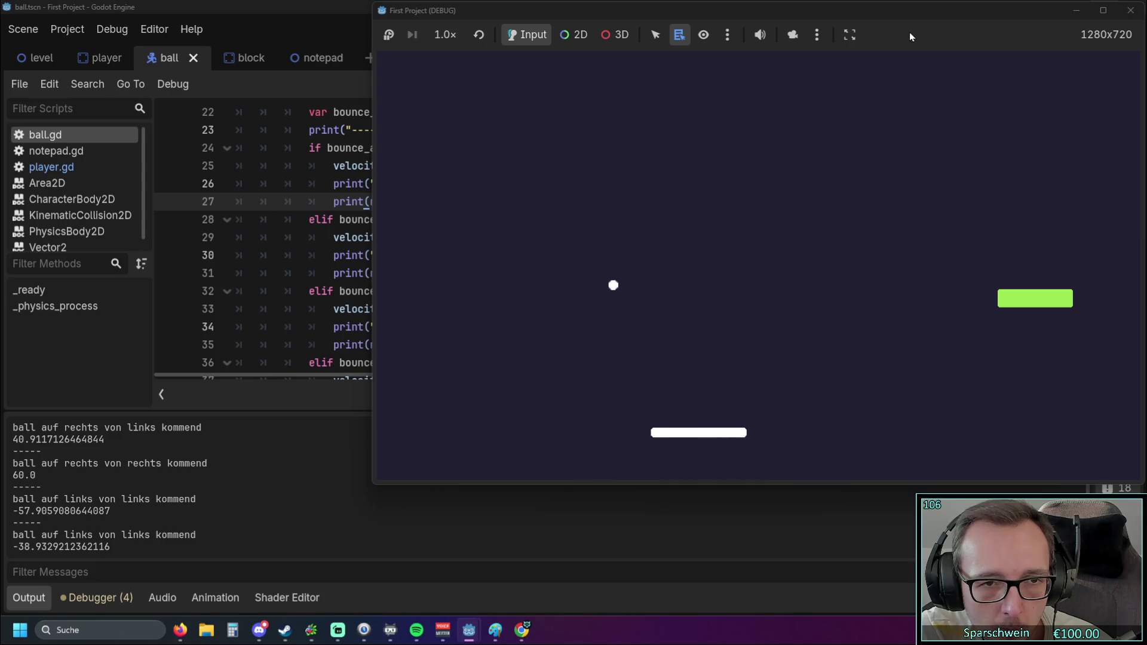
{"action": "key", "text": "Right"}
{"action": "key", "text": "Right"}
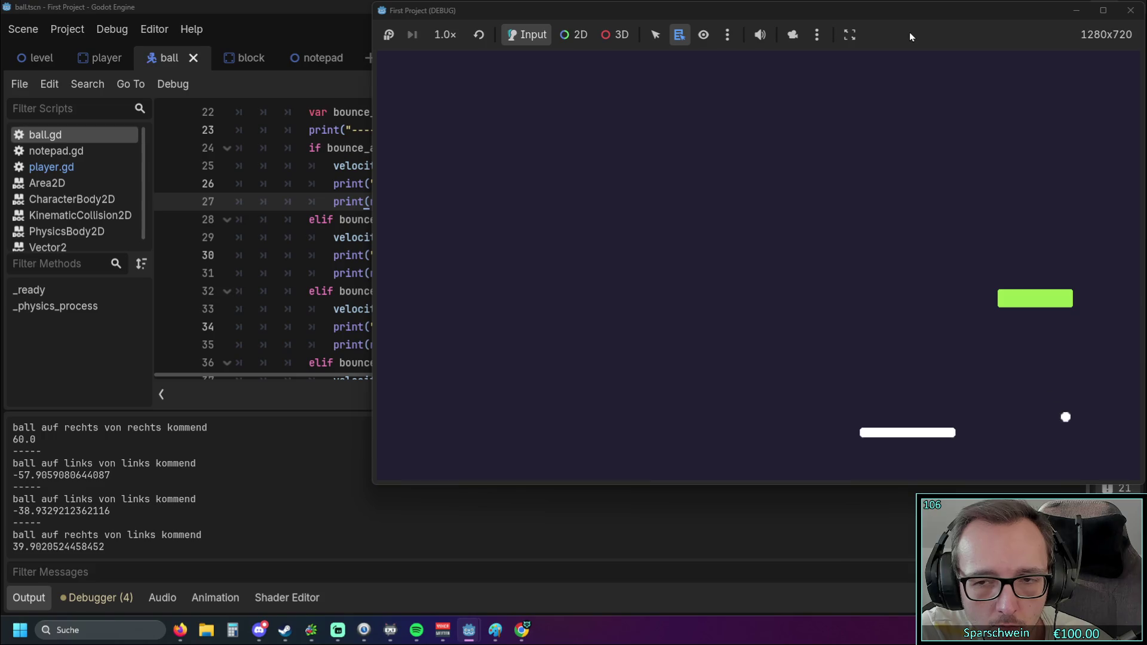
{"action": "key", "text": "alt+Tab"}
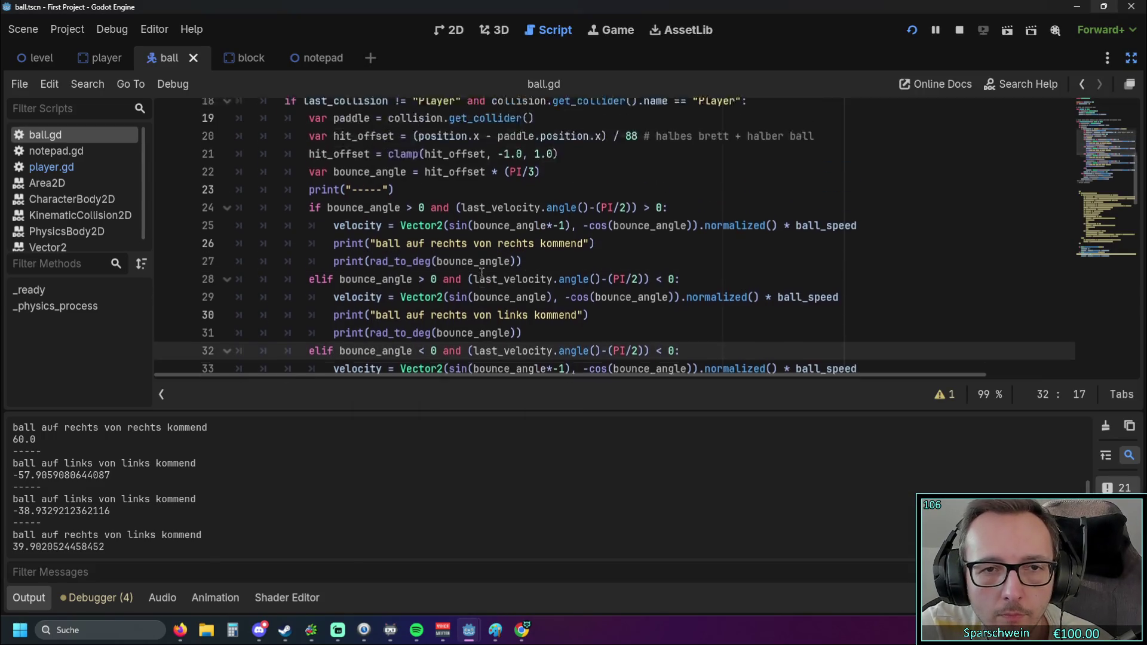
Undo back through the recent debug-print edits in ball.gd
{"action": "scroll", "coordinate": [488, 276], "scroll_direction": "up", "scroll_amount": 3}
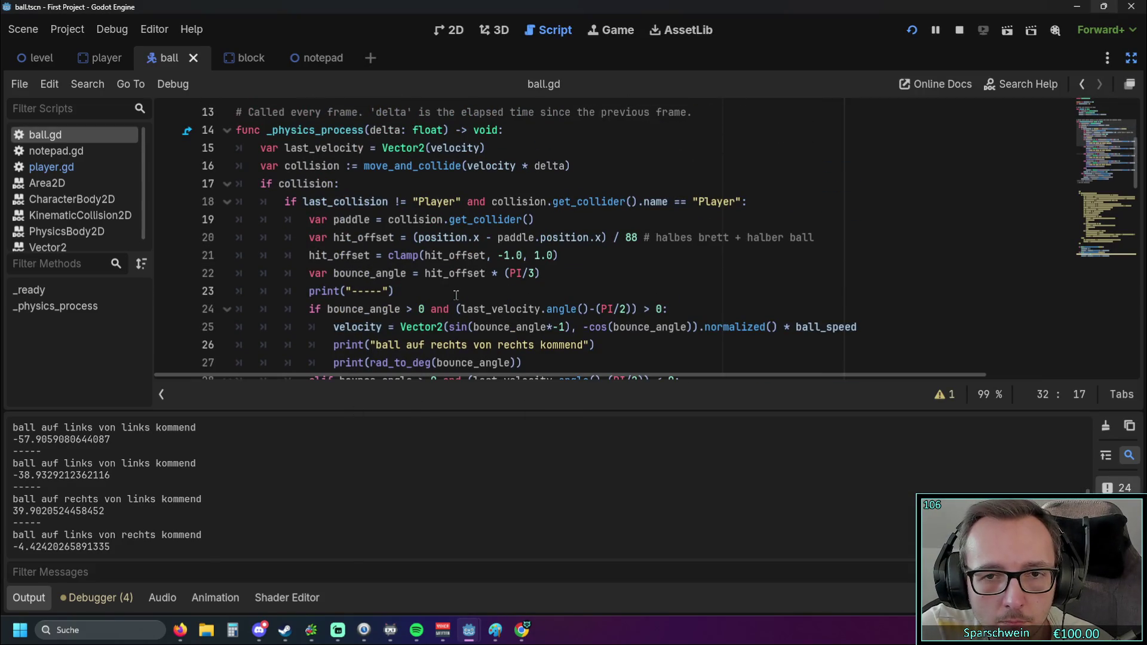
{"action": "scroll", "coordinate": [469, 292], "scroll_direction": "up", "scroll_amount": 2}
{"action": "scroll", "coordinate": [469, 293], "scroll_direction": "down", "scroll_amount": 3}
{"action": "scroll", "coordinate": [469, 293], "scroll_direction": "down", "scroll_amount": 10}
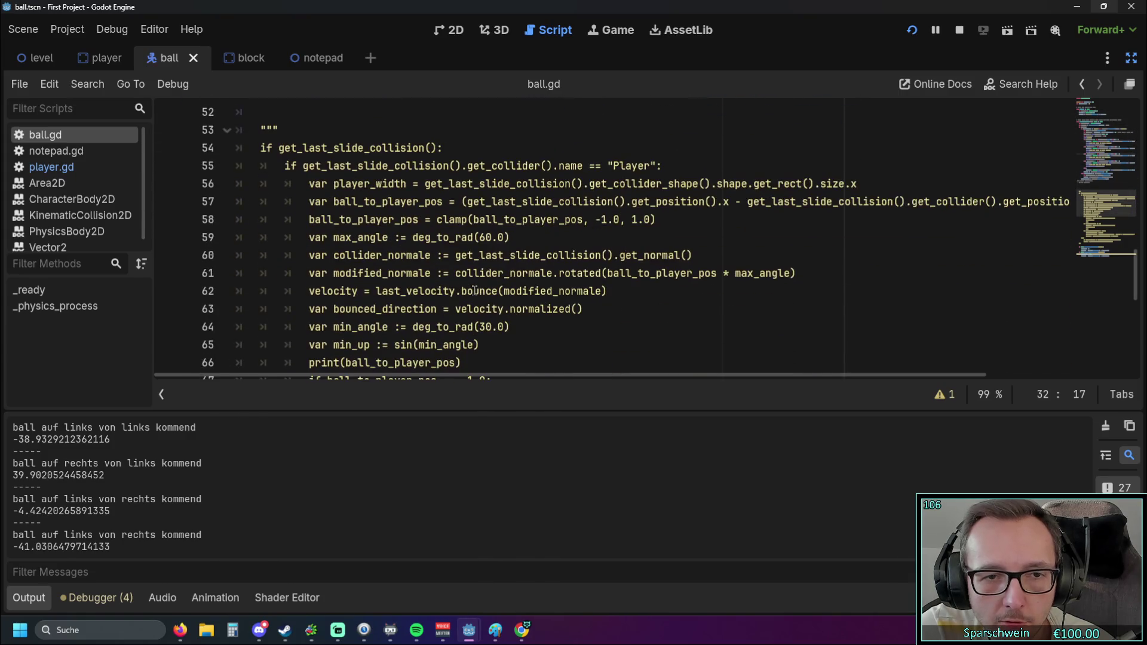
{"action": "scroll", "coordinate": [476, 291], "scroll_direction": "down", "scroll_amount": 4}
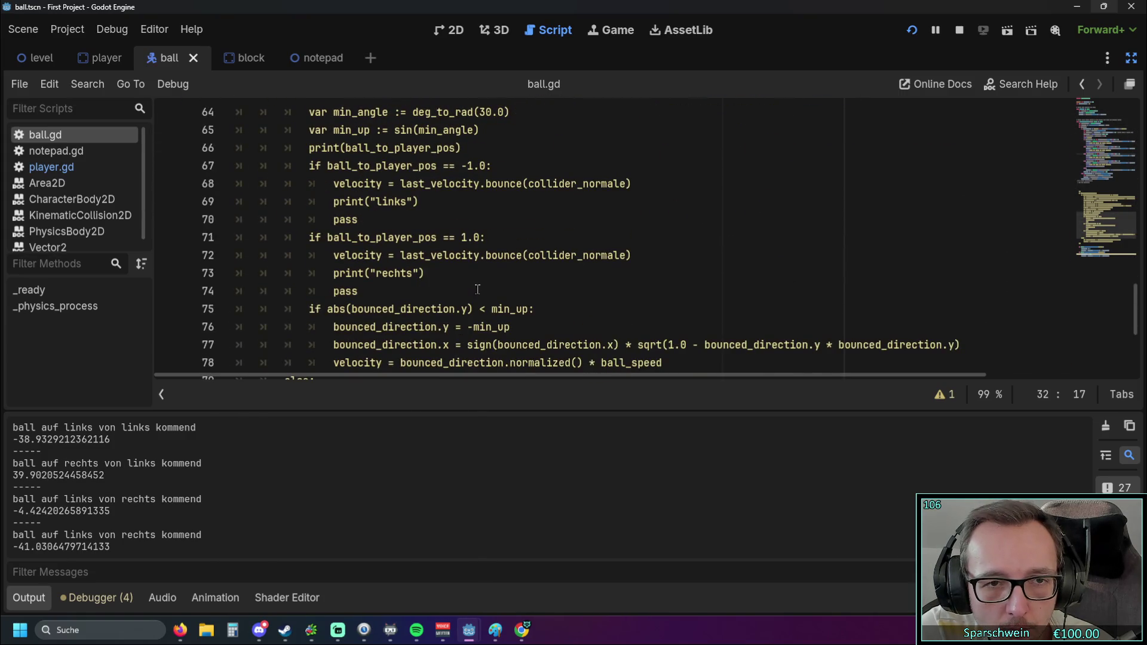
{"action": "scroll", "coordinate": [479, 288], "scroll_direction": "down", "scroll_amount": 2}
{"action": "scroll", "coordinate": [480, 287], "scroll_direction": "up", "scroll_amount": 13}
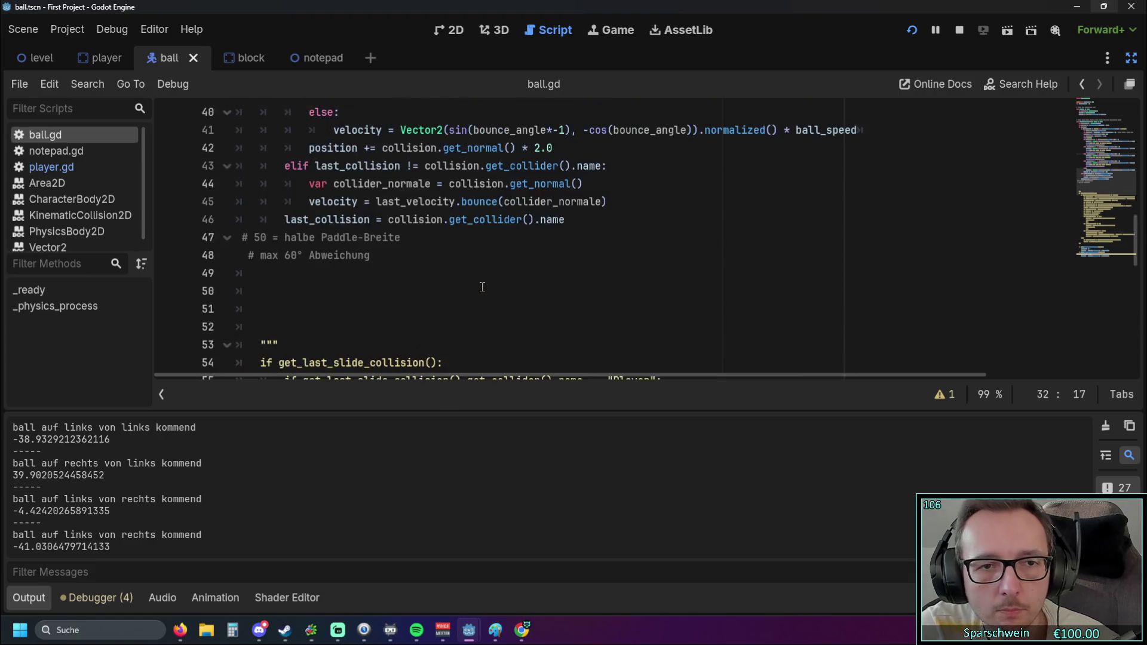
{"action": "key", "text": "ctrl+z"}
{"action": "key", "text": "ctrl+z"}
{"action": "key", "text": "ctrl+z"}
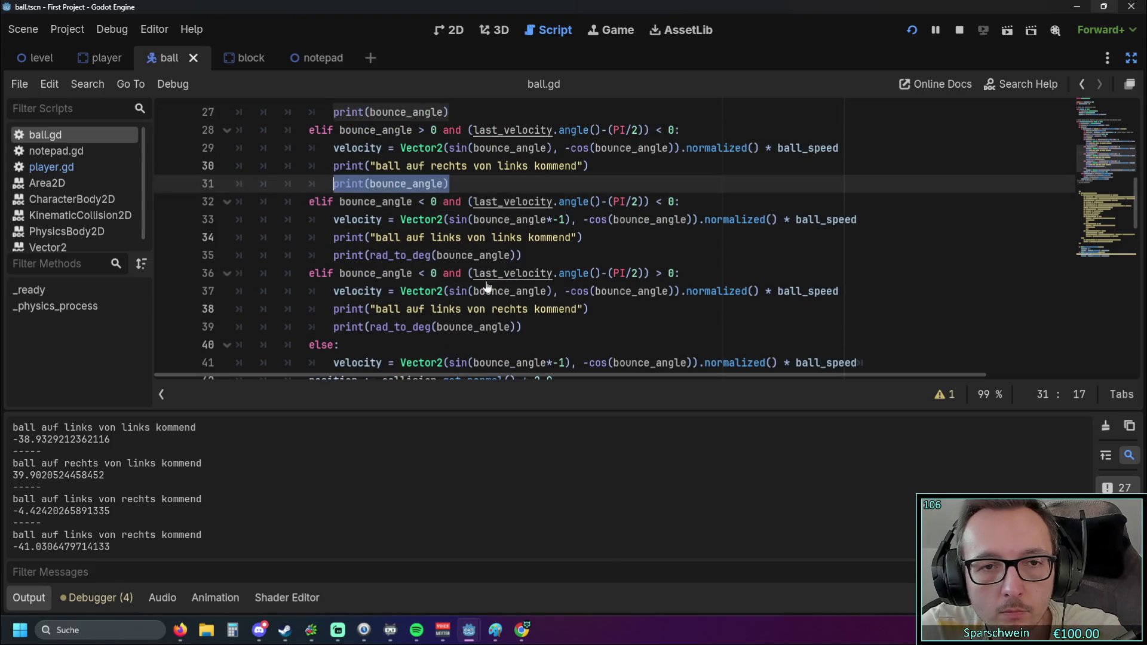
{"action": "key", "text": "ctrl+z"}
{"action": "key", "text": "ctrl+z"}
{"action": "scroll", "coordinate": [484, 290], "scroll_direction": "down", "scroll_amount": 3}
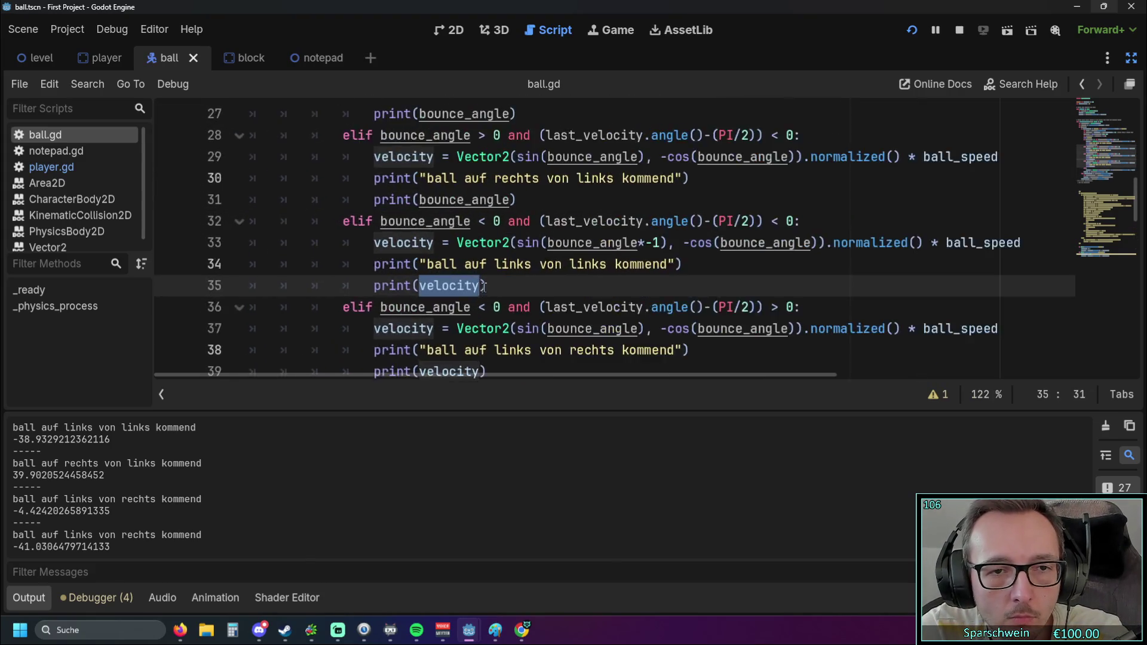
{"action": "key", "text": "ctrl+z"}
{"action": "key", "text": "ctrl+z"}
{"action": "key", "text": "ctrl+z"}
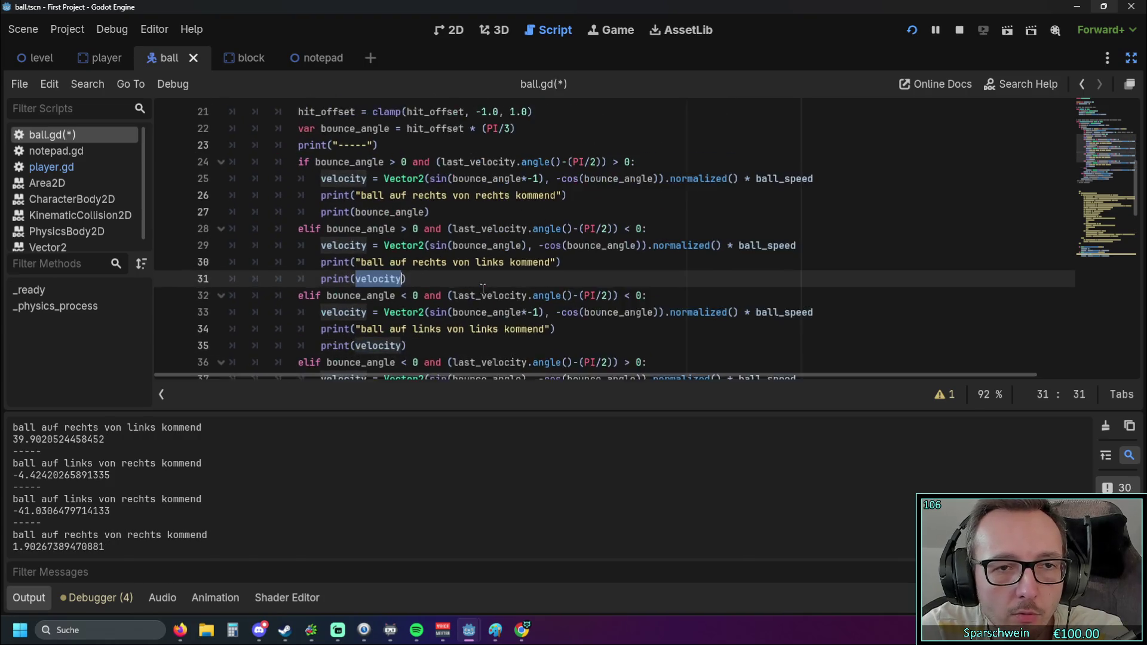
{"action": "key", "text": "ctrl+z"}
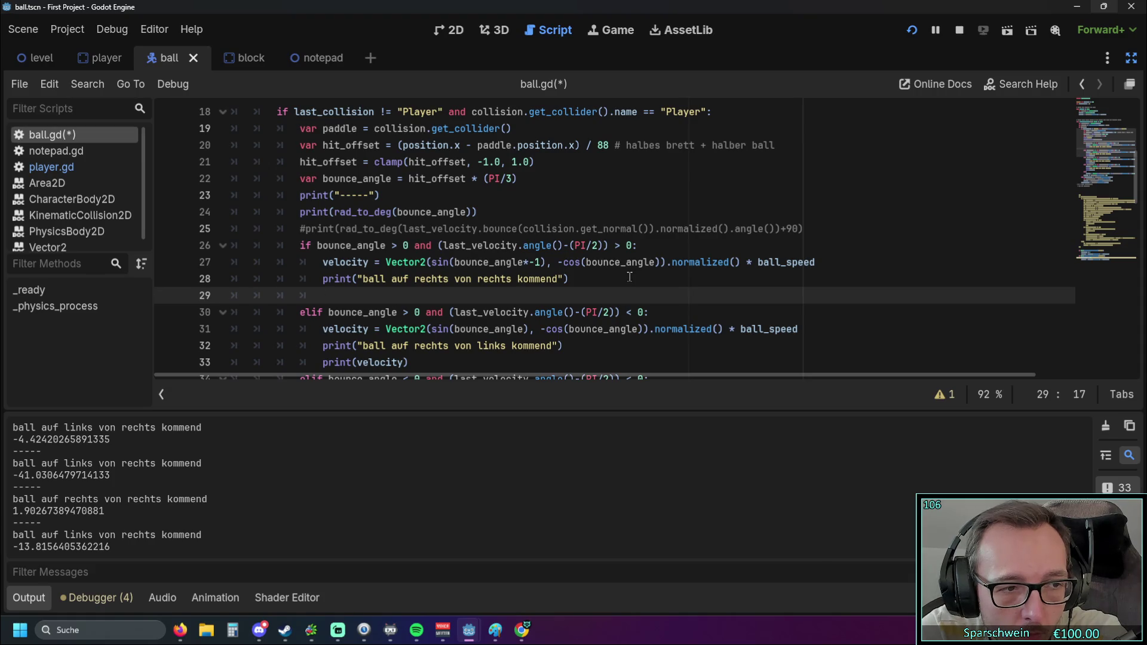
{"action": "key", "text": "ctrl+z"}
{"action": "key", "text": "ctrl+z"}
{"action": "key", "text": "ctrl+z"}
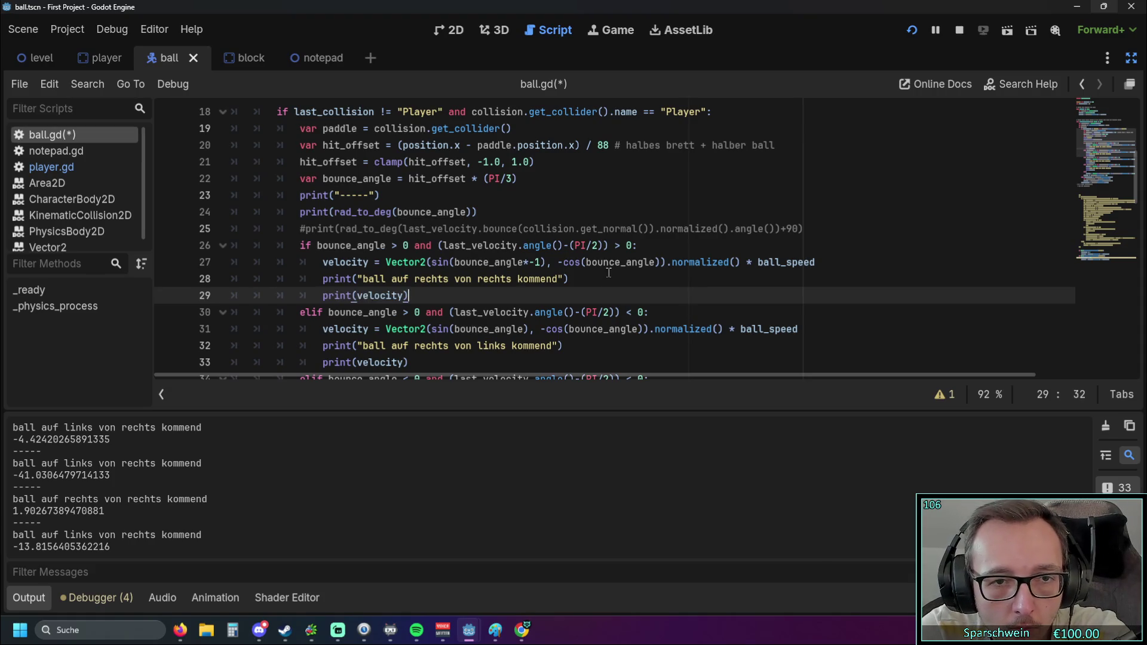
{"action": "key", "text": "ctrl+z"}
{"action": "key", "text": "ctrl+z"}
{"action": "key", "text": "ctrl+z"}
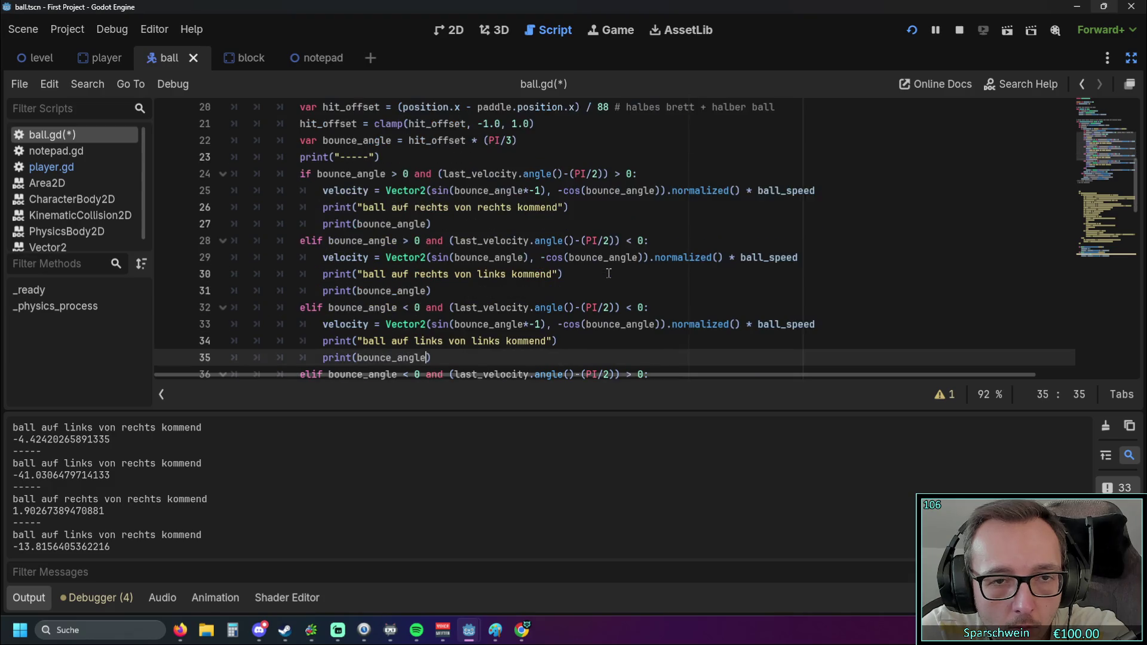
Redo so every bounce branch prints rad_to_deg(bounce_angle), and save ball.gd
{"action": "key", "text": "ctrl+y"}
{"action": "key", "text": "ctrl+y"}
{"action": "key", "text": "ctrl+y"}
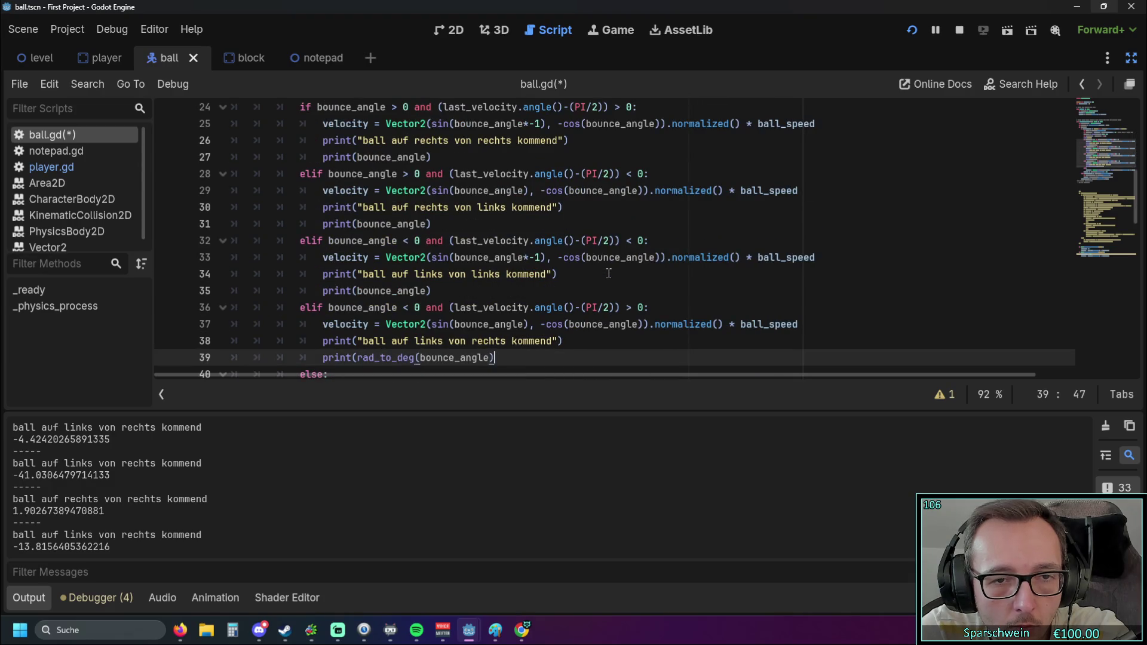
{"action": "scroll", "coordinate": [608, 274], "scroll_direction": "up", "scroll_amount": 2}
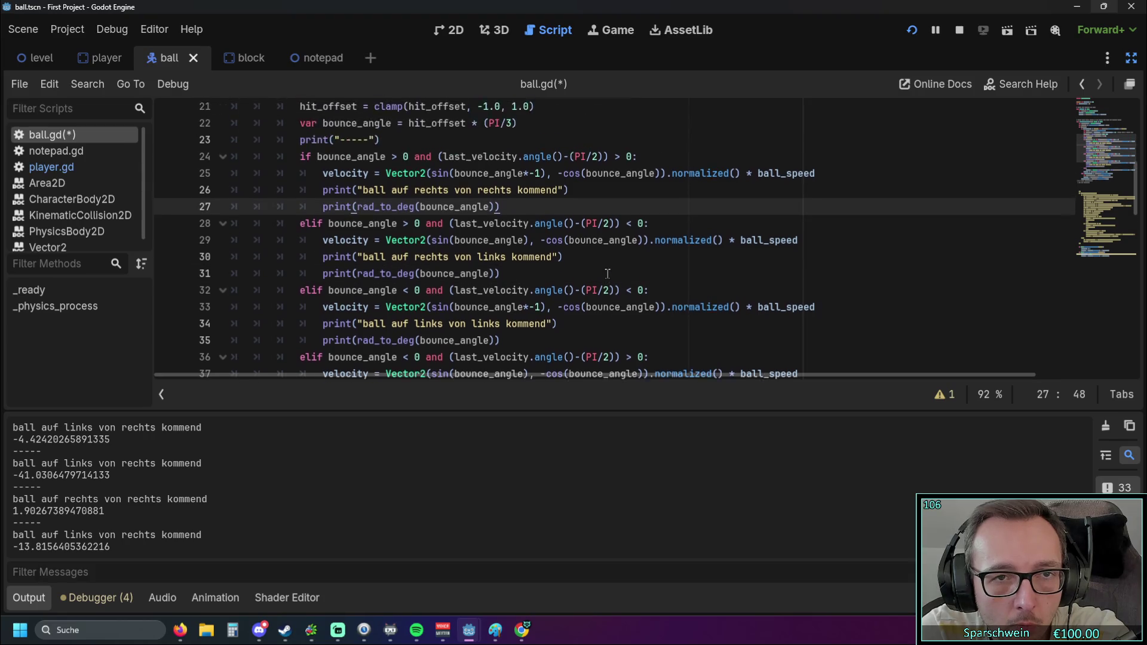
{"action": "key", "text": "ctrl+s"}
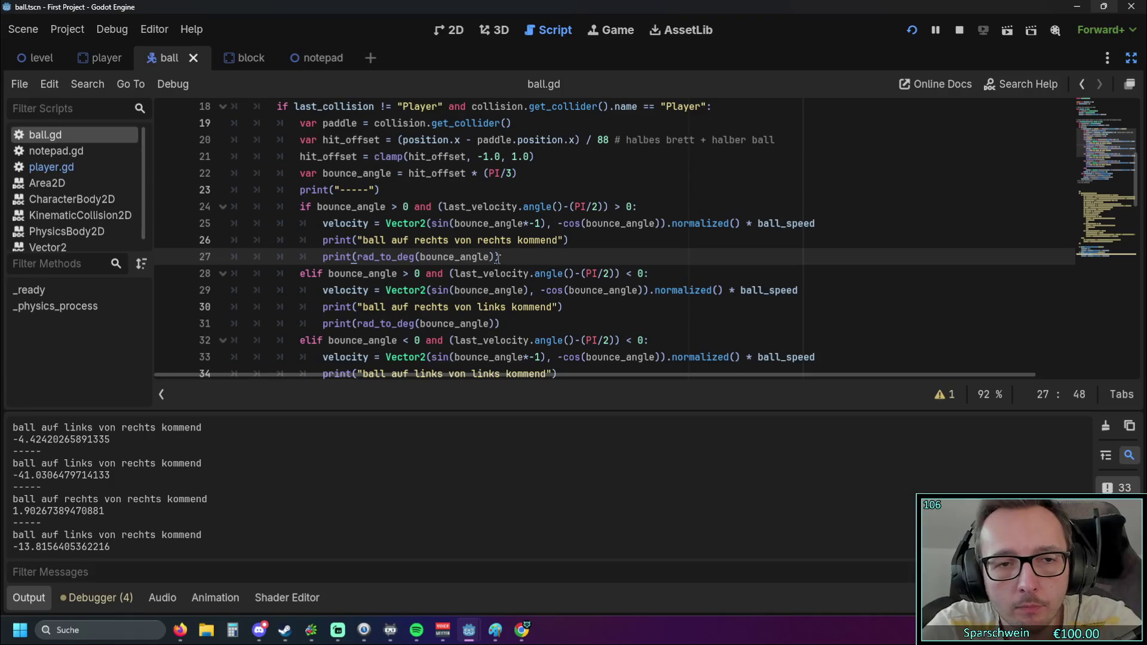
Add print(velocity) below the first branch's degree print and copy that line
{"action": "key", "text": "Return"}
{"action": "type", "text": "p"}
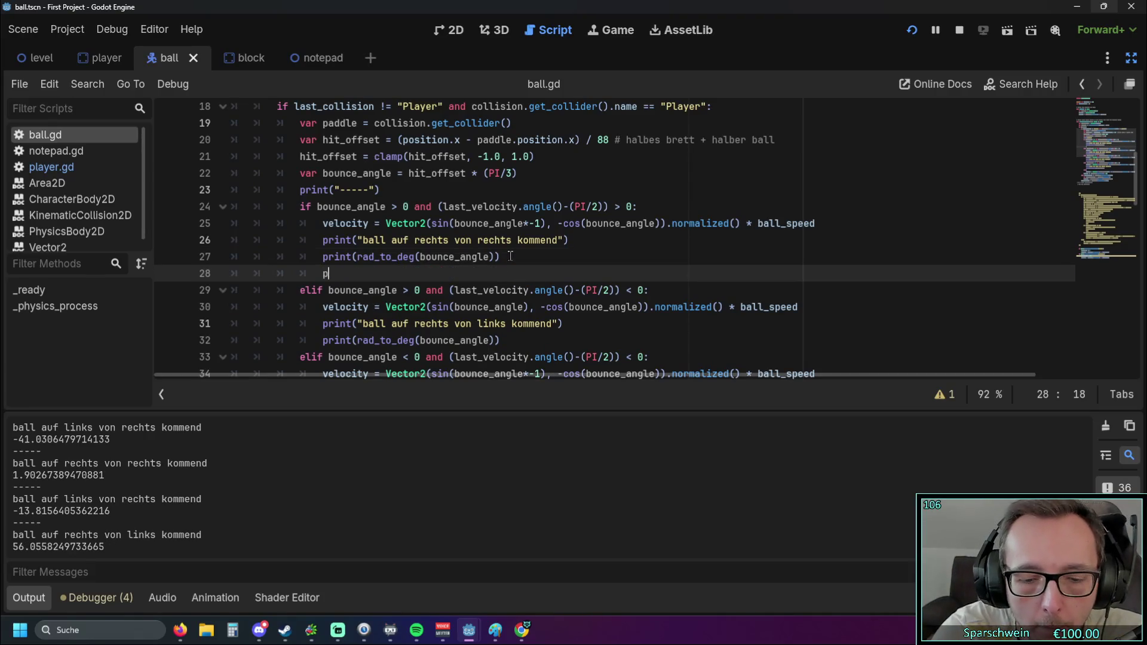
{"action": "type", "text": "rint(vel"}
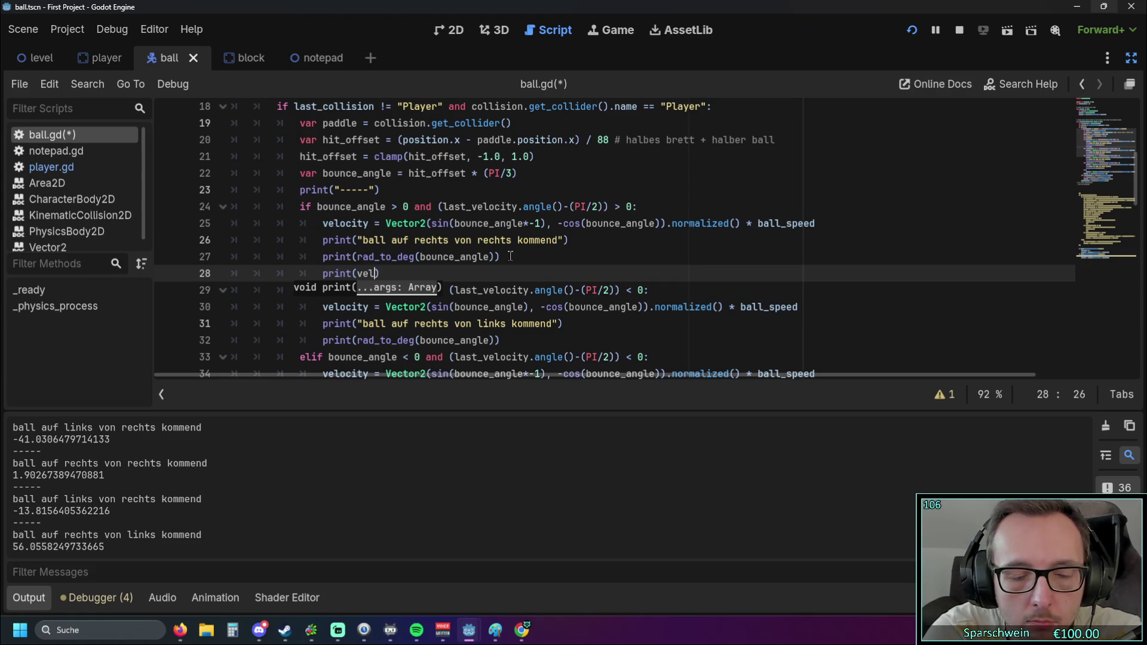
{"action": "type", "text": "o"}
{"action": "key", "text": "Return"}
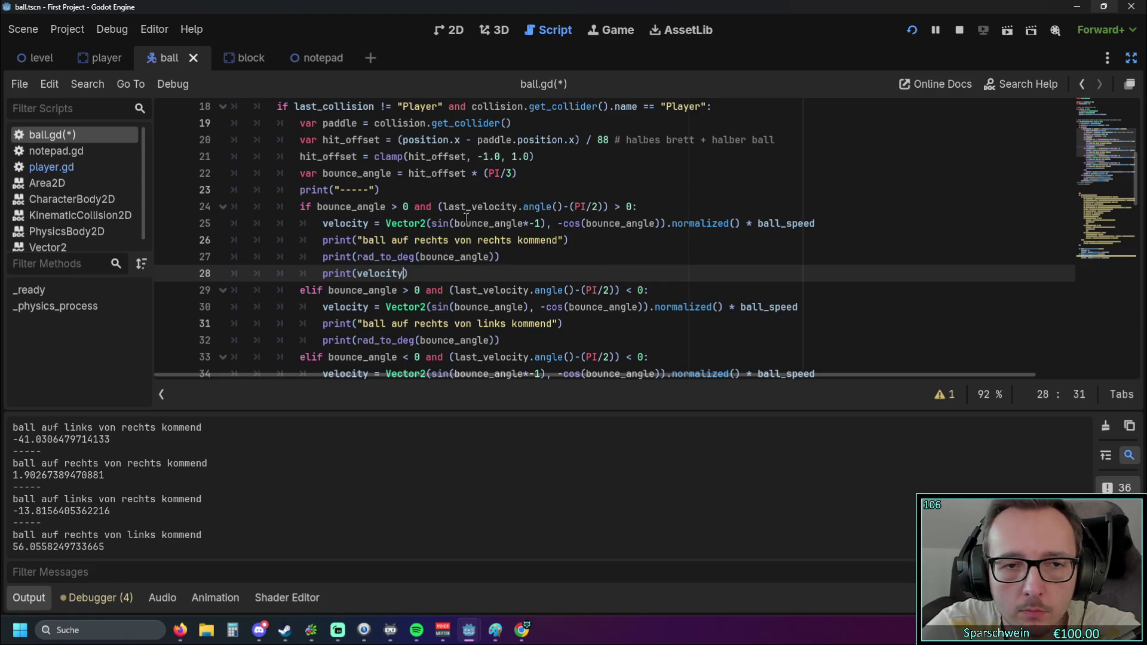
{"action": "left_click_drag", "start_coordinate": [408, 273], "coordinate": [177, 269]}
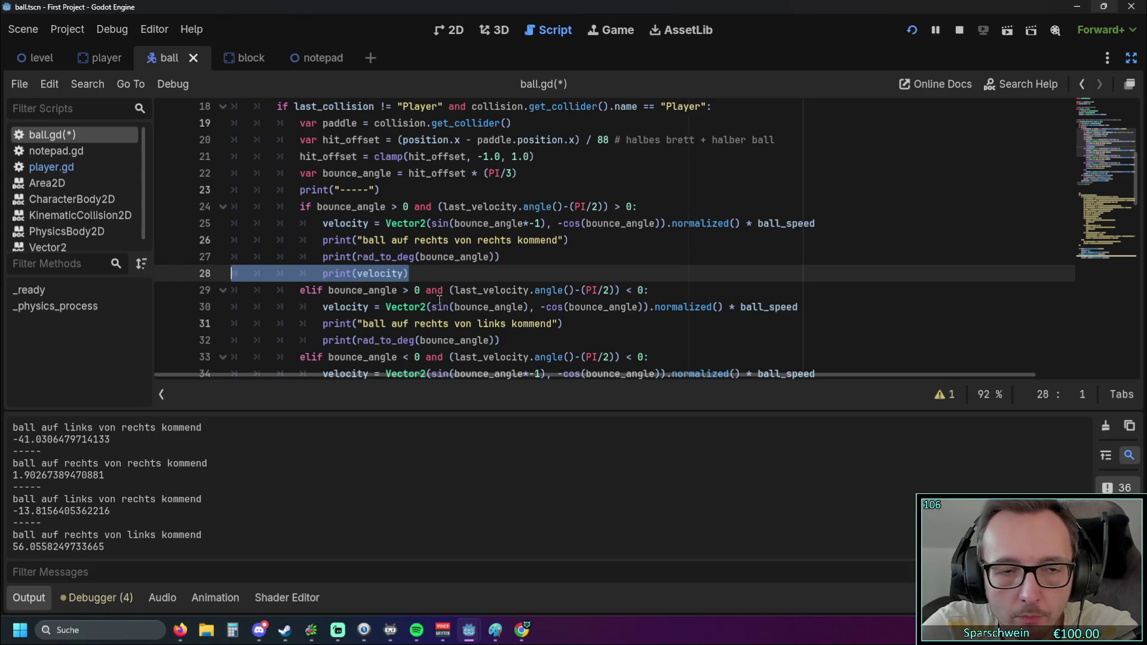
{"action": "key", "text": "ctrl+c"}
Paste print(velocity) under the second branch's angle print with correct indentation
{"action": "scroll", "coordinate": [439, 300], "scroll_direction": "down", "scroll_amount": 1}
{"action": "left_click", "coordinate": [506, 292]}
{"action": "key", "text": "Return"}
{"action": "key", "text": "ctrl+v"}
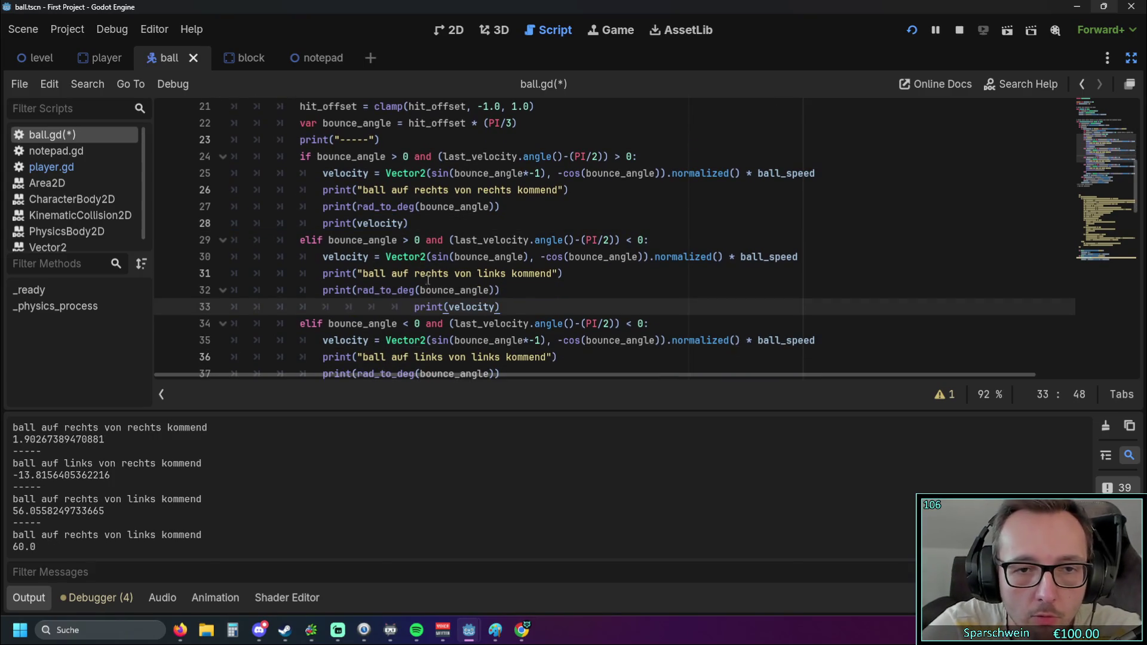
{"action": "key", "text": "BackSpace"}
{"action": "key", "text": "BackSpace"}
{"action": "key", "text": "BackSpace"}
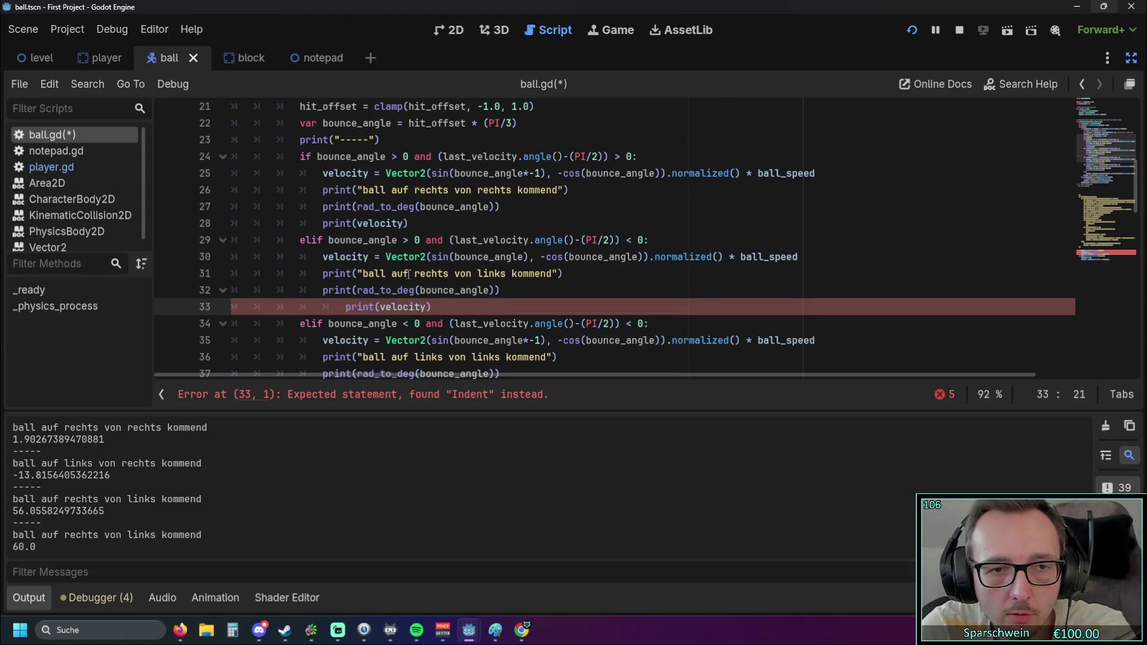
{"action": "key", "text": "BackSpace"}
Paste print(velocity) under the third branch's angle print, fix indentation, and run the scene
{"action": "scroll", "coordinate": [408, 274], "scroll_direction": "down", "scroll_amount": 1}
{"action": "left_click", "coordinate": [504, 322]}
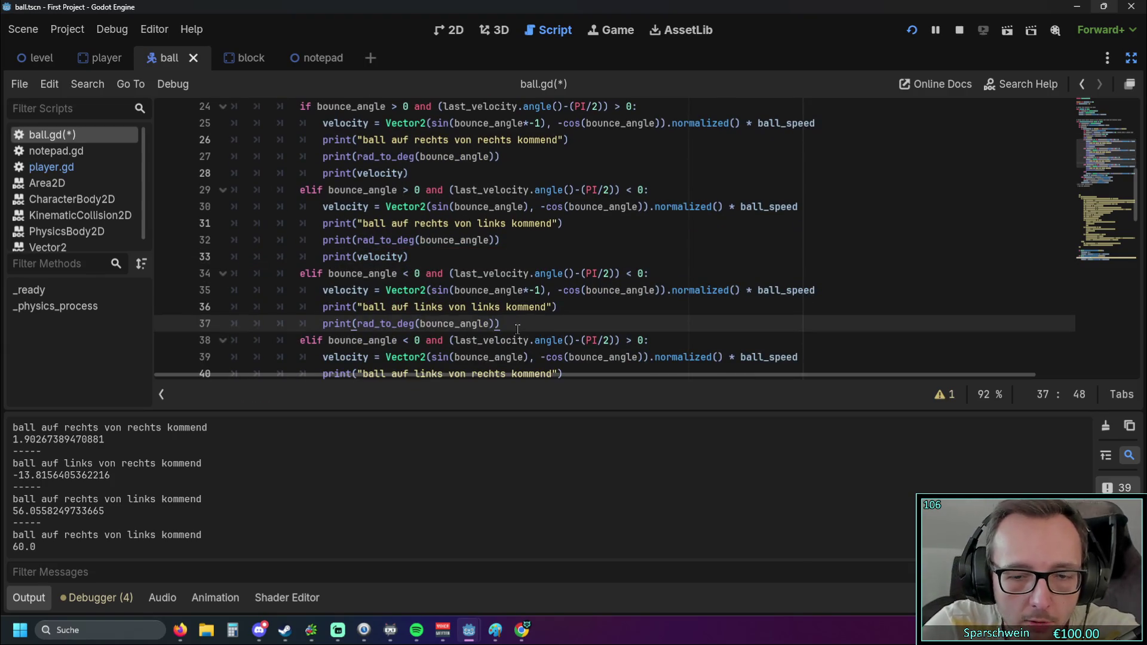
{"action": "key", "text": "Return"}
{"action": "key", "text": "ctrl+v"}
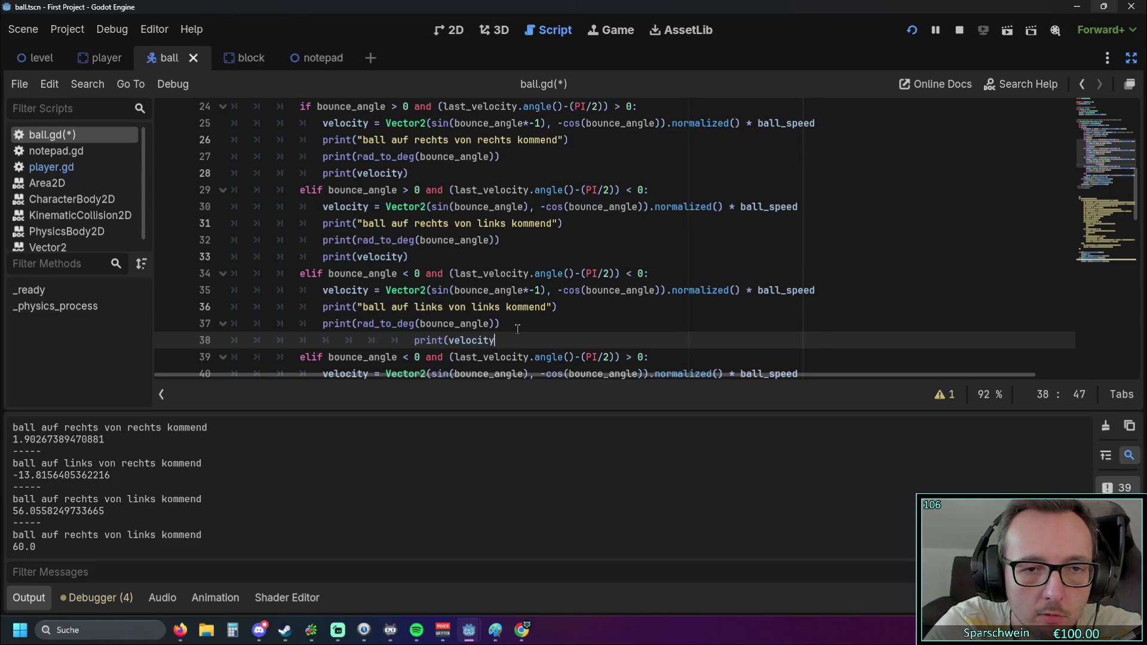
{"action": "key", "text": "BackSpace"}
{"action": "key", "text": "BackSpace"}
{"action": "key", "text": "BackSpace"}
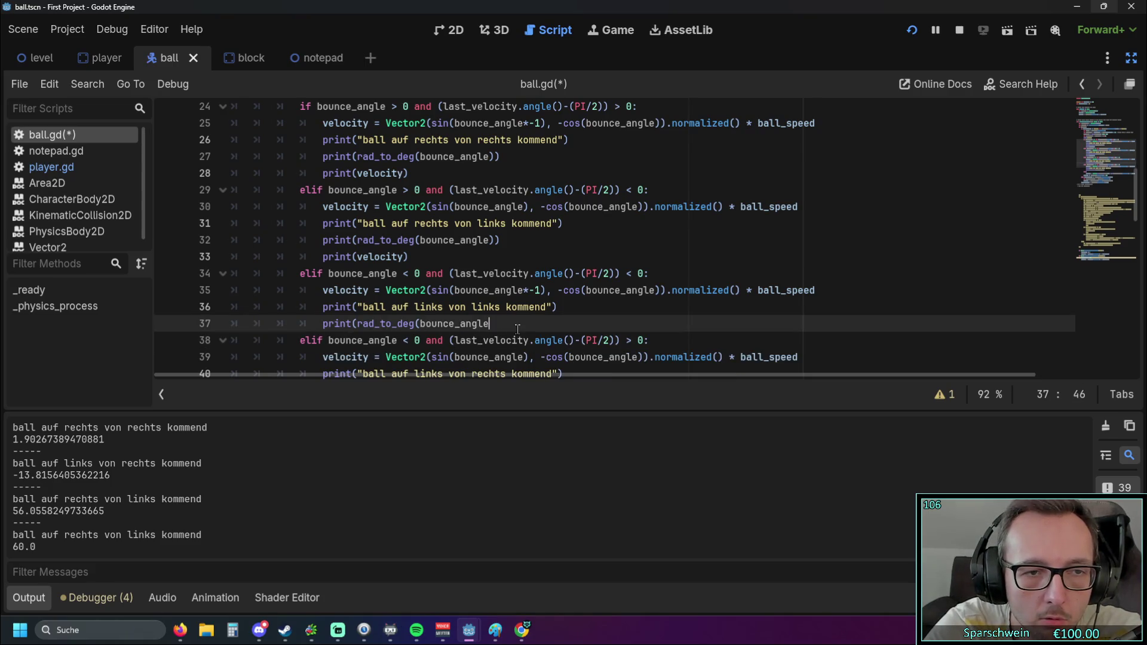
{"action": "key", "text": "ctrl+z"}
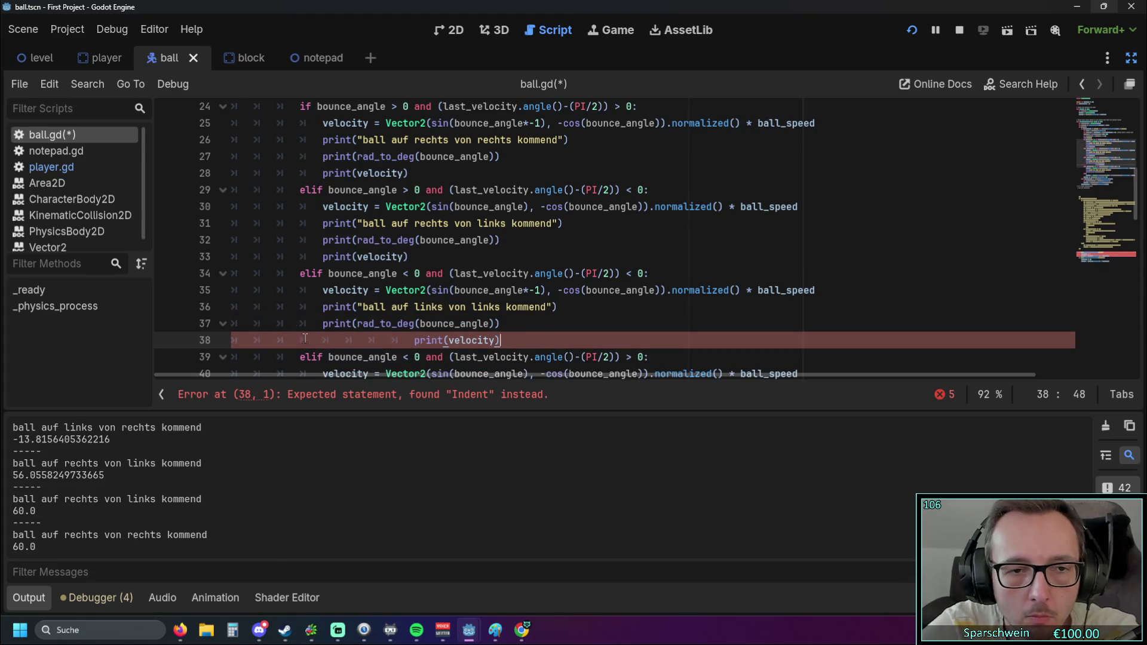
{"action": "key", "text": "BackSpace"}
{"action": "key", "text": "BackSpace"}
{"action": "key", "text": "BackSpace"}
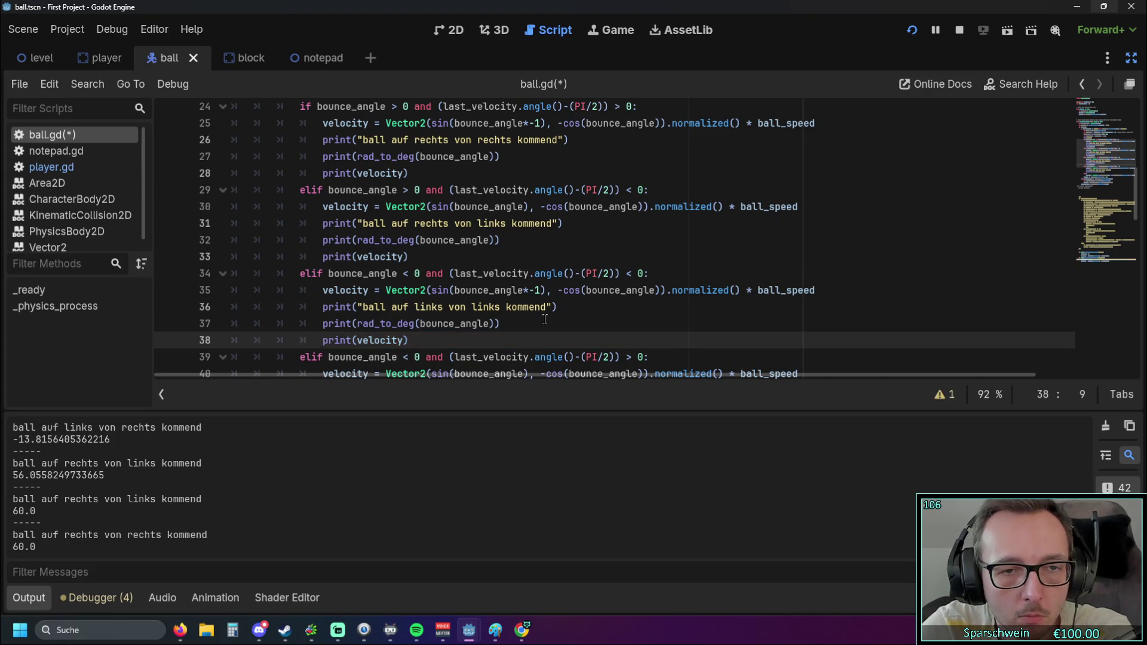
{"action": "left_click", "coordinate": [912, 30]}
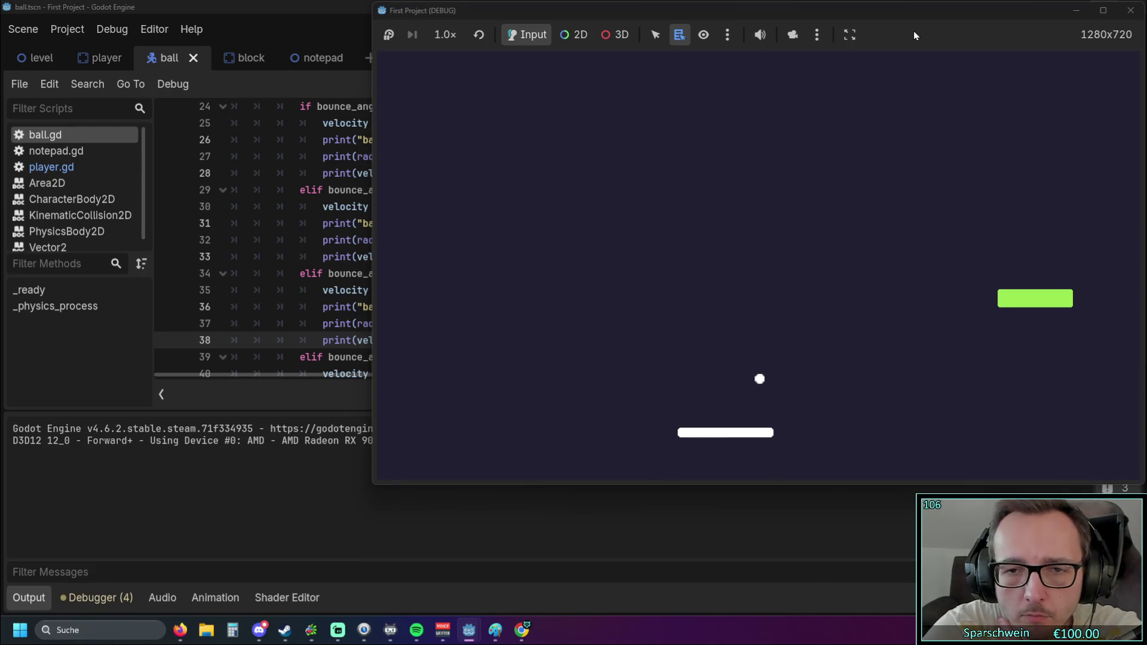
Bounce the ball off the paddle, logging angle 39.71 with velocity (191.6653, -230.7909), then stop
{"action": "key", "text": "Right"}
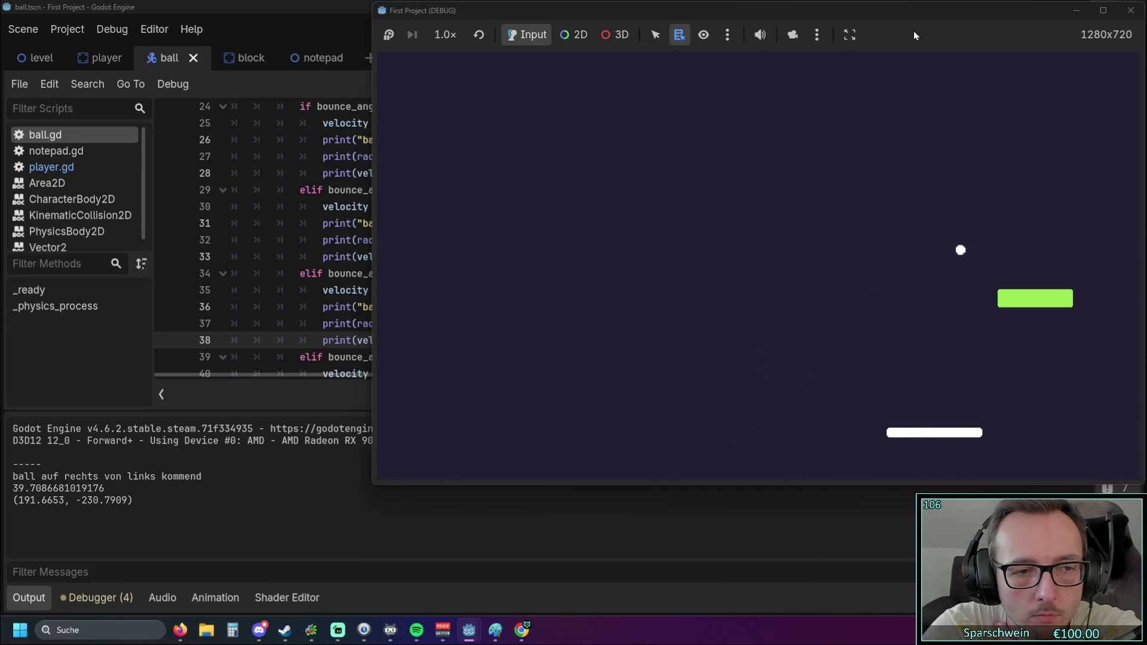
{"action": "key", "text": "Left"}
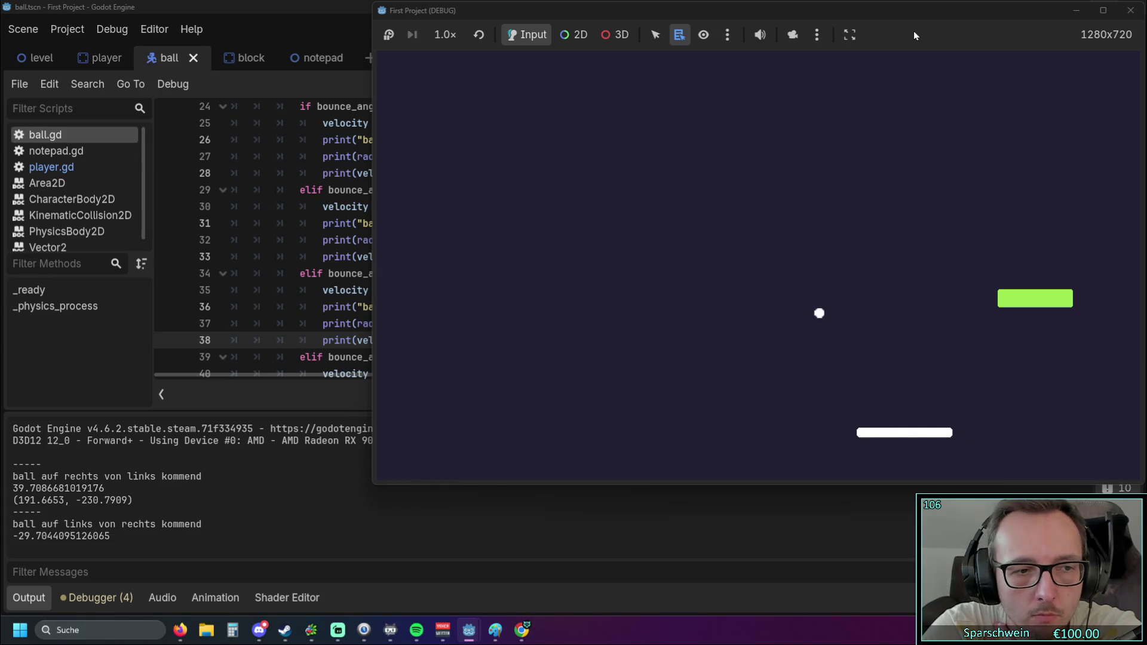
{"action": "key", "text": "Left"}
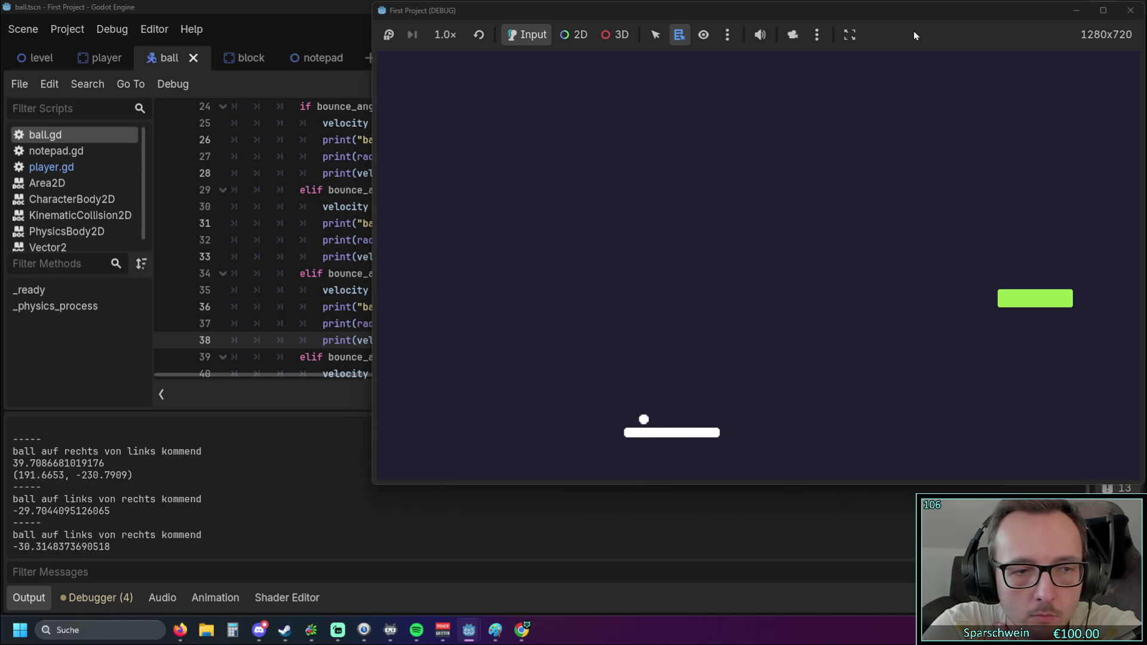
{"action": "left_click", "coordinate": [1130, 11]}
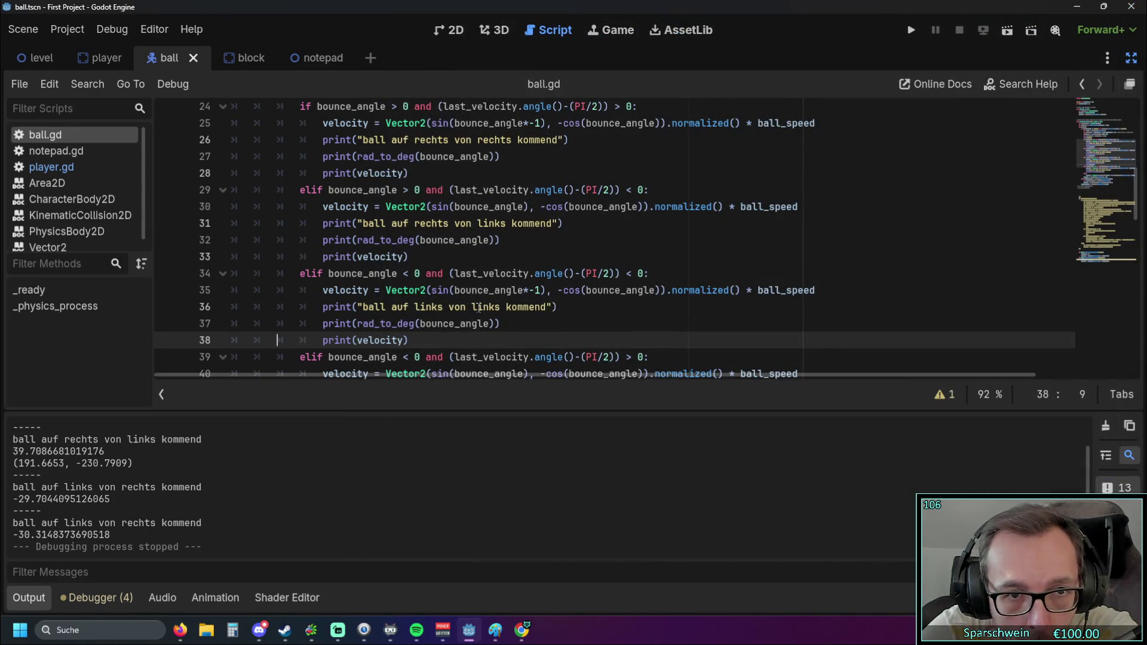
Paste print(velocity) under the fourth branch's angle print and remove its extra indentation
{"action": "scroll", "coordinate": [467, 308], "scroll_direction": "down", "scroll_amount": 2}
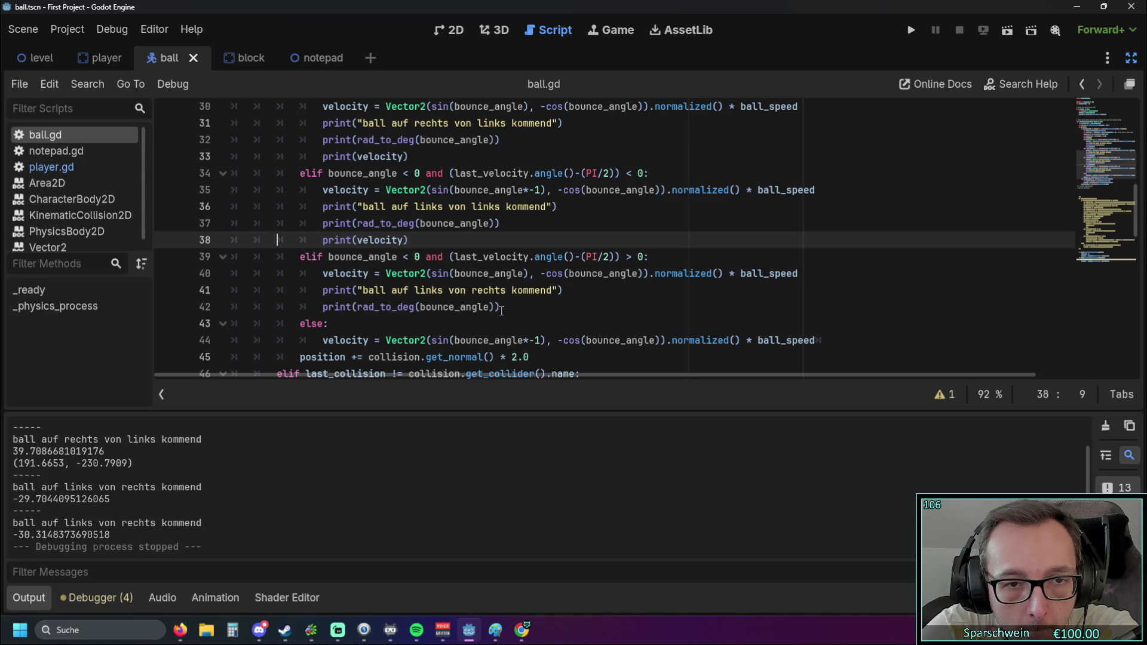
{"action": "left_click", "coordinate": [500, 309]}
{"action": "key", "text": "Return"}
{"action": "key", "text": "ctrl+v"}
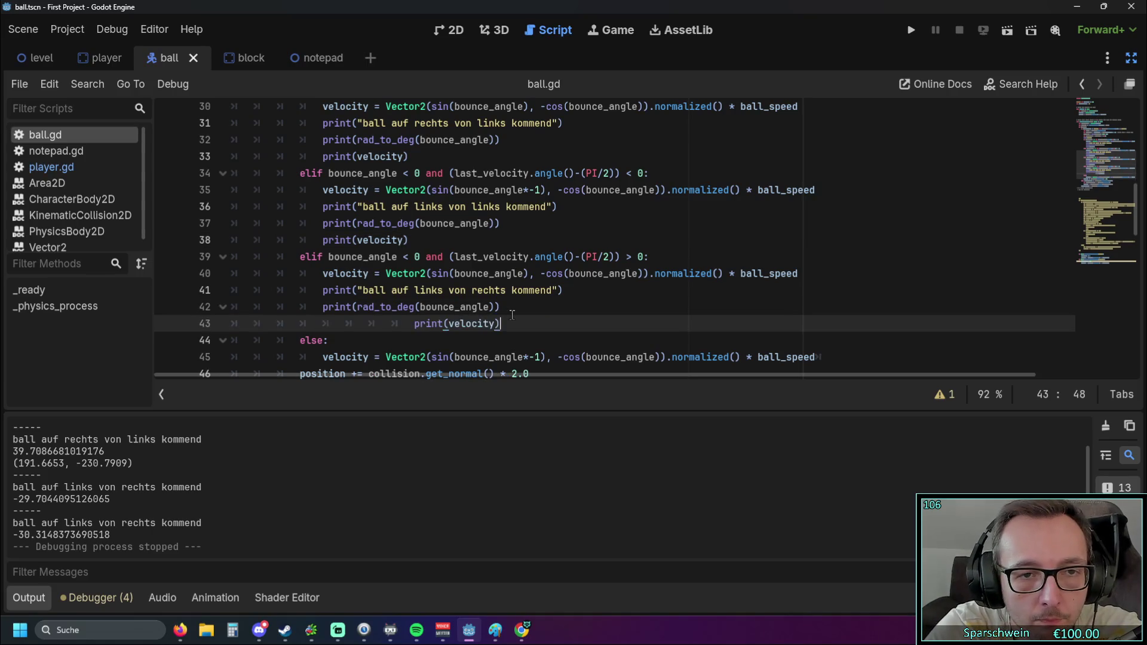
{"action": "left_click", "coordinate": [411, 324]}
{"action": "key", "text": "BackSpace"}
{"action": "key", "text": "BackSpace"}
{"action": "key", "text": "BackSpace"}
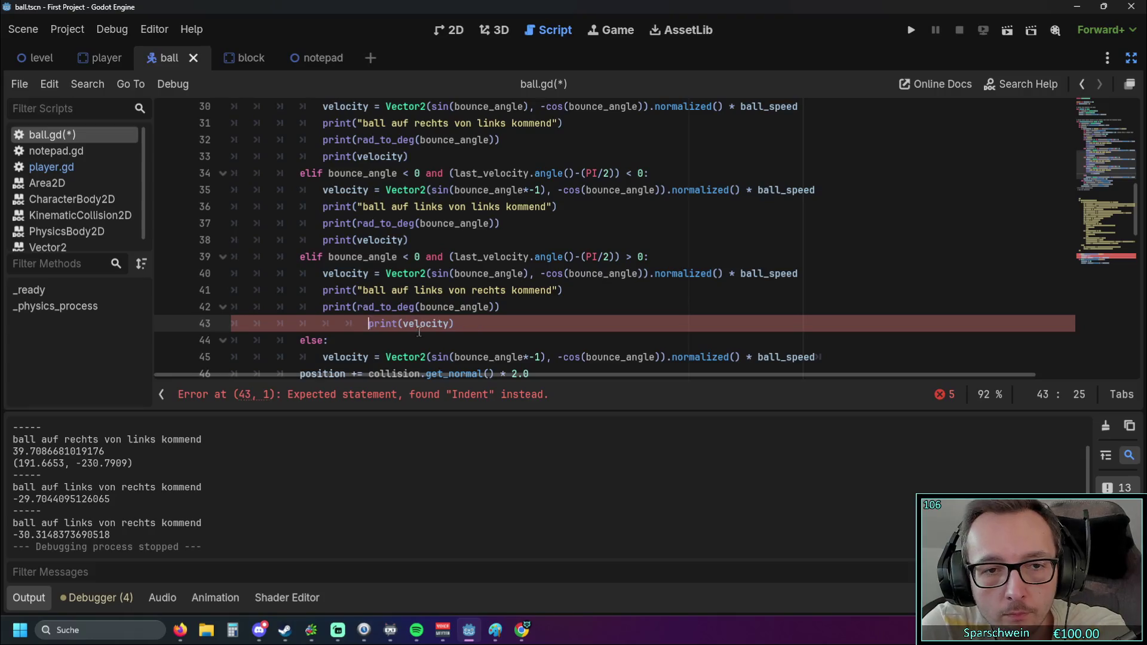
{"action": "scroll", "coordinate": [444, 314], "scroll_direction": "up", "scroll_amount": 4}
{"action": "scroll", "coordinate": [445, 314], "scroll_direction": "down", "scroll_amount": 2}
{"action": "scroll", "coordinate": [444, 315], "scroll_direction": "up", "scroll_amount": 4}
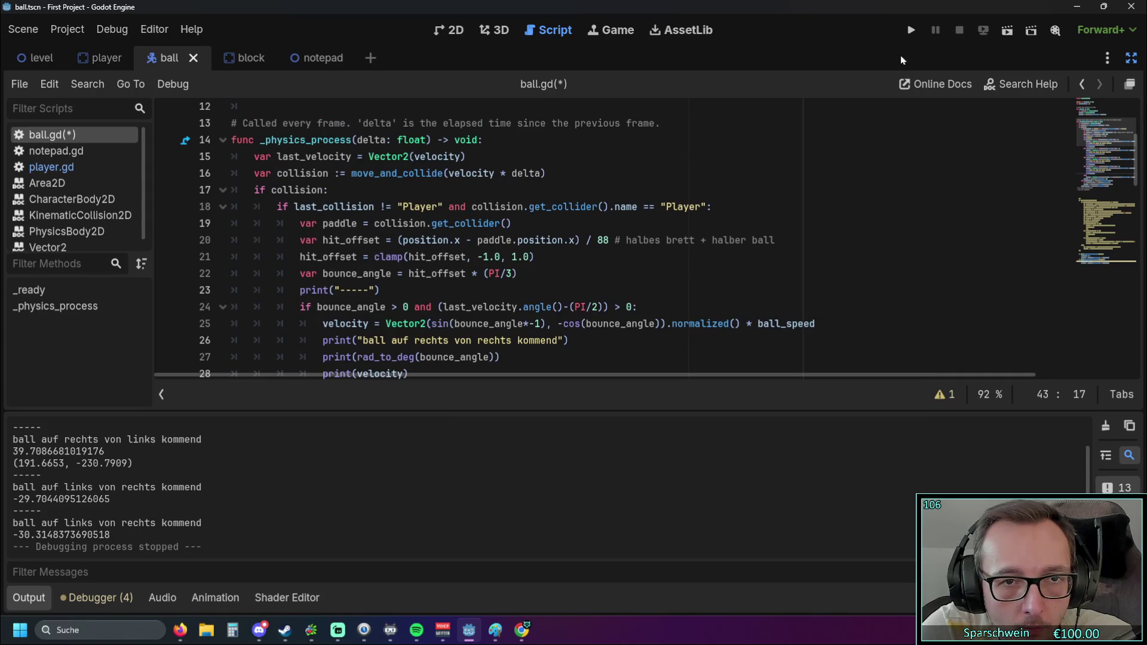
Rerun the game and bounce the ball repeatedly, logging e.g. -6.82 with velocity (35.638, -297.8757), then stop
{"action": "left_click", "coordinate": [910, 32]}
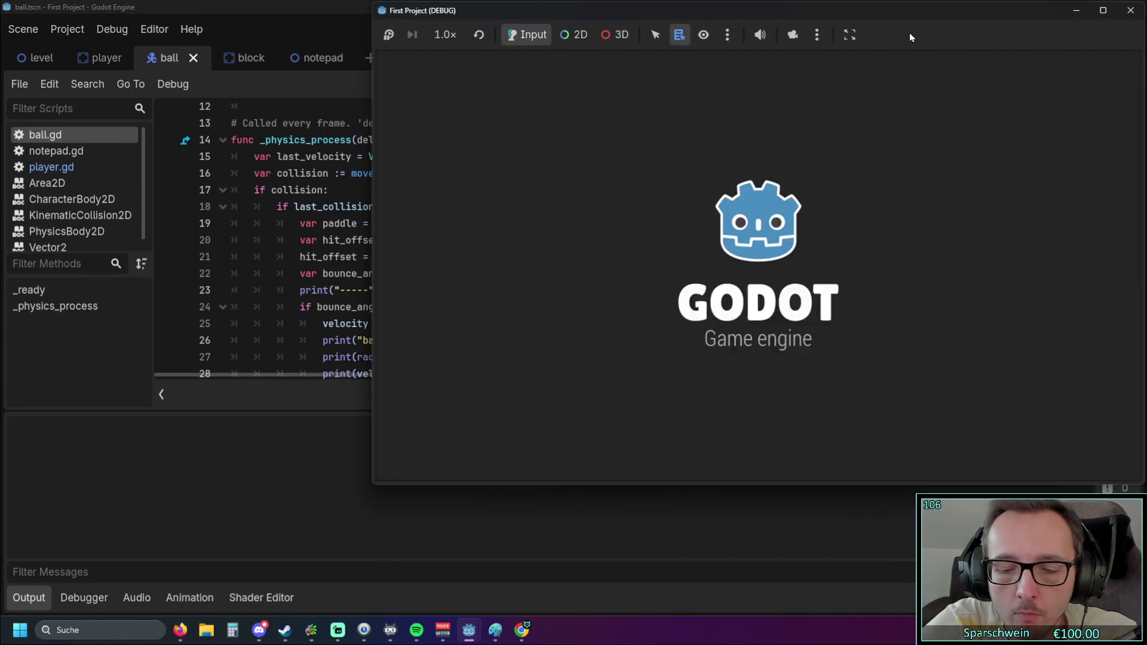
{"action": "key", "text": "Right"}
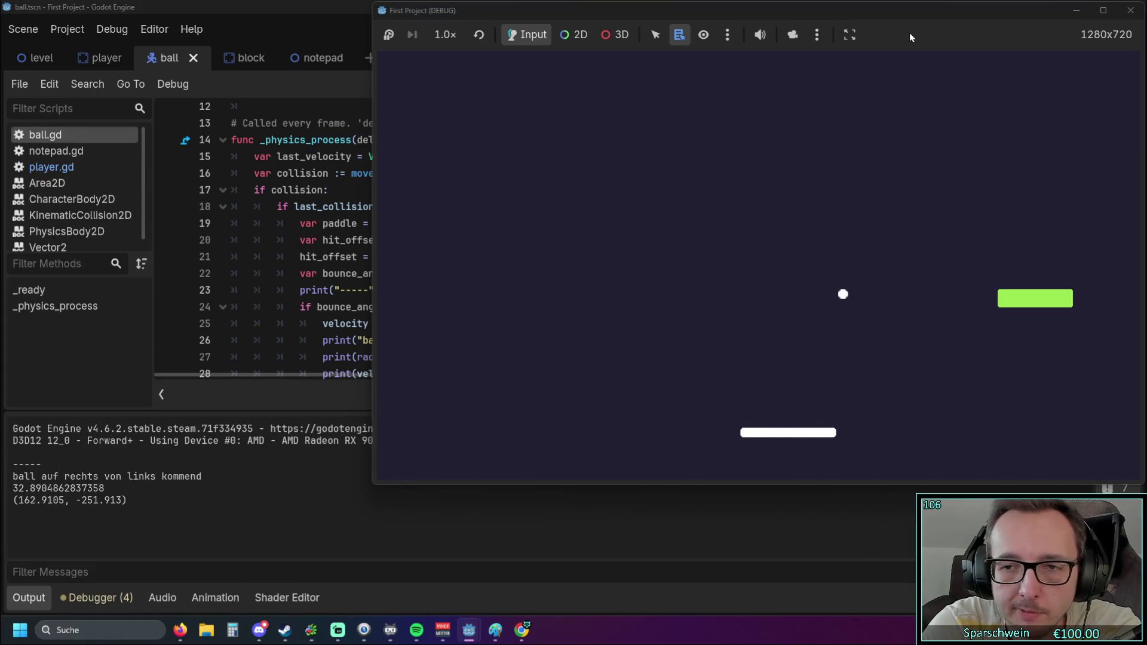
{"action": "key", "text": "Right"}
{"action": "key", "text": "Left"}
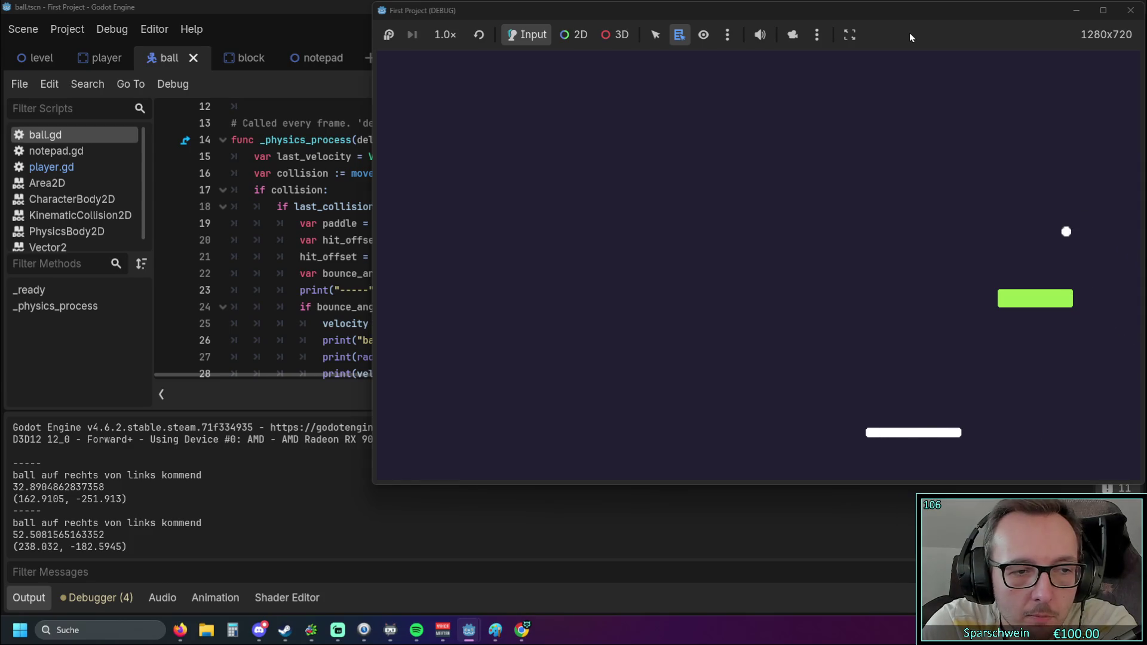
{"action": "key", "text": "Left"}
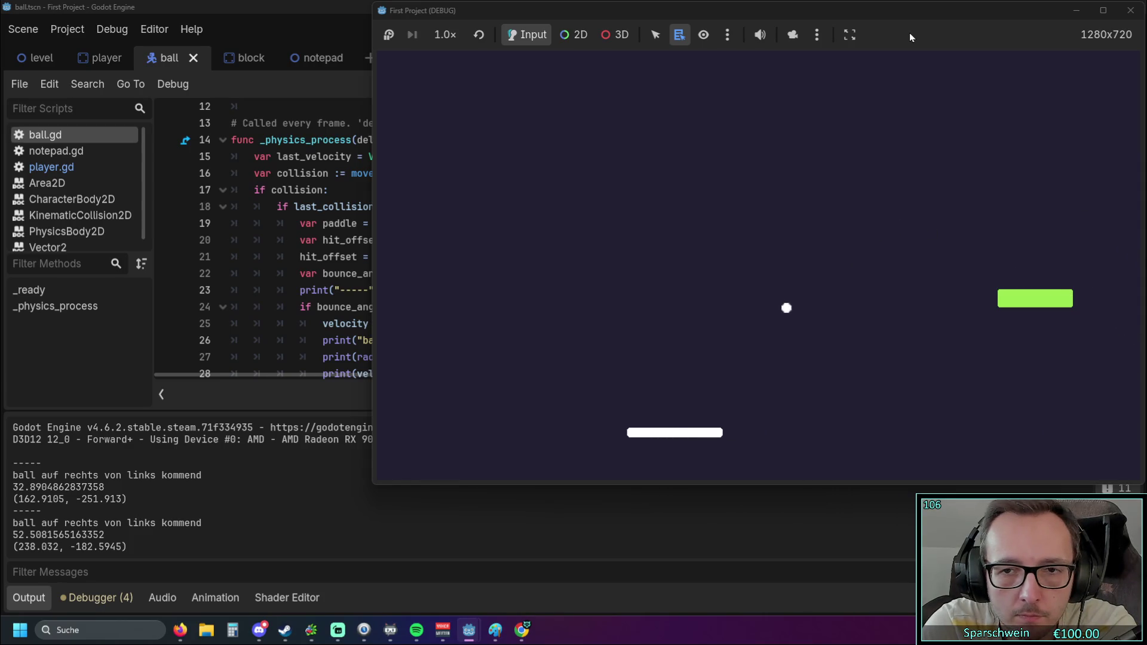
{"action": "key", "text": "Left"}
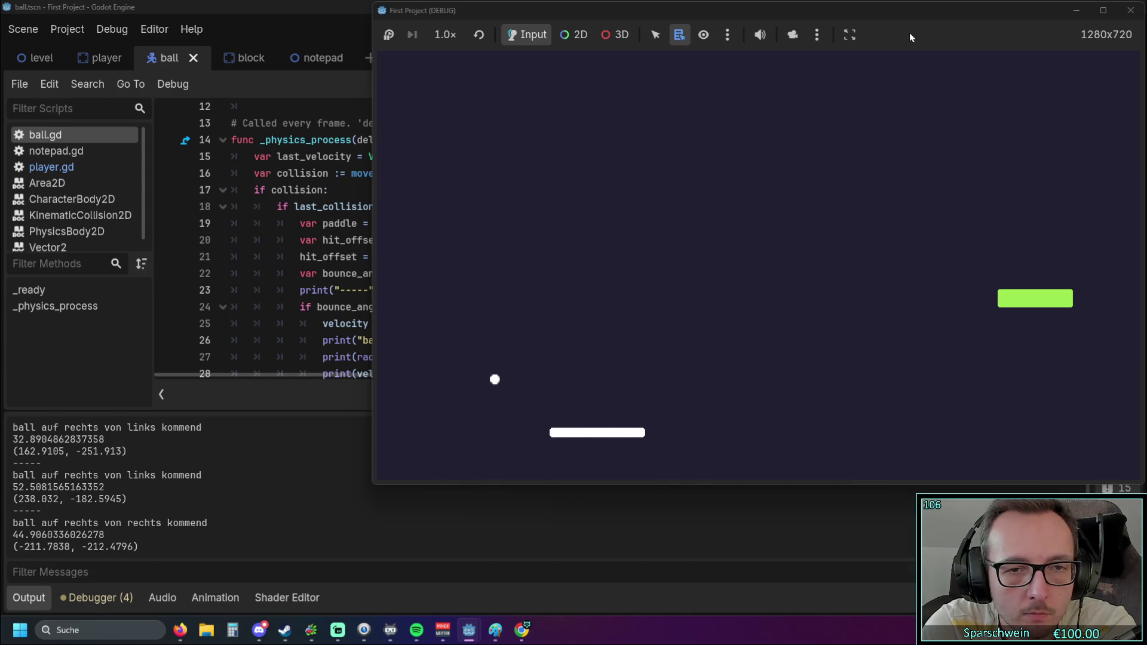
{"action": "key", "text": "Right"}
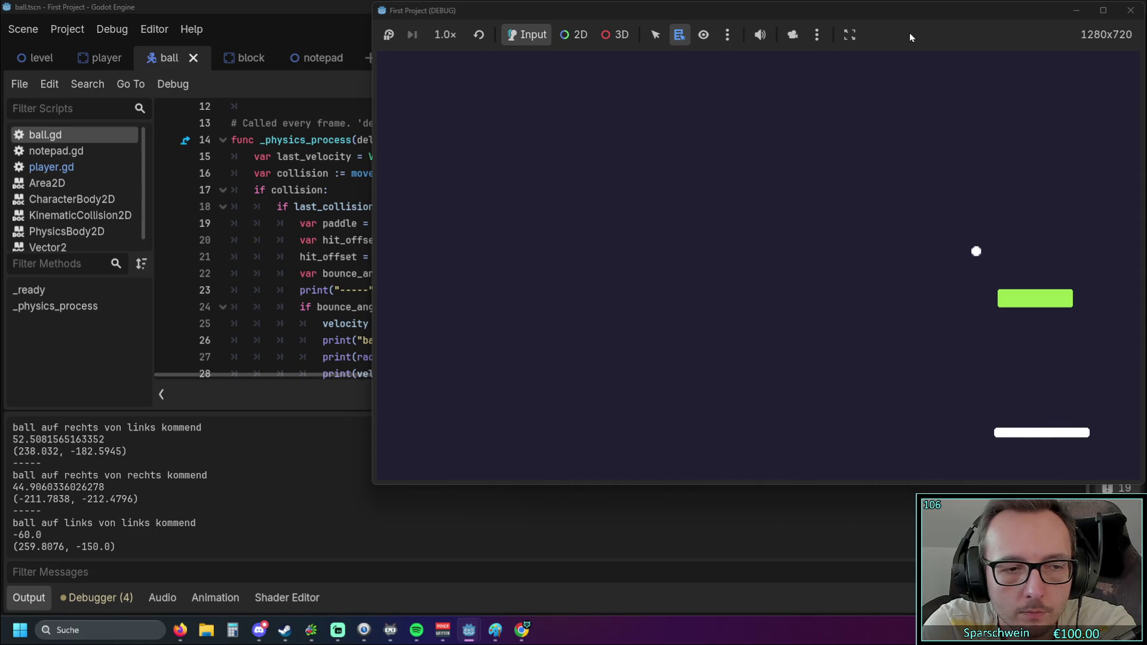
{"action": "key", "text": "Left"}
{"action": "key", "text": "Left"}
{"action": "key", "text": "Left"}
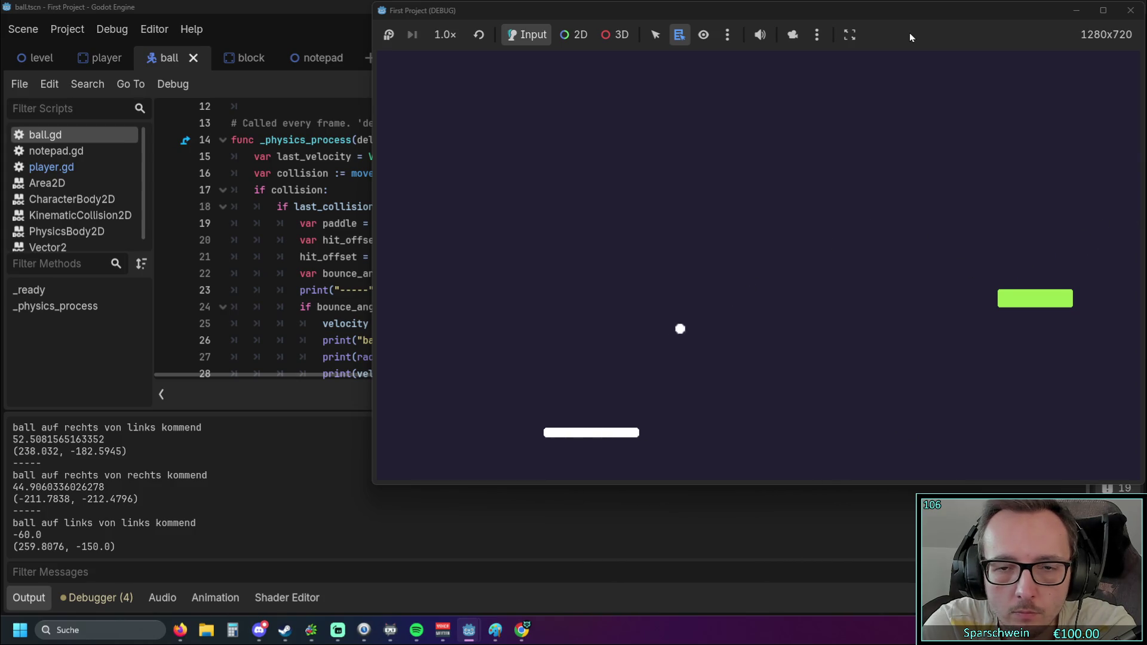
{"action": "key", "text": "Left"}
{"action": "key", "text": "Right"}
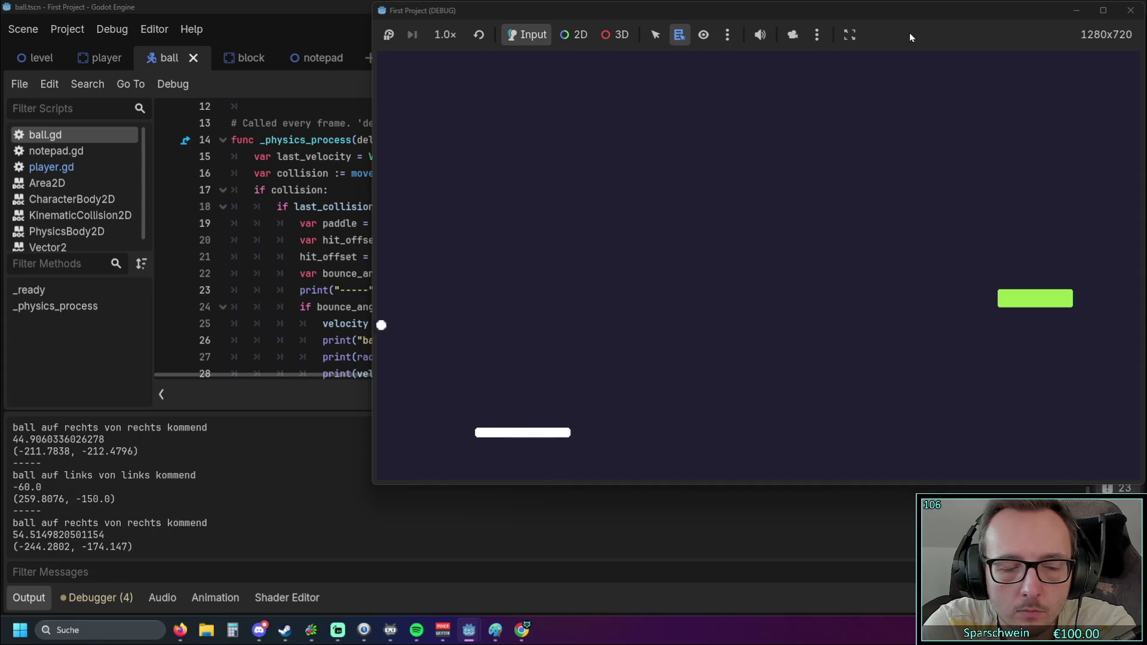
{"action": "key", "text": "Right"}
{"action": "key", "text": "Right"}
{"action": "key", "text": "Right"}
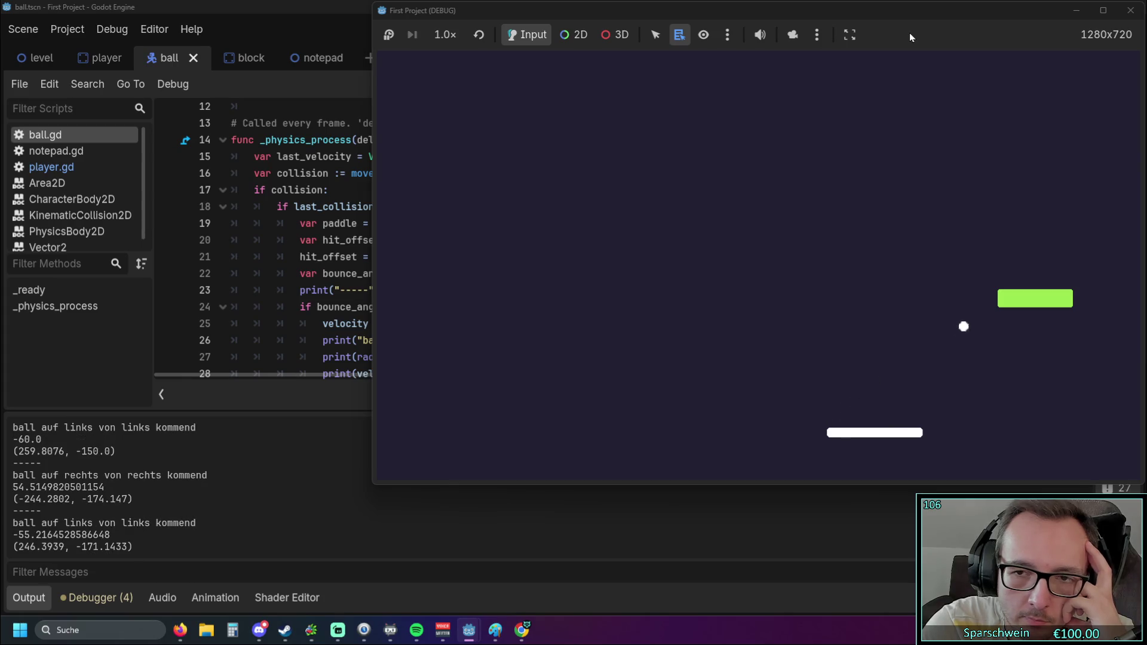
{"action": "key", "text": "Left"}
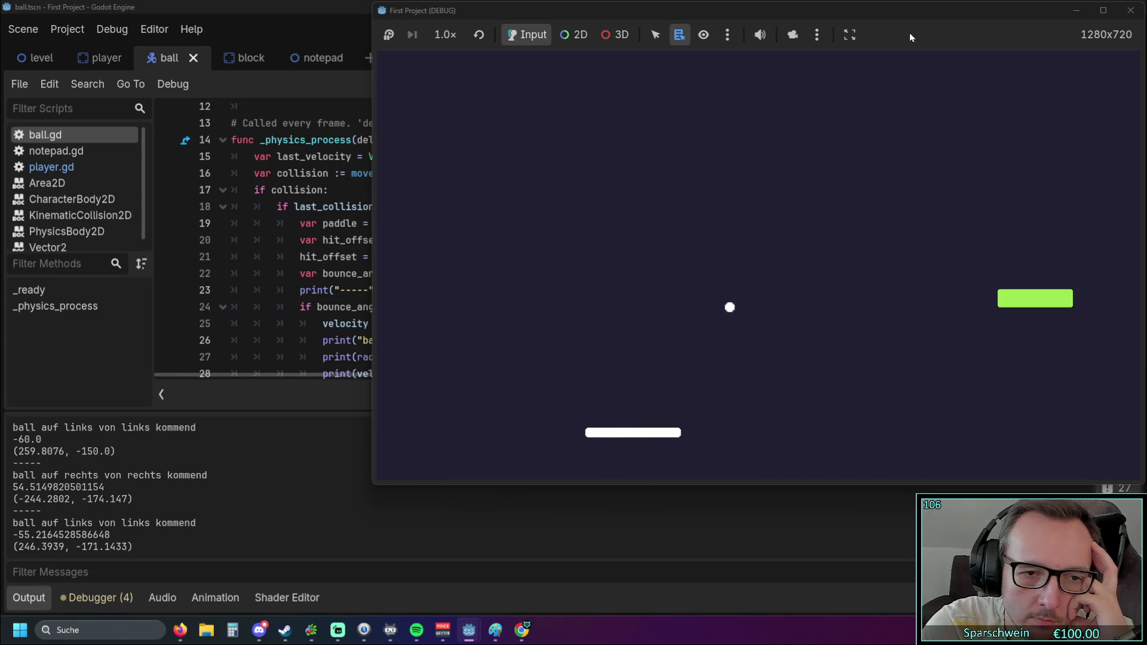
{"action": "key", "text": "Left"}
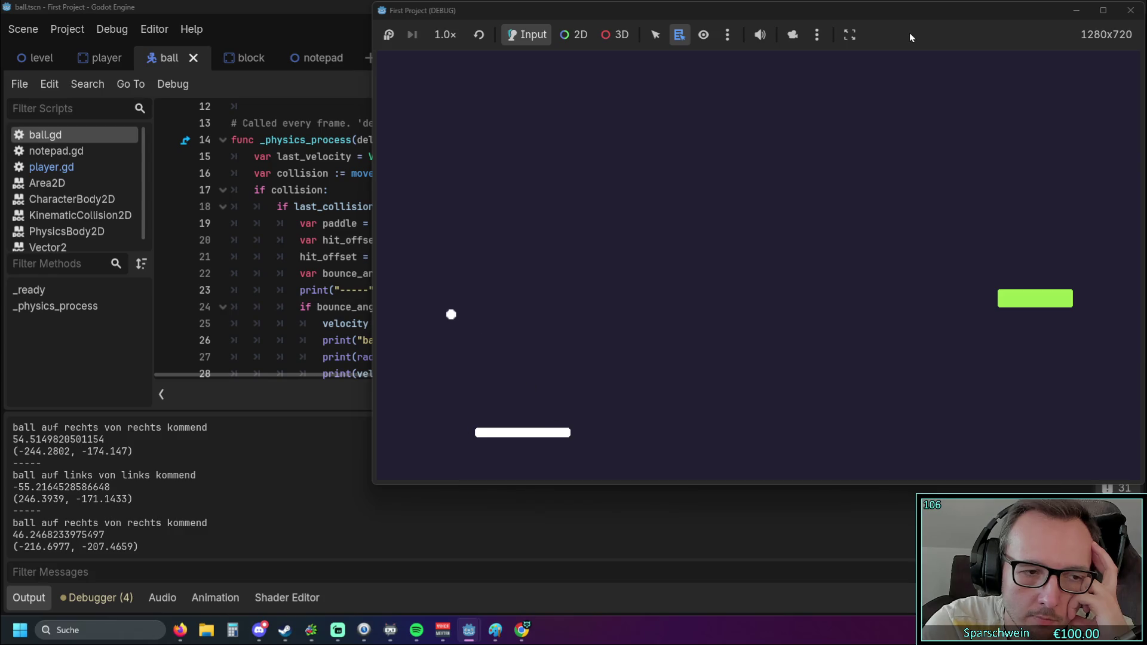
{"action": "key", "text": "Right"}
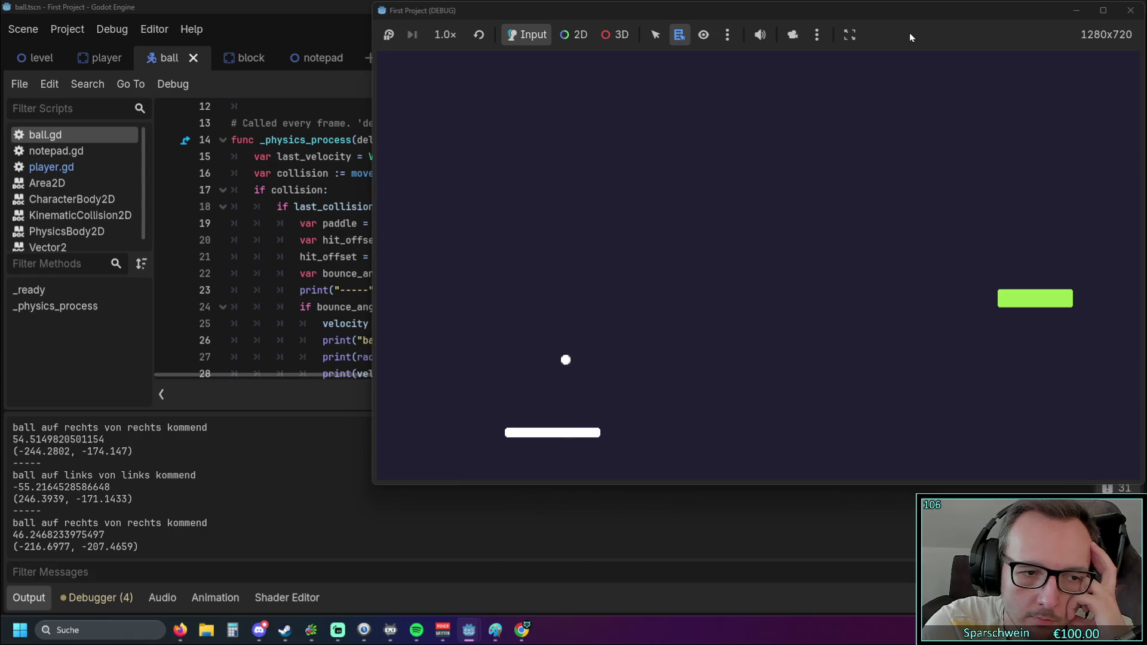
{"action": "key", "text": "Right"}
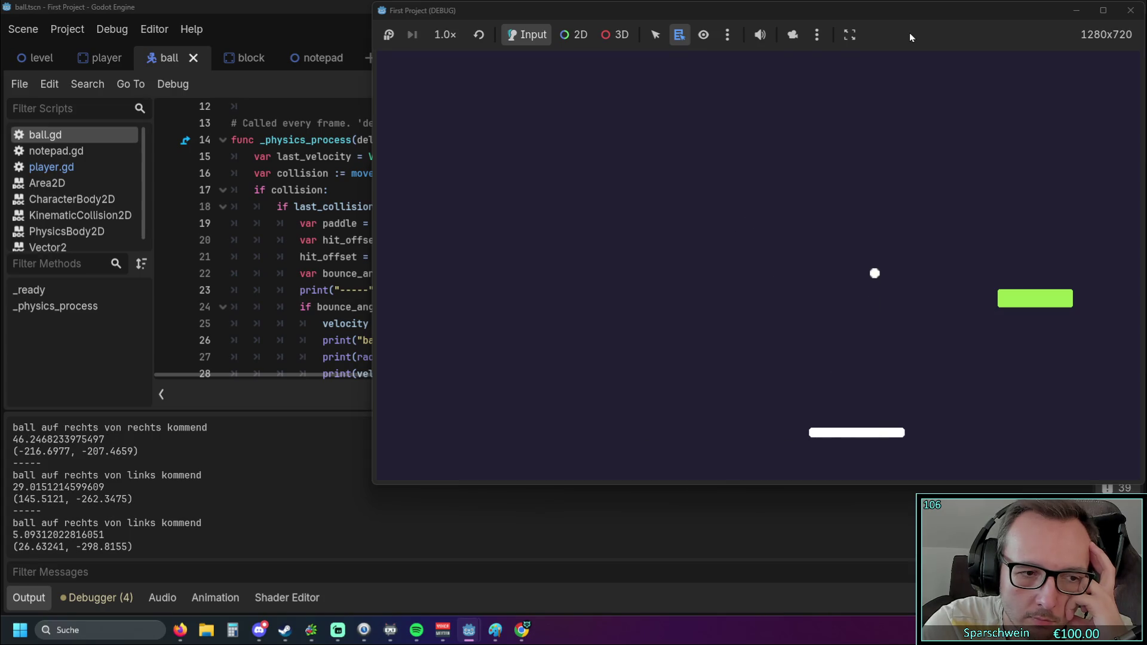
{"action": "key", "text": "Right"}
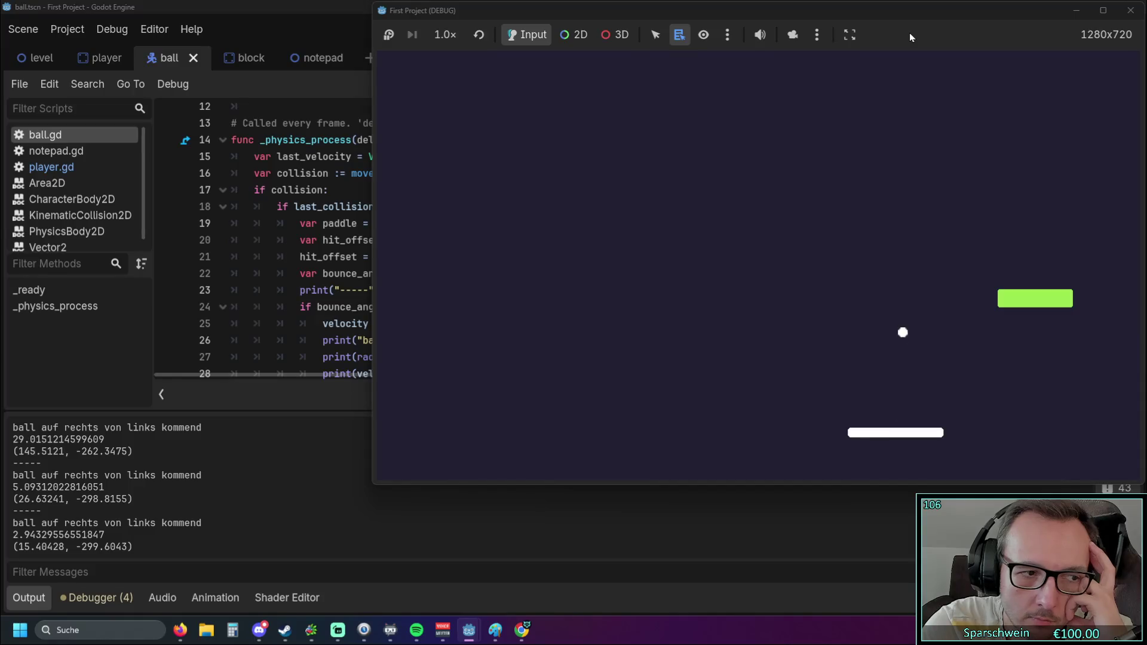
{"action": "key", "text": "Right"}
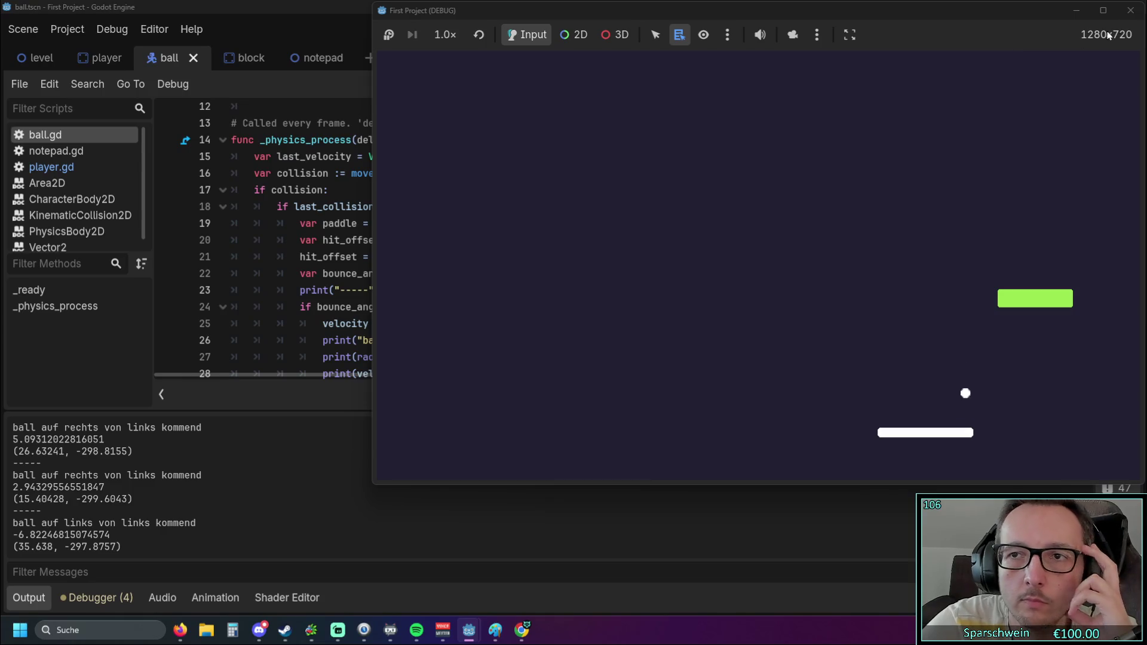
{"action": "left_click", "coordinate": [1130, 10]}
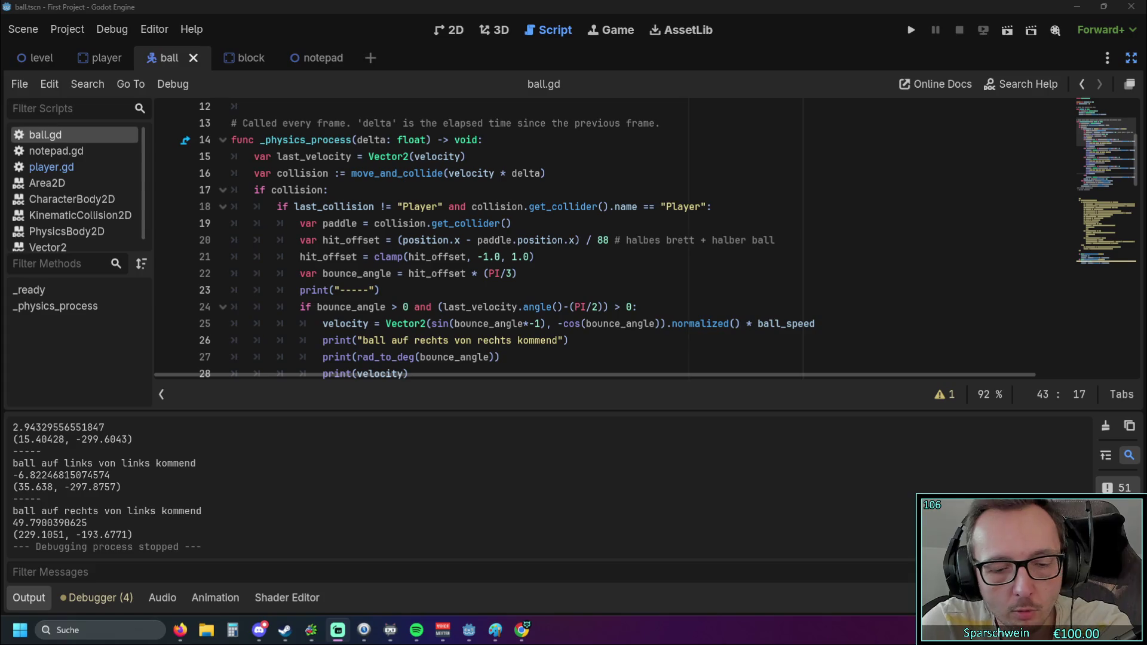
Paste the angle print over the velocity prints on lines 28 and 33
{"action": "scroll", "coordinate": [395, 306], "scroll_direction": "down", "scroll_amount": 2}
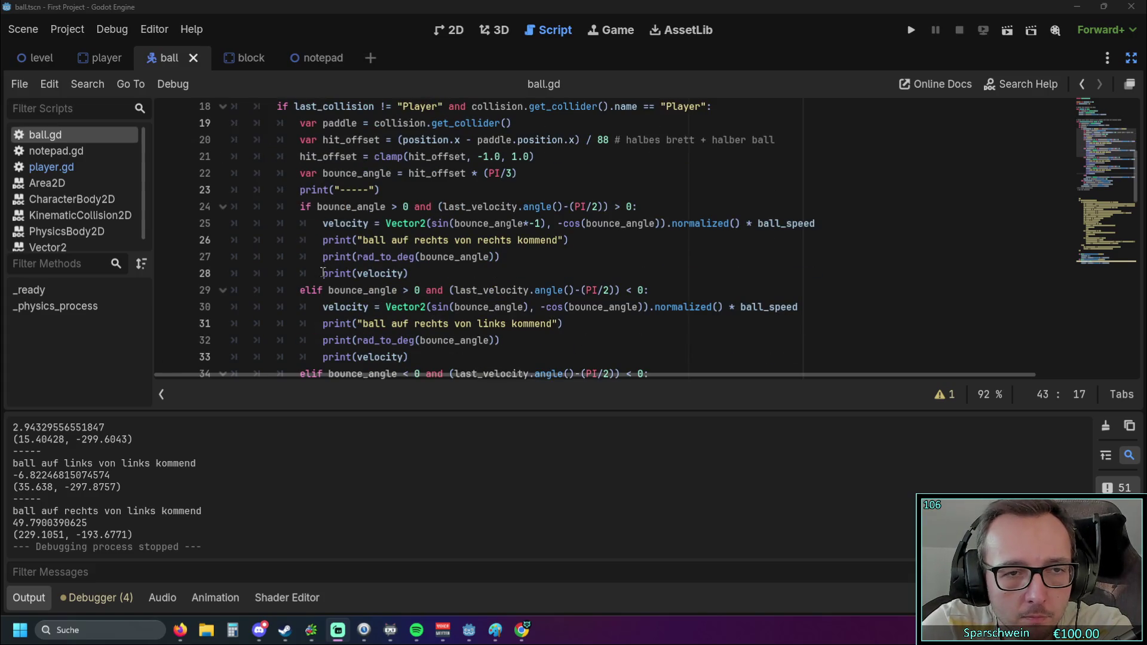
{"action": "left_click_drag", "start_coordinate": [323, 273], "coordinate": [409, 274]}
{"action": "type", "text": "print(rad_to_deg(velocity.anlge()))"}
{"action": "scroll", "coordinate": [409, 275], "scroll_direction": "down", "scroll_amount": 1}
{"action": "left_click", "coordinate": [323, 306]}
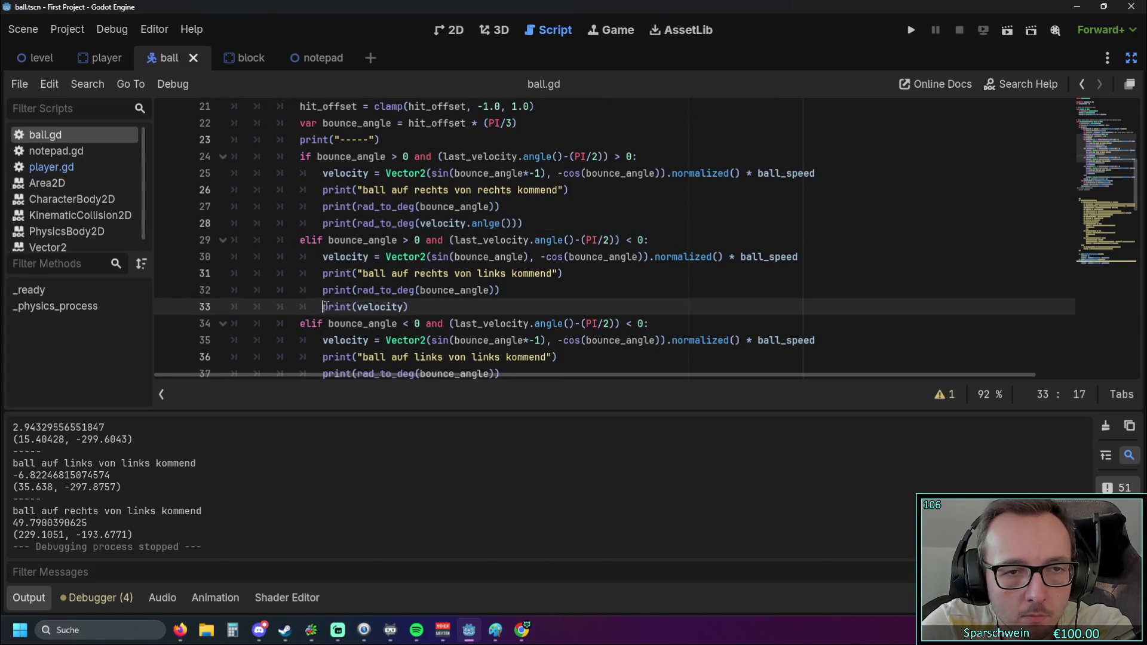
{"action": "left_click_drag", "start_coordinate": [323, 307], "coordinate": [408, 306]}
{"action": "type", "text": "print(rad_to_deg(velocity.anlge()))"}
{"action": "scroll", "coordinate": [422, 273], "scroll_direction": "down", "scroll_amount": 2}
{"action": "scroll", "coordinate": [422, 273], "scroll_direction": "up", "scroll_amount": 2}
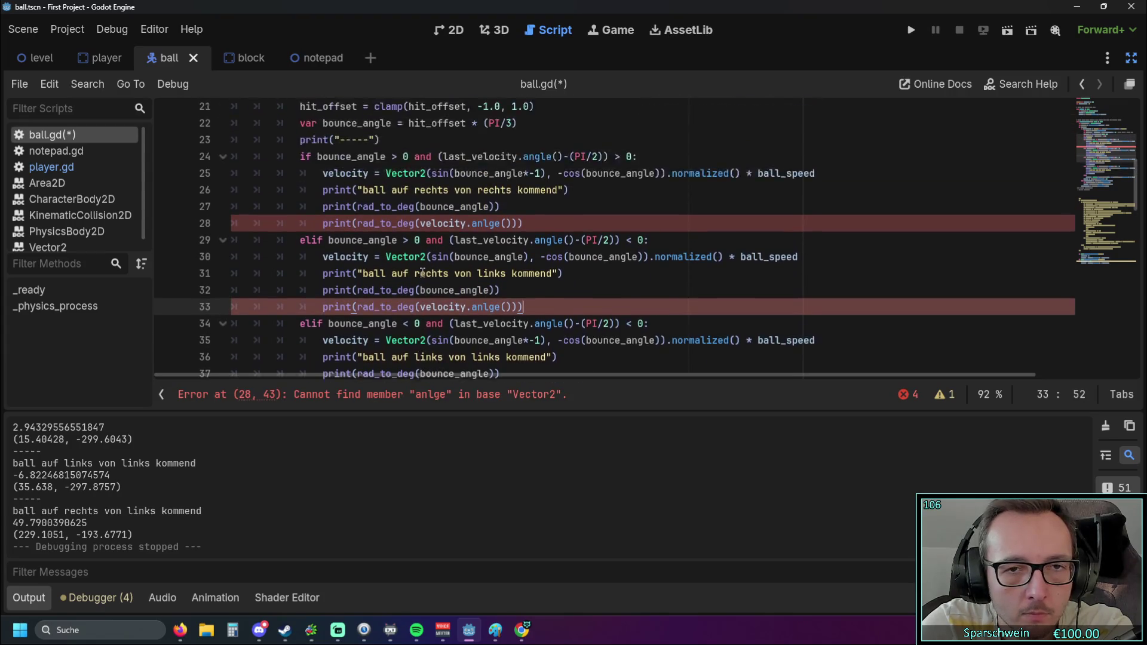
{"action": "scroll", "coordinate": [502, 283], "scroll_direction": "down", "scroll_amount": 1}
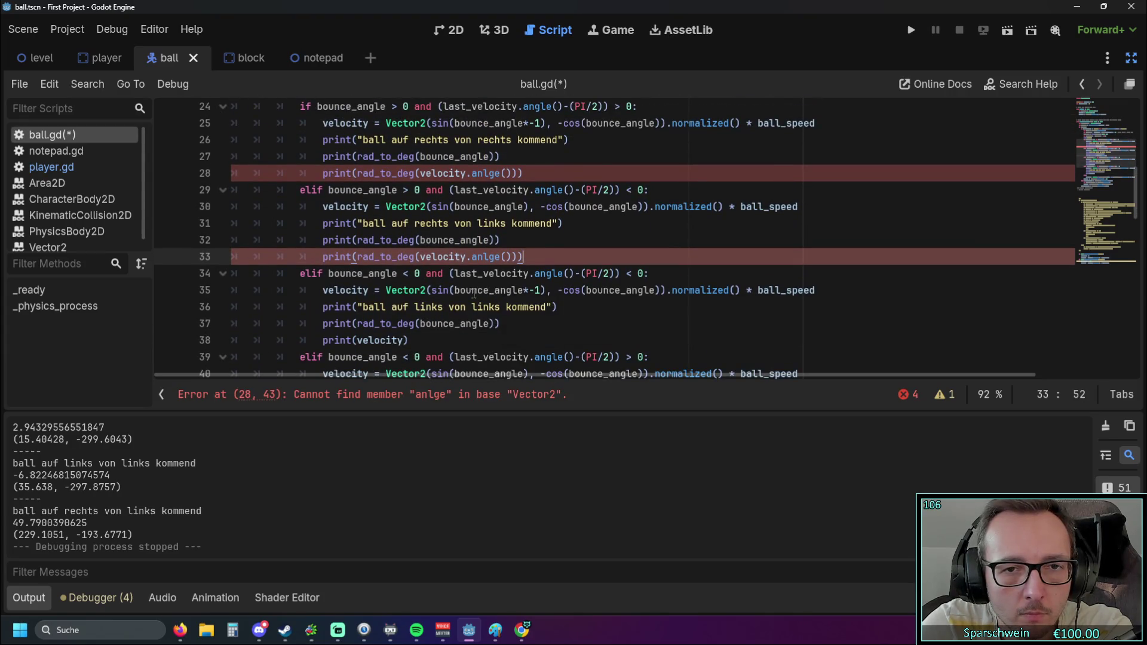
{"action": "scroll", "coordinate": [486, 241], "scroll_direction": "up", "scroll_amount": 1}
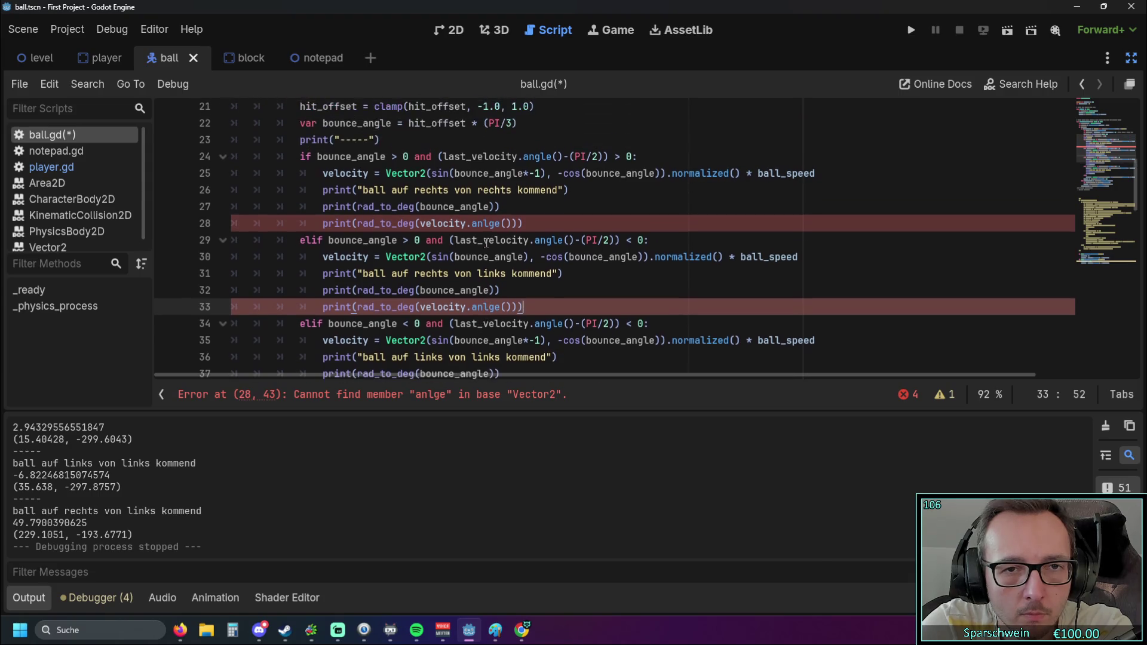
Fix the 'anlge' typo to angle() on line 28 and copy the corrected print over line 33
{"action": "left_click", "coordinate": [486, 223]}
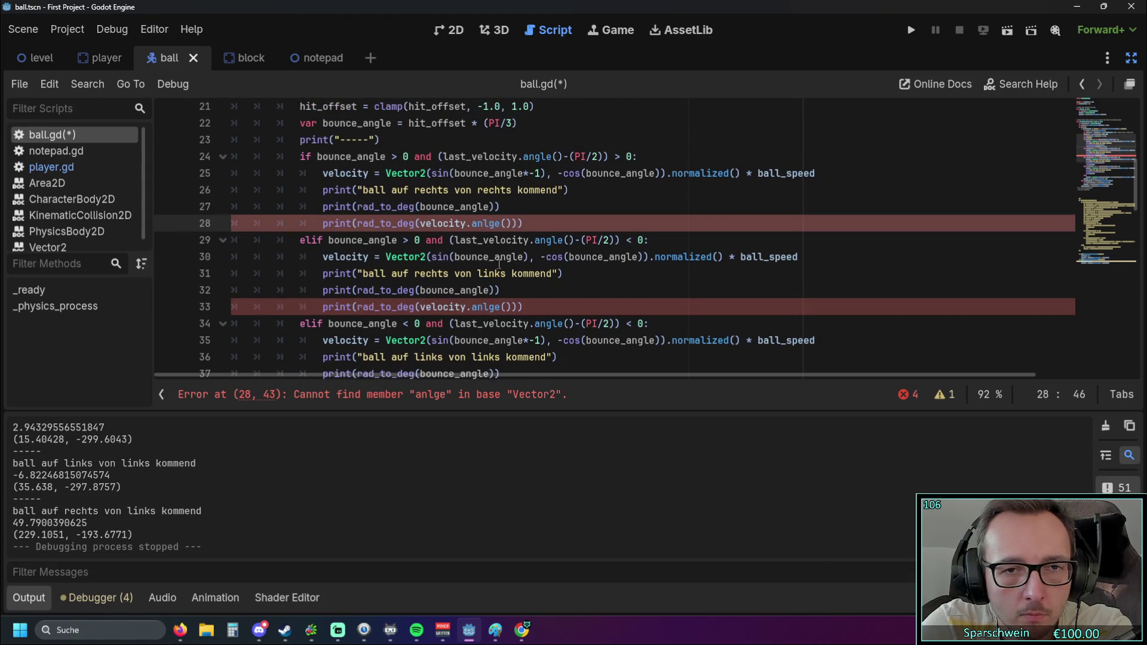
{"action": "key", "text": "BackSpace"}
{"action": "key", "text": "BackSpace"}
{"action": "key", "text": "Delete"}
{"action": "type", "text": "n"}
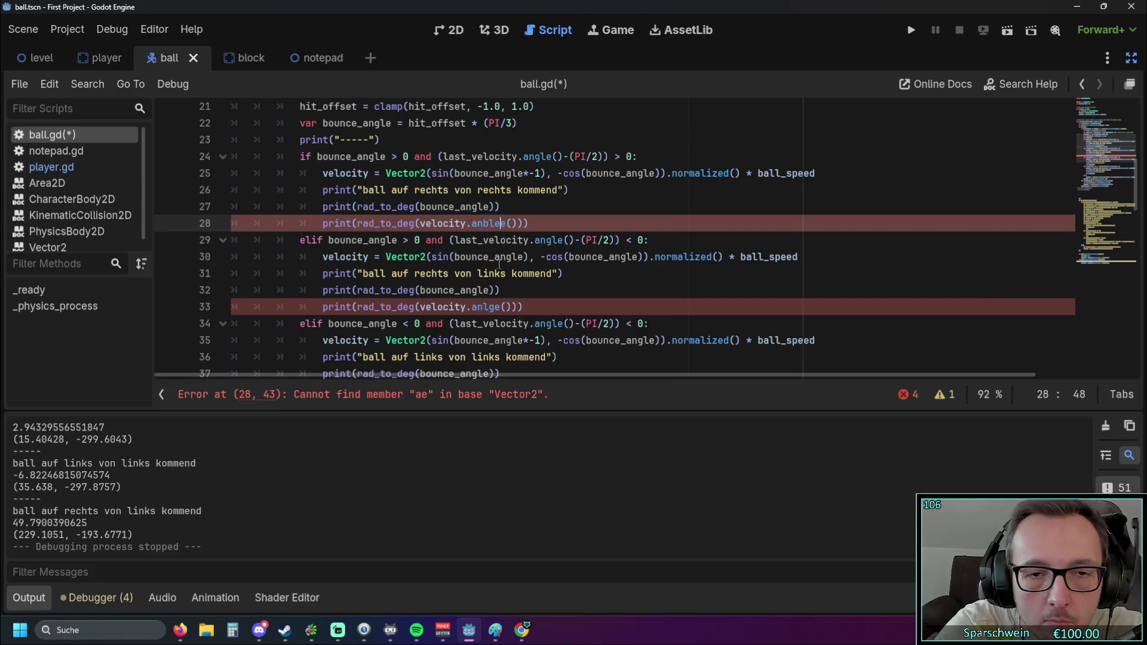
{"action": "type", "text": "n"}
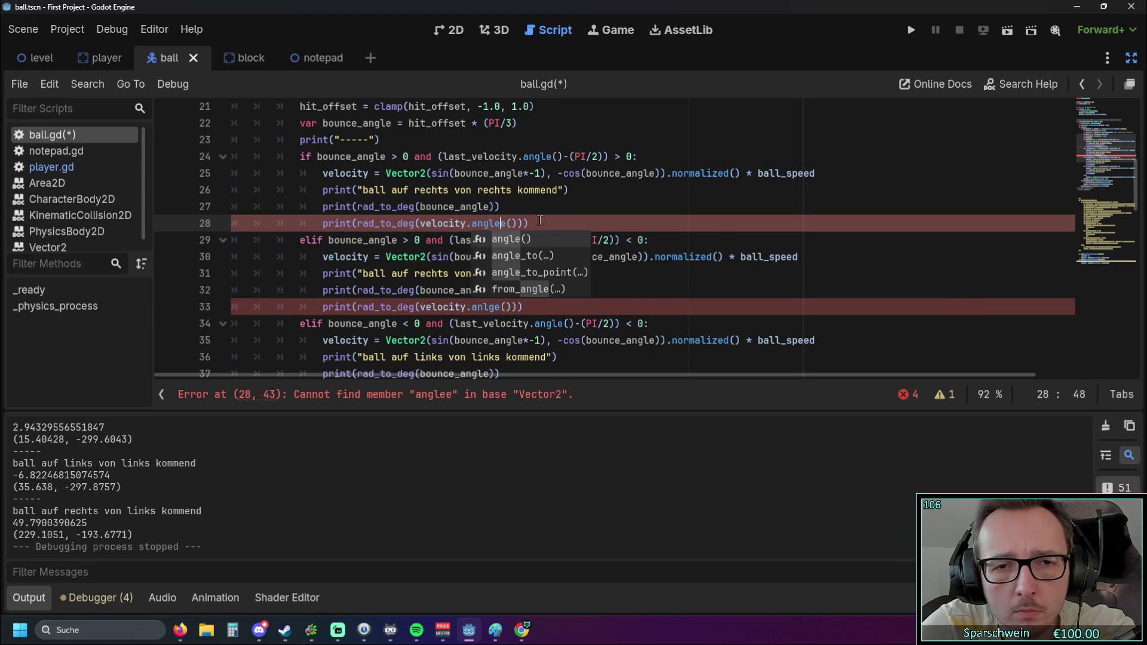
{"action": "key", "text": "Escape"}
{"action": "key", "text": "End"}
{"action": "key", "text": "shift+Home"}
{"action": "key", "text": "shift+Home"}
{"action": "key", "text": "ctrl+c"}
{"action": "left_click", "coordinate": [523, 306]}
Replace the velocity prints on lines 38 and 43 with print(rad_to_deg(velocity.angle()))
{"action": "key", "text": "shift+Home"}
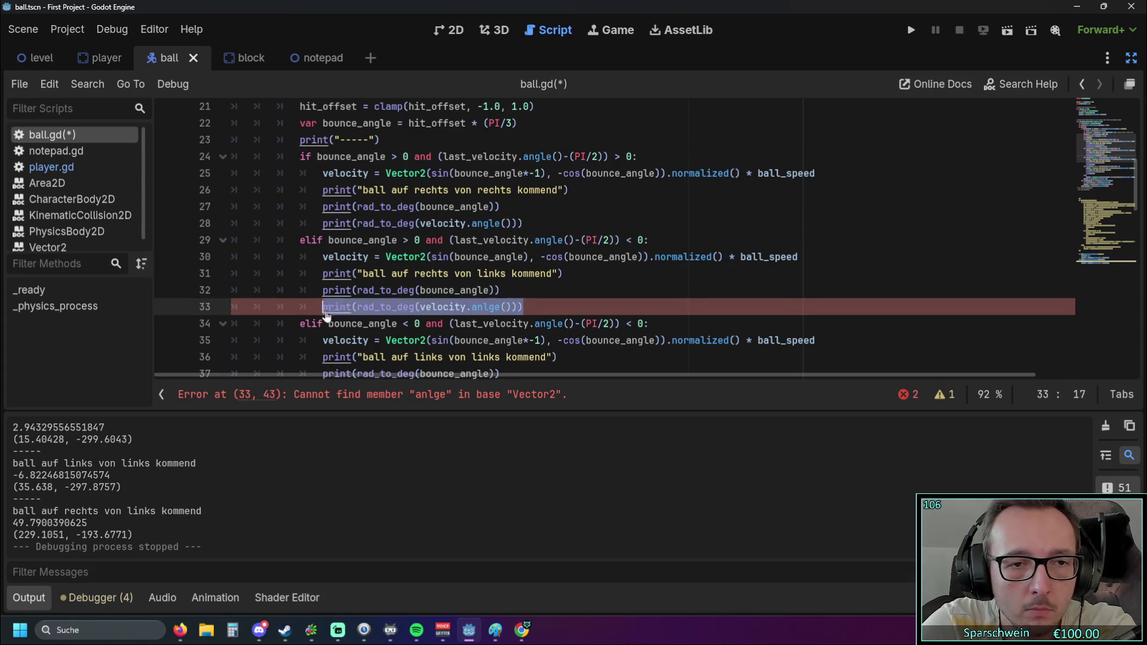
{"action": "key", "text": "ctrl+v"}
{"action": "scroll", "coordinate": [501, 275], "scroll_direction": "down", "scroll_amount": 2}
{"action": "left_click", "coordinate": [409, 290]}
{"action": "key", "text": "shift+Home"}
{"action": "key", "text": "ctrl+v"}
{"action": "scroll", "coordinate": [403, 272], "scroll_direction": "down", "scroll_amount": 2}
{"action": "left_click", "coordinate": [408, 273]}
{"action": "key", "text": "shift+Home"}
{"action": "key", "text": "ctrl+v"}
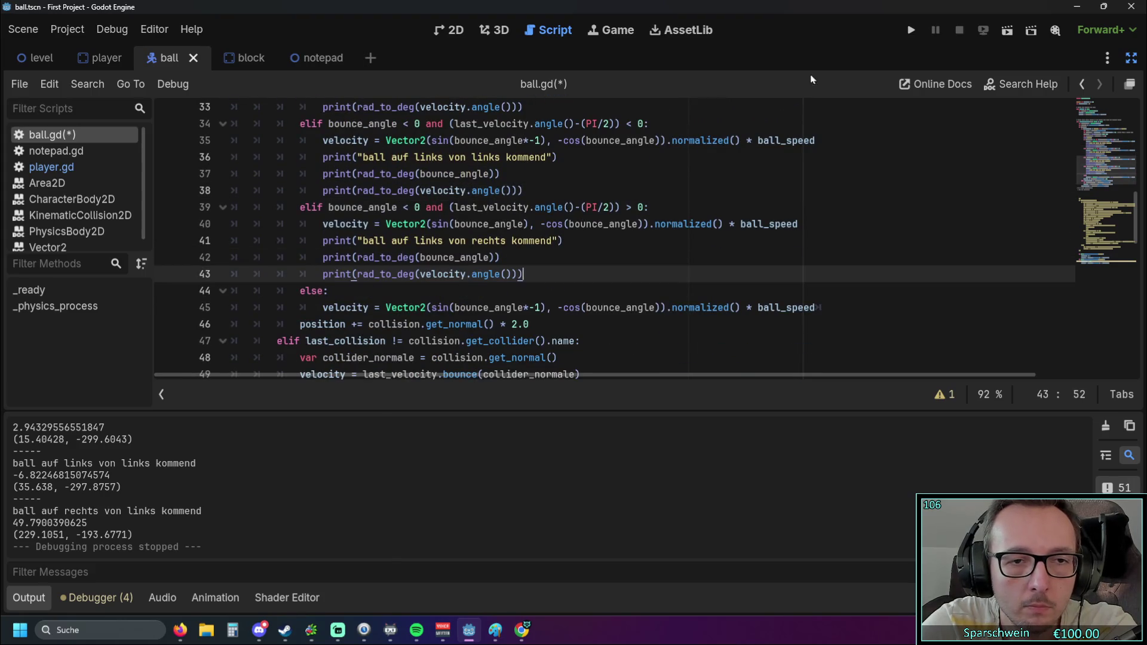
Run the game, steer the paddle under the ball to log bounce angles (last -53.77, -36.23), then stop
{"action": "left_click", "coordinate": [907, 34]}
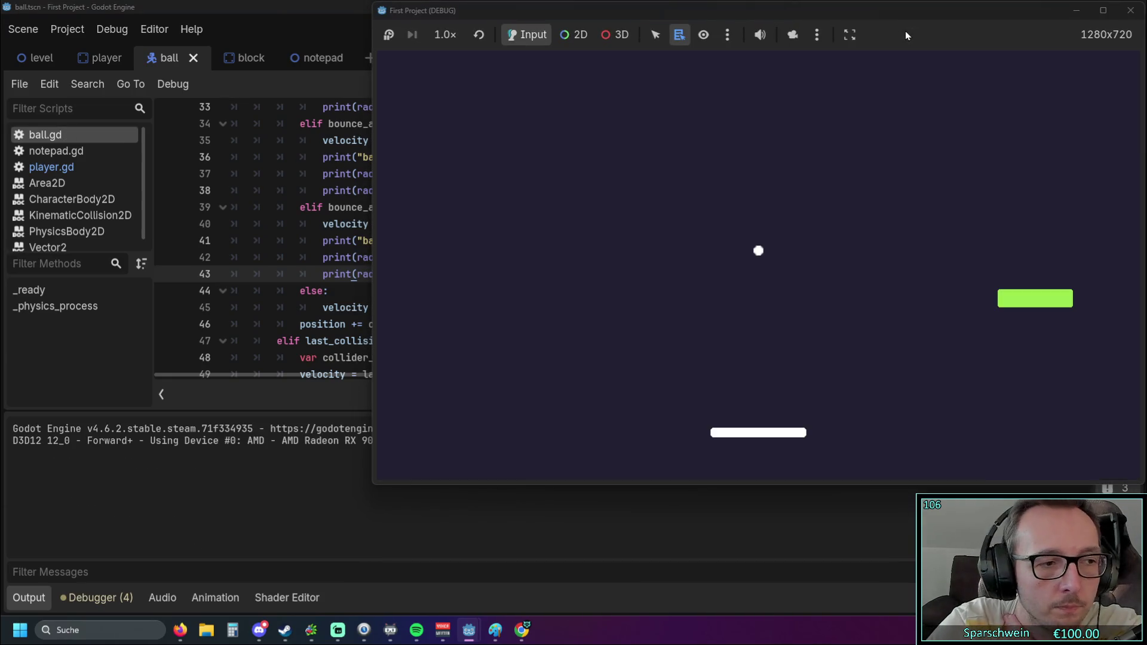
{"action": "key", "text": "Left"}
{"action": "key", "text": "Right"}
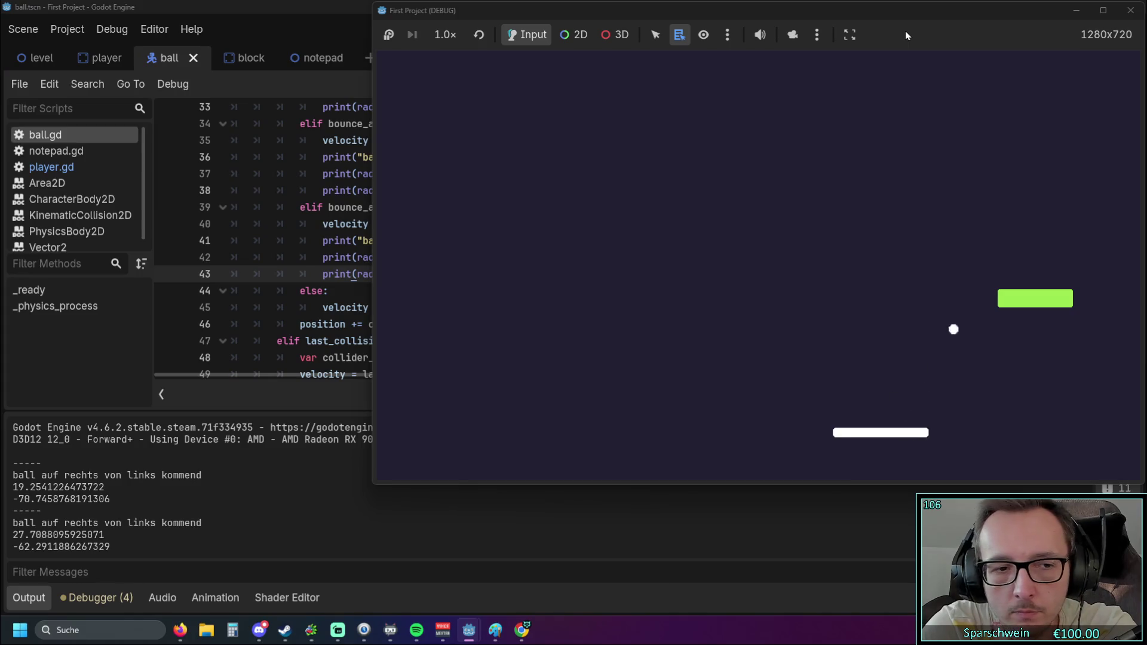
{"action": "key", "text": "Right"}
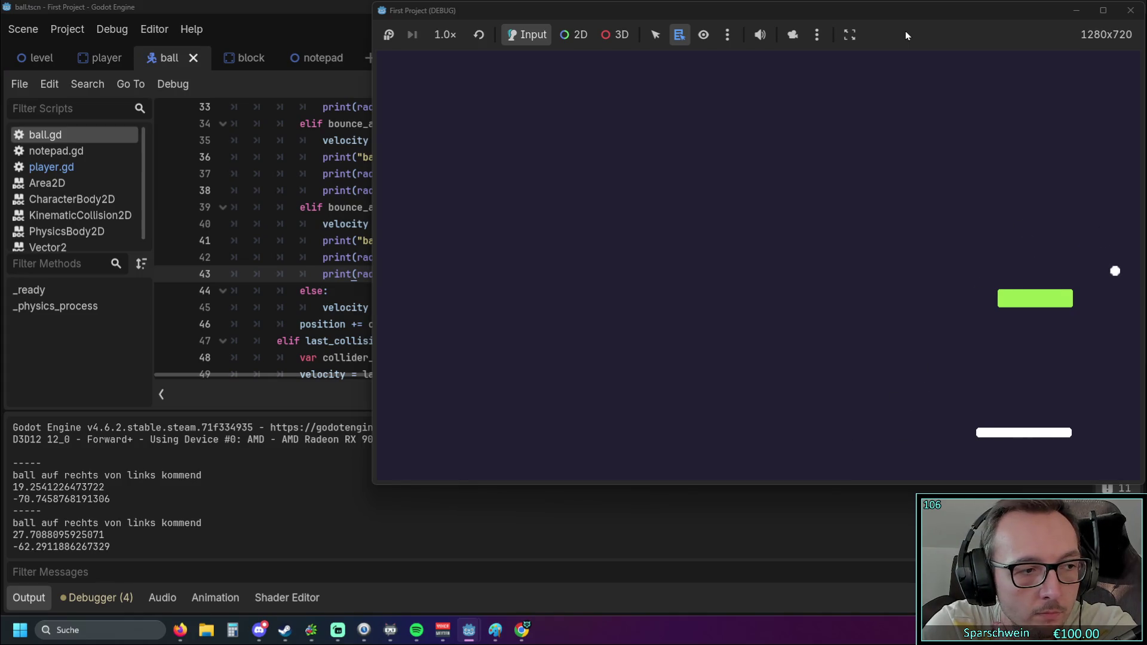
{"action": "key", "text": "Right"}
{"action": "key", "text": "Left"}
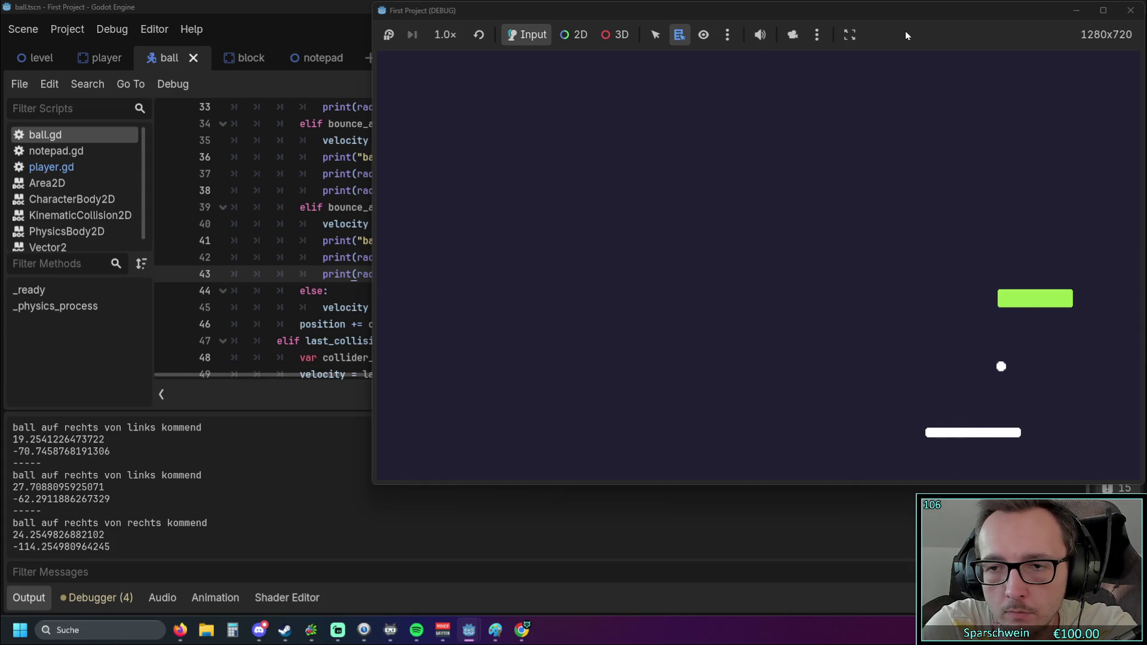
{"action": "key", "text": "Left"}
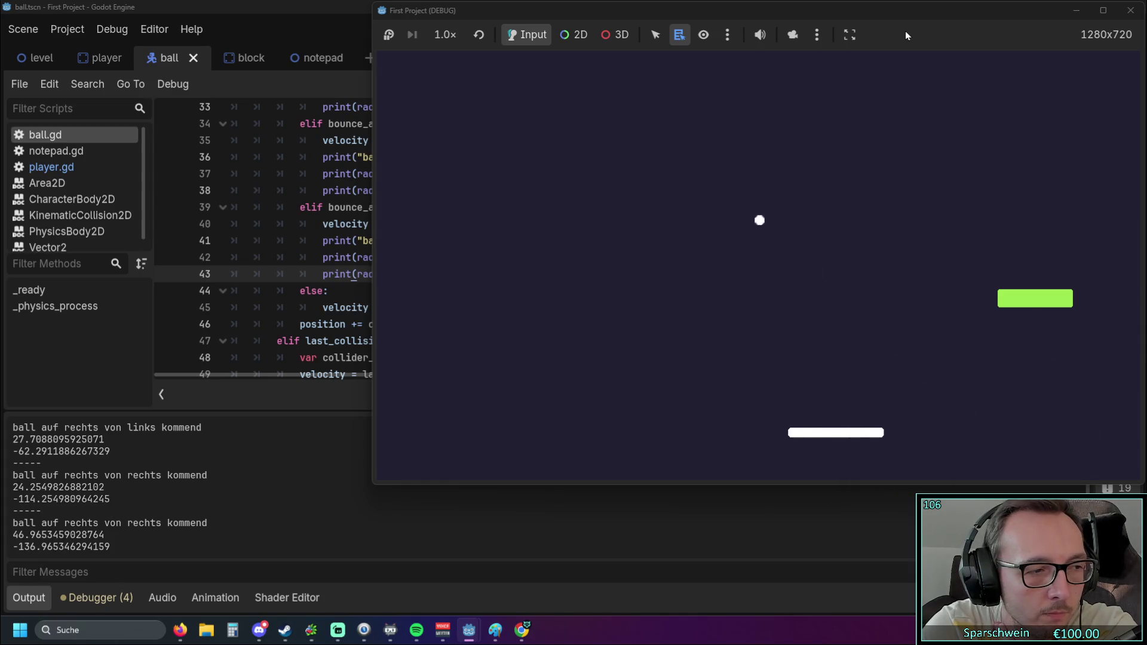
{"action": "key", "text": "Left"}
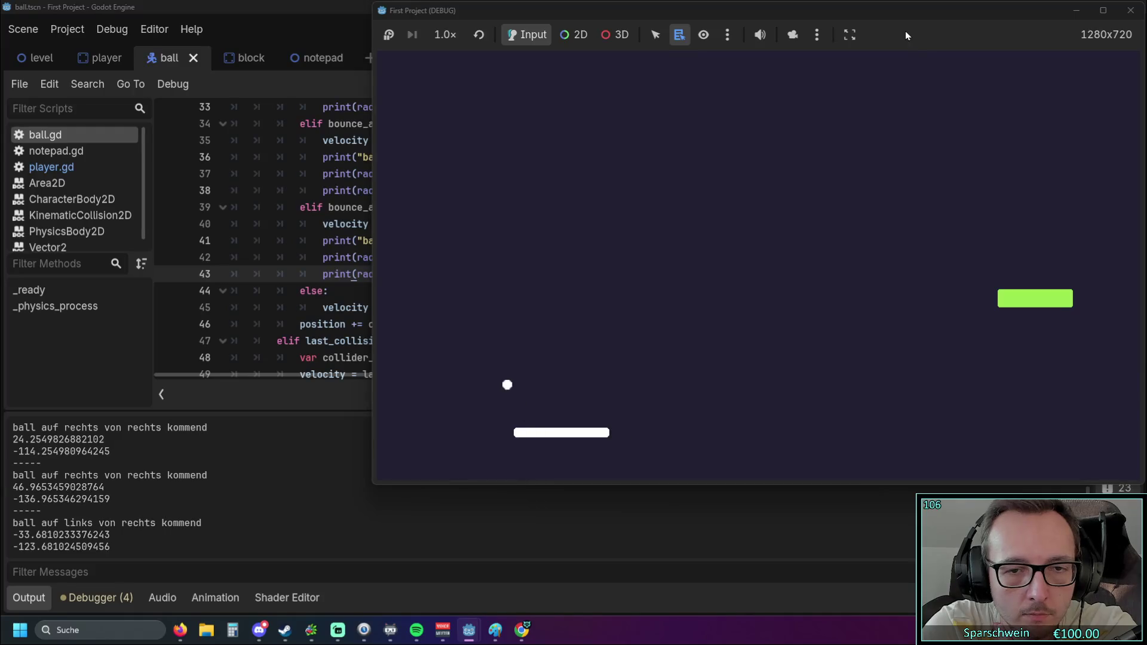
{"action": "key", "text": "Left"}
{"action": "key", "text": "Right"}
{"action": "key", "text": "Right"}
{"action": "key", "text": "Right"}
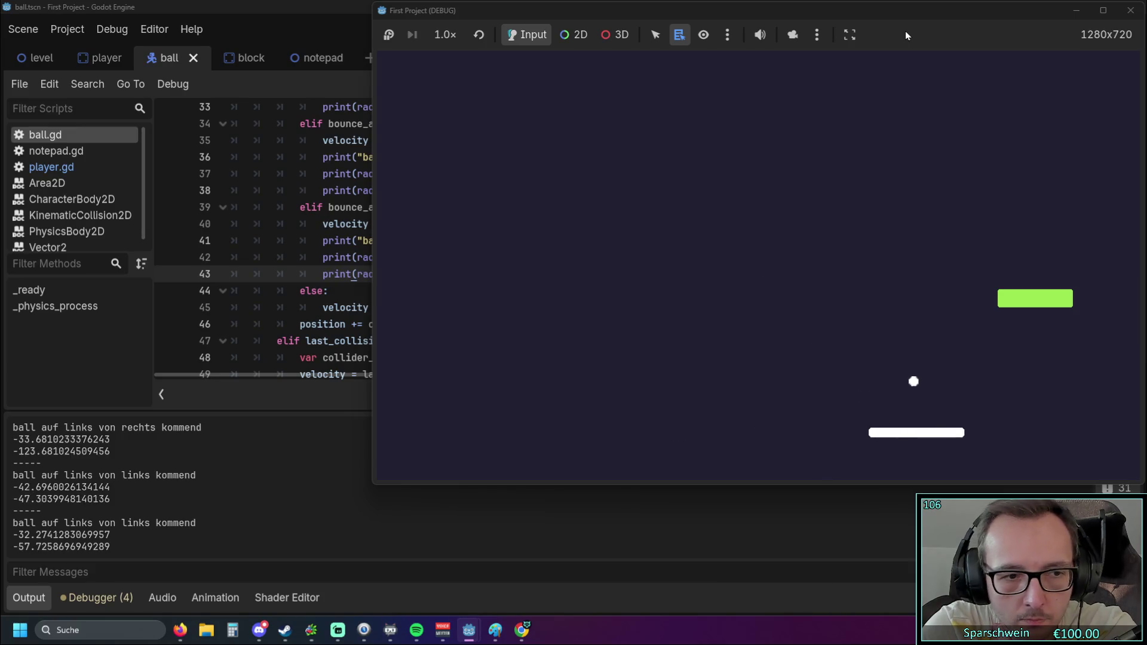
{"action": "key", "text": "Right"}
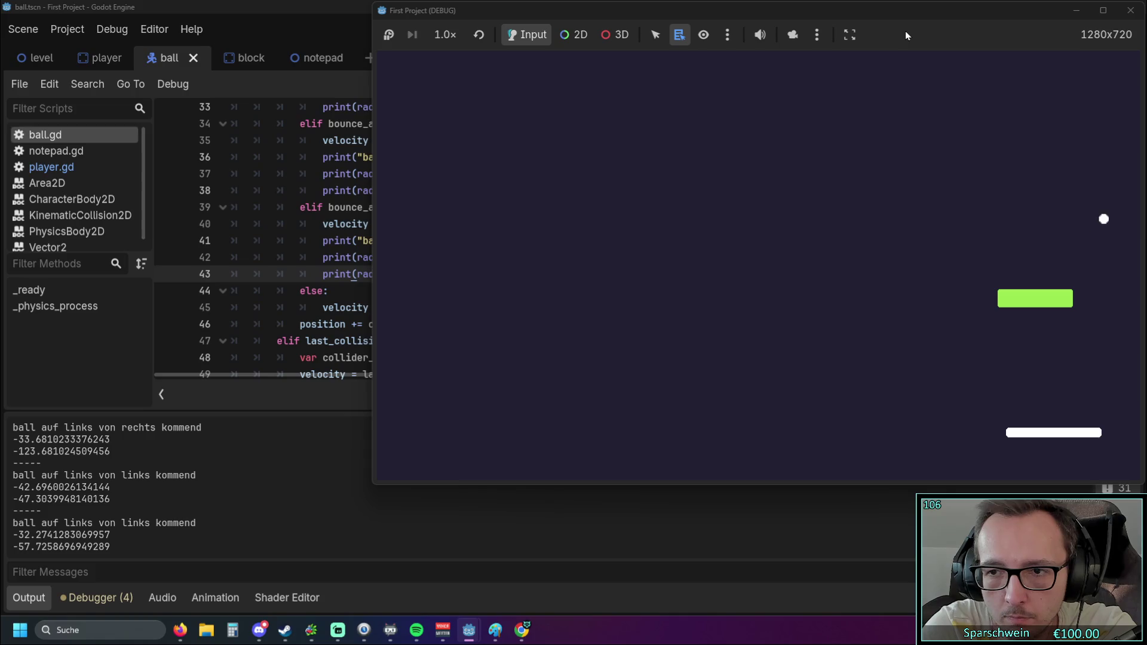
{"action": "key", "text": "Left"}
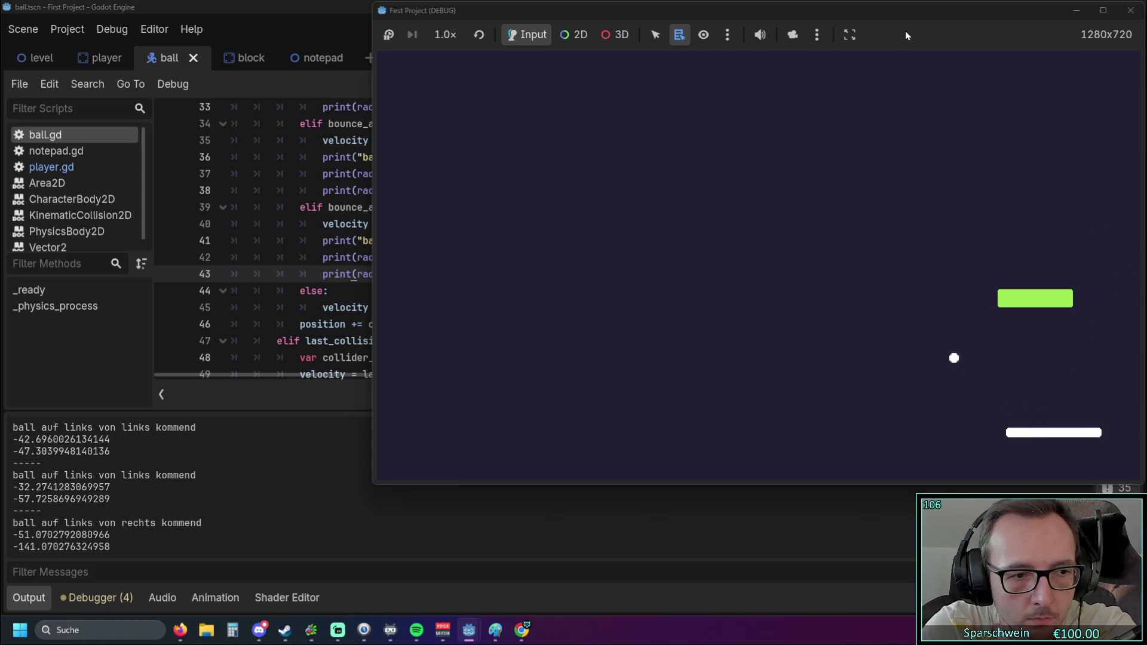
{"action": "key", "text": "Left"}
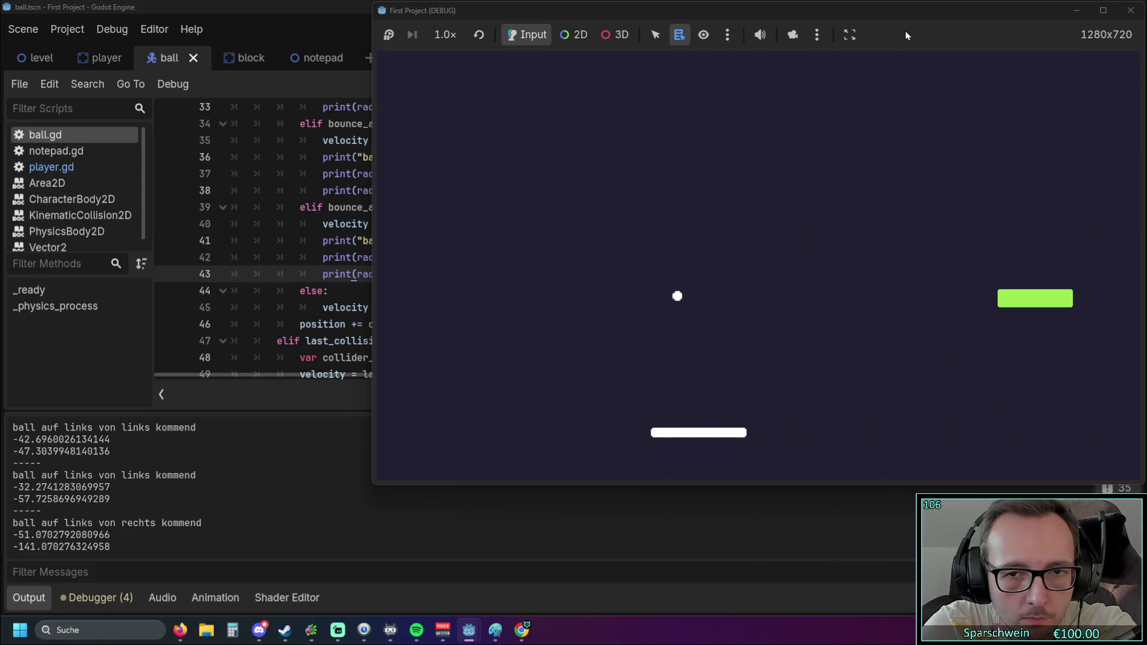
{"action": "key", "text": "Left"}
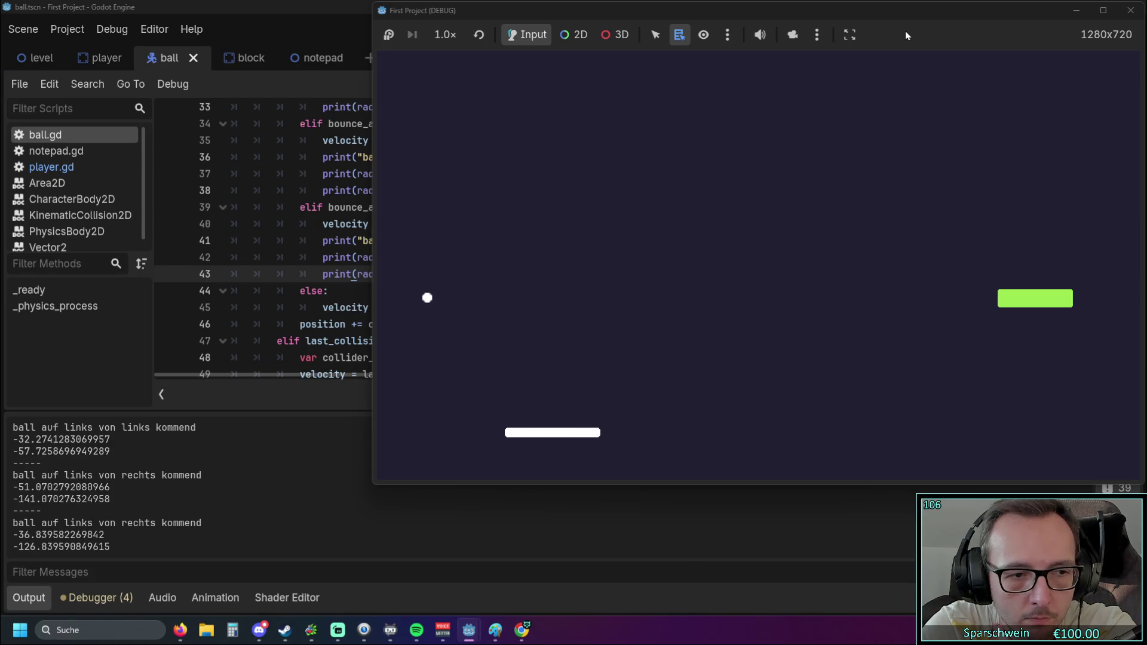
{"action": "key", "text": "Right"}
{"action": "key", "text": "Left"}
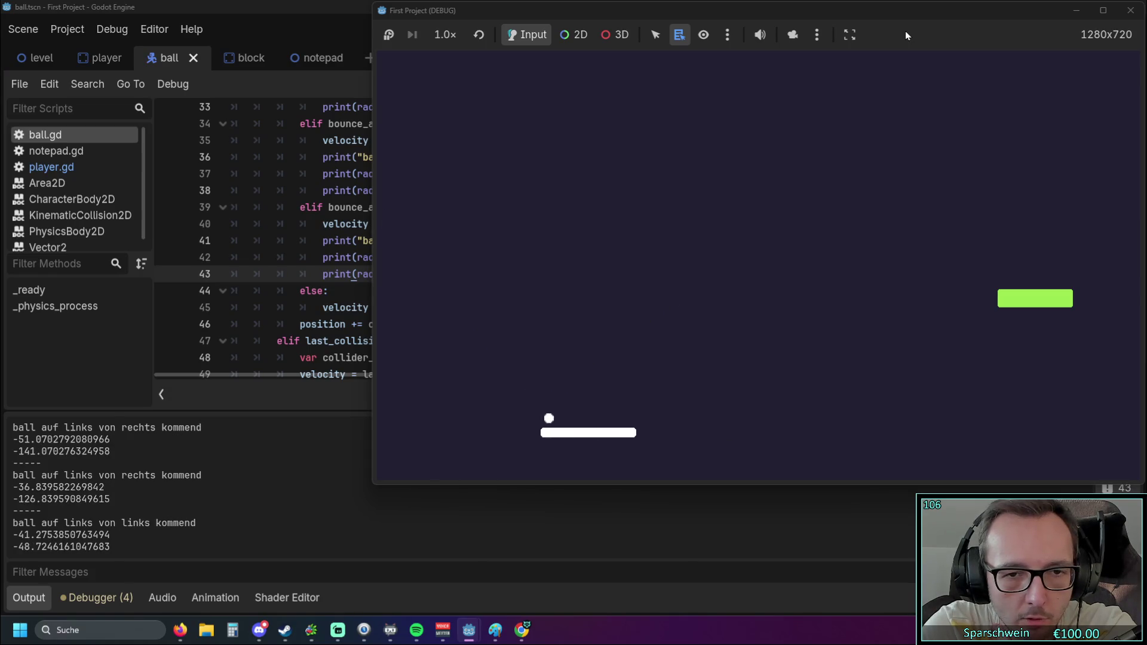
{"action": "key", "text": "Right"}
{"action": "key", "text": "Right"}
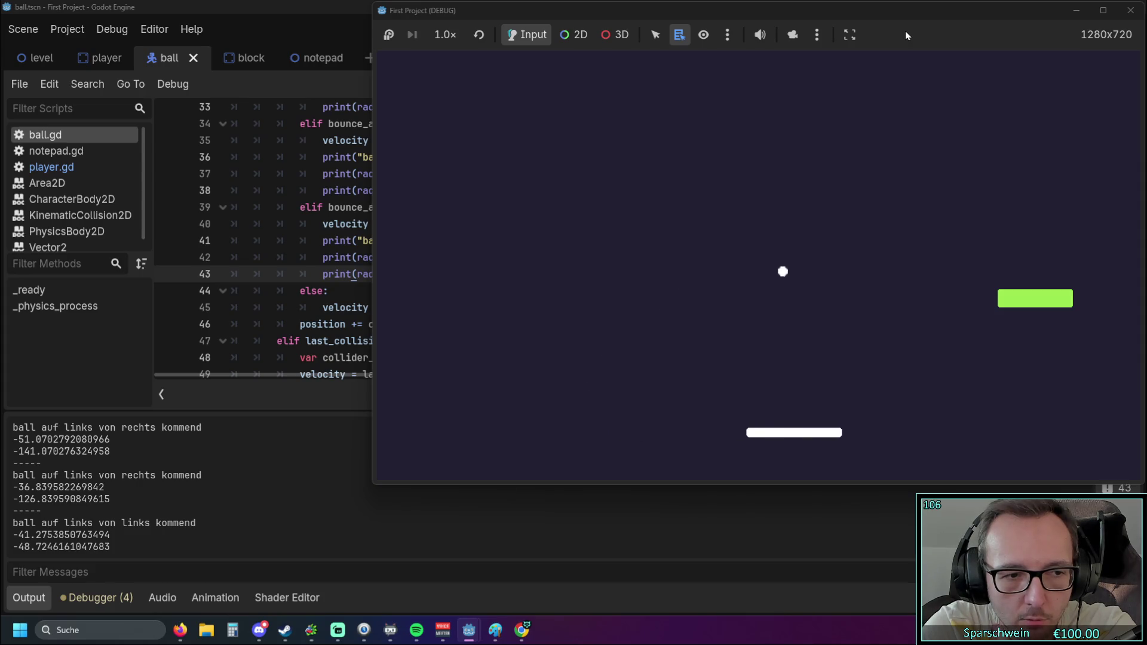
{"action": "key", "text": "Right"}
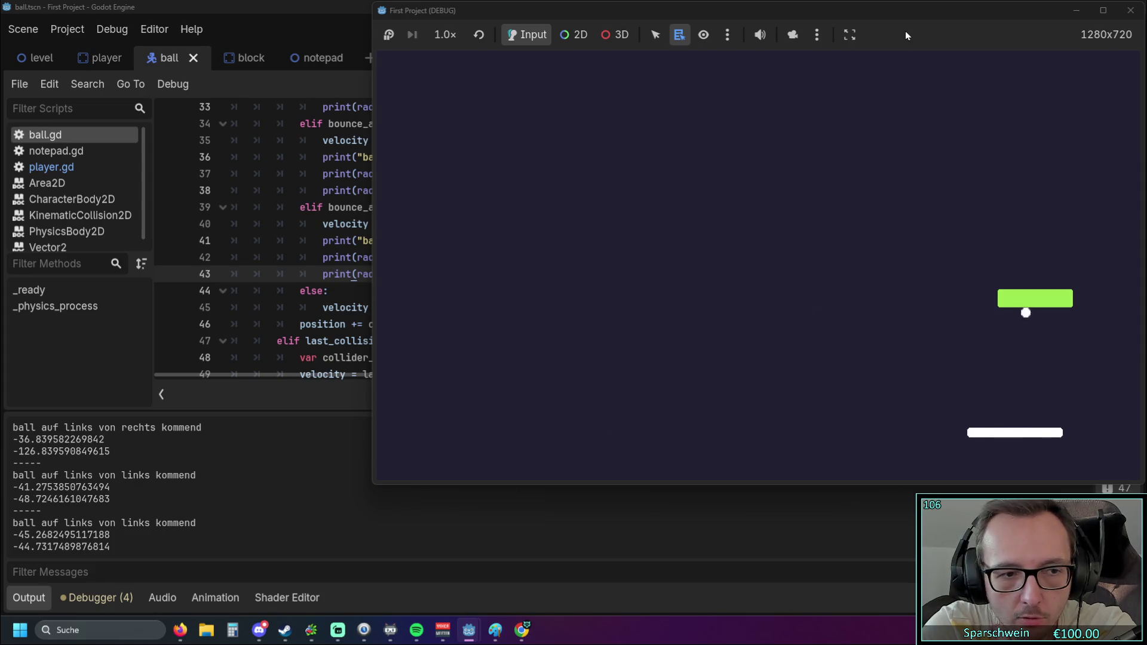
{"action": "key", "text": "Left"}
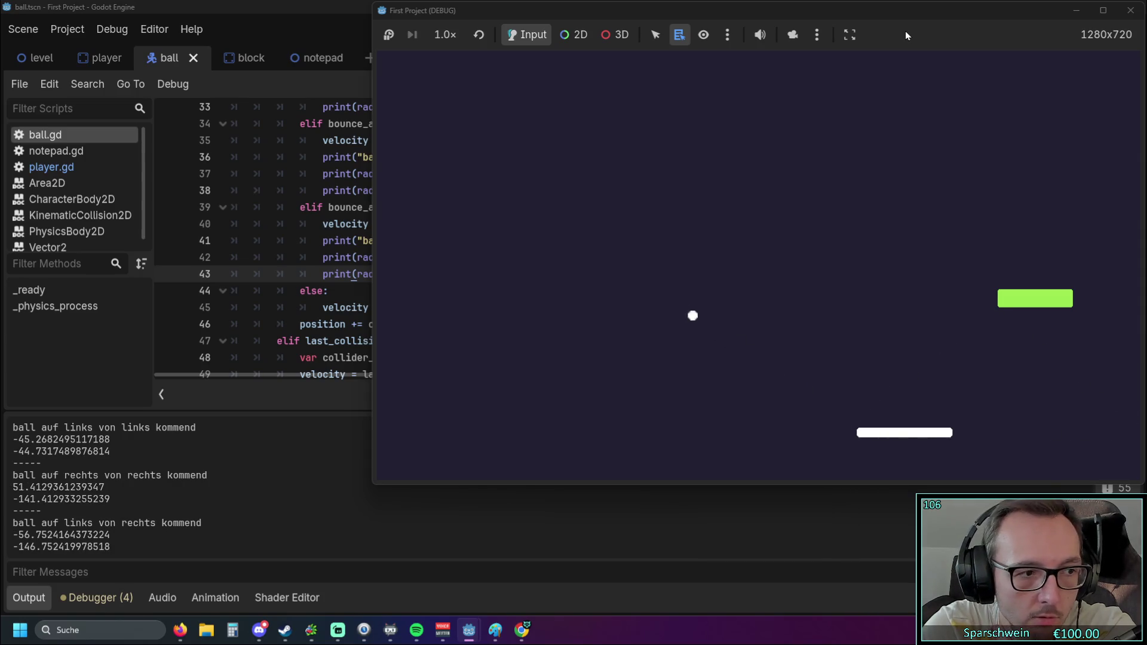
{"action": "key", "text": "Left"}
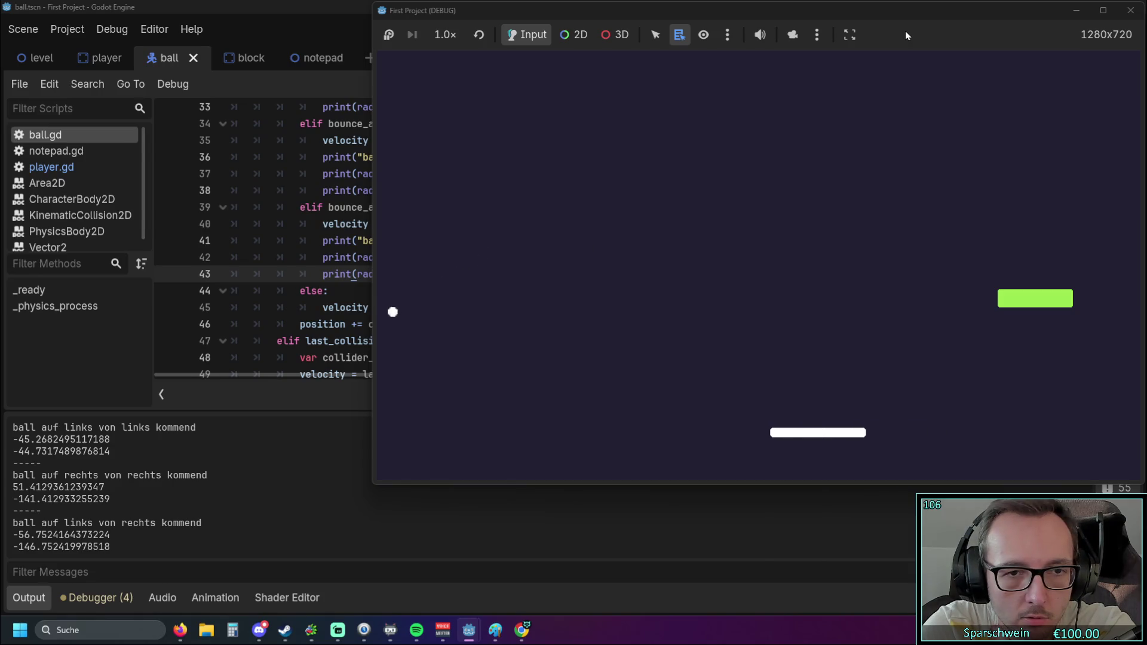
{"action": "key", "text": "Right"}
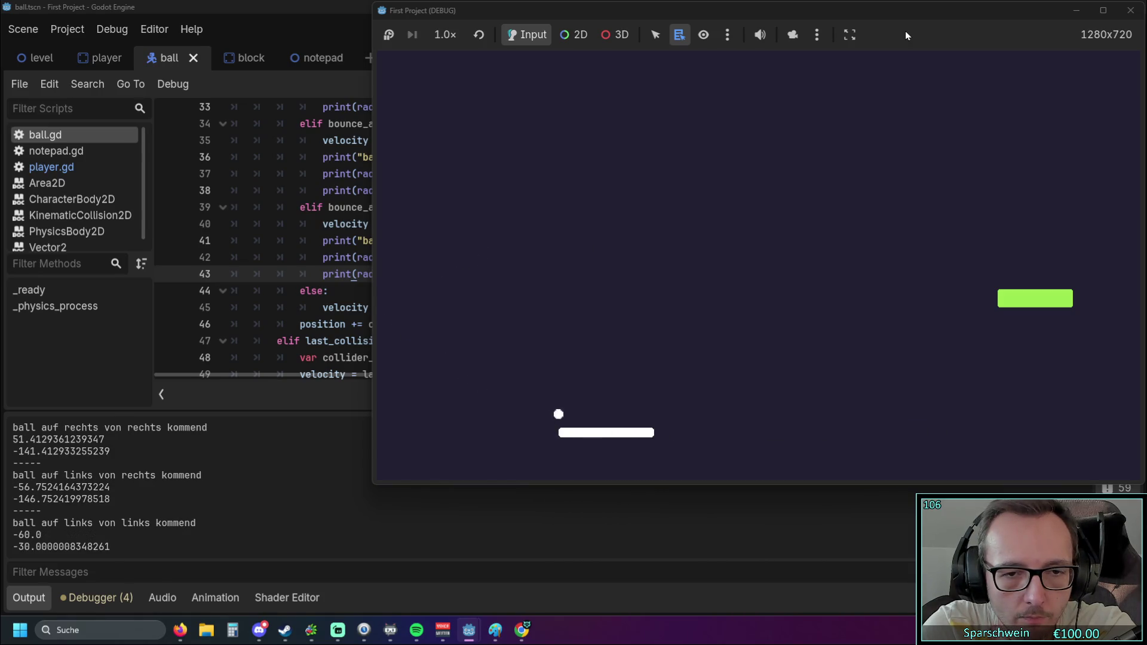
{"action": "key", "text": "Right"}
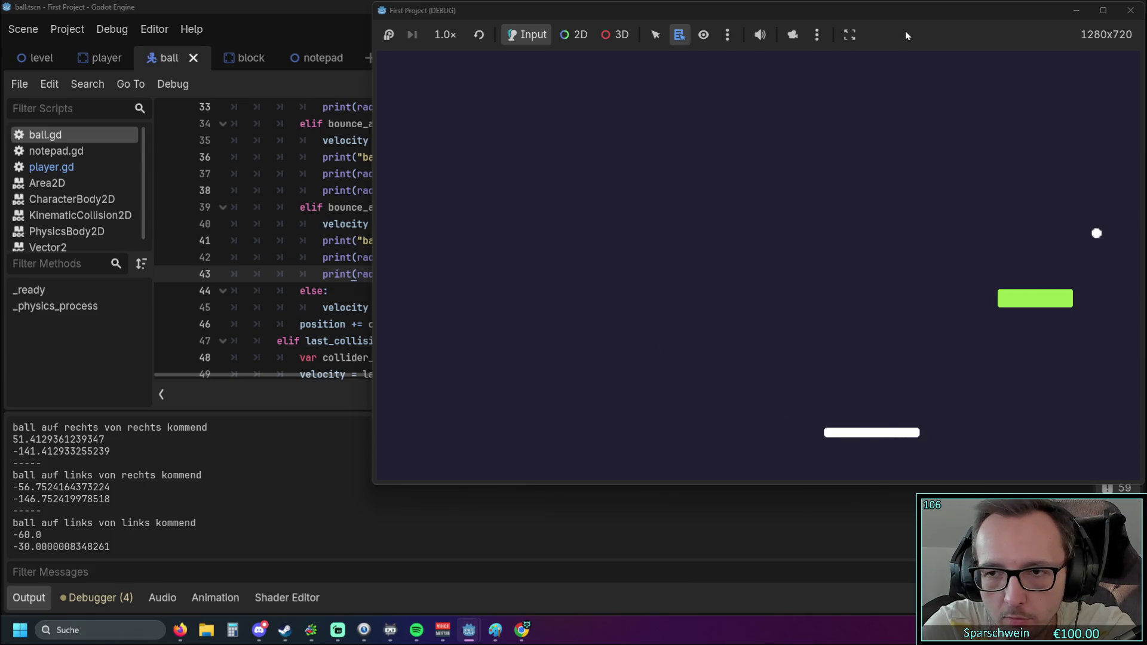
{"action": "key", "text": "Left"}
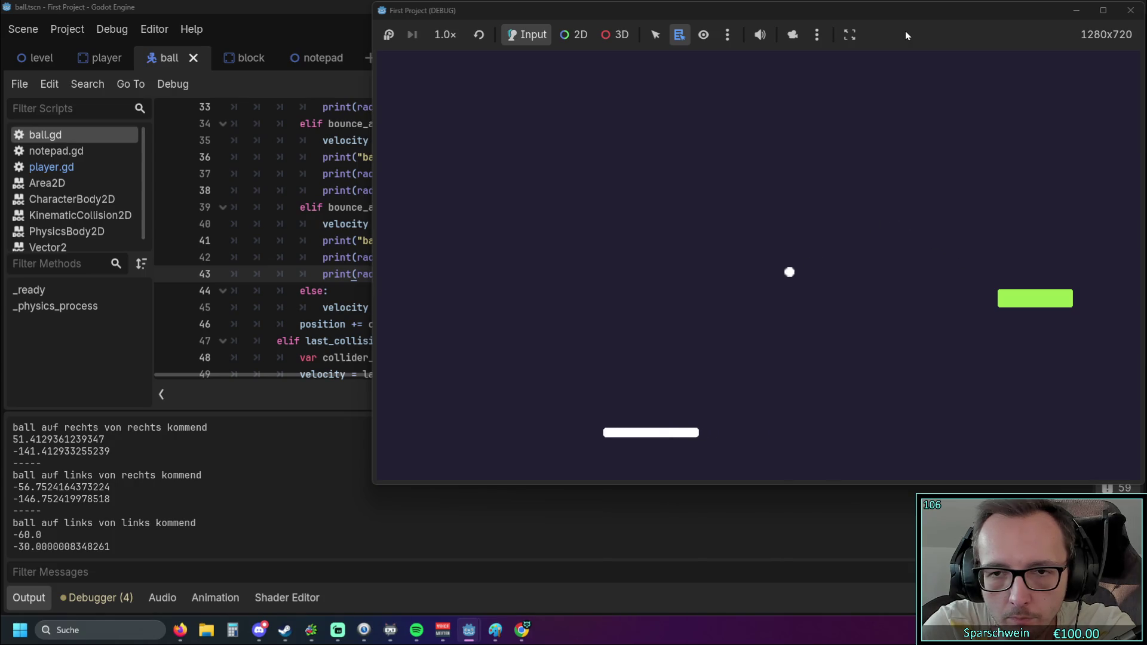
{"action": "key", "text": "Left"}
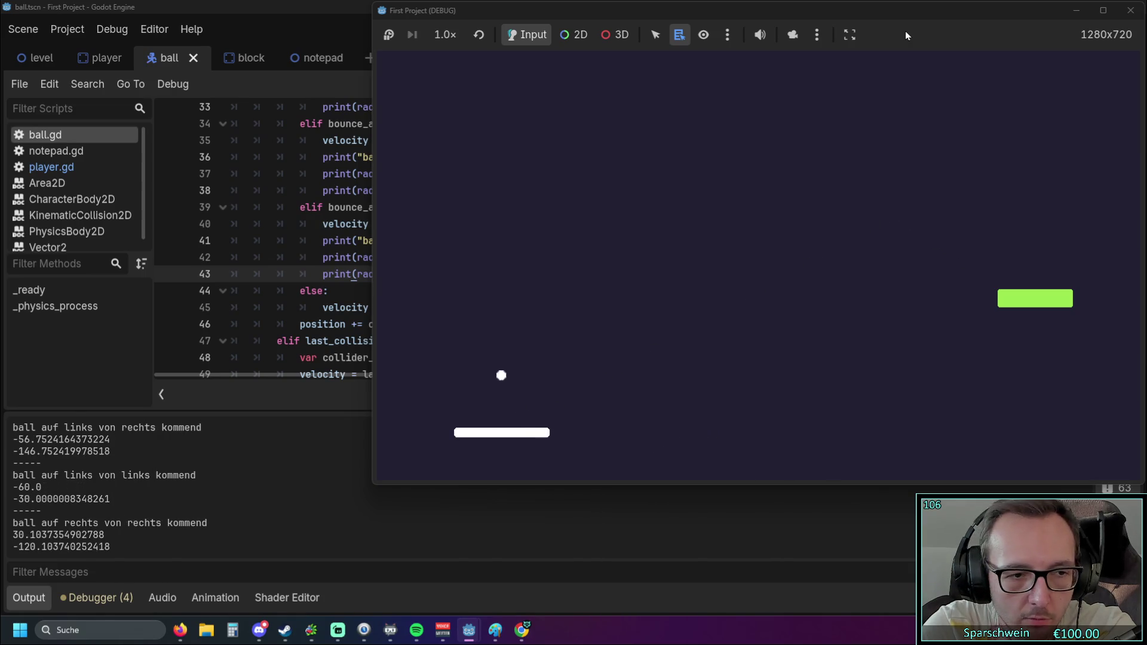
{"action": "key", "text": "Right"}
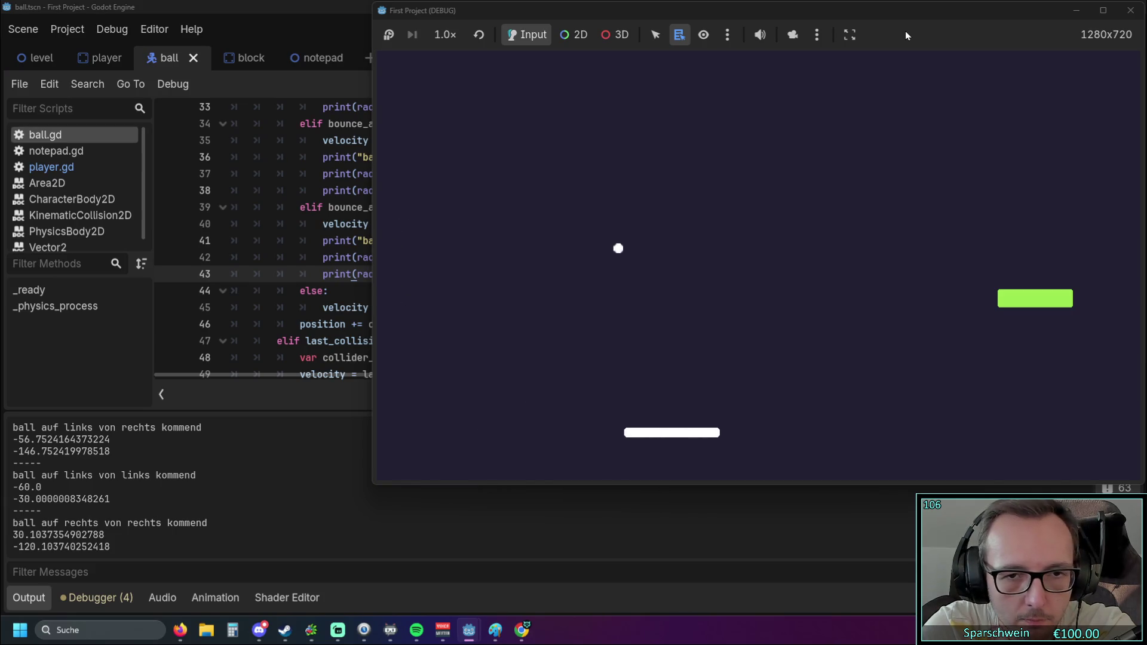
{"action": "key", "text": "Right"}
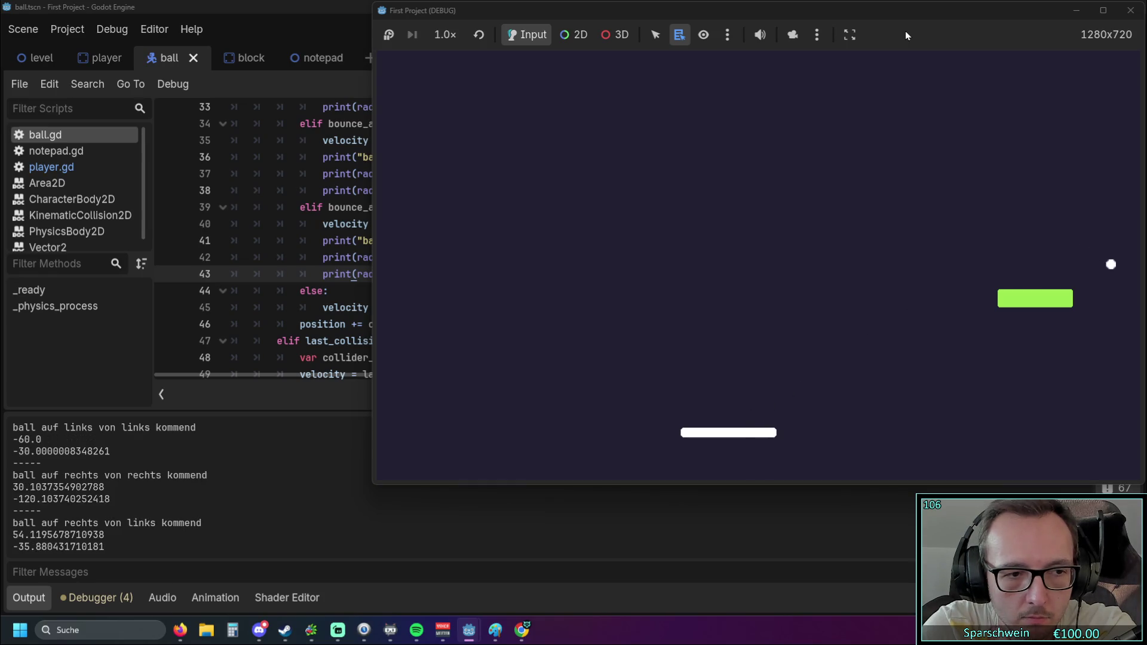
{"action": "key", "text": "Right"}
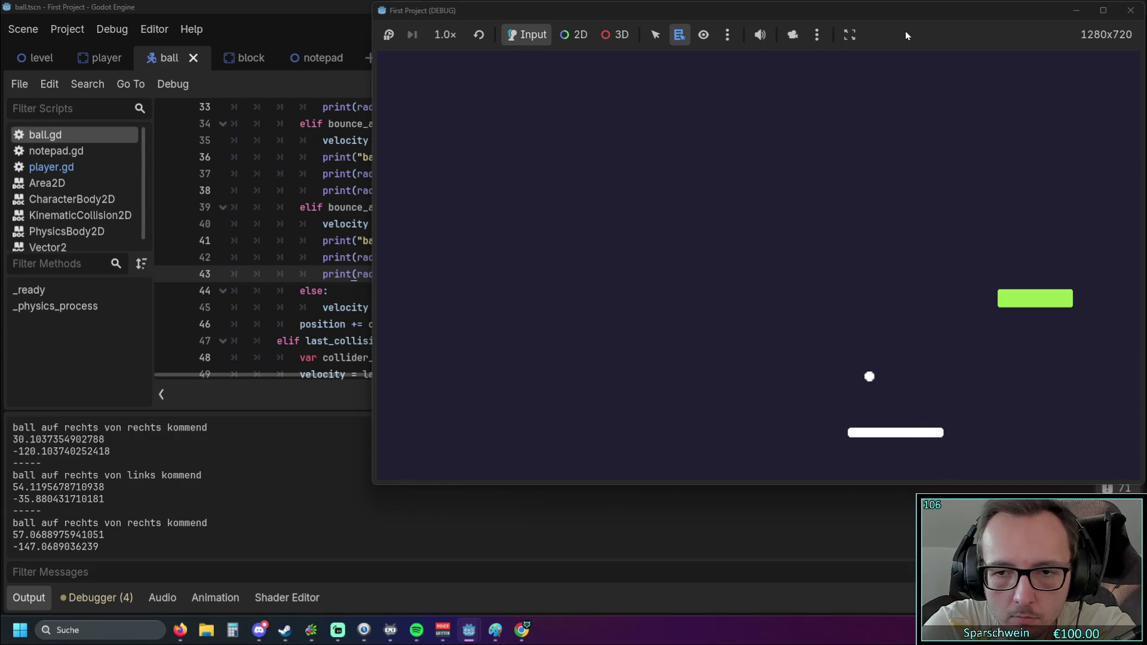
{"action": "key", "text": "Left"}
{"action": "key", "text": "Left"}
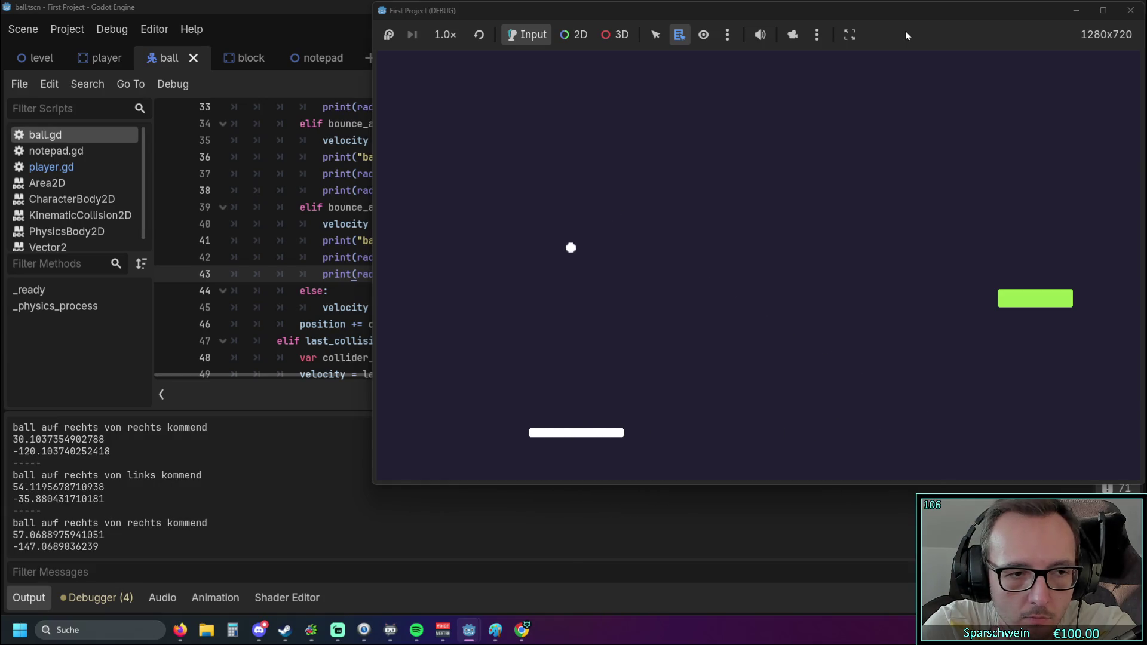
{"action": "key", "text": "Left"}
{"action": "key", "text": "Right"}
{"action": "key", "text": "Right"}
{"action": "key", "text": "Left"}
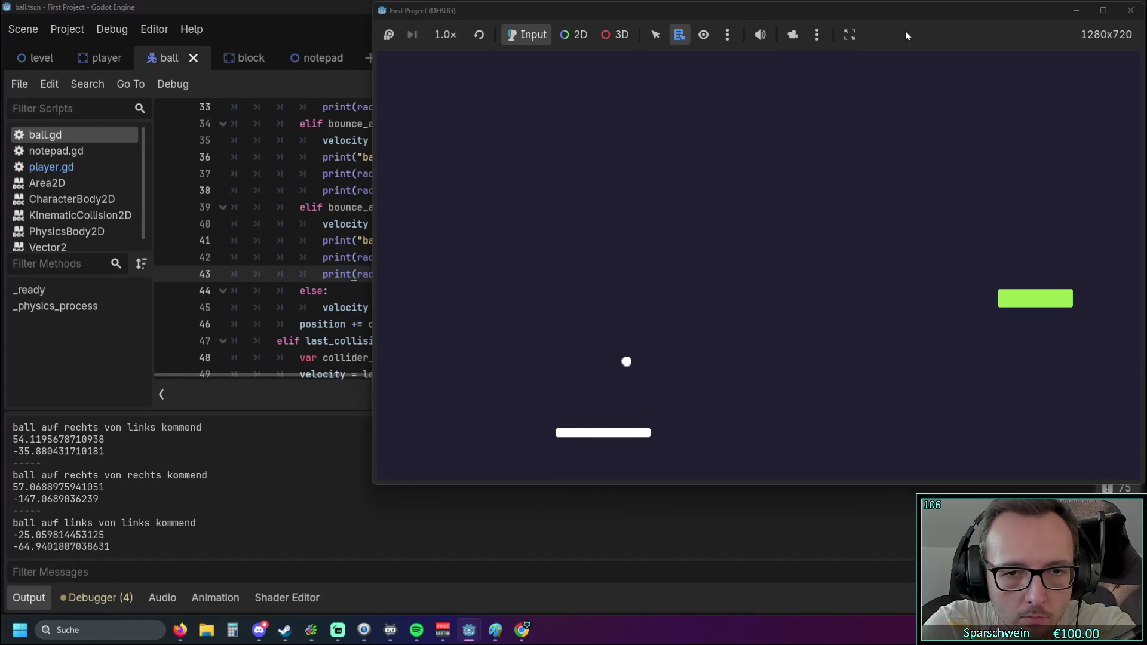
{"action": "key", "text": "Right"}
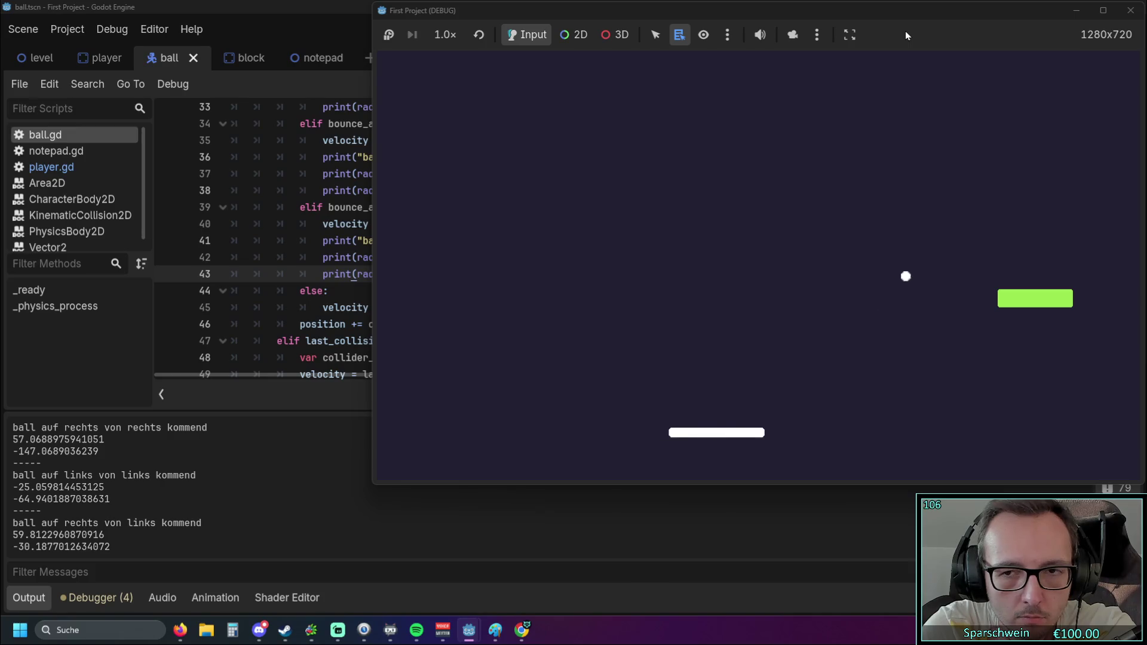
{"action": "key", "text": "Right"}
{"action": "key", "text": "Left"}
{"action": "key", "text": "Left"}
{"action": "key", "text": "Left"}
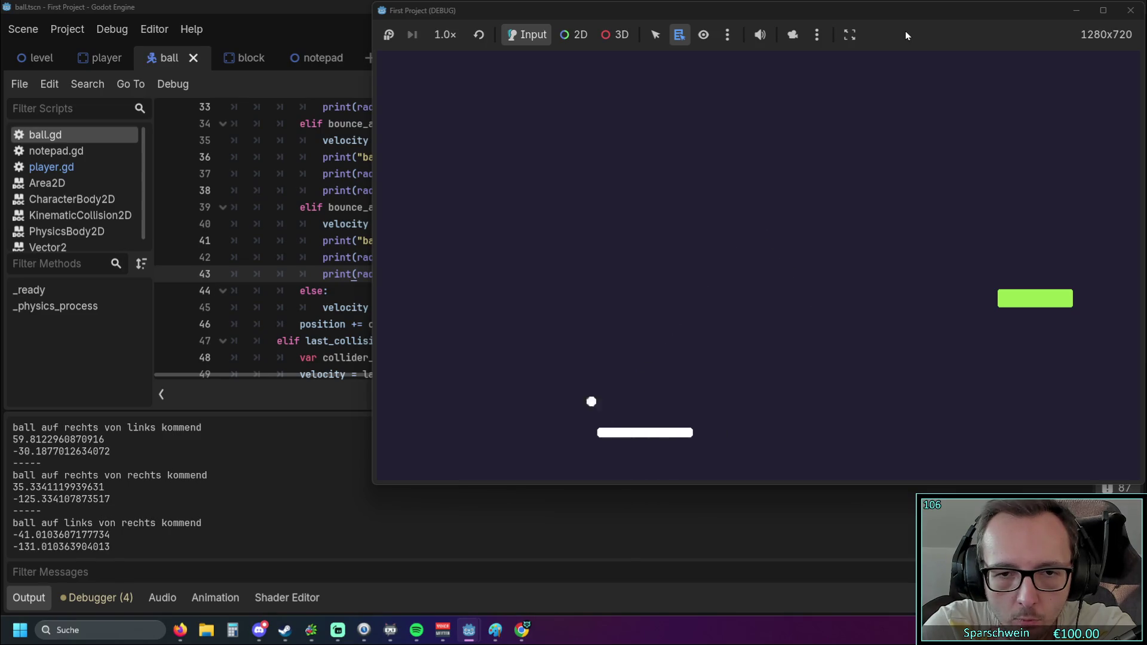
{"action": "key", "text": "Left"}
{"action": "key", "text": "Left"}
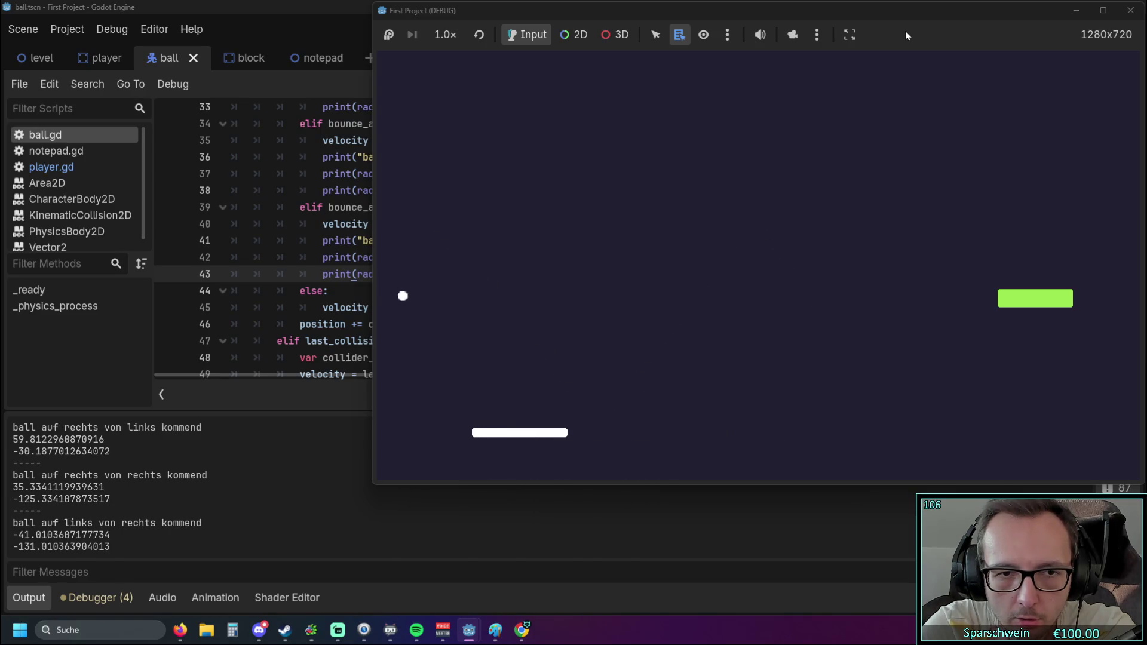
{"action": "key", "text": "Left"}
{"action": "key", "text": "Right"}
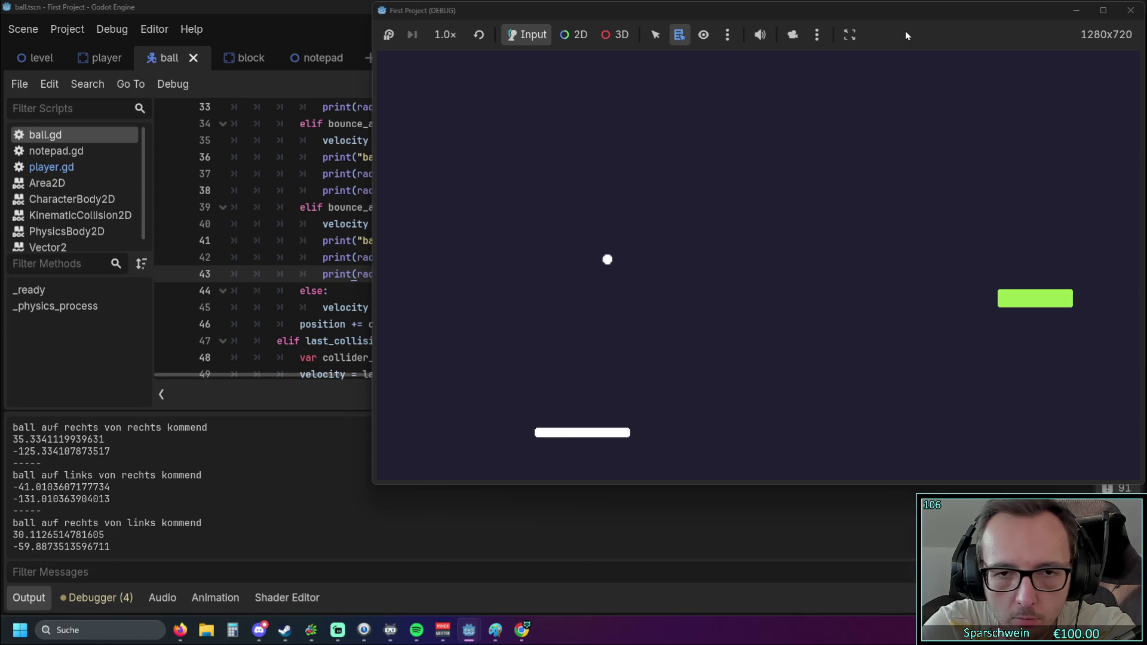
{"action": "key", "text": "Right"}
{"action": "key", "text": "Right"}
{"action": "key", "text": "Right"}
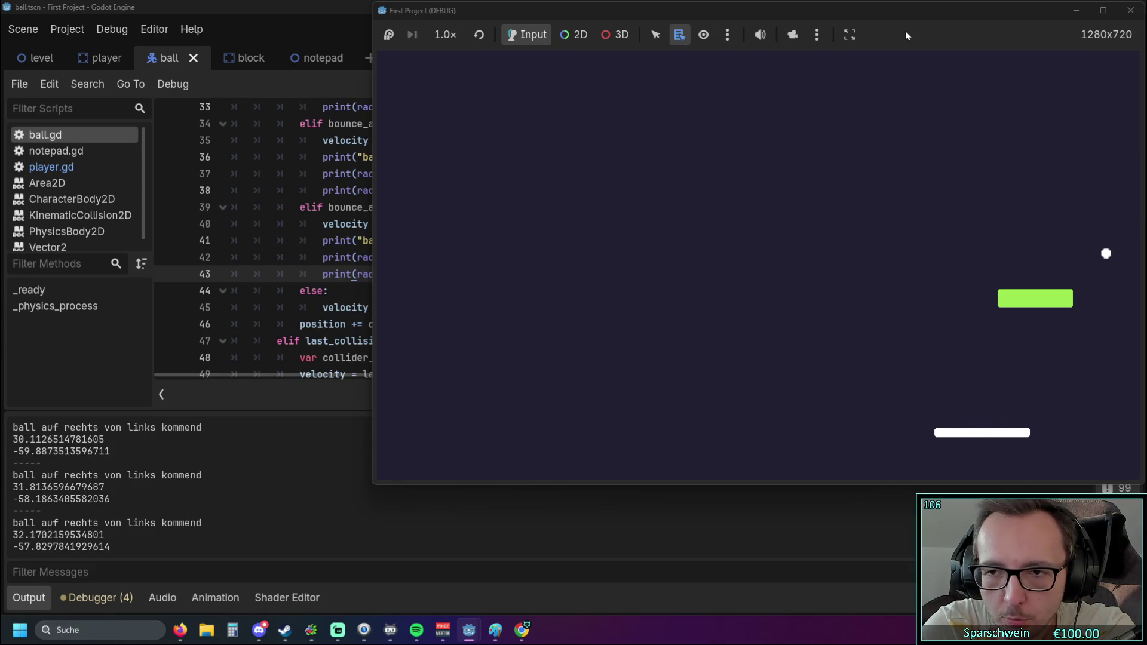
{"action": "key", "text": "Right"}
{"action": "key", "text": "Left"}
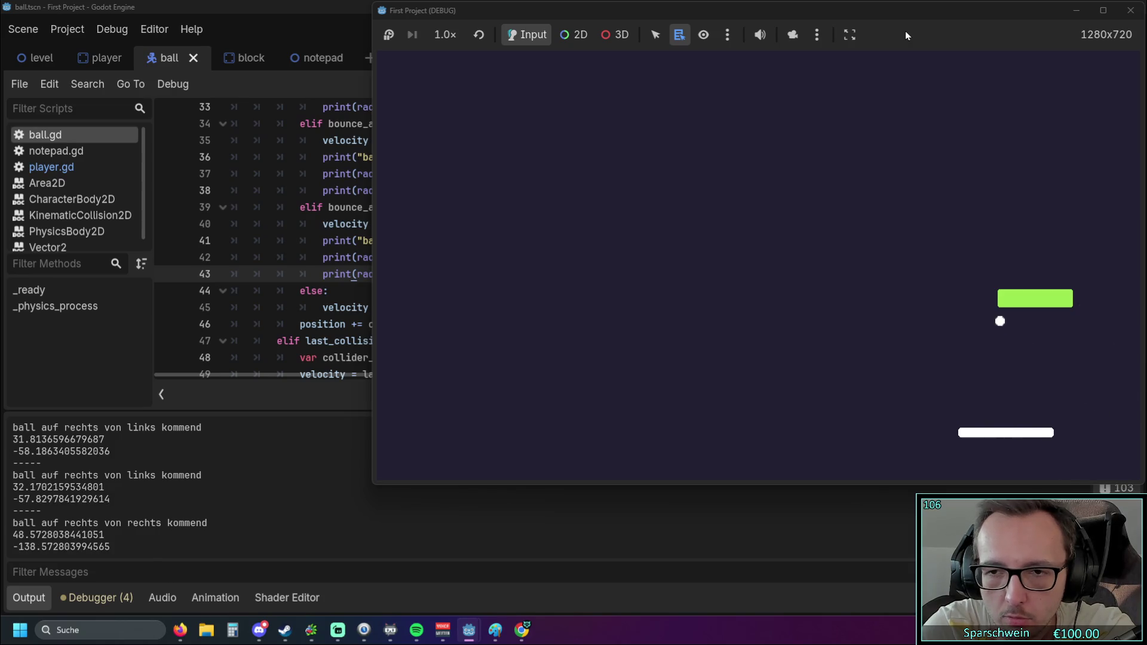
{"action": "key", "text": "Left"}
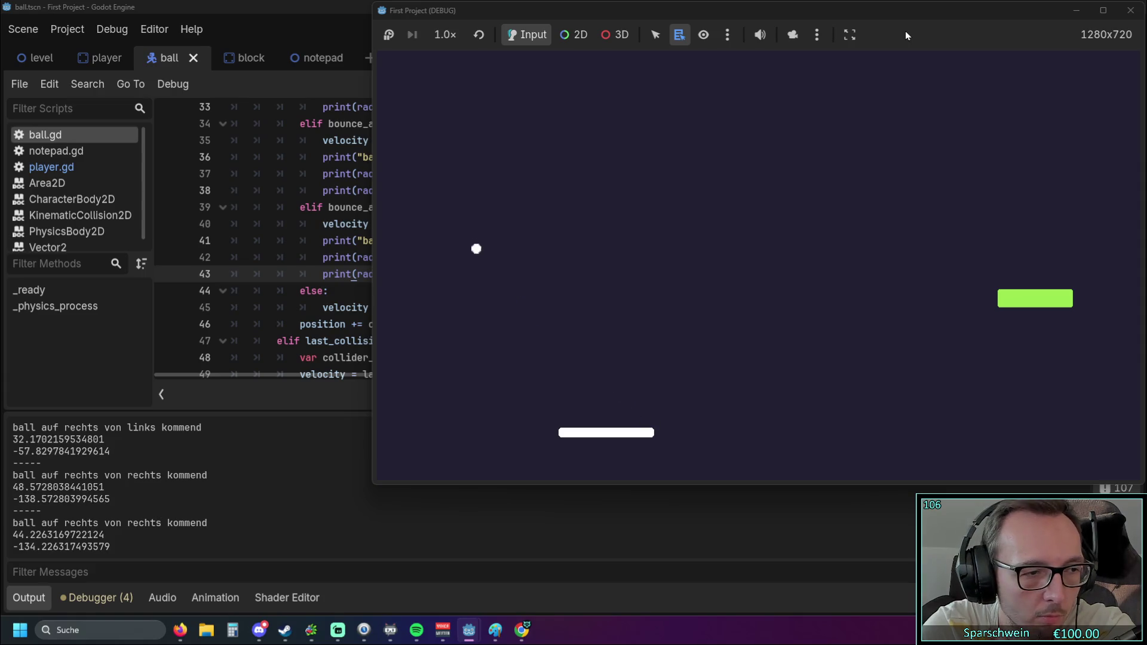
{"action": "key", "text": "Left"}
{"action": "key", "text": "Left"}
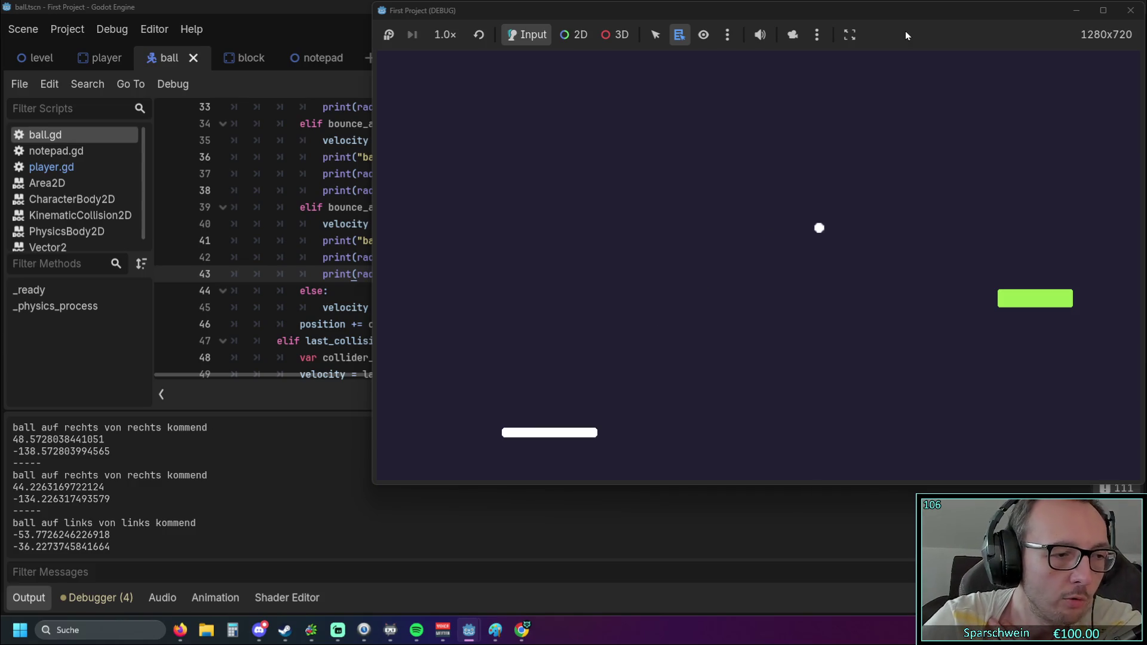
{"action": "left_click", "coordinate": [1130, 10]}
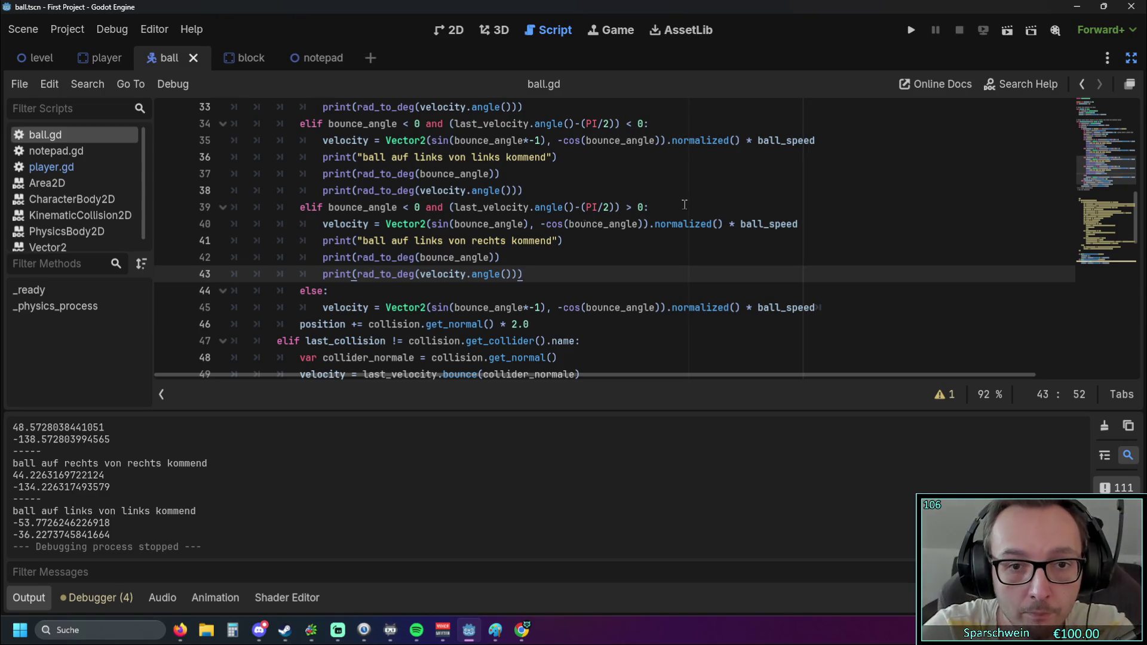
Append -90 to the rad_to_deg(velocity.angle()) prints on lines 43, 38, 33 and 28 of ball.gd
{"action": "scroll", "coordinate": [523, 274], "scroll_direction": "up", "scroll_amount": 1}
{"action": "type", "text": "90"}
{"action": "left_click_drag", "start_coordinate": [515, 325], "coordinate": [533, 326]}
{"action": "key", "text": "ctrl+c"}
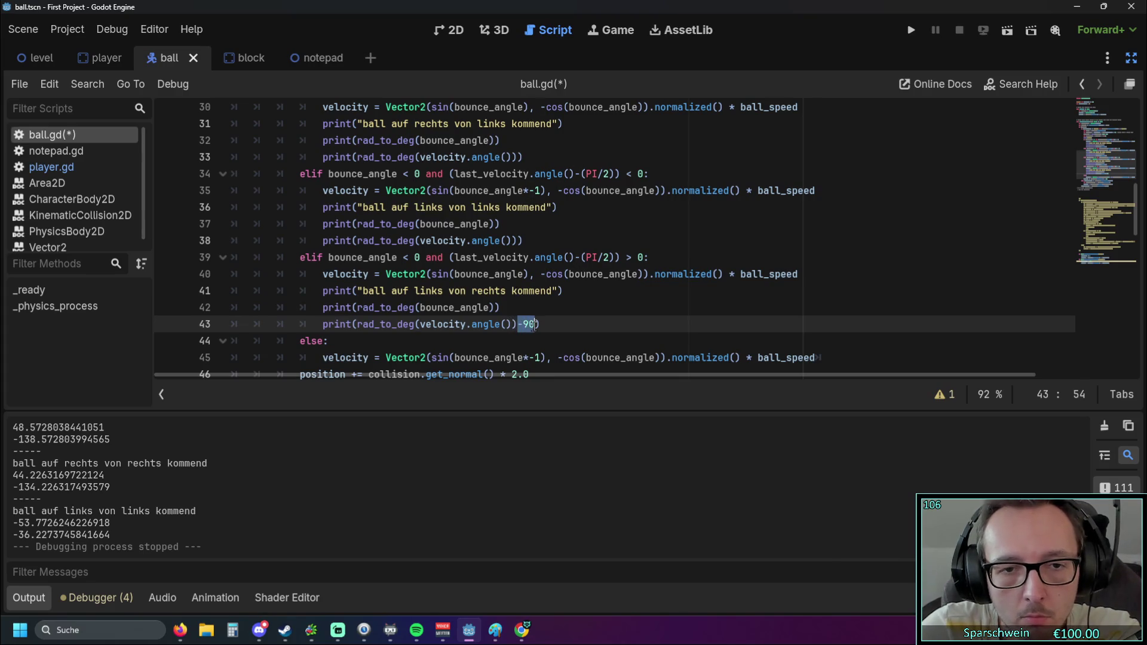
{"action": "left_click", "coordinate": [517, 241]}
{"action": "key", "text": "ctrl+v"}
{"action": "scroll", "coordinate": [518, 241], "scroll_direction": "up", "scroll_amount": 1}
{"action": "left_click", "coordinate": [522, 207]}
{"action": "key", "text": "ctrl+v"}
{"action": "scroll", "coordinate": [531, 224], "scroll_direction": "up", "scroll_amount": 1}
{"action": "left_click", "coordinate": [524, 173]}
{"action": "key", "text": "ctrl+v"}
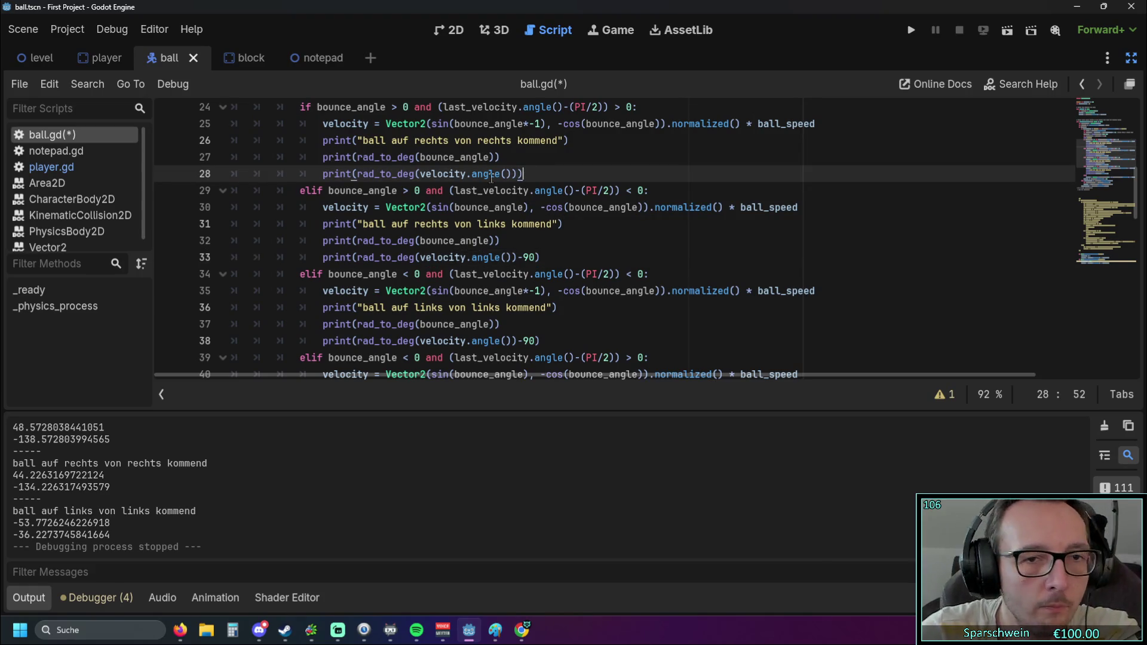
{"action": "key", "text": "ctrl+v"}
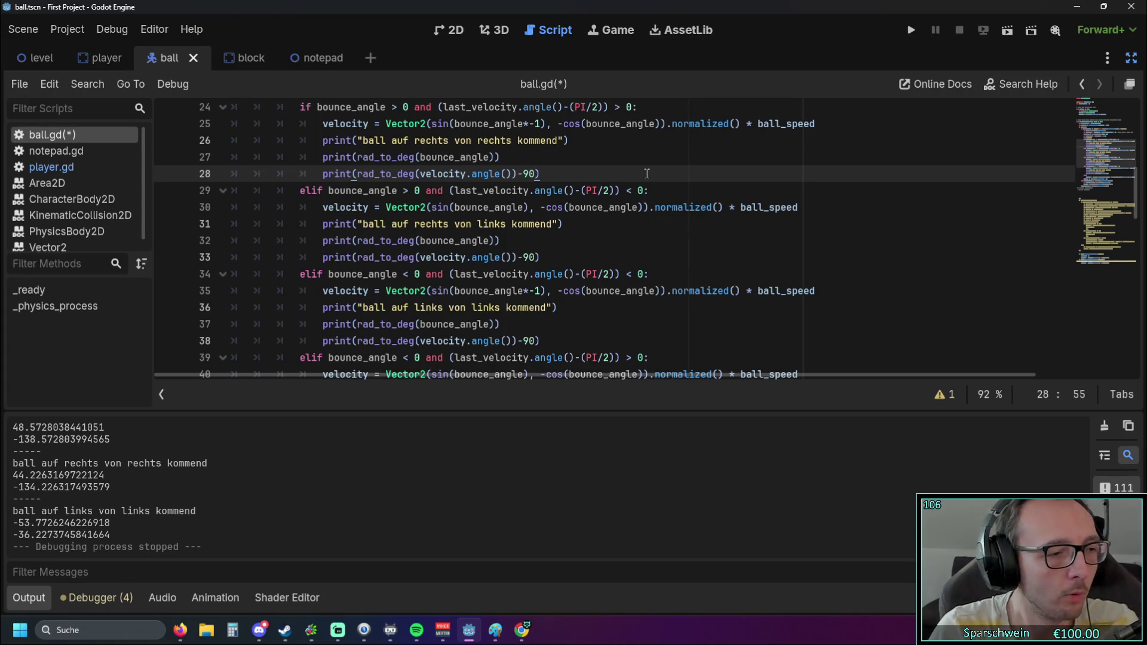
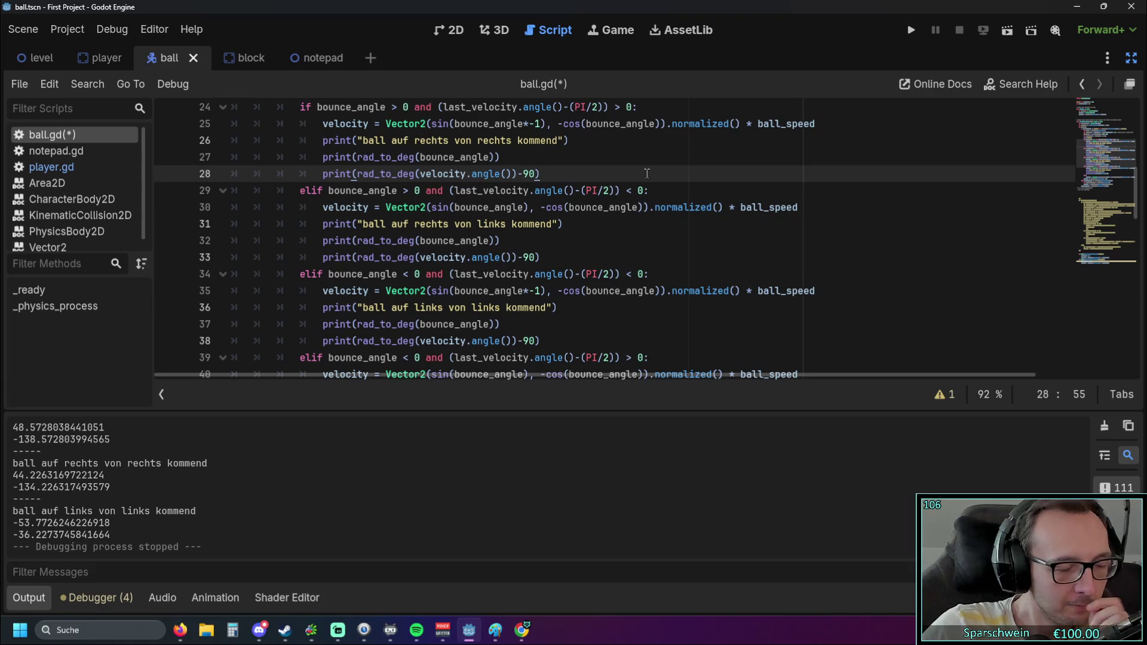
Save ball.gd, launch the game and steer the paddle under the ball
{"action": "left_click", "coordinate": [912, 39]}
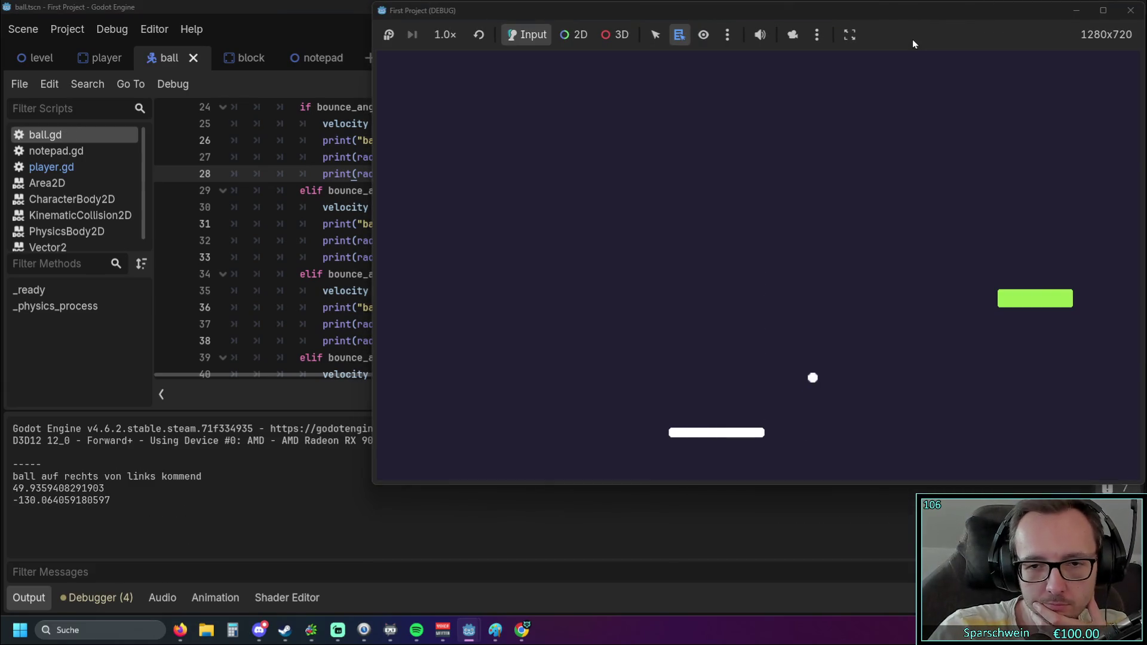
{"action": "key", "text": "Right"}
{"action": "key", "text": "Right"}
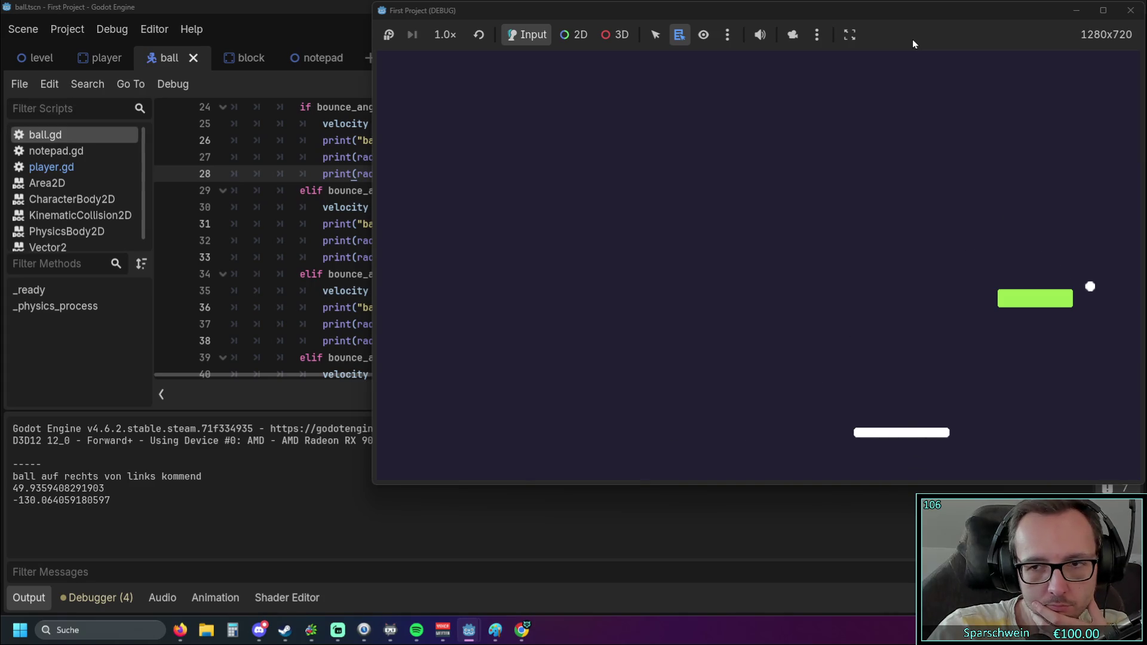
{"action": "key", "text": "Left"}
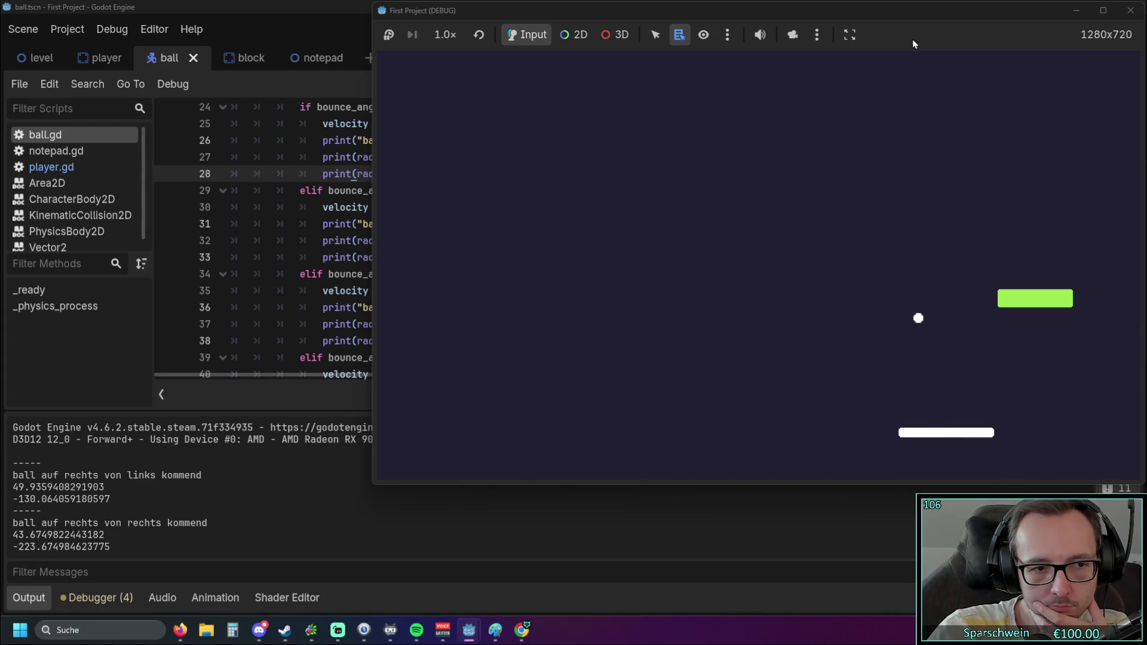
{"action": "key", "text": "Left"}
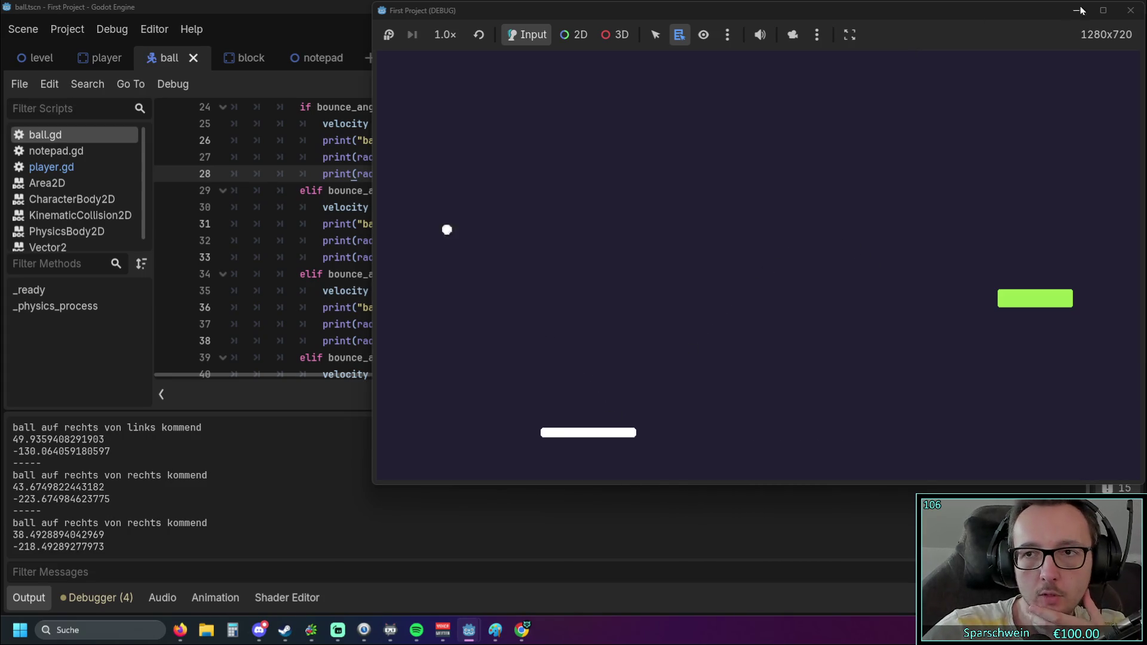
{"action": "key", "text": "Left"}
{"action": "key", "text": "Right"}
Keep bouncing the ball off the paddle, then stop the game and show the Paint bounce-angle sketch
{"action": "key", "text": "Left"}
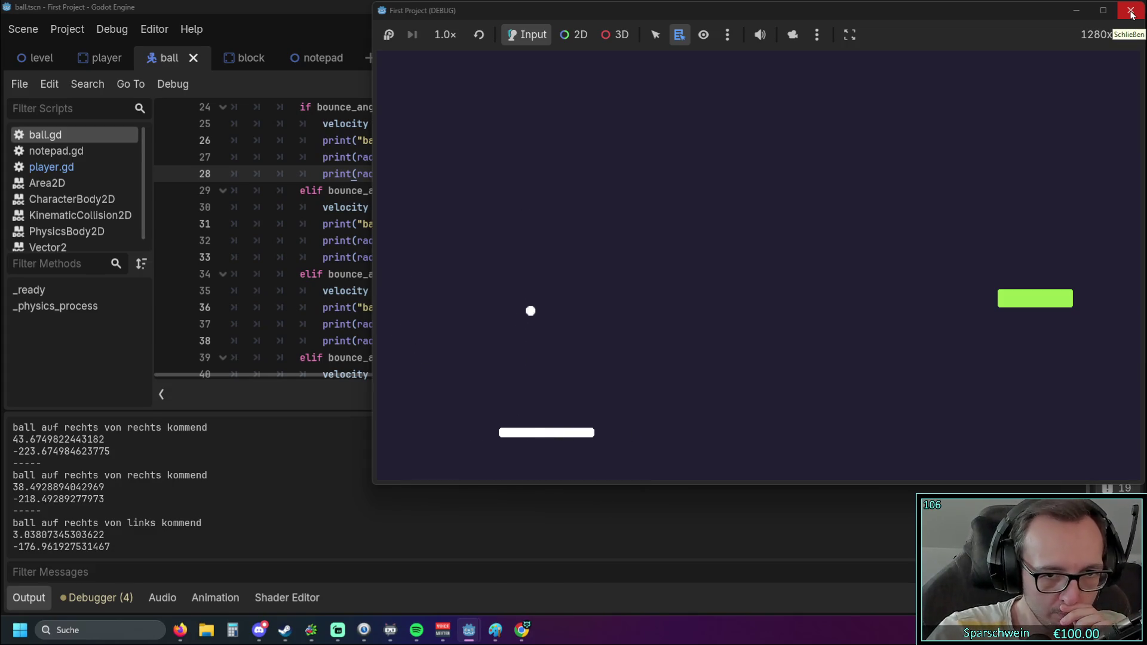
{"action": "key", "text": "Right"}
{"action": "key", "text": "Right"}
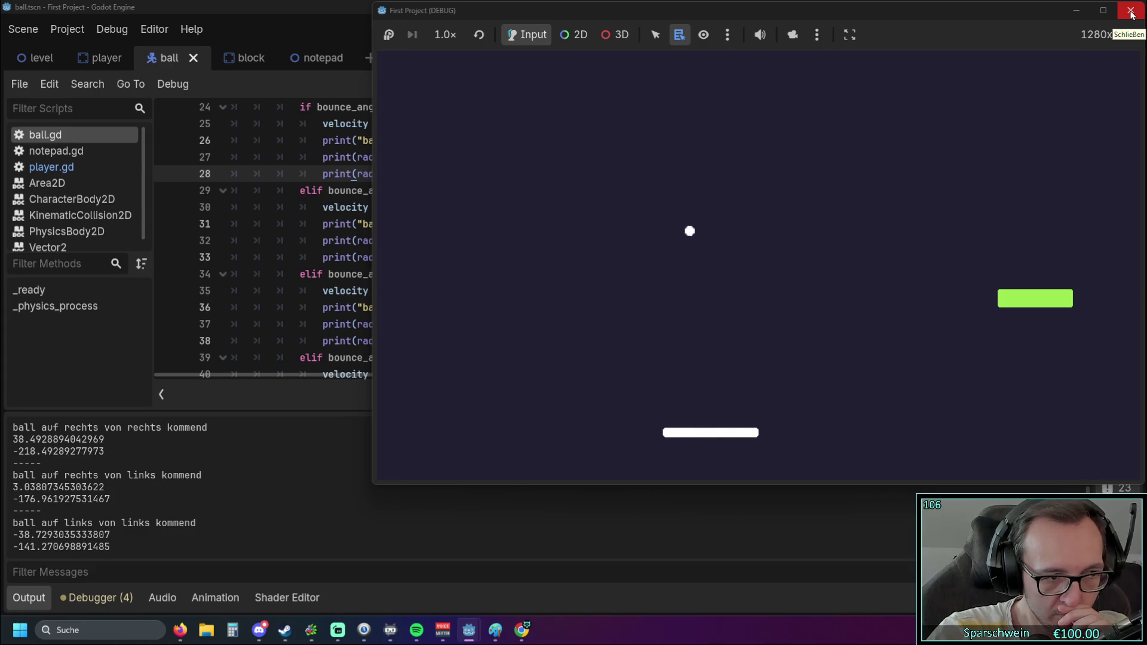
{"action": "key", "text": "Right"}
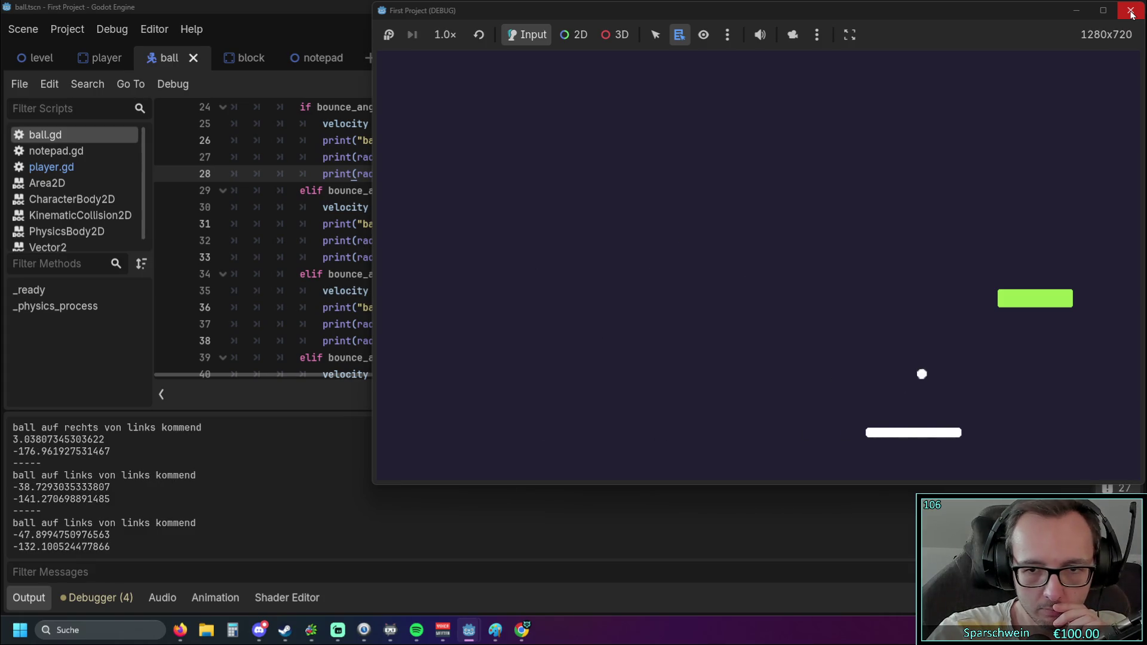
{"action": "key", "text": "Left"}
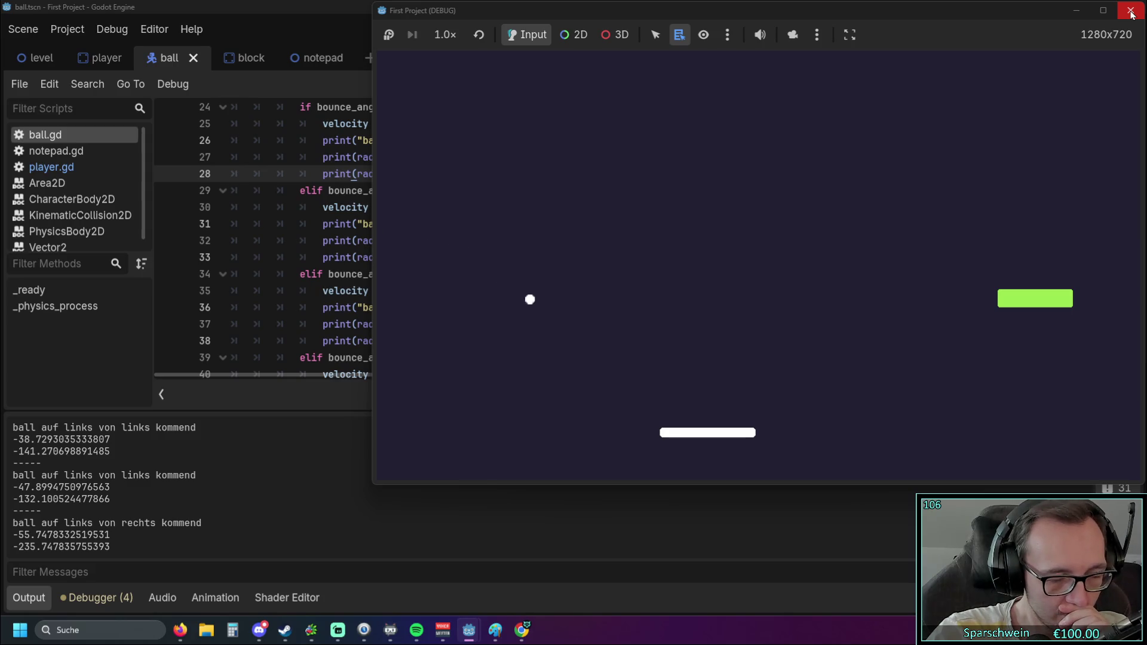
{"action": "key", "text": "Left"}
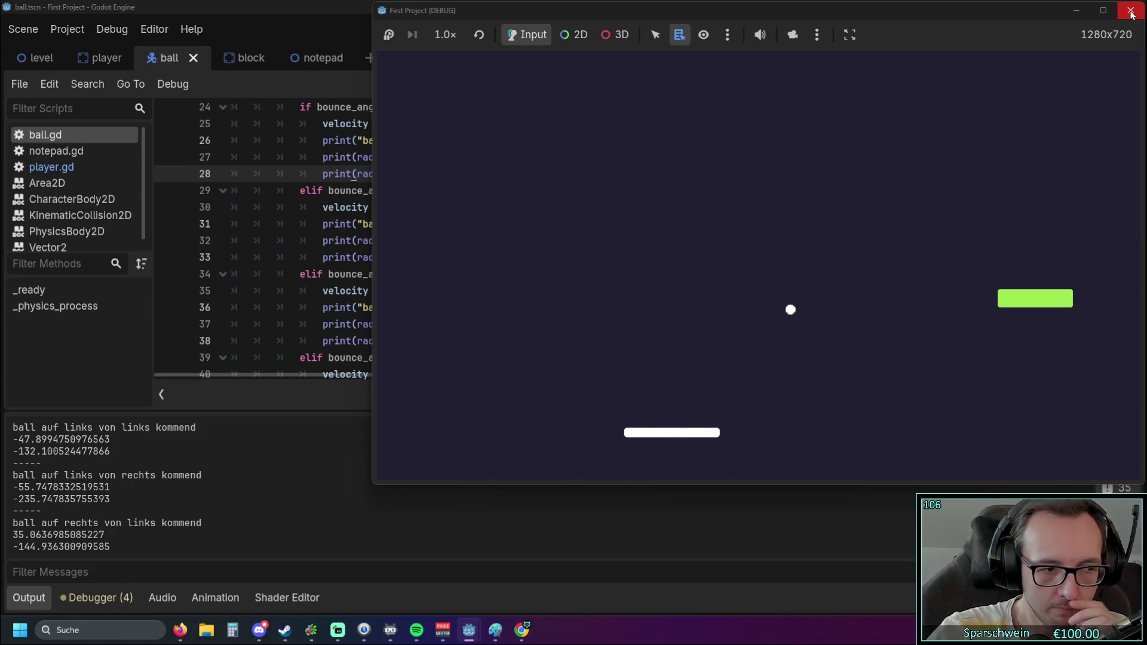
{"action": "left_click", "coordinate": [1126, 20]}
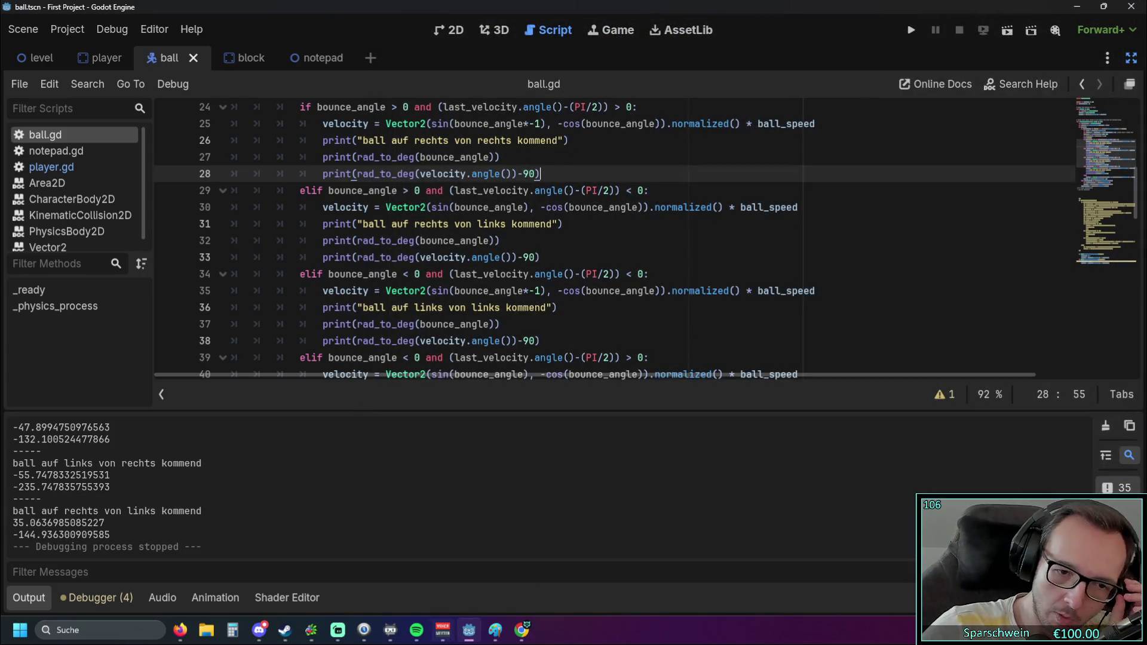
{"action": "left_click", "coordinate": [495, 631]}
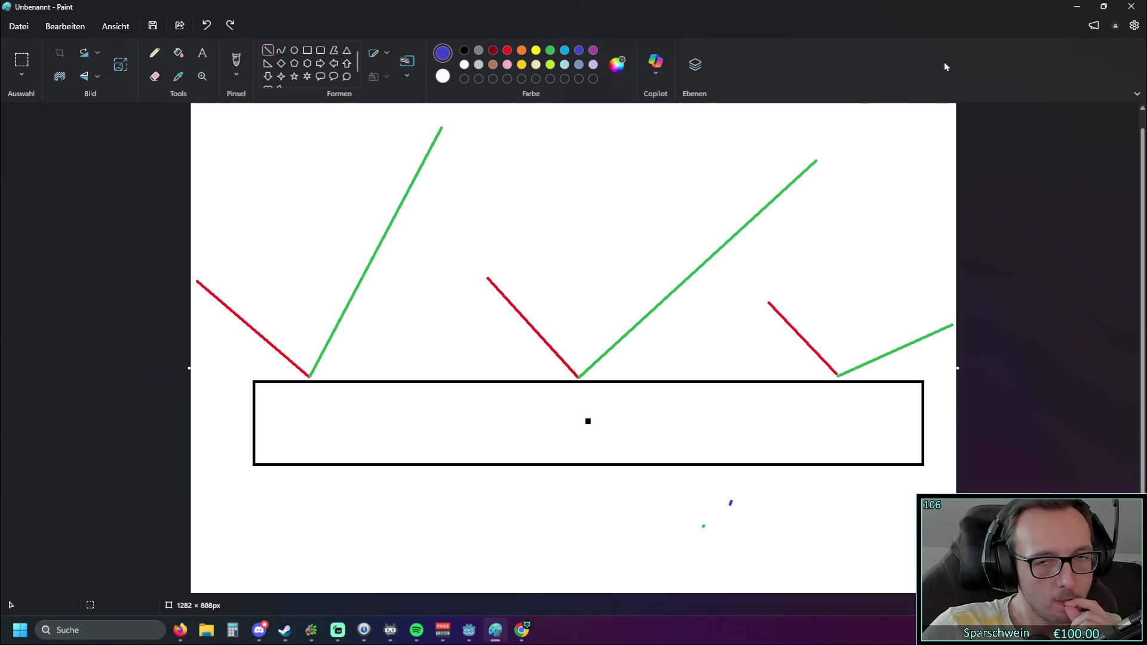
Minimize Paint after reviewing the bounce-angle sketch to return to ball.gd
{"action": "left_click", "coordinate": [1077, 7]}
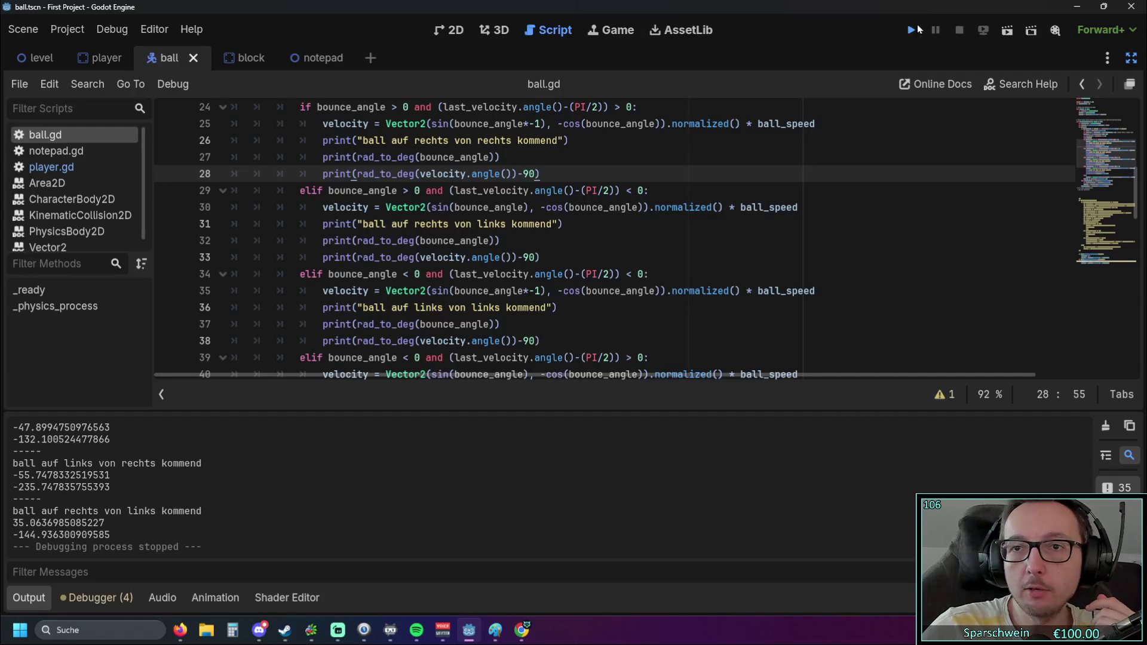
{"action": "left_click", "coordinate": [917, 30]}
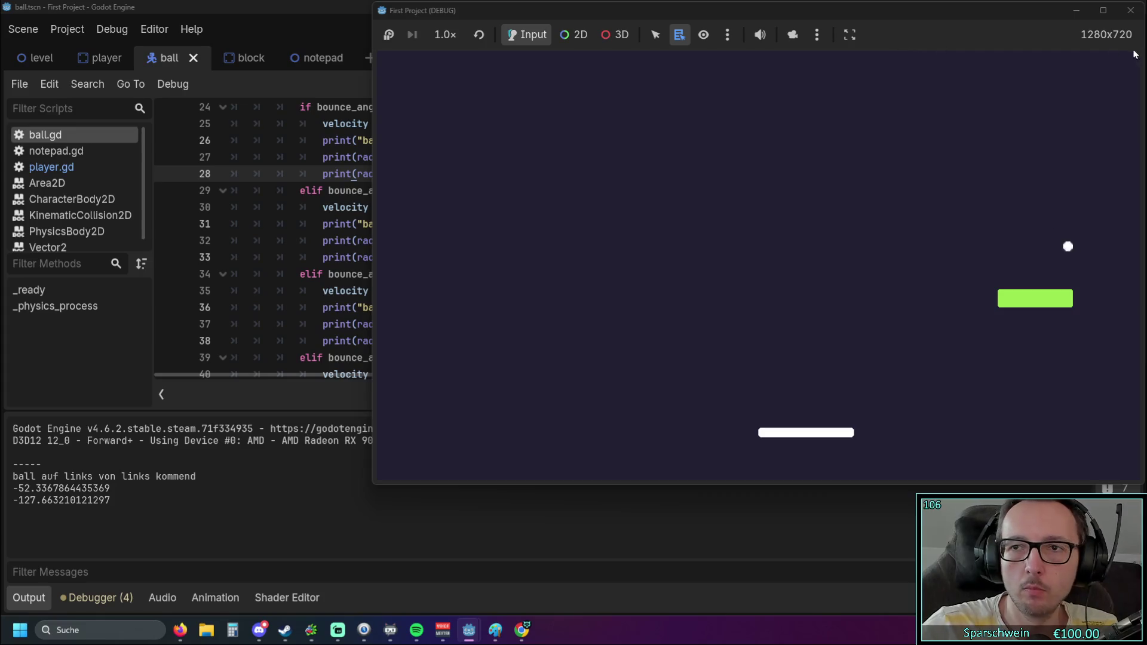
{"action": "left_click", "coordinate": [1130, 10]}
{"action": "left_click", "coordinate": [910, 30]}
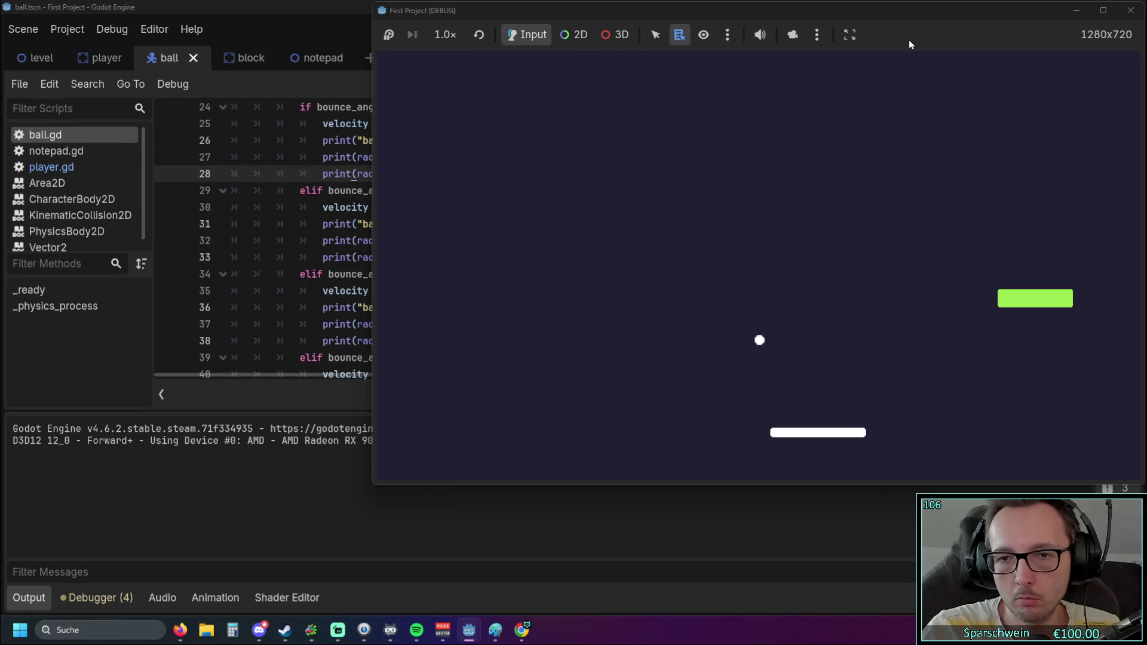
{"action": "key", "text": "Left"}
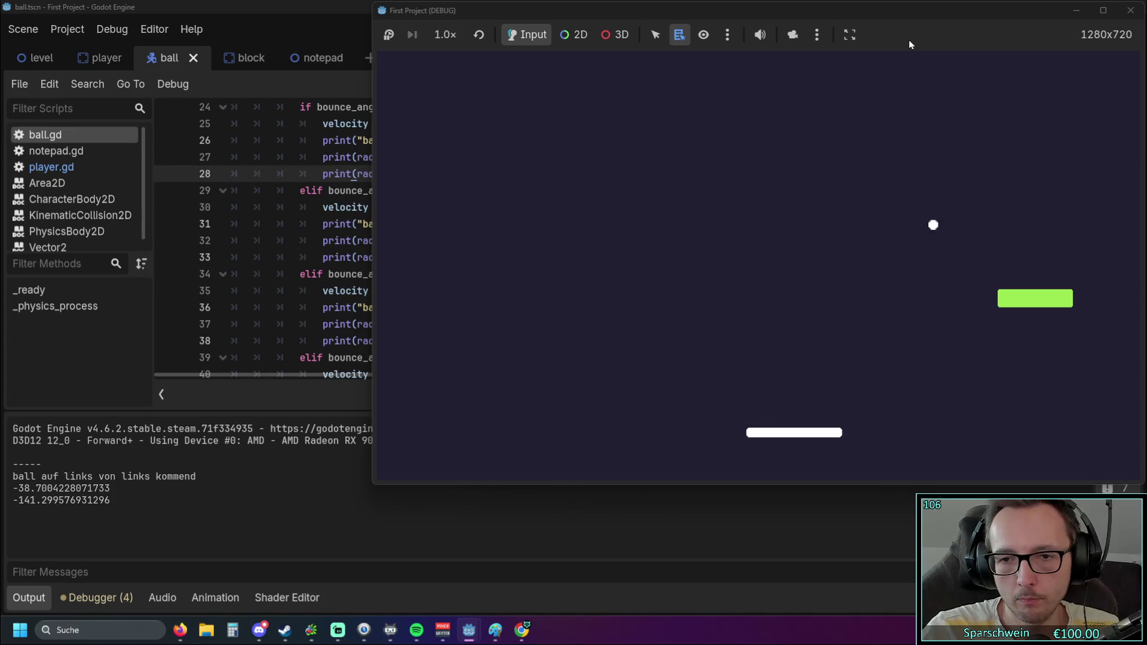
{"action": "left_click", "coordinate": [1135, 20]}
{"action": "left_click", "coordinate": [913, 34]}
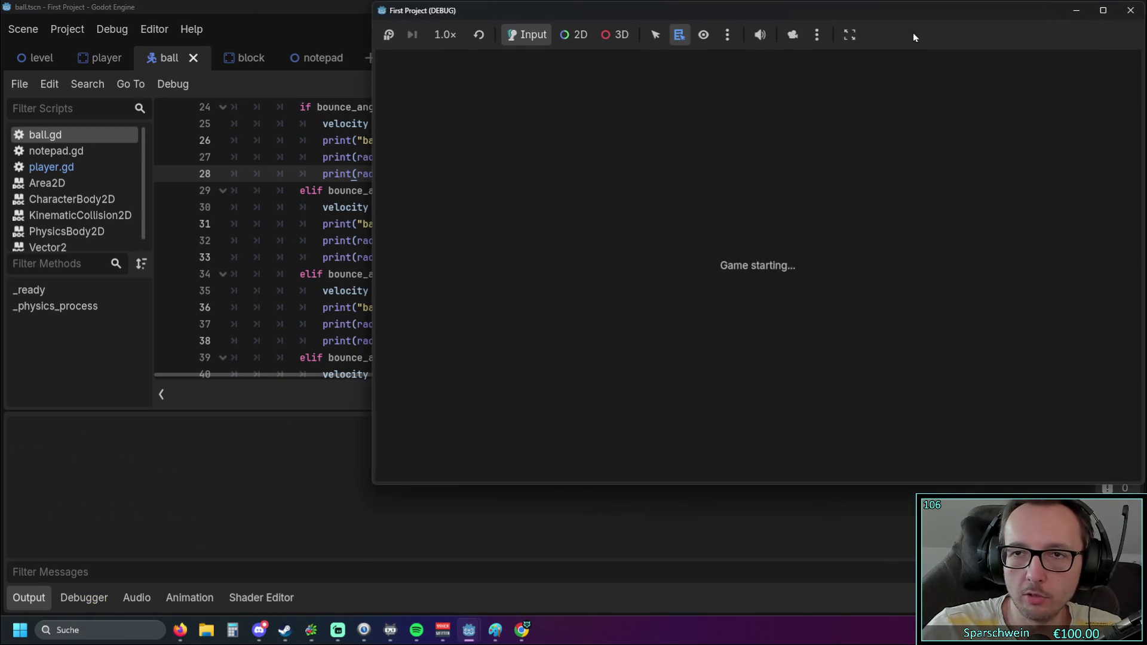
{"action": "key", "text": "Right"}
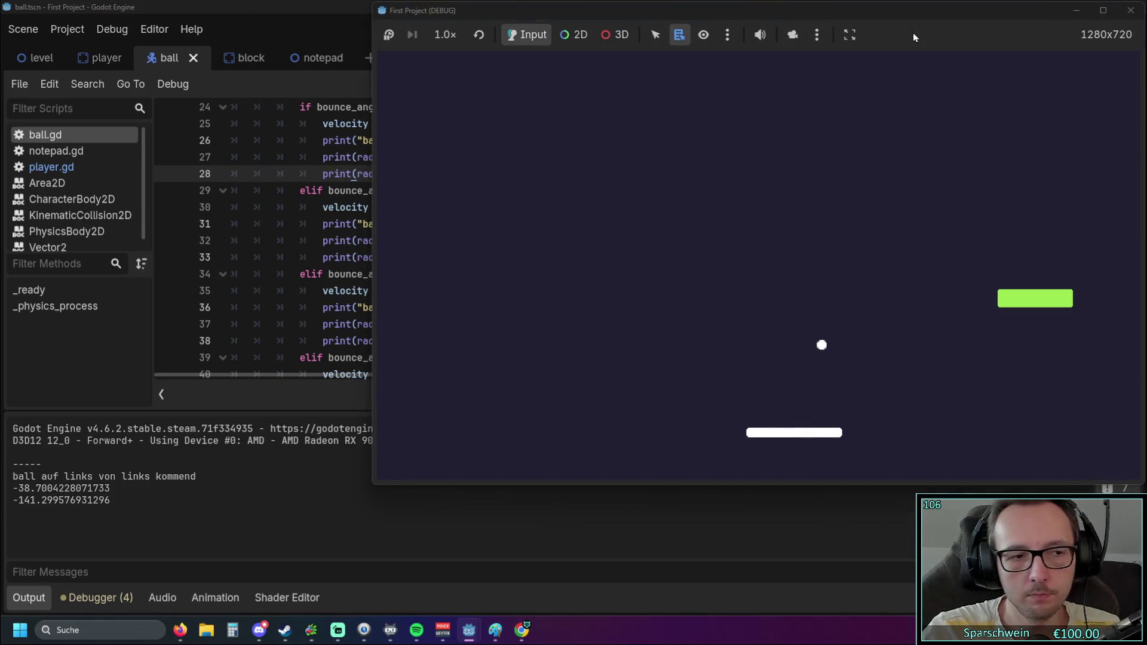
{"action": "left_click", "coordinate": [1132, 11]}
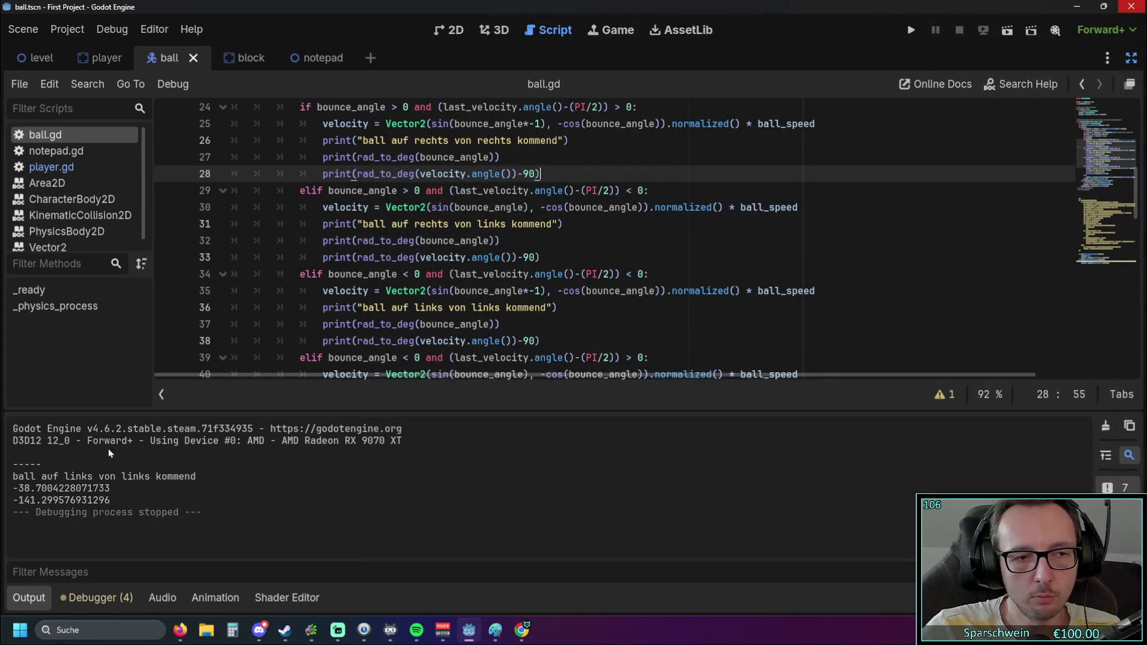
Run the game briefly to watch the ball launch, then close it
{"action": "scroll", "coordinate": [667, 174], "scroll_direction": "up", "scroll_amount": 6}
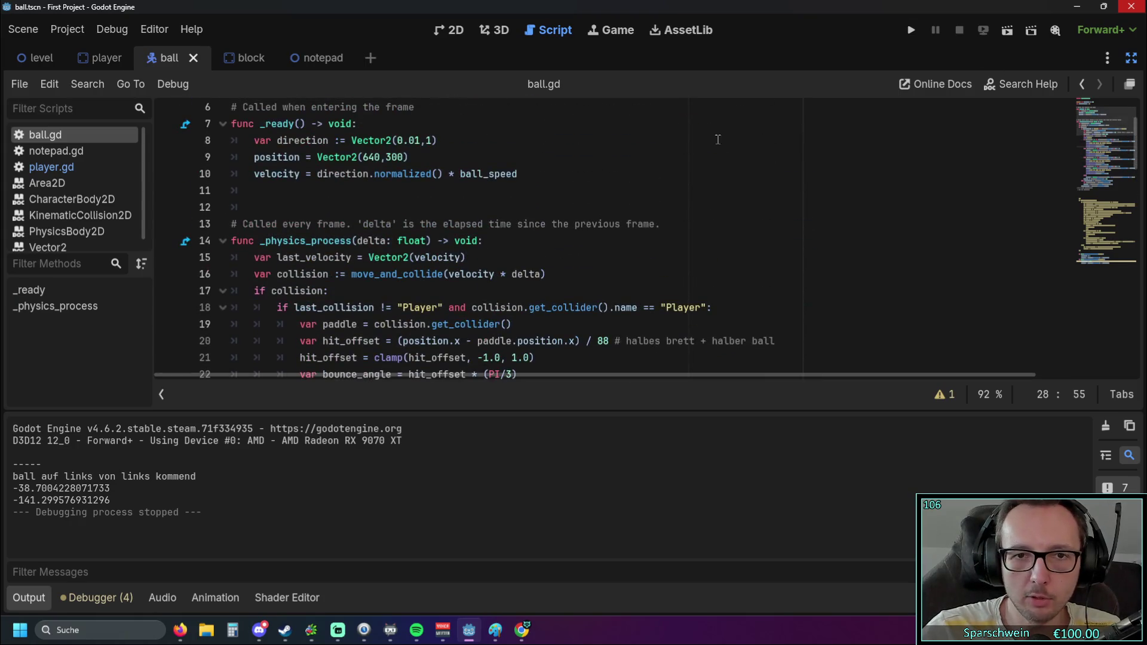
{"action": "left_click", "coordinate": [910, 30]}
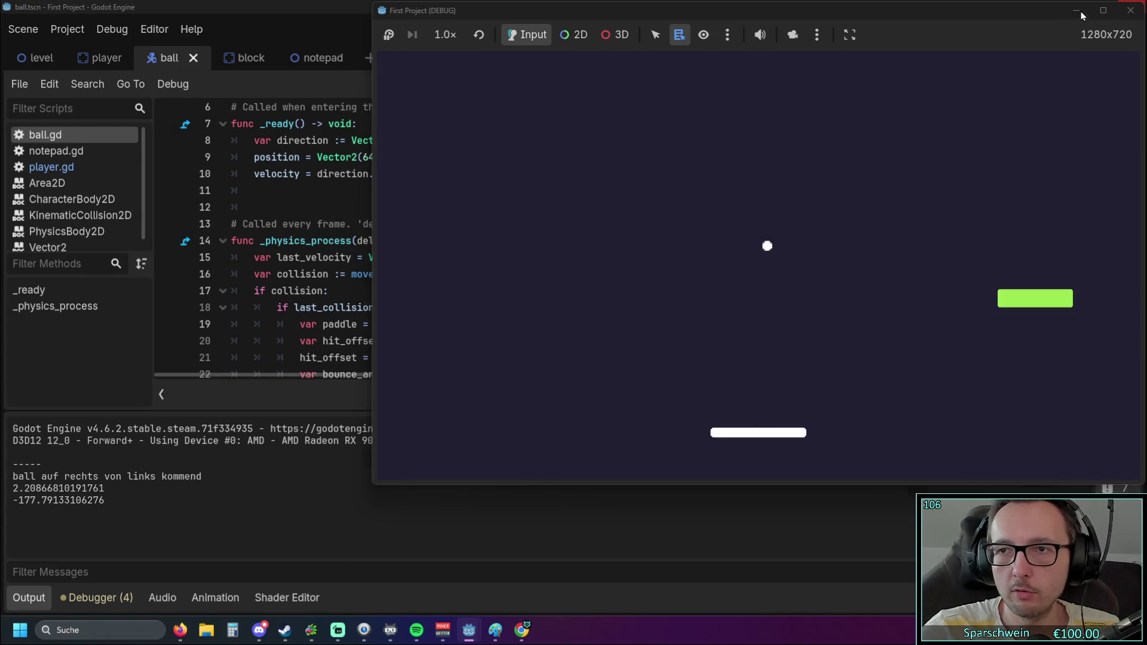
{"action": "left_click", "coordinate": [1130, 10]}
Change the starting direction in _ready to Vector2(0.2,1) and relaunch the game
{"action": "scroll", "coordinate": [415, 287], "scroll_direction": "up", "scroll_amount": 1}
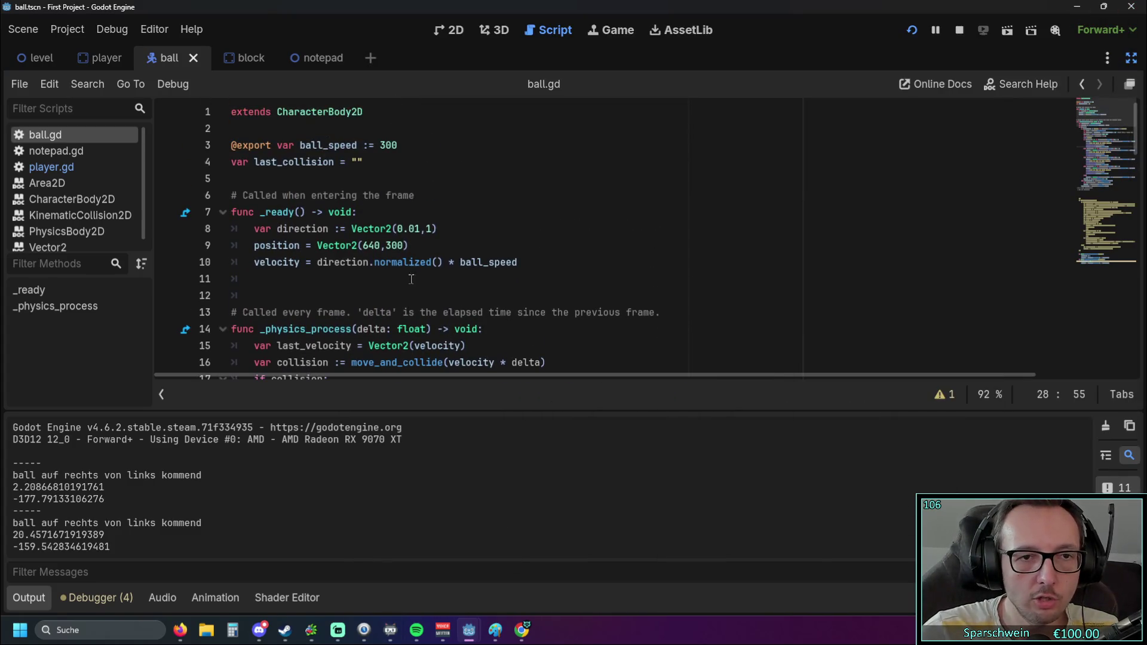
{"action": "double_click", "coordinate": [415, 229]}
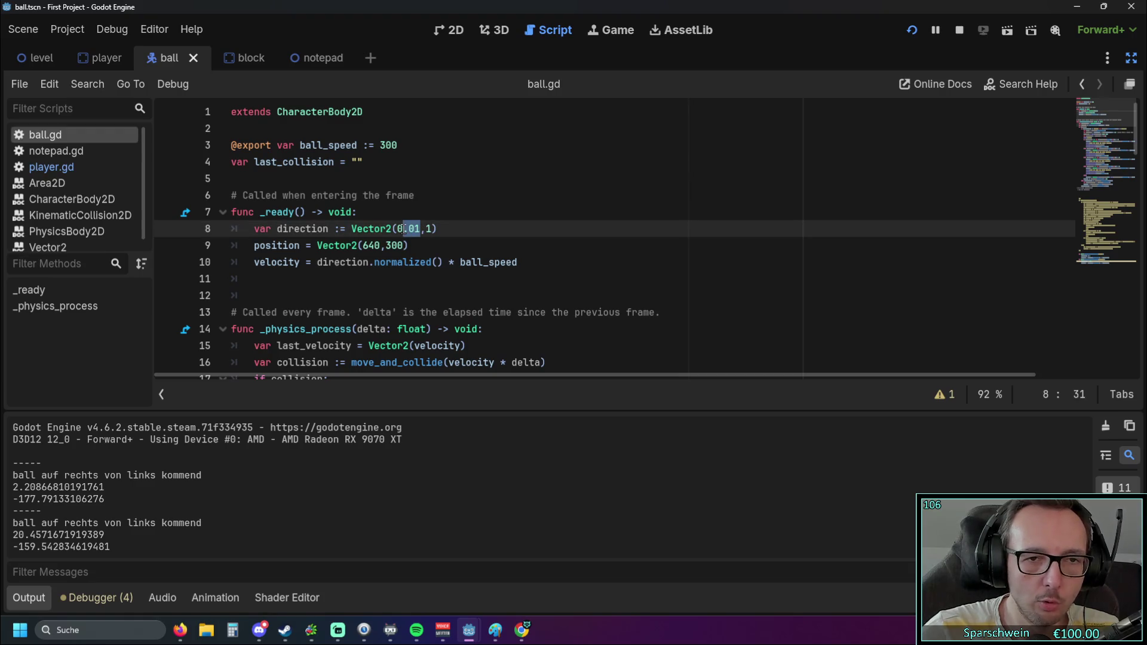
{"action": "left_click", "coordinate": [415, 243]}
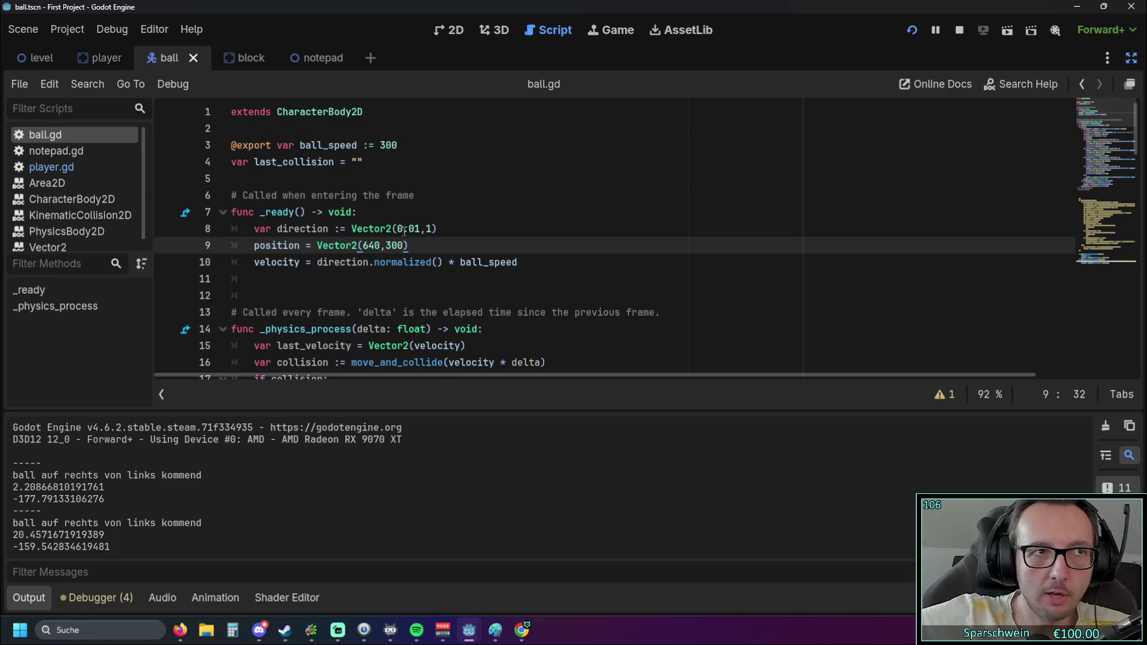
{"action": "double_click", "coordinate": [414, 229]}
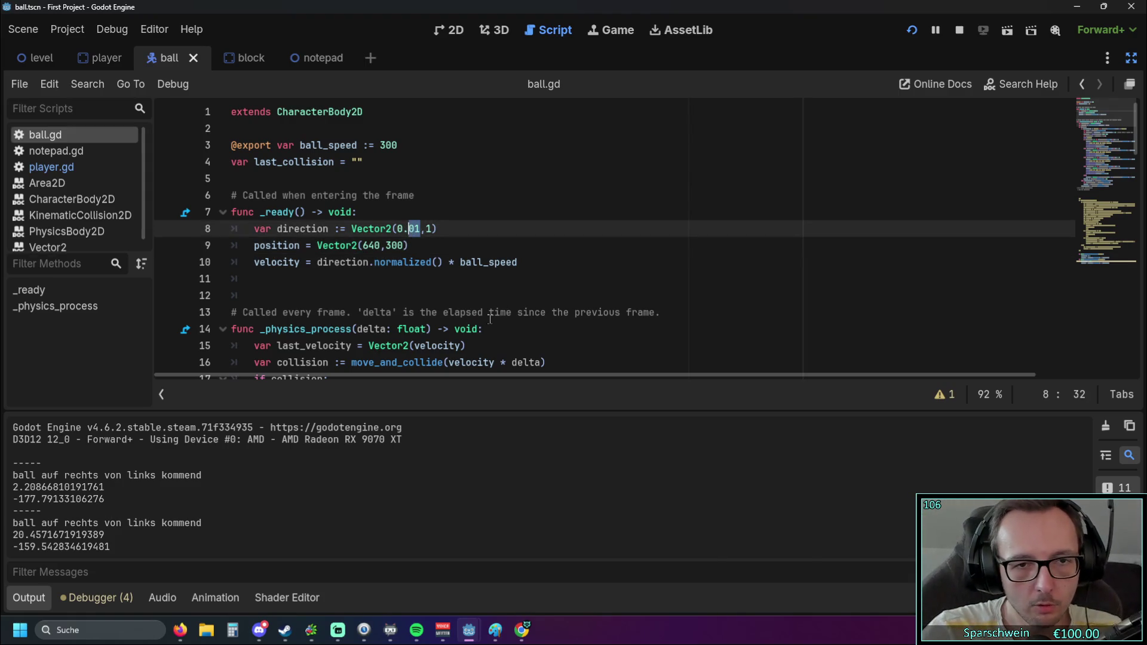
{"action": "type", "text": "1"}
{"action": "left_click", "coordinate": [627, 184]}
{"action": "left_click", "coordinate": [912, 30]}
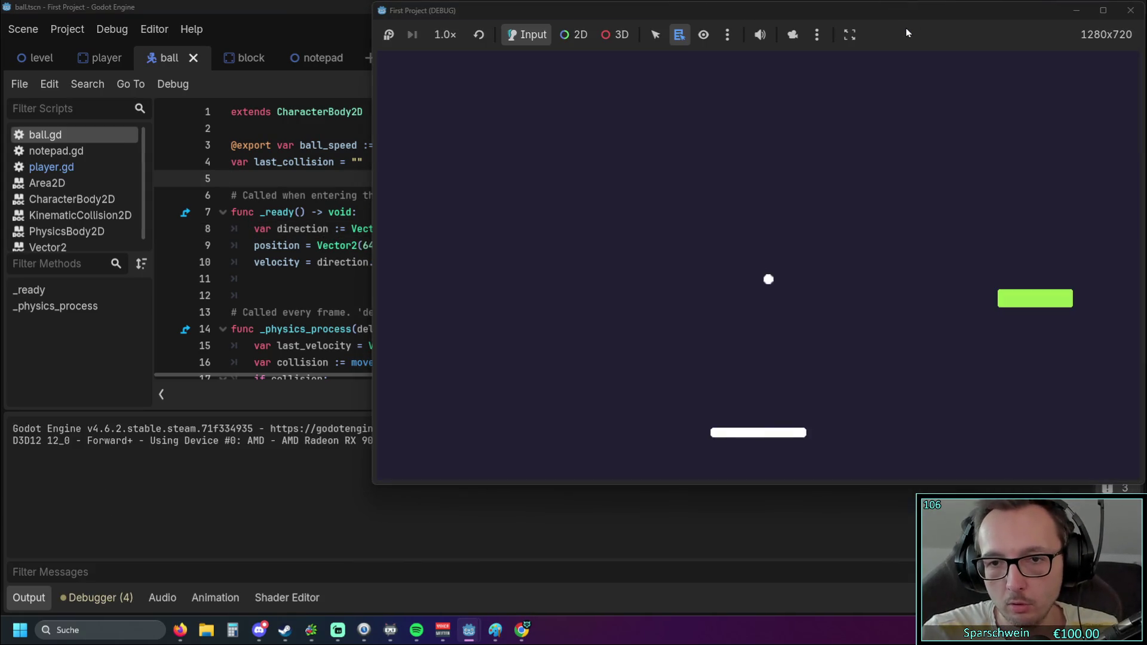
Move the paddle right under the ball to test the new launch angle, then close the game
{"action": "key", "text": "Right"}
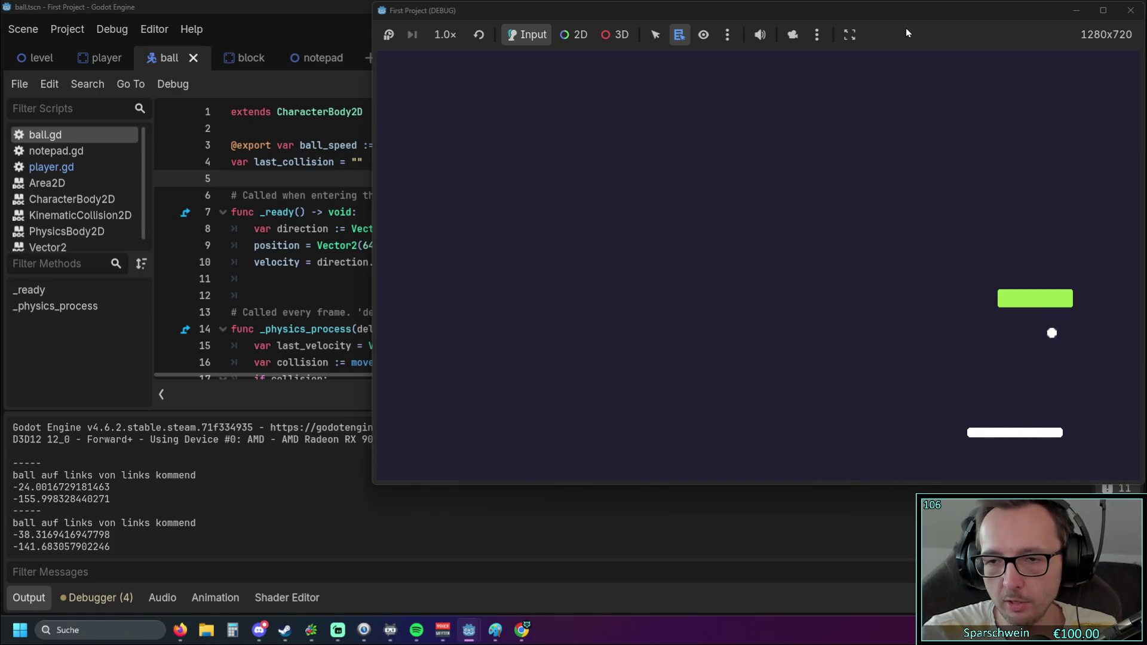
{"action": "key", "text": "Right"}
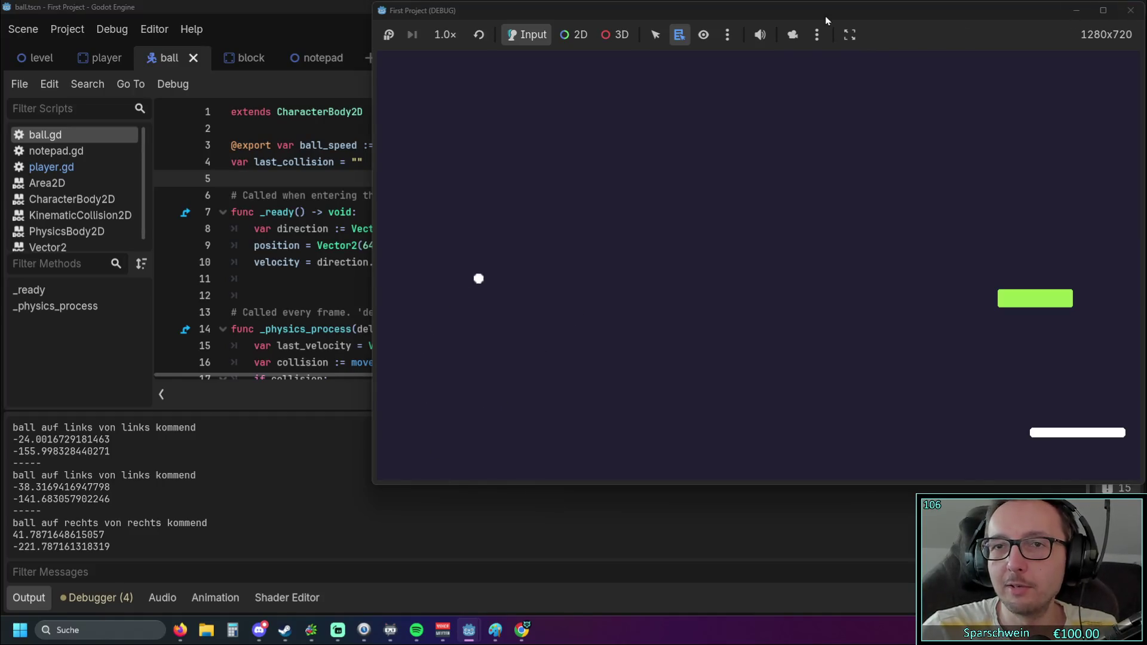
{"action": "left_click", "coordinate": [1130, 11]}
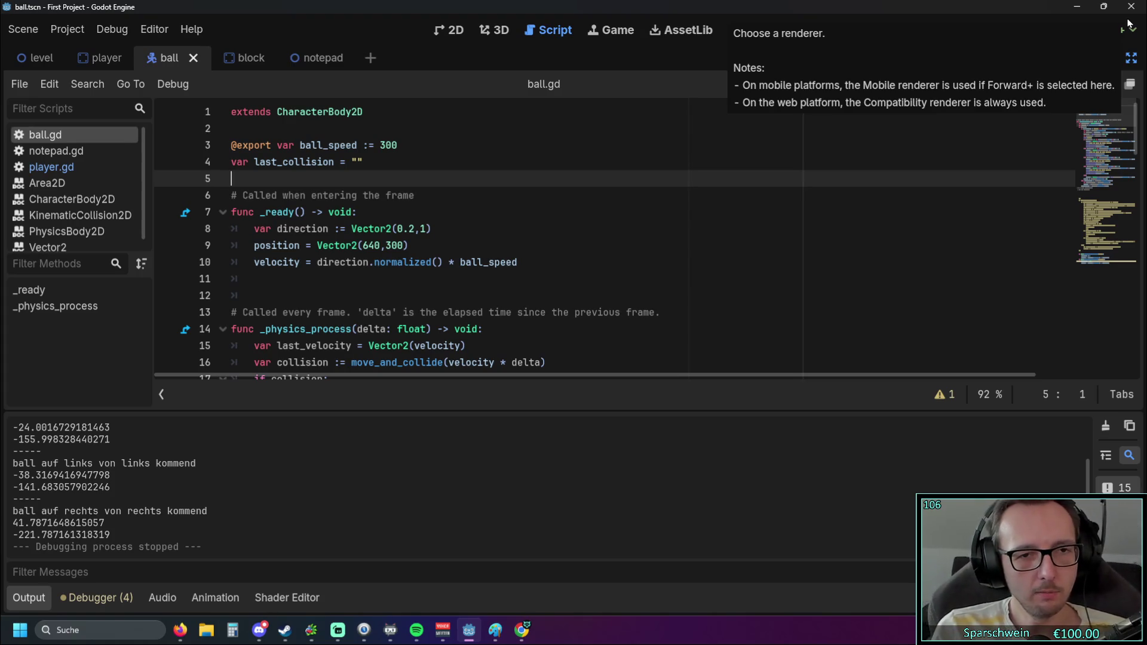
{"action": "scroll", "coordinate": [607, 236], "scroll_direction": "down", "scroll_amount": 10}
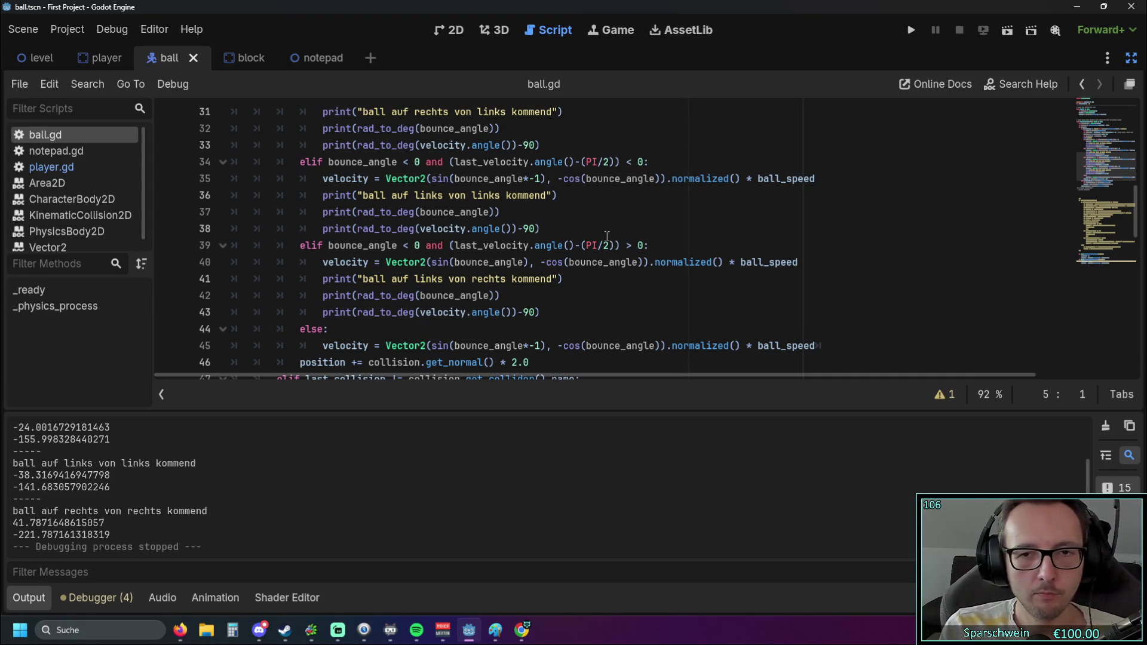
{"action": "left_click", "coordinate": [907, 33]}
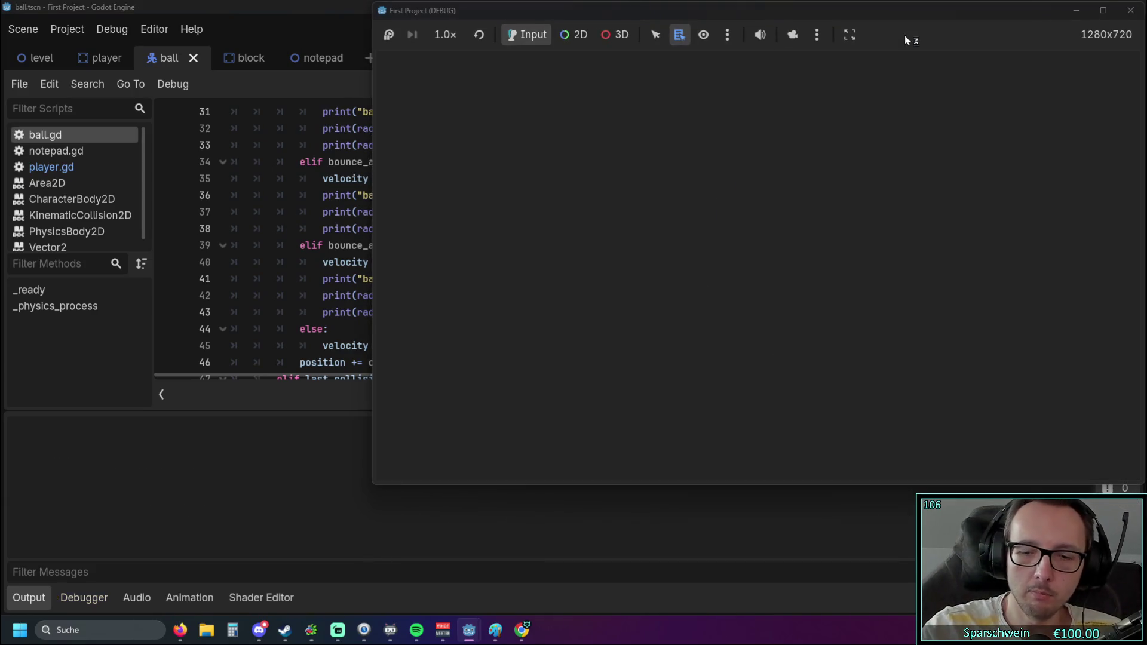
{"action": "key", "text": "Right"}
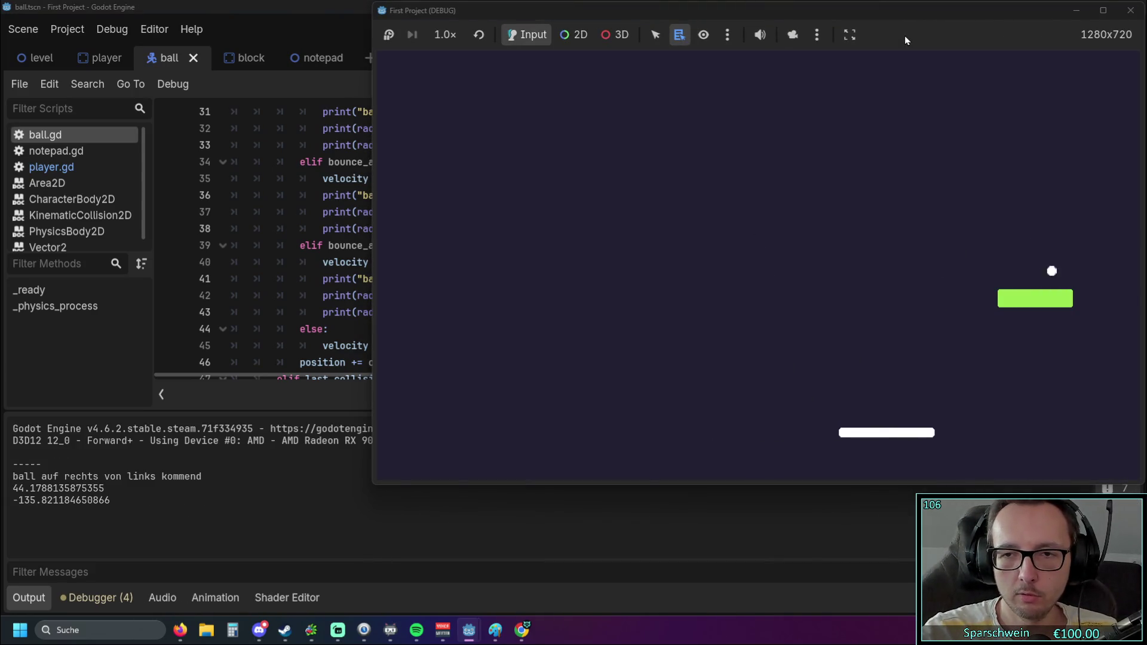
{"action": "key", "text": "Left"}
{"action": "key", "text": "Left"}
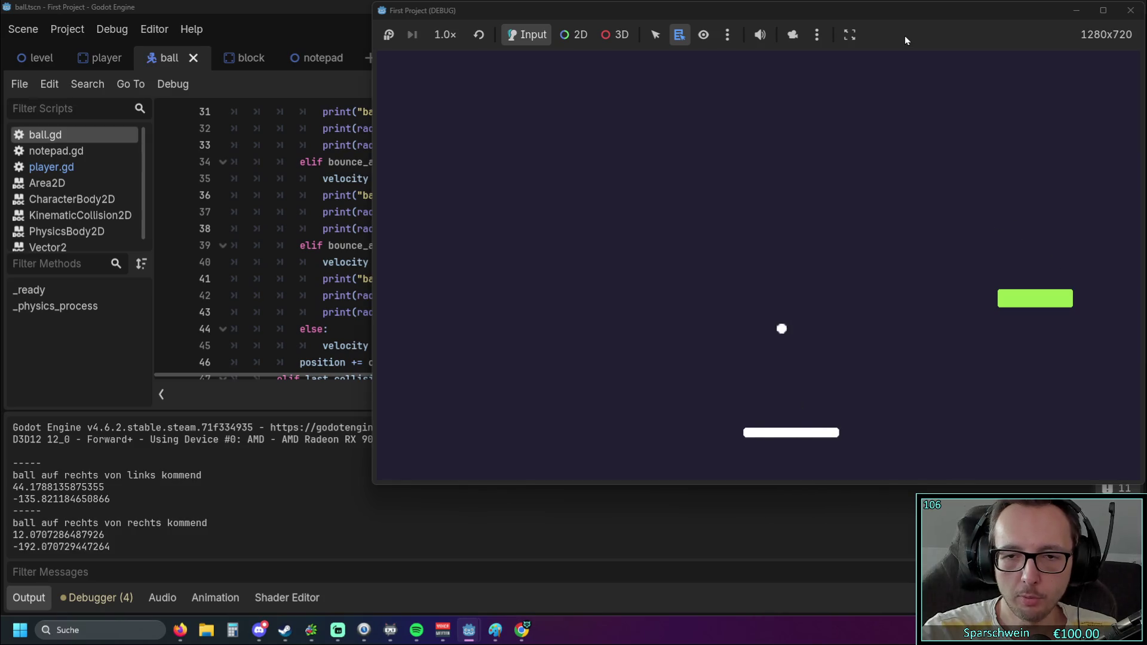
{"action": "key", "text": "Left"}
{"action": "key", "text": "Left"}
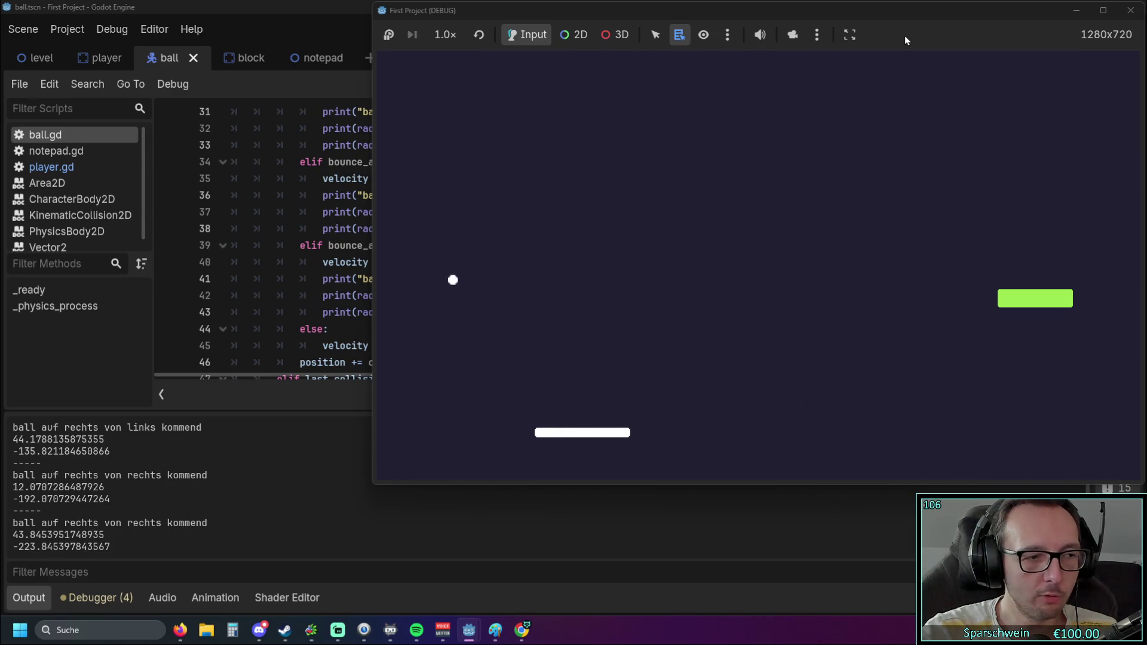
{"action": "key", "text": "Right"}
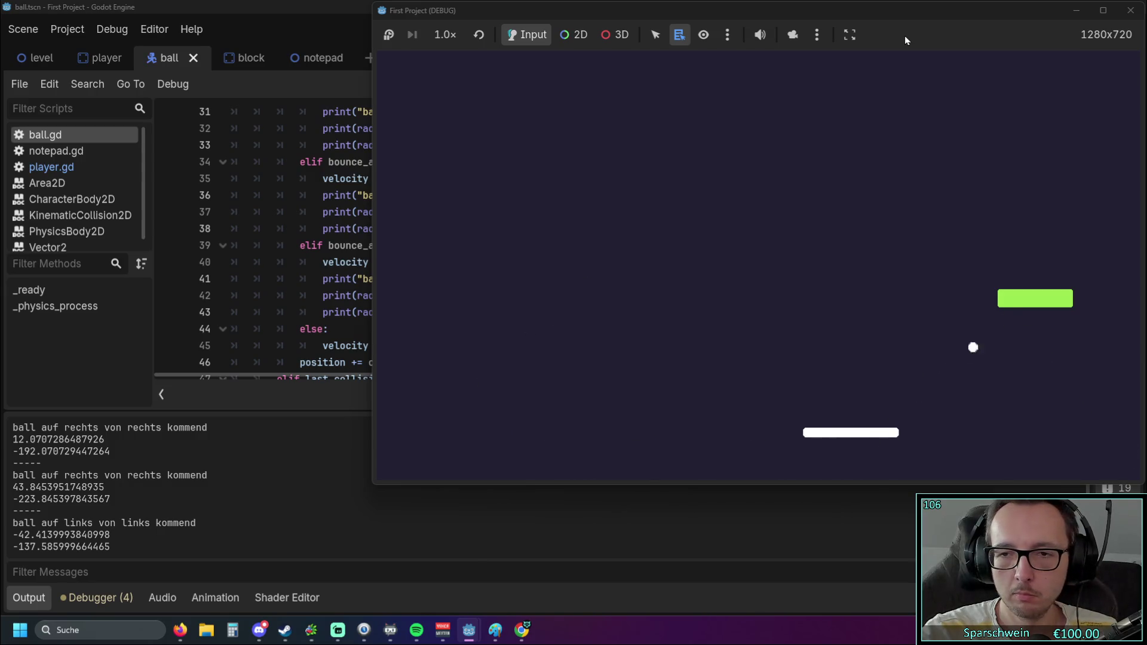
{"action": "key", "text": "Left"}
{"action": "key", "text": "Left"}
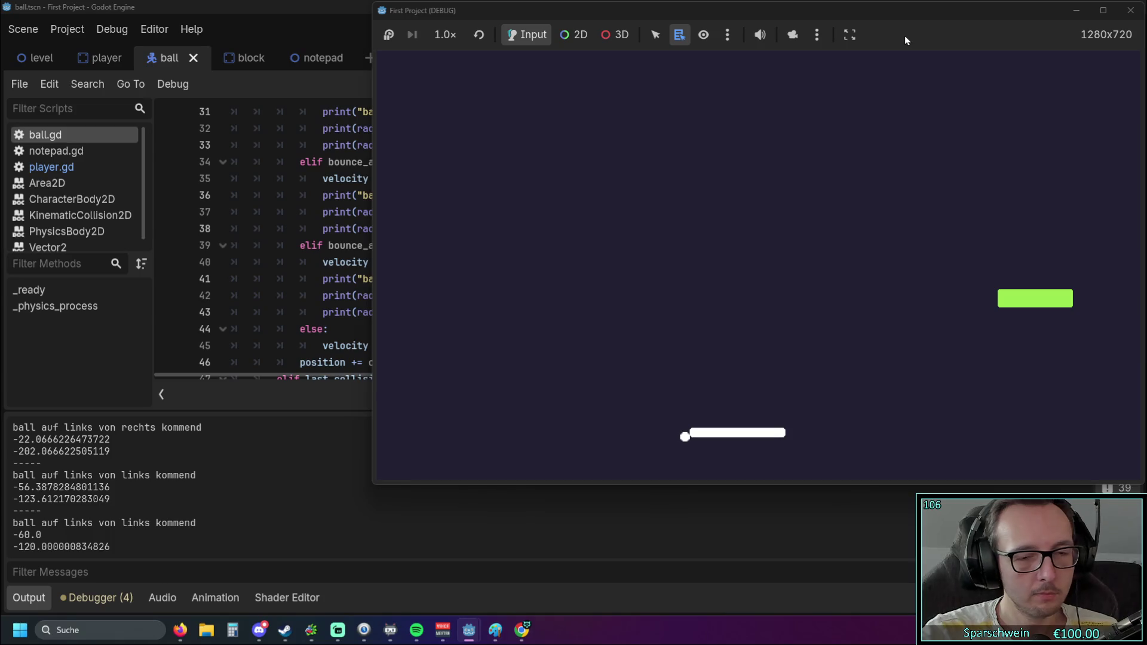
{"action": "key", "text": "Right"}
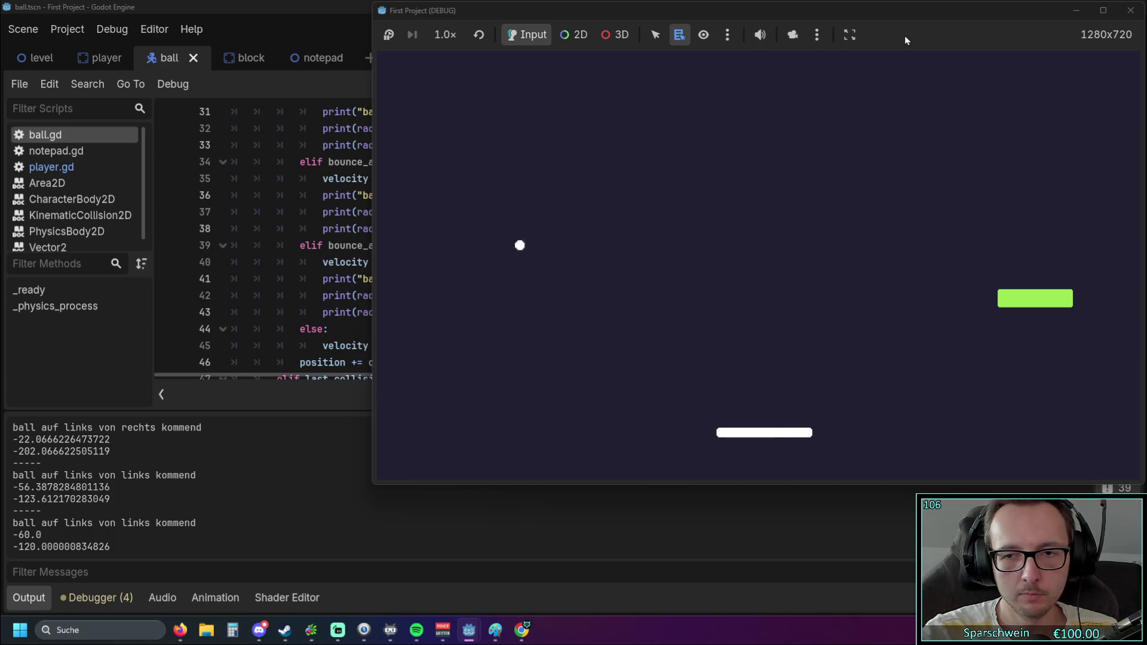
{"action": "key", "text": "Left"}
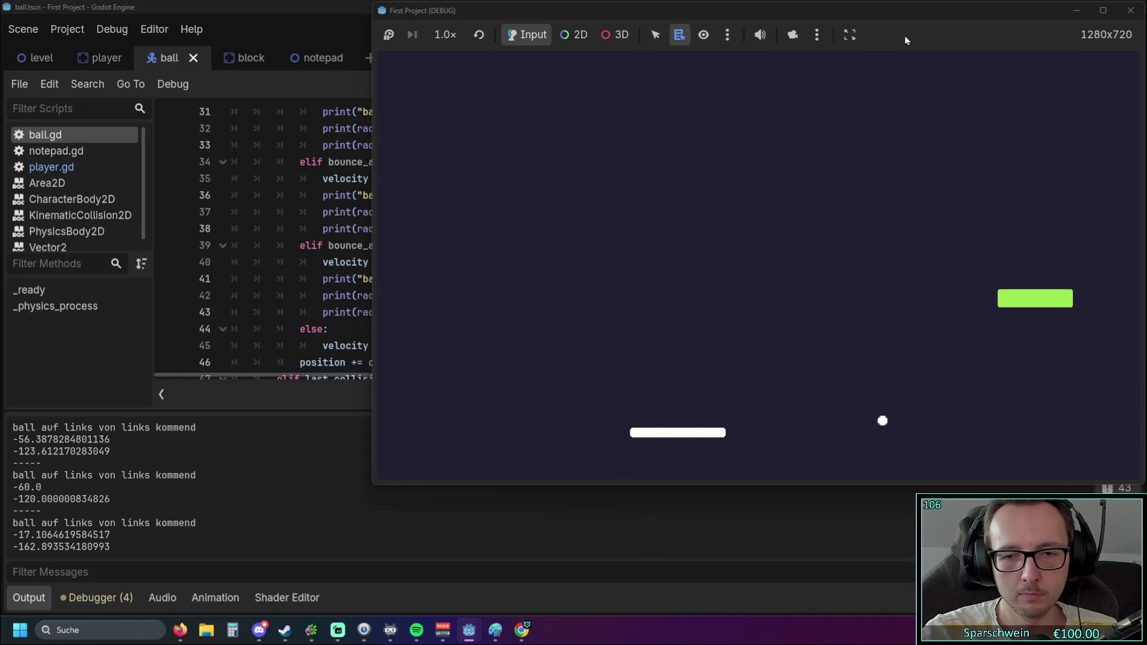
{"action": "key", "text": "Right"}
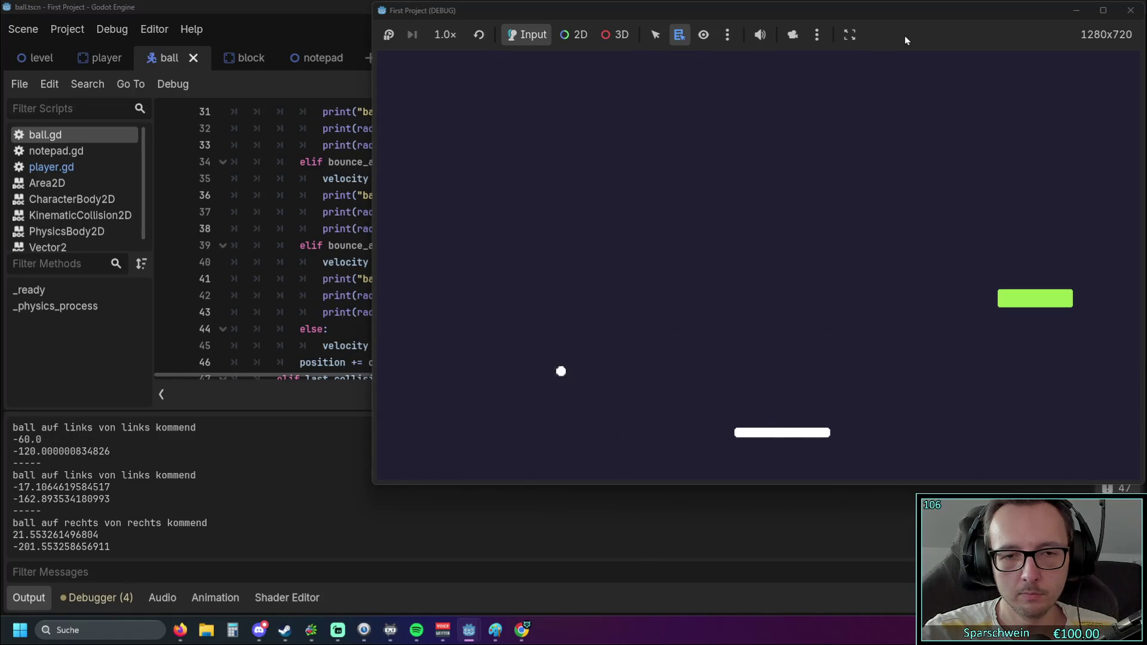
{"action": "key", "text": "Right"}
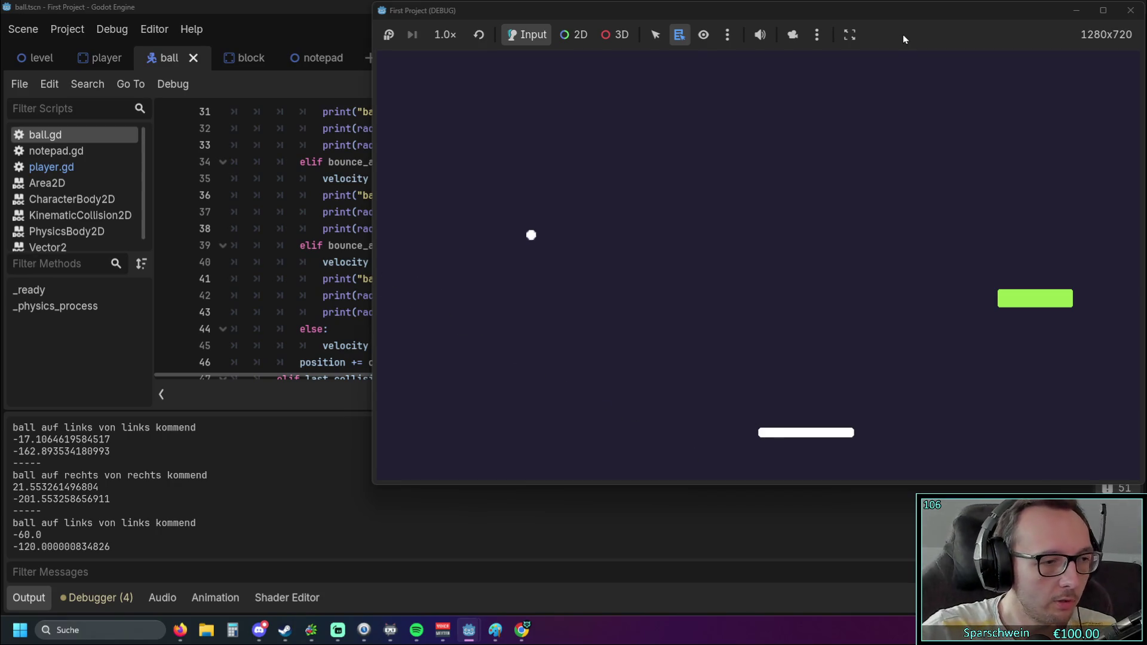
{"action": "left_click", "coordinate": [1131, 10]}
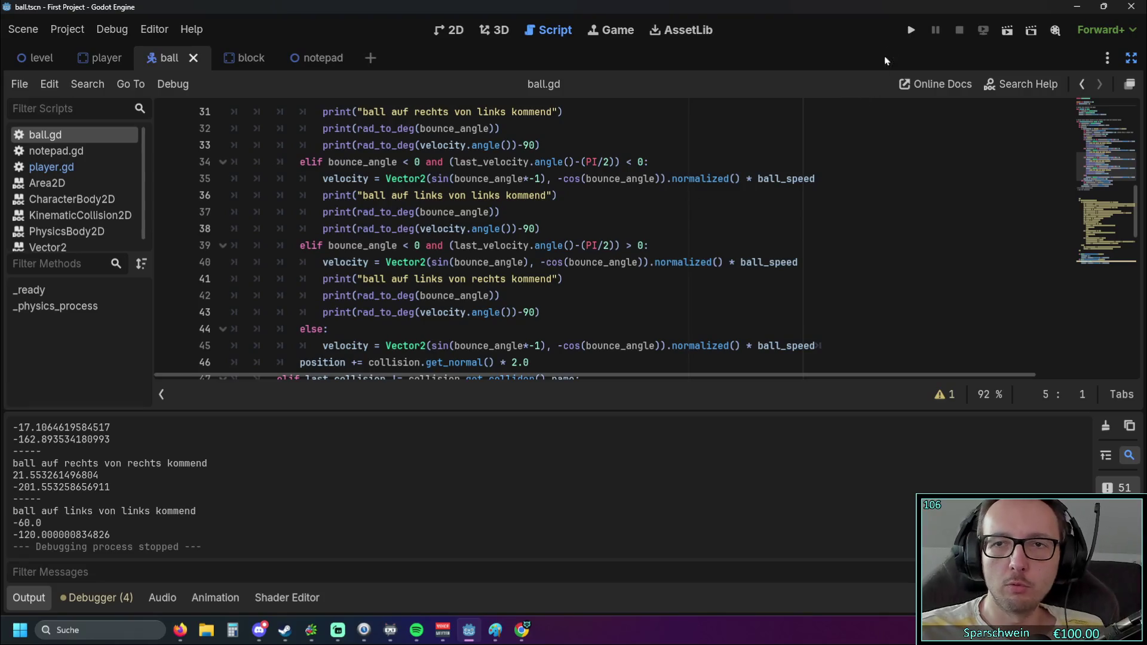
Relaunch the game to test the ball again
{"action": "left_click", "coordinate": [909, 31]}
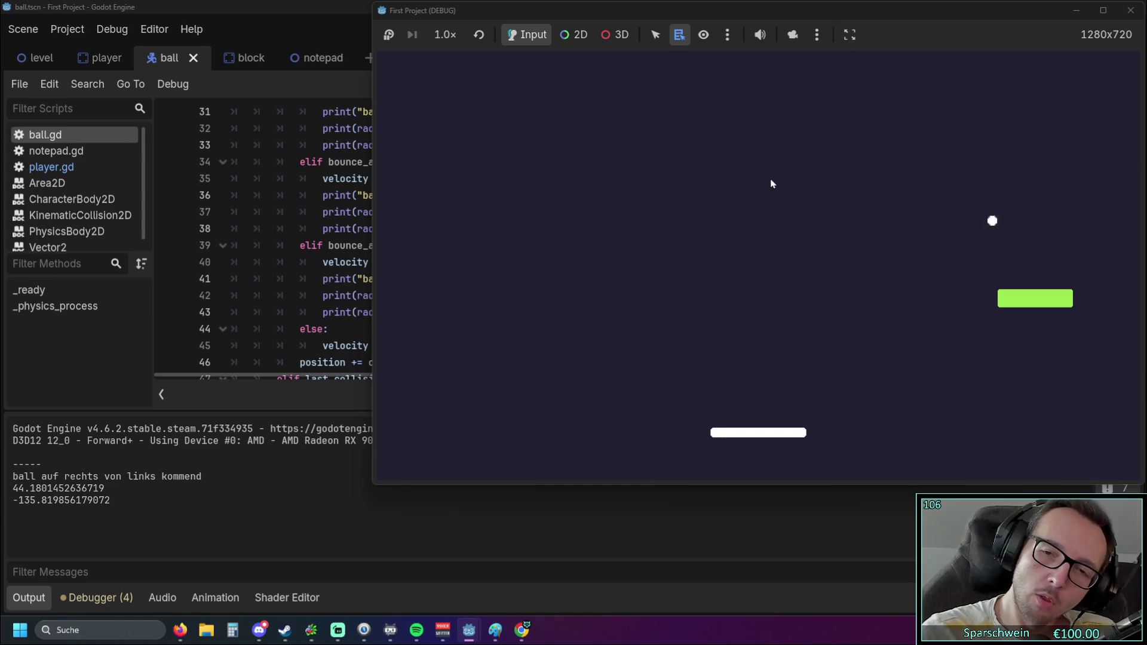
Steer the paddle left and right under the ball until 'ball auf links von links kommend' is logged
{"action": "key", "text": "Right"}
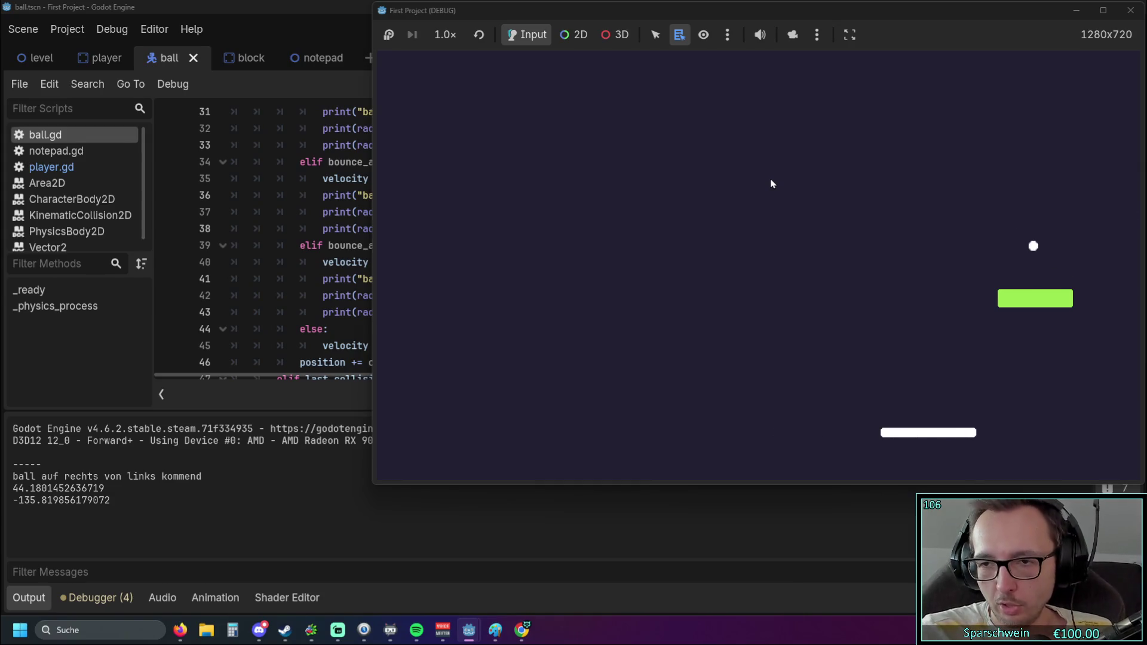
{"action": "key", "text": "Left"}
{"action": "key", "text": "Left"}
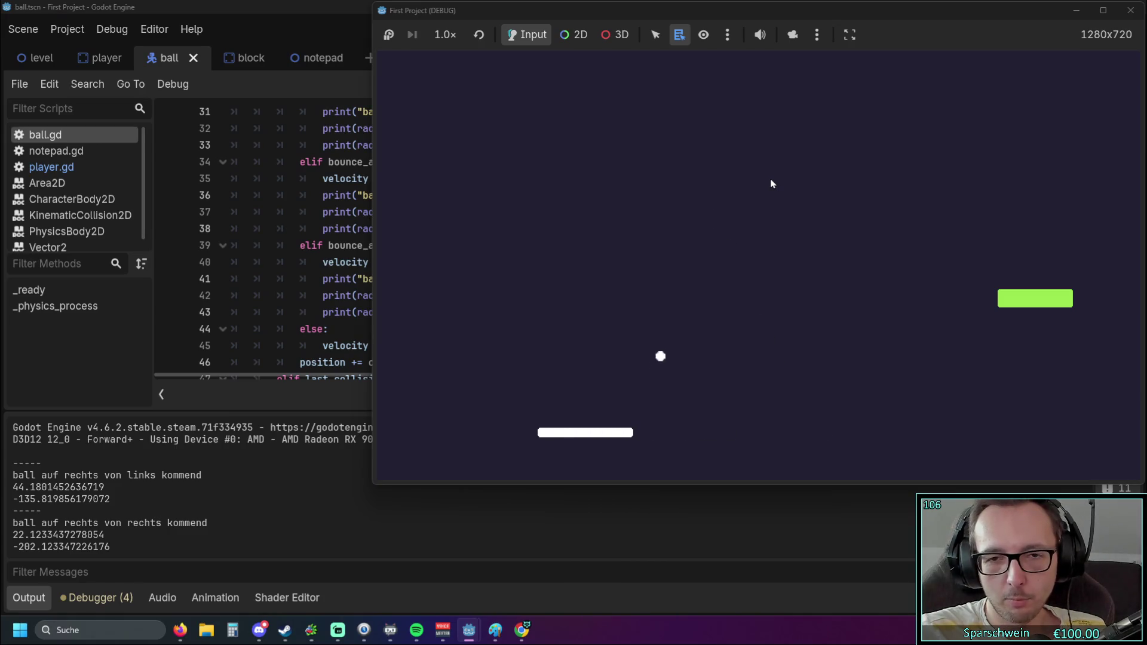
{"action": "key", "text": "Right"}
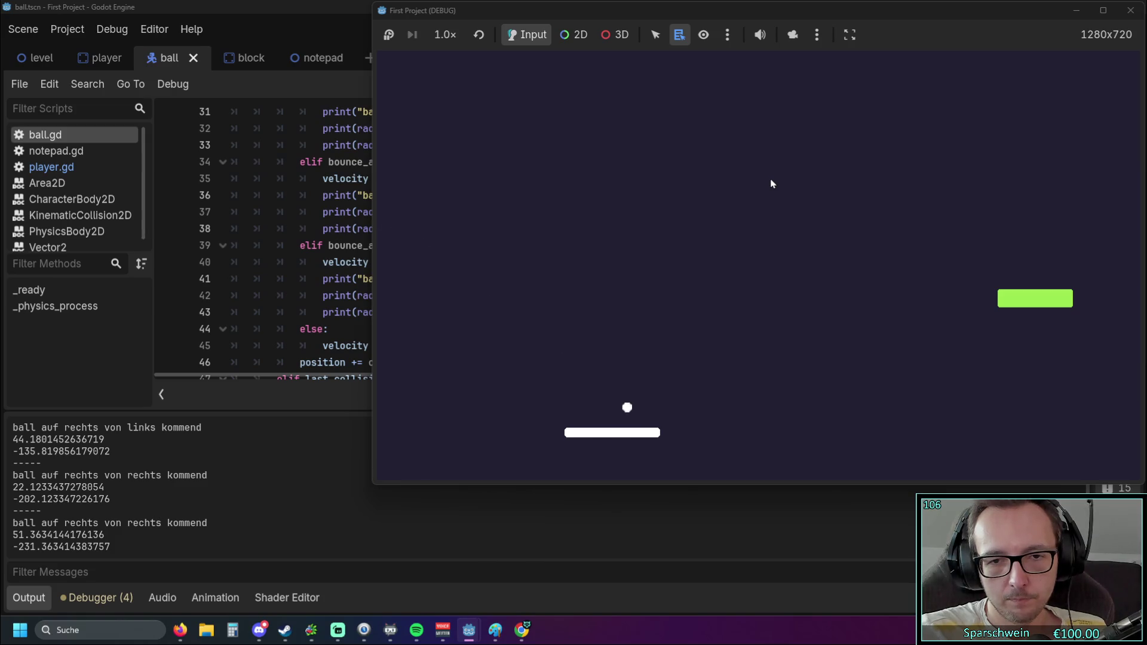
{"action": "key", "text": "Right"}
{"action": "key", "text": "Right"}
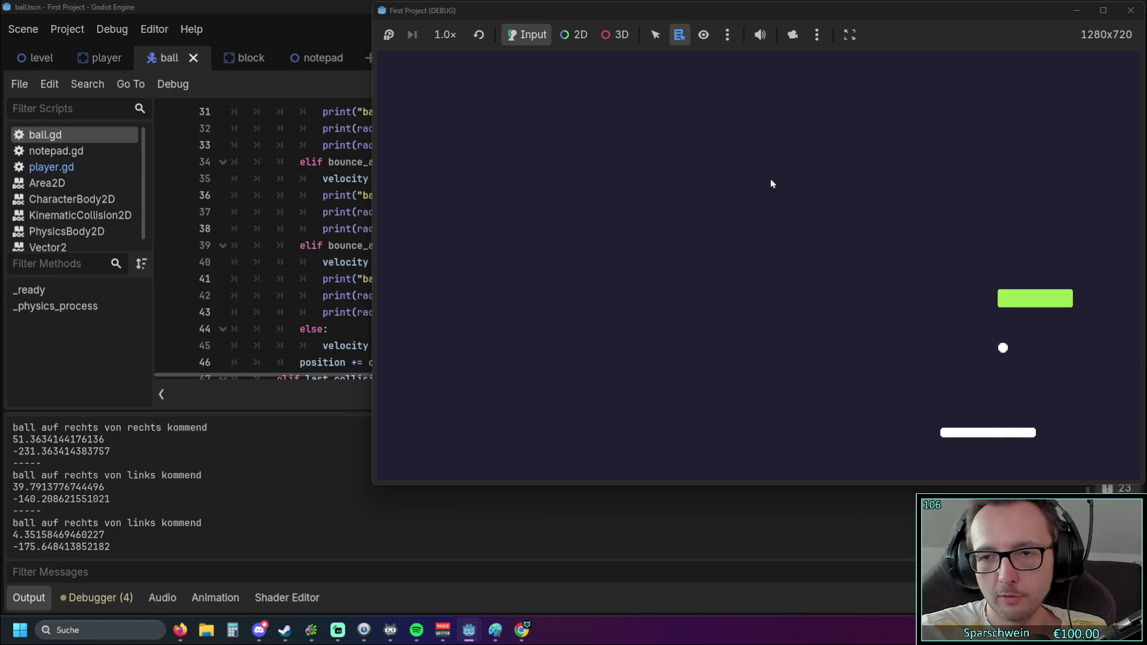
{"action": "key", "text": "Right"}
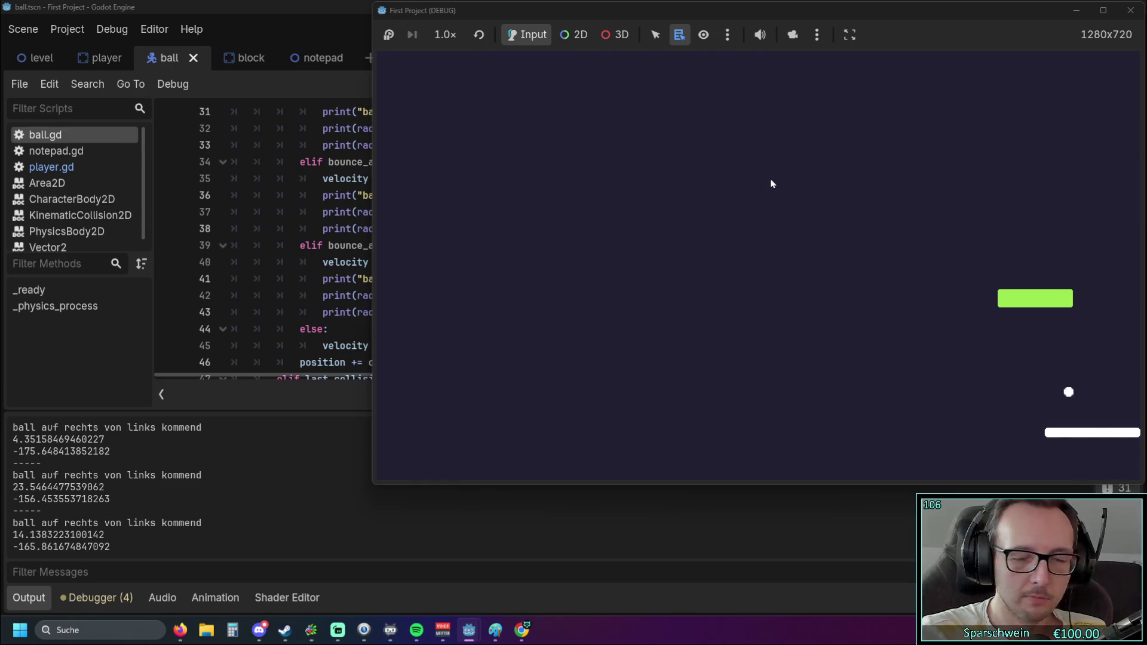
{"action": "key", "text": "Left"}
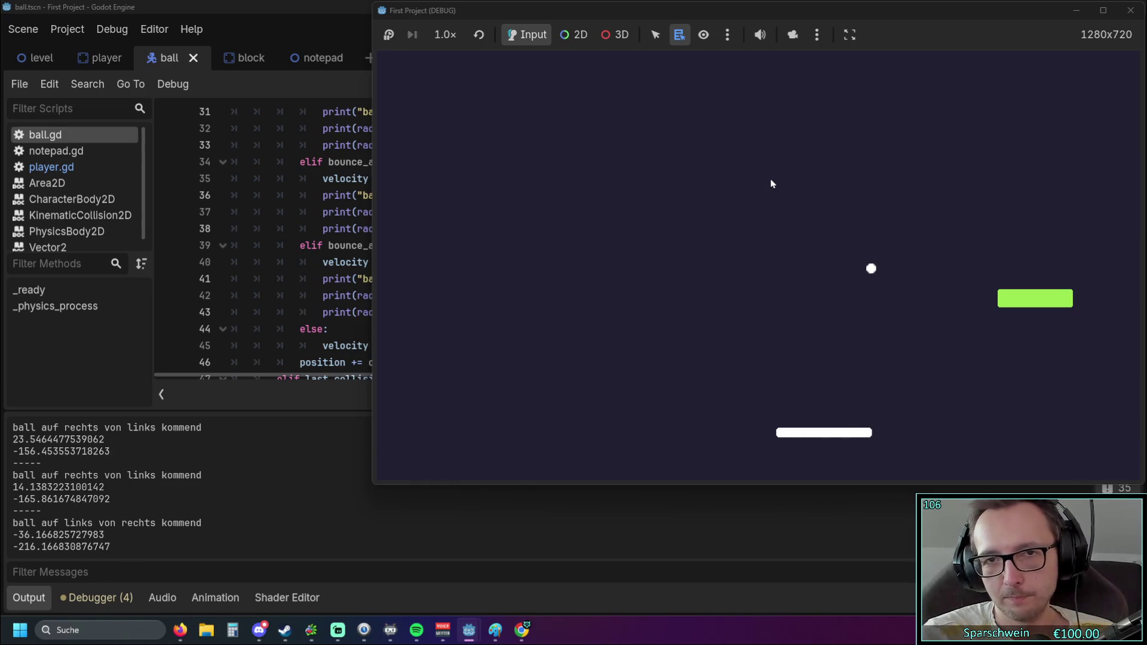
{"action": "key", "text": "Left"}
{"action": "key", "text": "Left"}
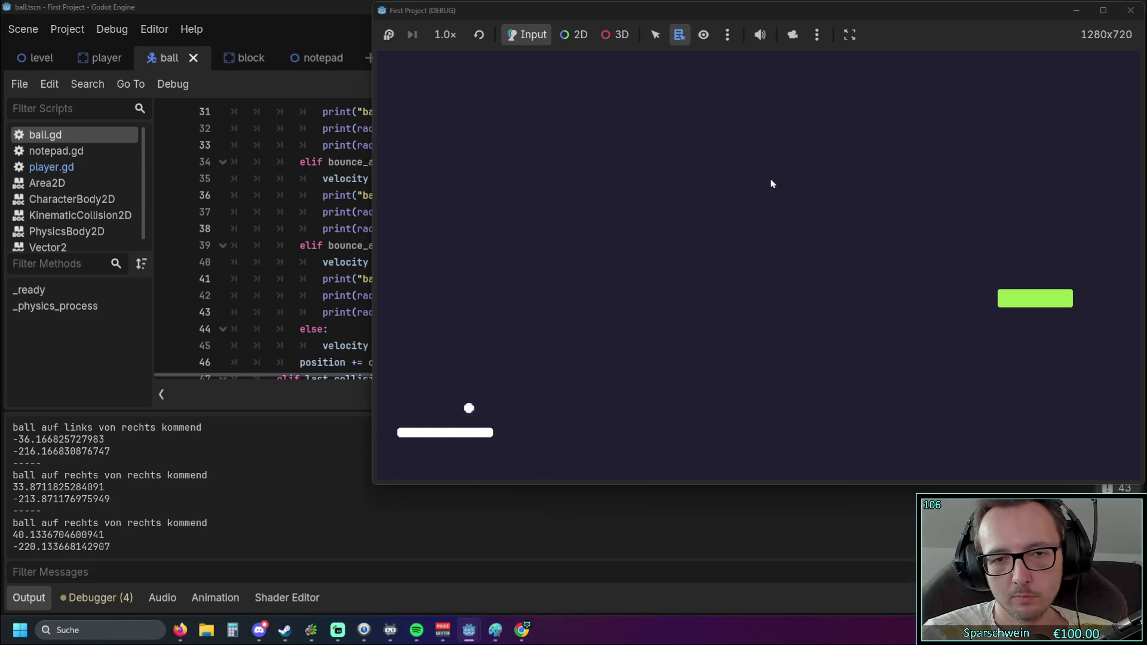
{"action": "key", "text": "Right"}
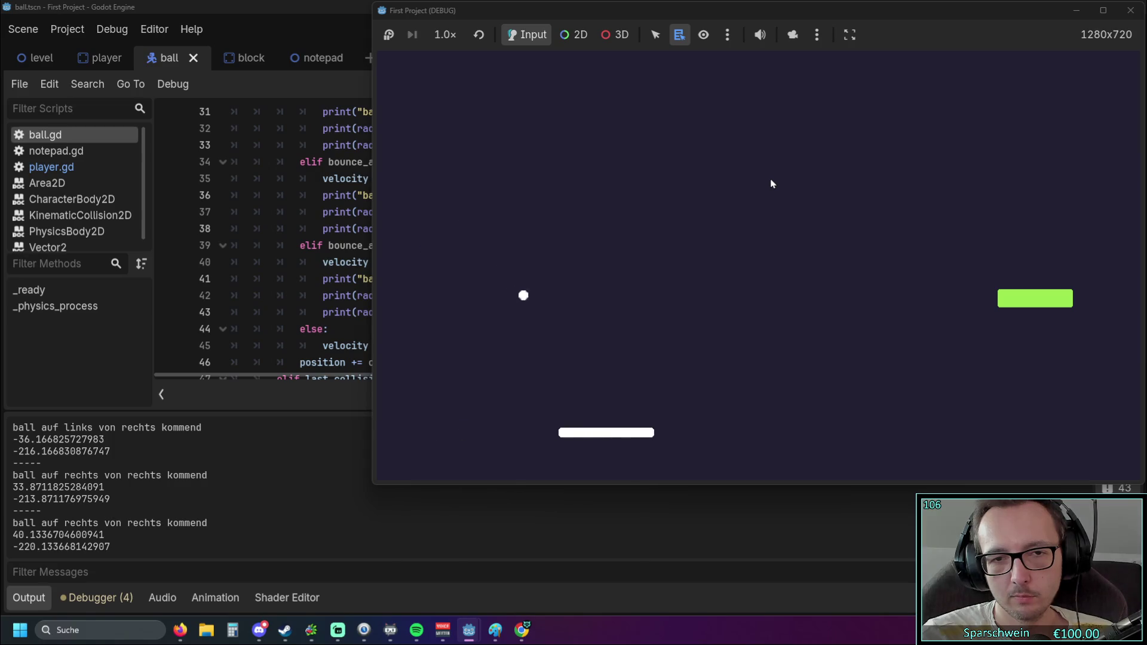
{"action": "key", "text": "Right"}
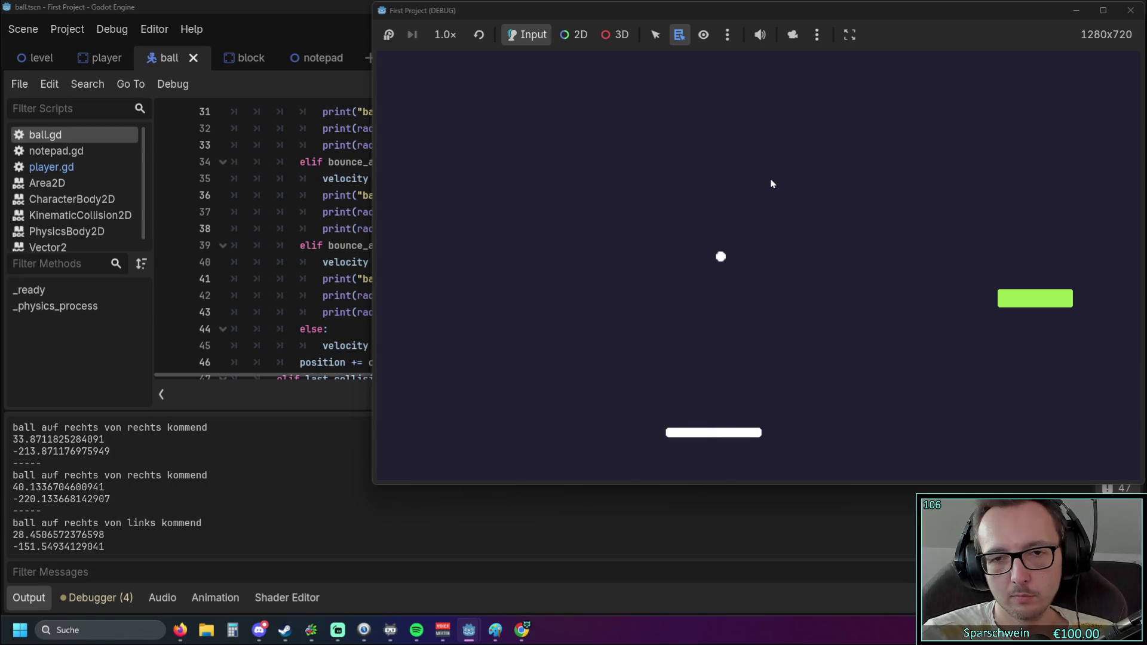
{"action": "key", "text": "Right"}
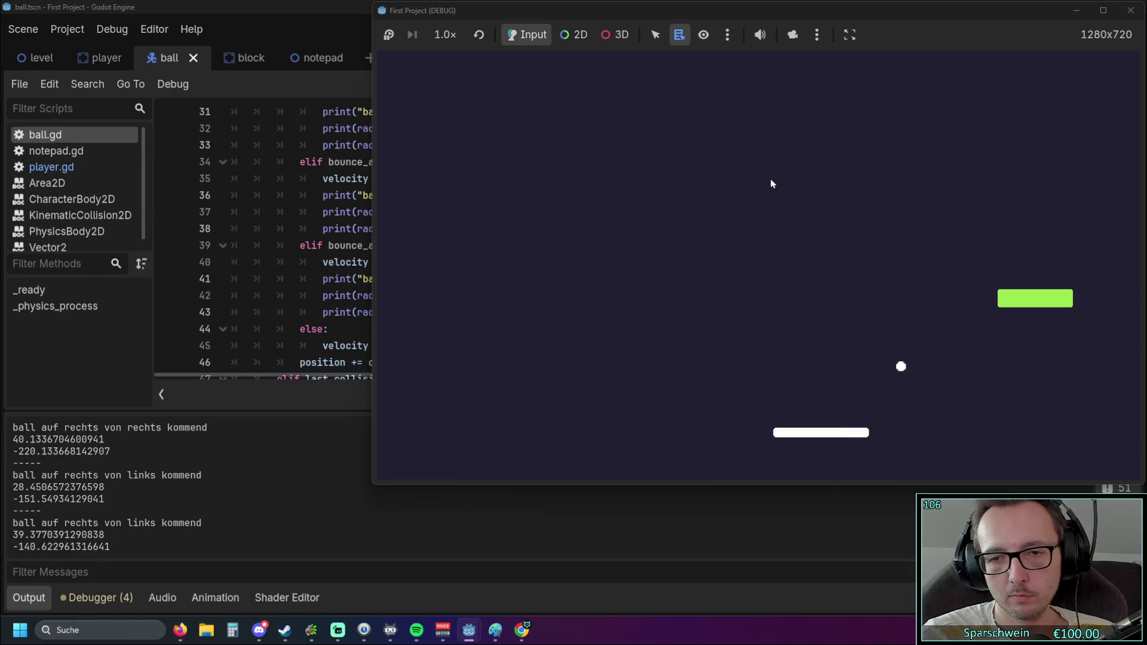
{"action": "key", "text": "Right"}
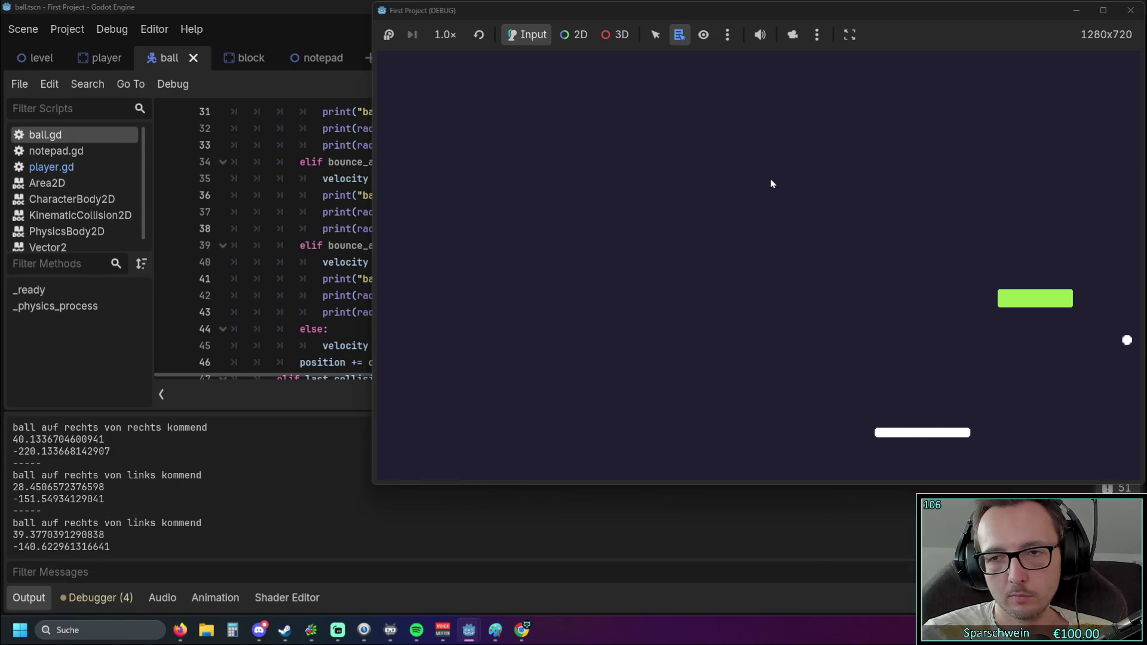
{"action": "key", "text": "Right"}
{"action": "key", "text": "Left"}
{"action": "key", "text": "Left"}
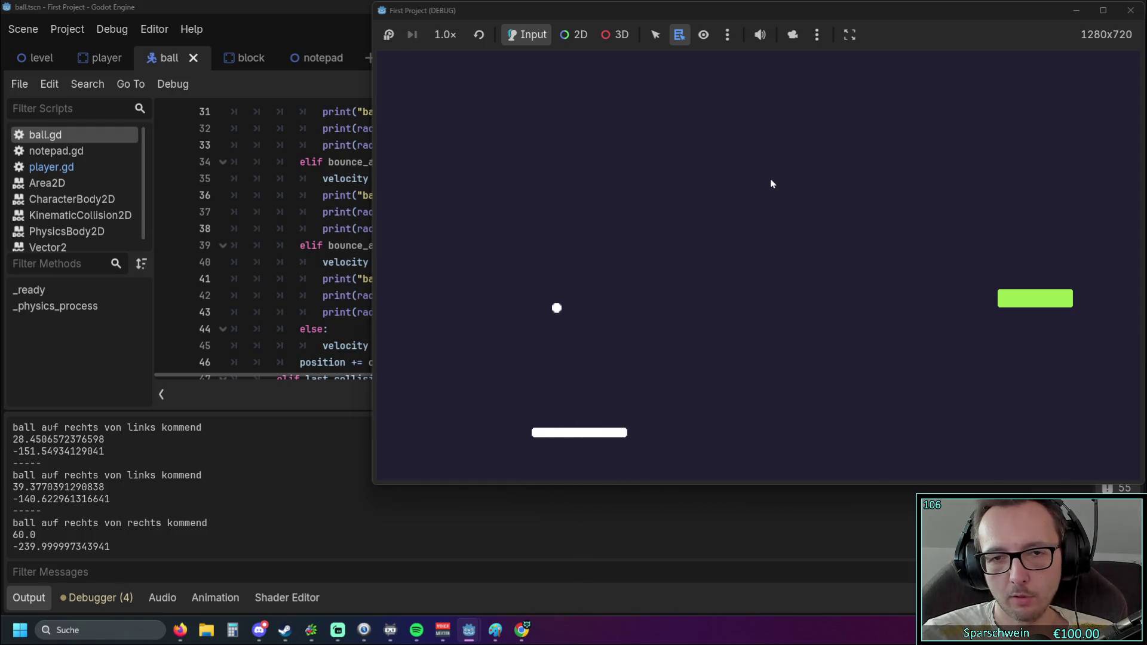
{"action": "key", "text": "Left"}
{"action": "key", "text": "Left"}
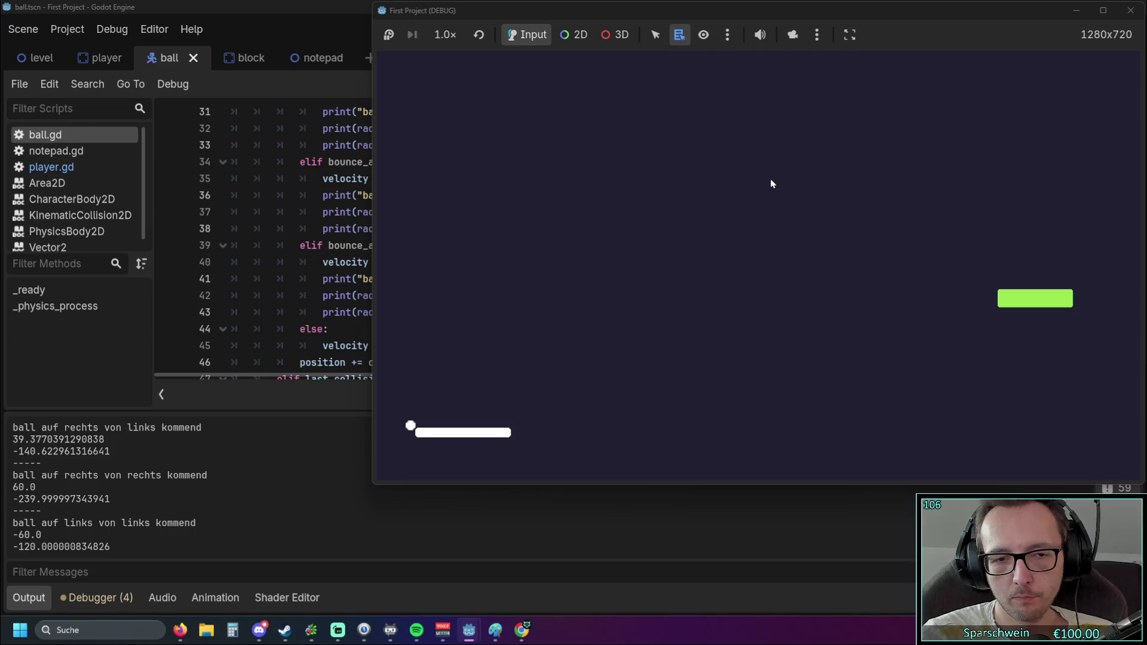
{"action": "key", "text": "Right"}
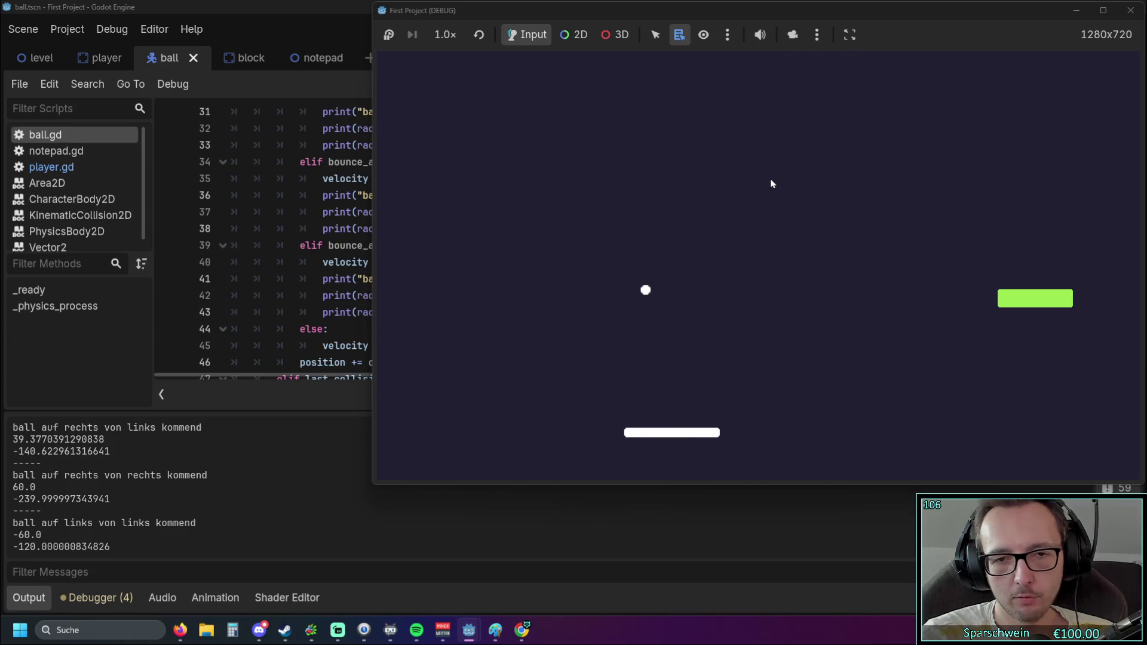
{"action": "key", "text": "Right"}
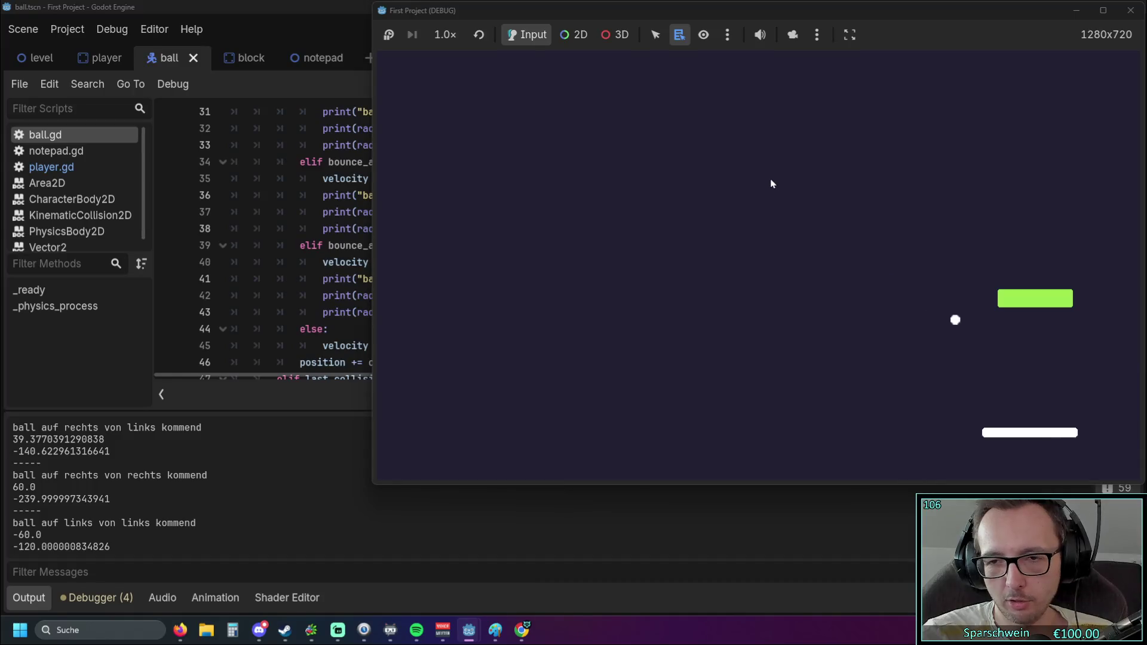
{"action": "key", "text": "Left"}
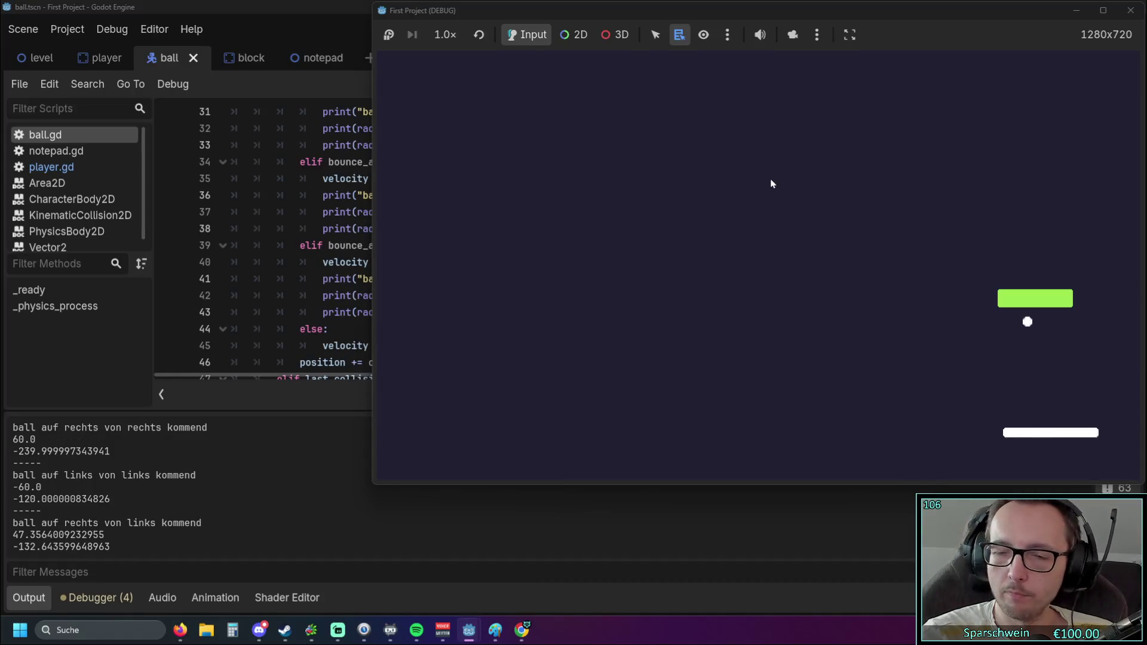
{"action": "key", "text": "Left"}
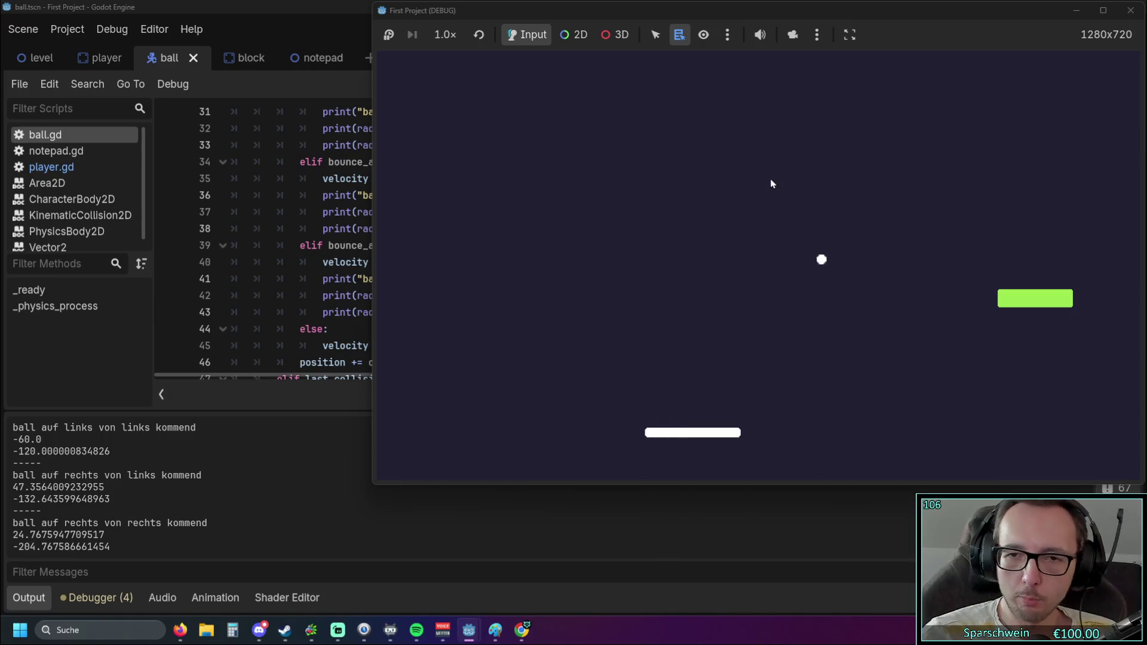
{"action": "key", "text": "Left"}
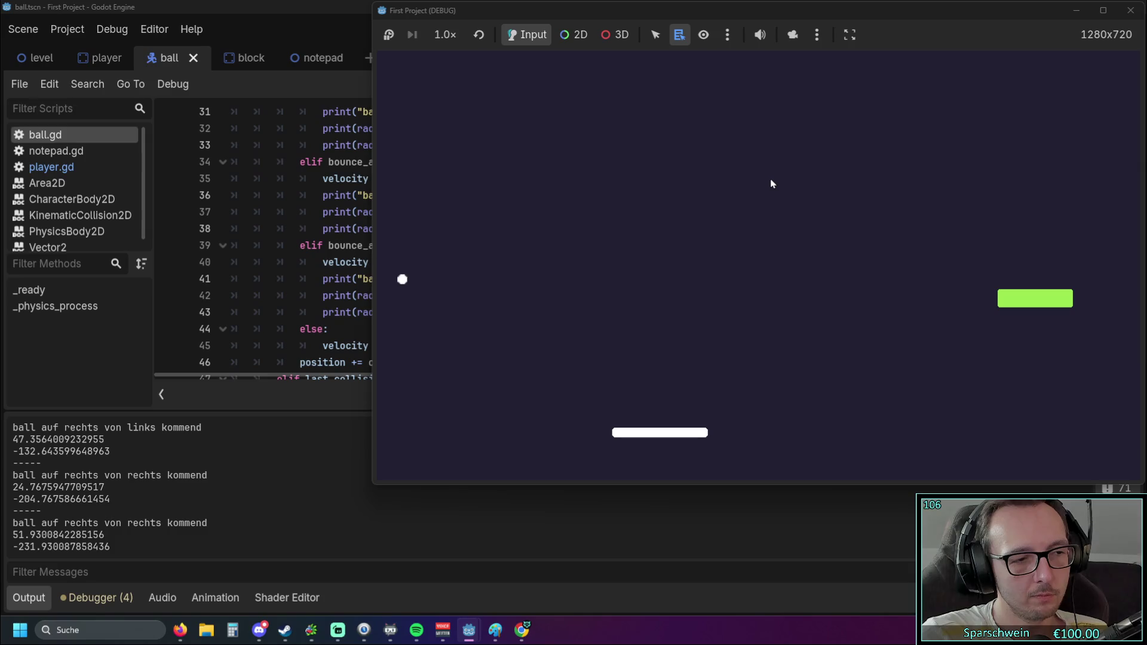
{"action": "key", "text": "Left"}
{"action": "key", "text": "Right"}
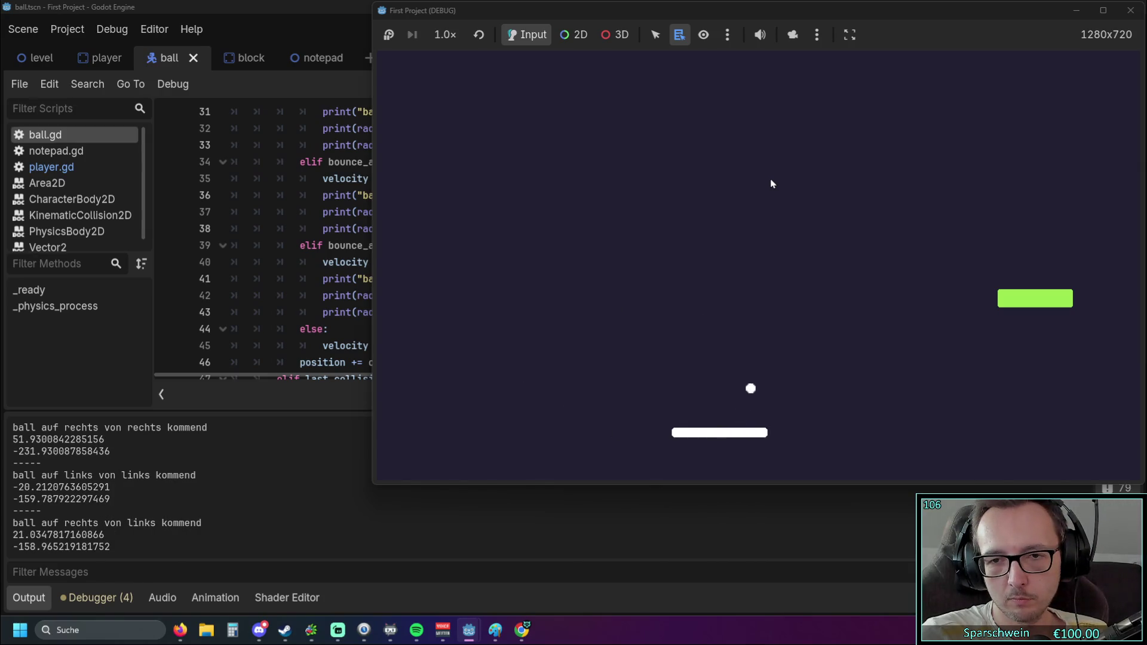
{"action": "key", "text": "Right"}
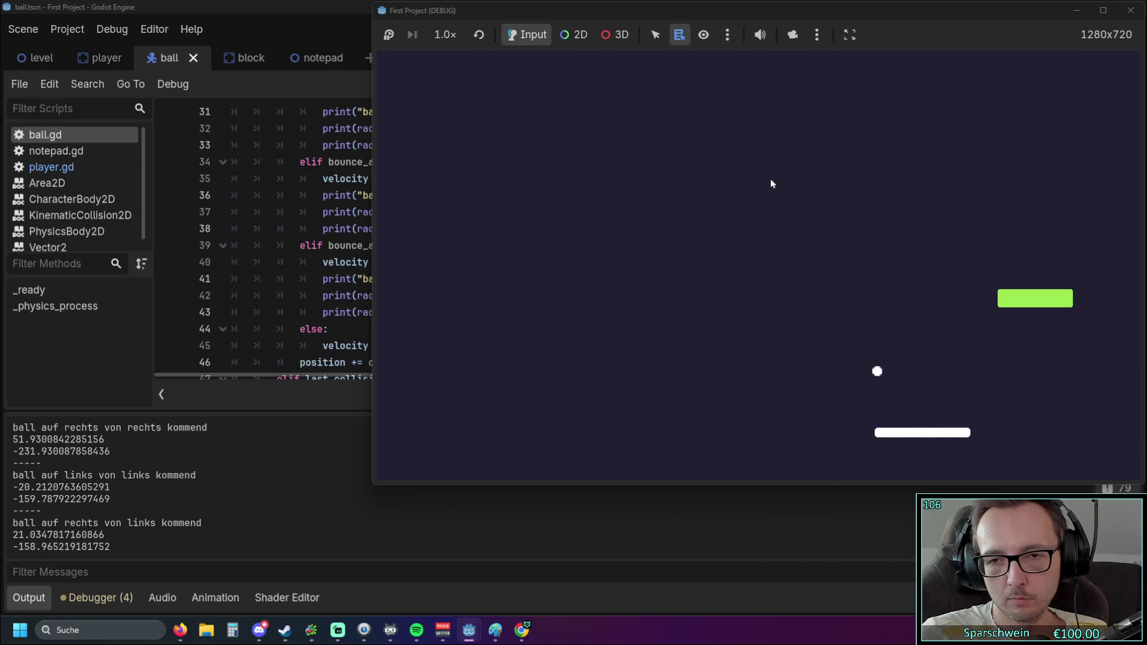
{"action": "key", "text": "Left"}
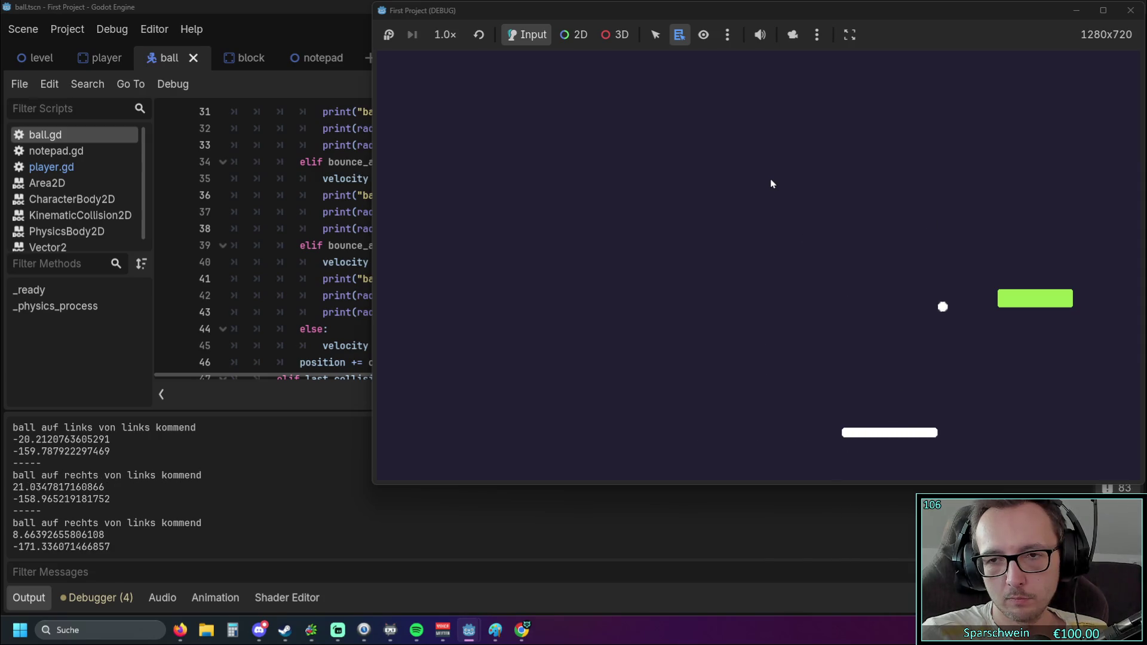
{"action": "key", "text": "Right"}
{"action": "key", "text": "Right"}
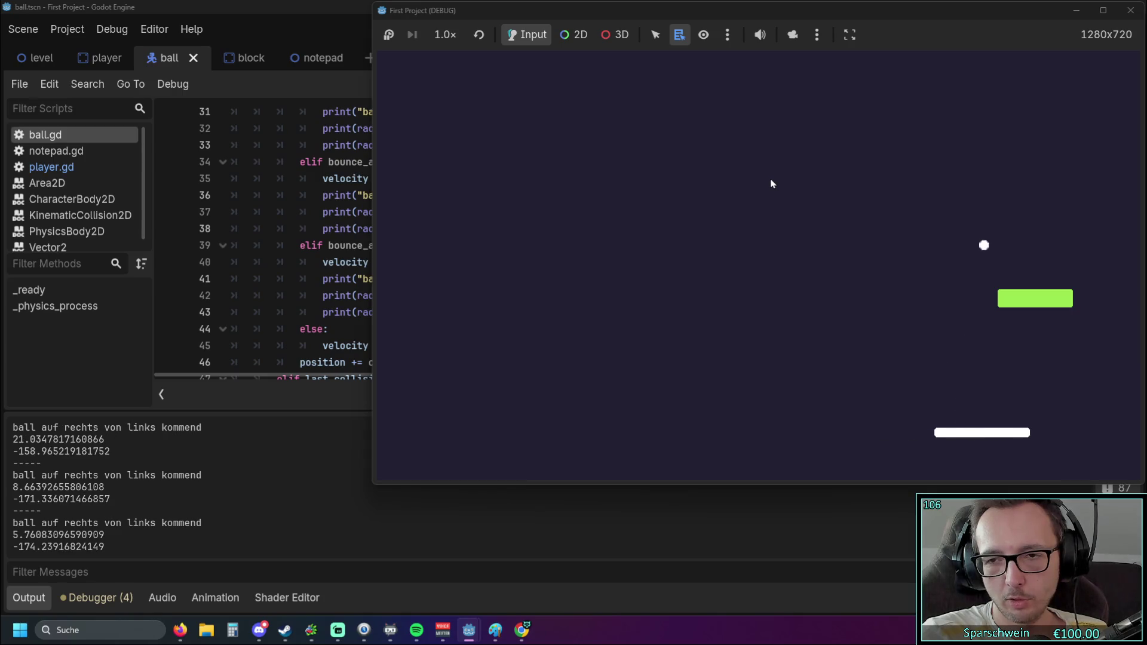
{"action": "key", "text": "Right"}
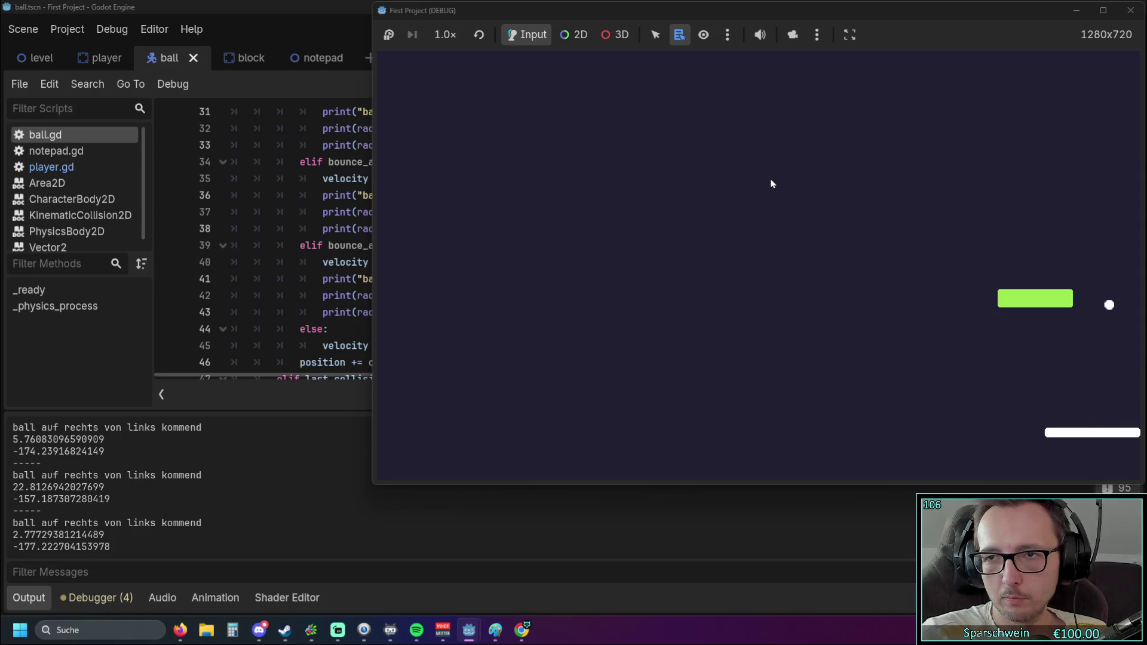
{"action": "key", "text": "Left"}
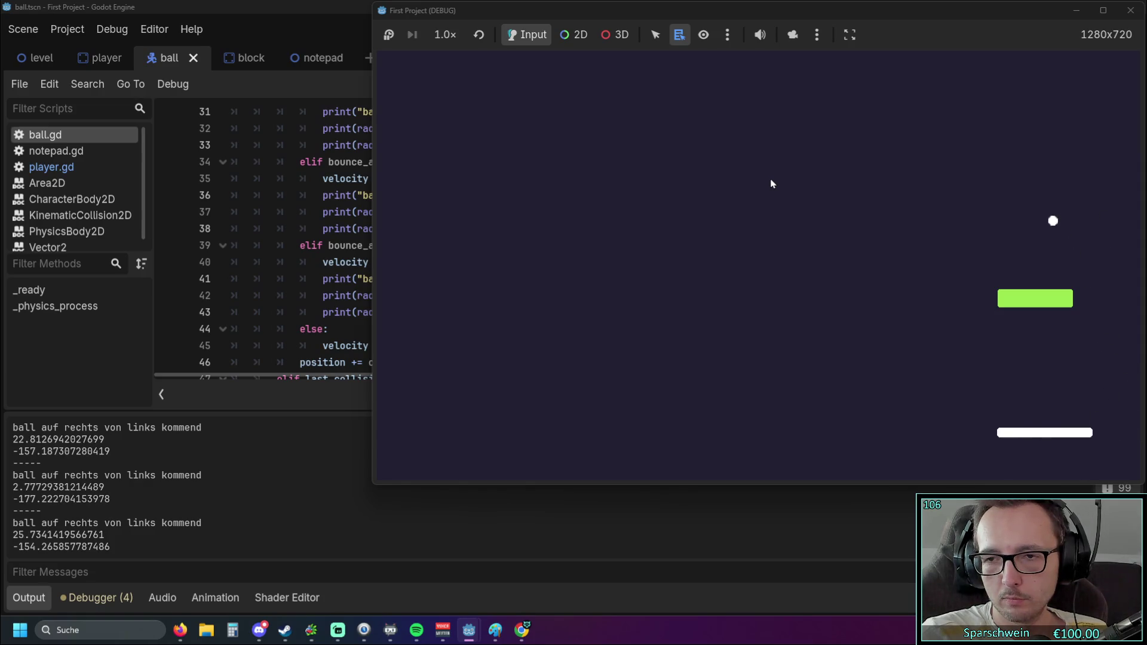
{"action": "key", "text": "Right"}
{"action": "key", "text": "Left"}
{"action": "key", "text": "Right"}
{"action": "key", "text": "Left"}
{"action": "key", "text": "Left"}
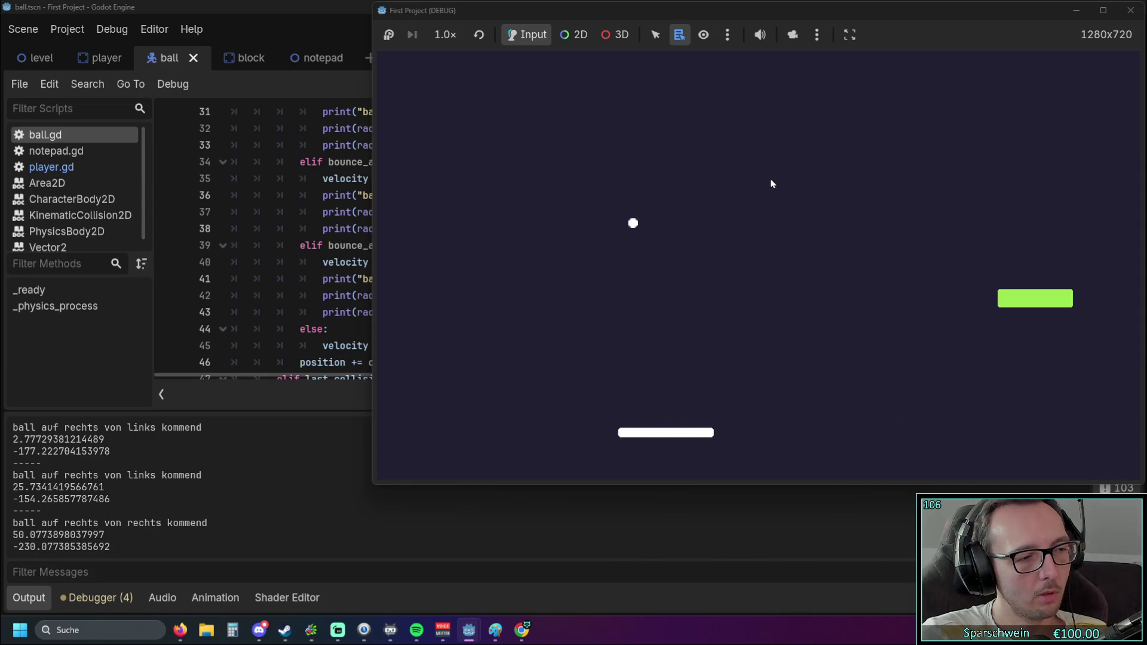
{"action": "key", "text": "Right"}
{"action": "key", "text": "Right"}
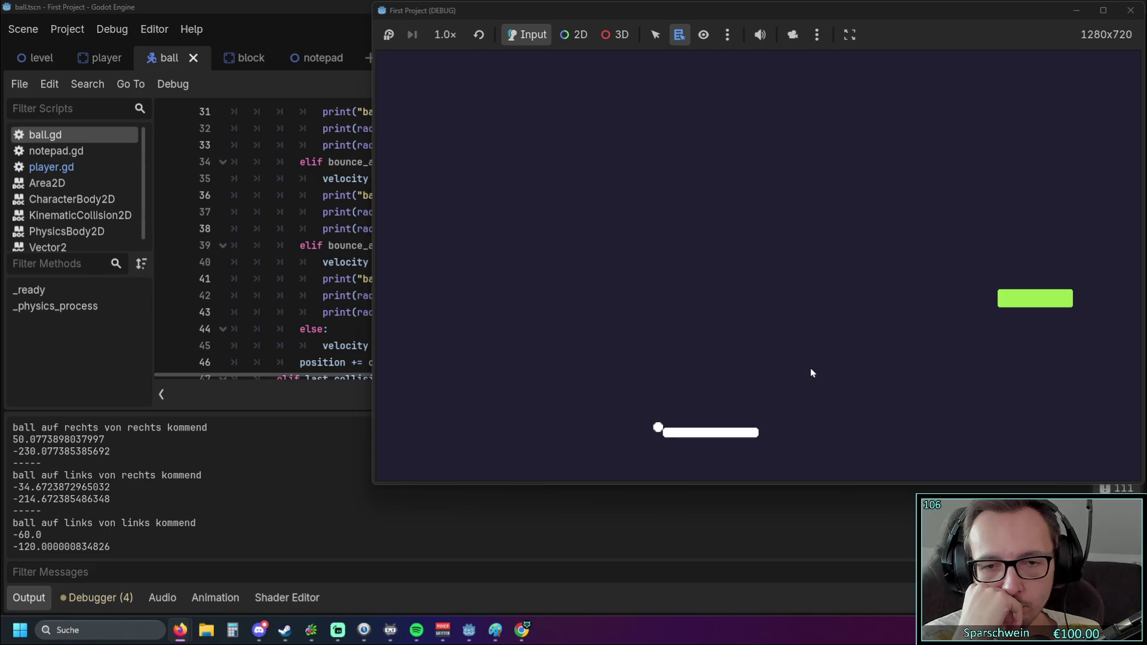
Replace the ball's rectangle collider with a 4 px radius CircleShape2D and relaunch the game
{"action": "left_click", "coordinate": [289, 409]}
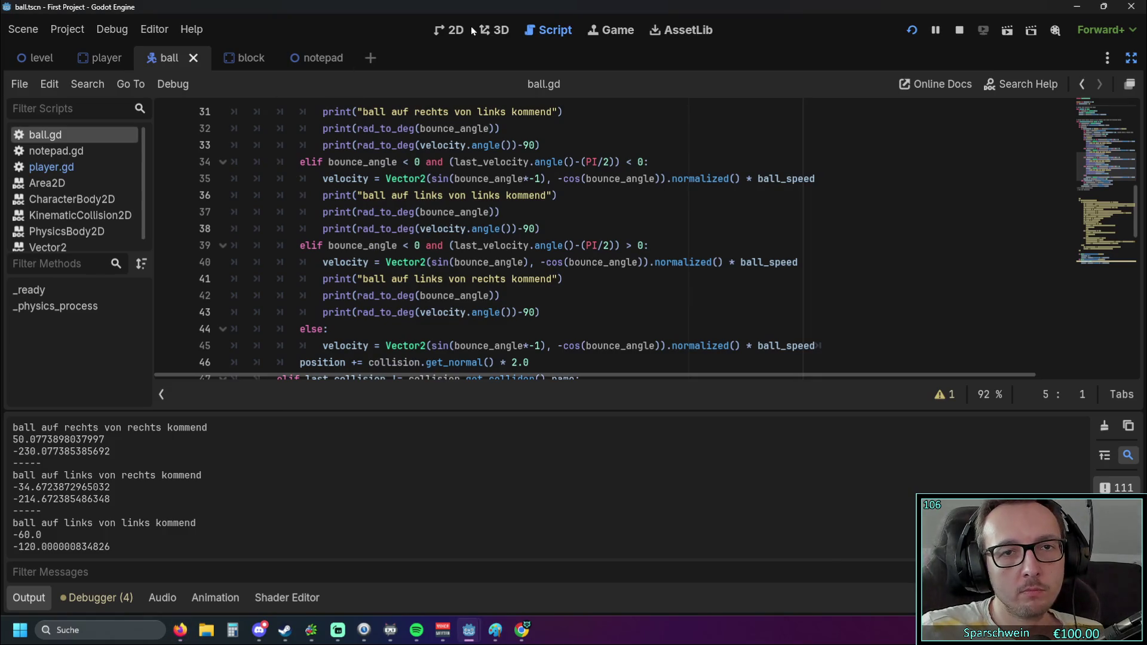
{"action": "left_click", "coordinate": [460, 30]}
{"action": "left_click", "coordinate": [379, 239]}
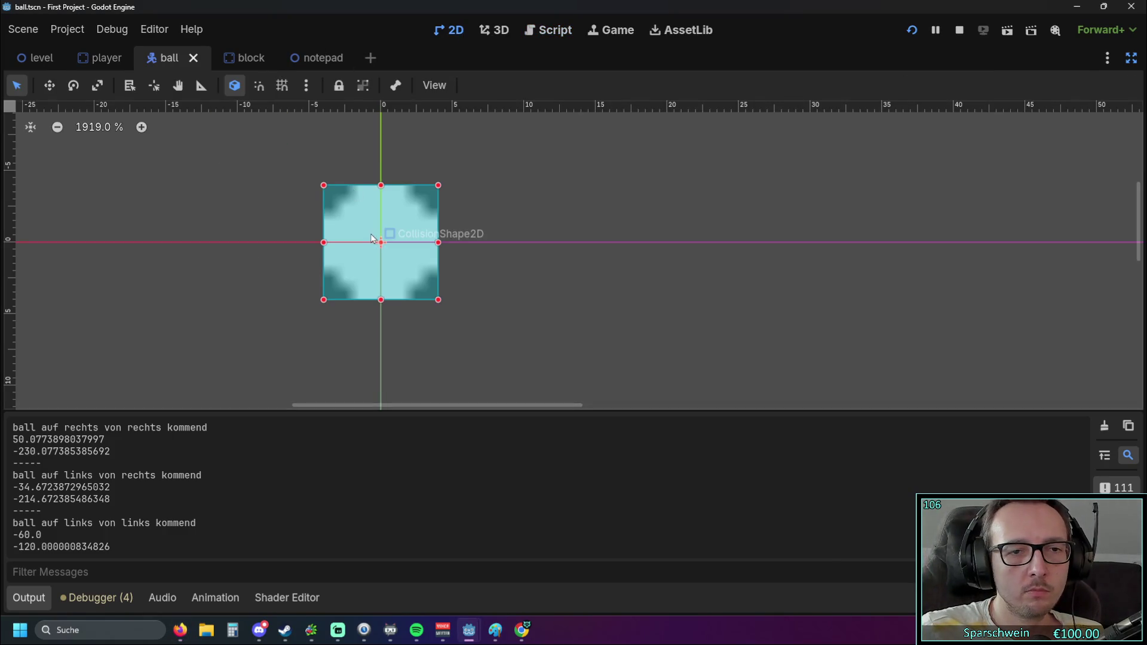
{"action": "left_click", "coordinate": [1138, 62]}
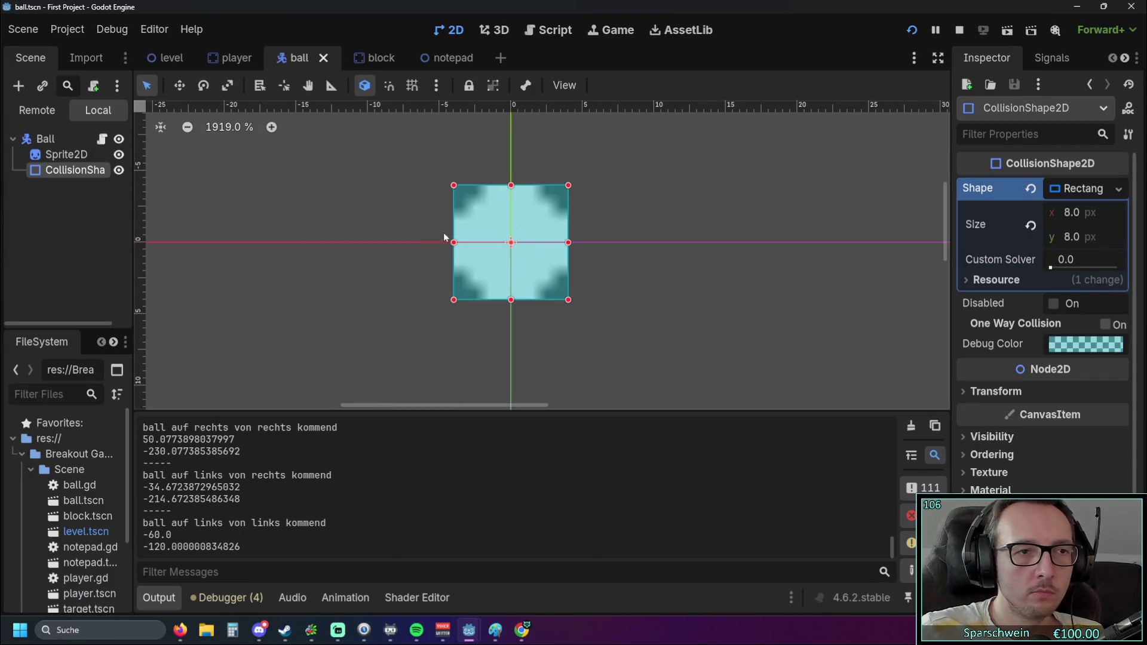
{"action": "left_click", "coordinate": [1083, 189]}
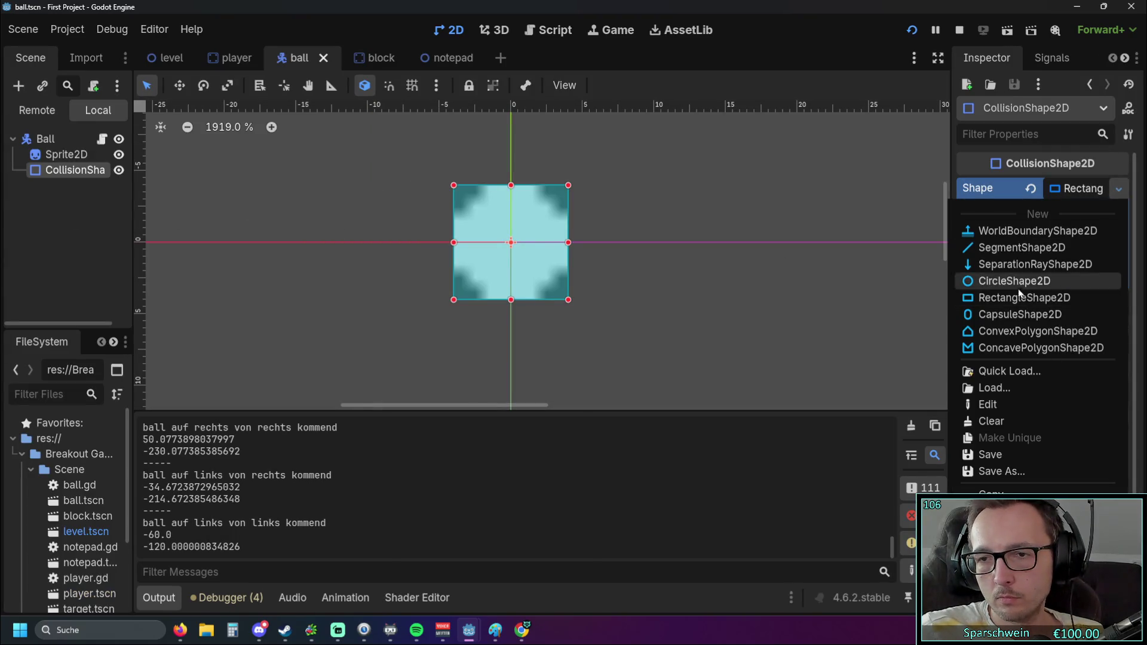
{"action": "left_click", "coordinate": [1016, 282]}
{"action": "left_click_drag", "start_coordinate": [655, 242], "coordinate": [568, 242]}
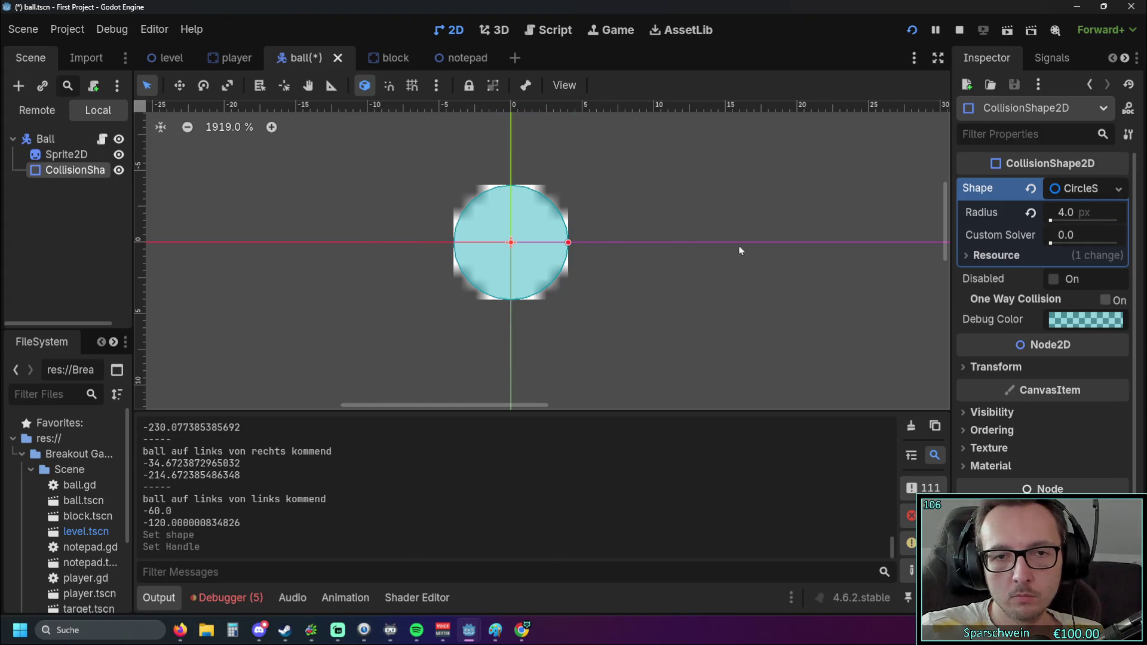
{"action": "left_click", "coordinate": [549, 30]}
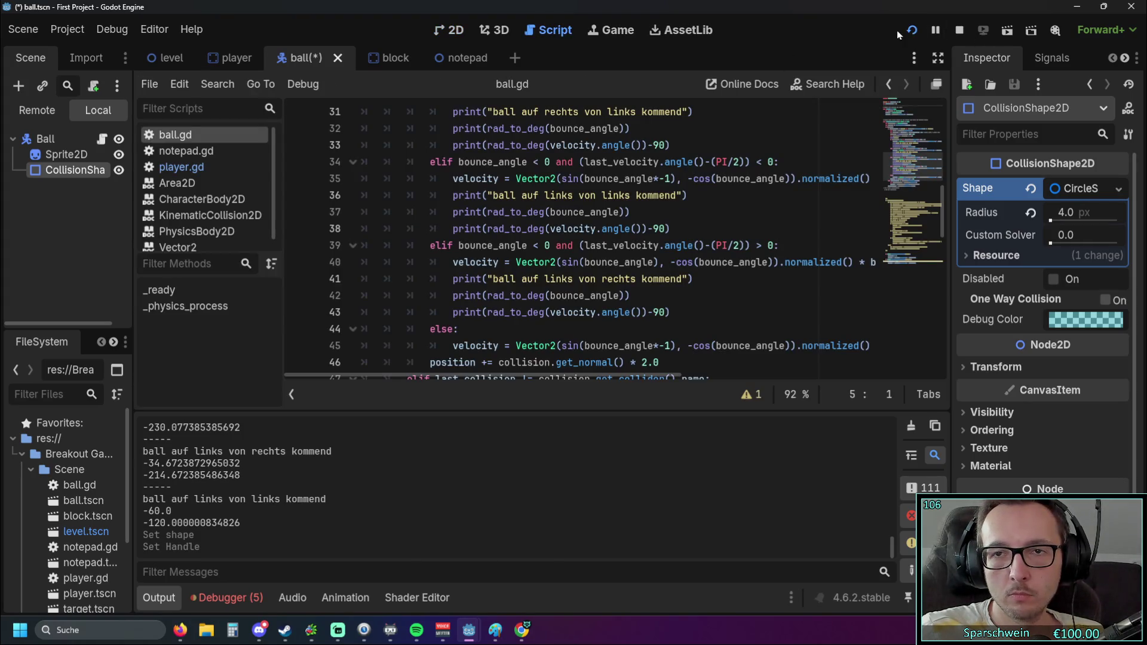
{"action": "left_click", "coordinate": [911, 30]}
Move the paddle to test the 4 px circular ball collider, then stop the game
{"action": "key", "text": "Left"}
{"action": "key", "text": "Right"}
{"action": "key", "text": "Right"}
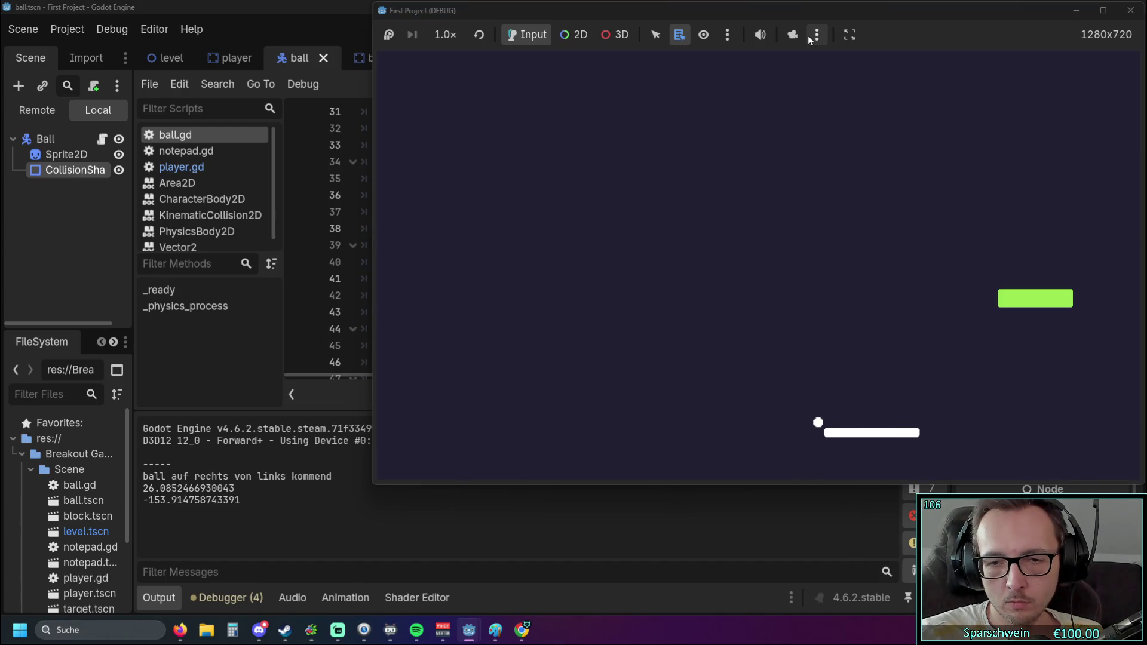
{"action": "key", "text": "Right"}
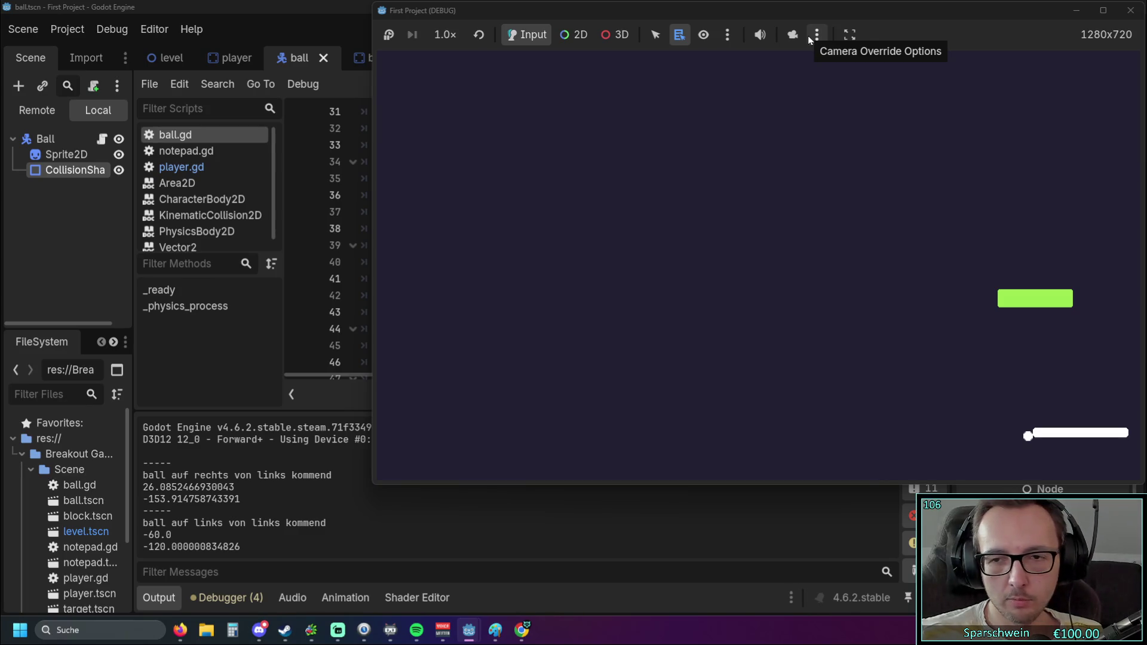
{"action": "key", "text": "Right"}
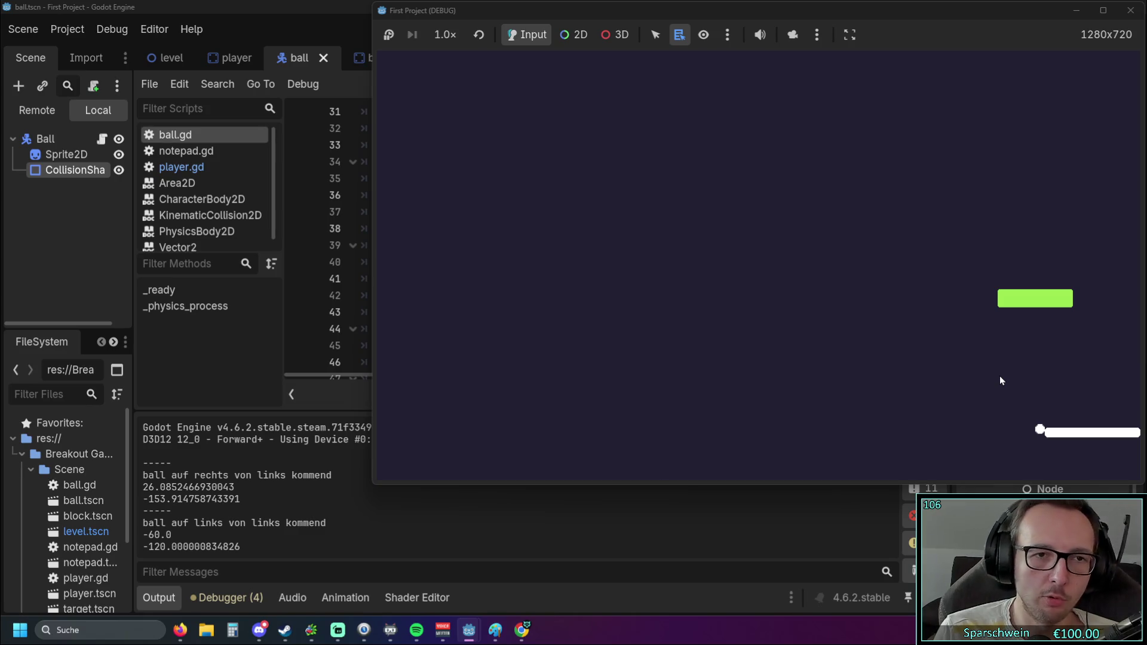
{"action": "left_click", "coordinate": [1131, 11]}
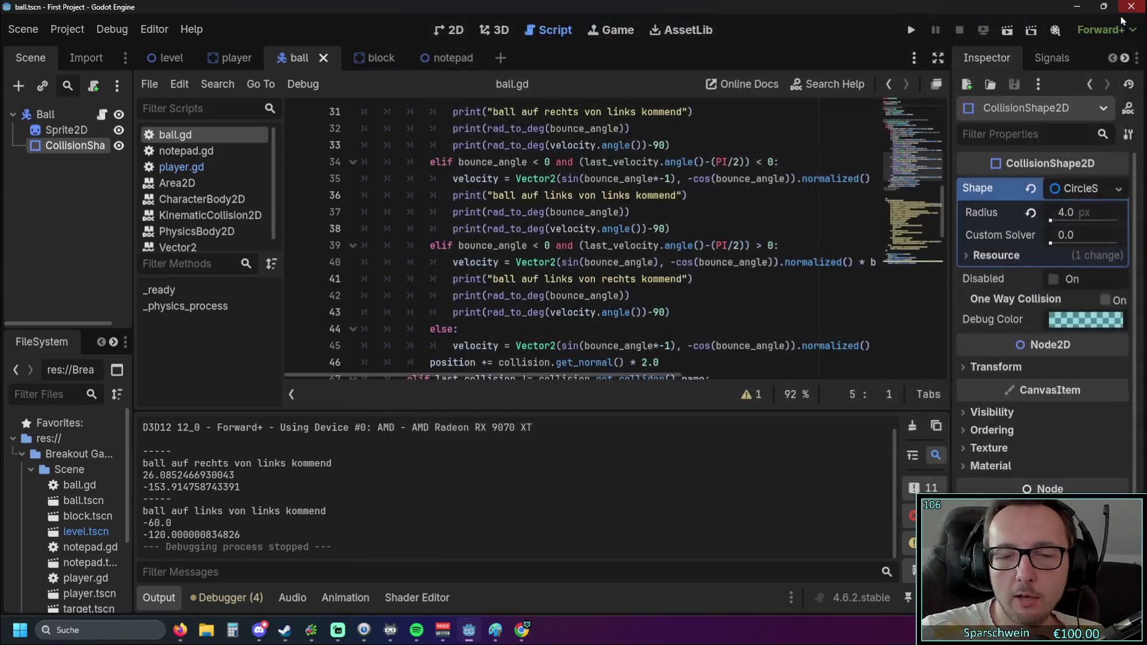
Switch the ball's CollisionShape2D back to a RectangleShape2D
{"action": "left_click", "coordinate": [238, 59]}
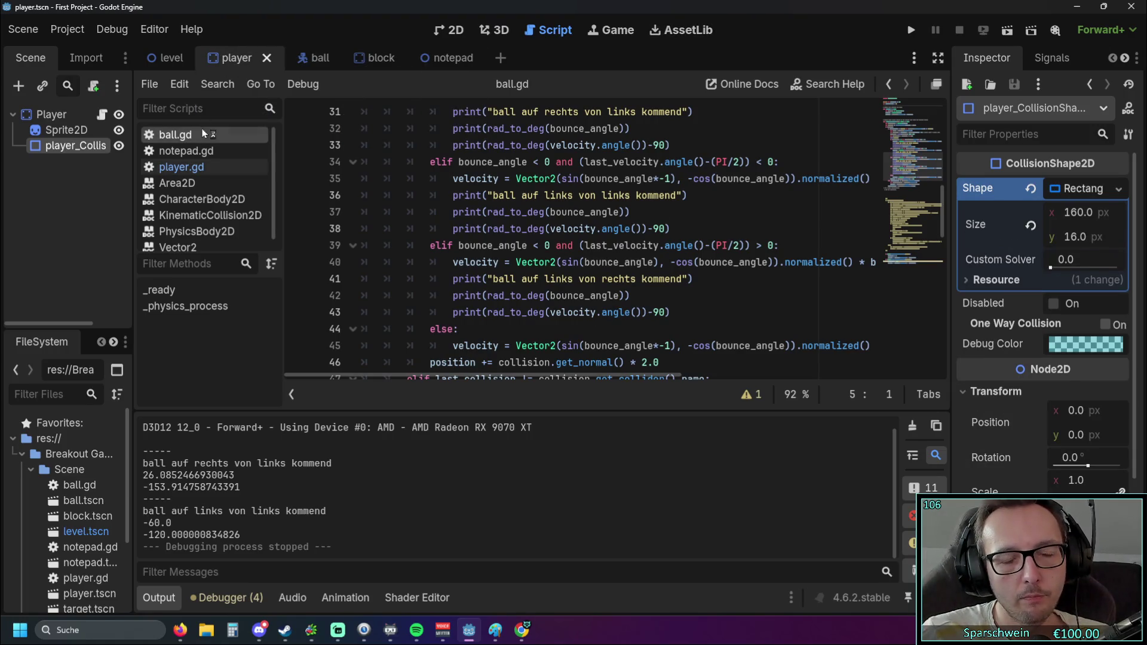
{"action": "left_click", "coordinate": [313, 57]}
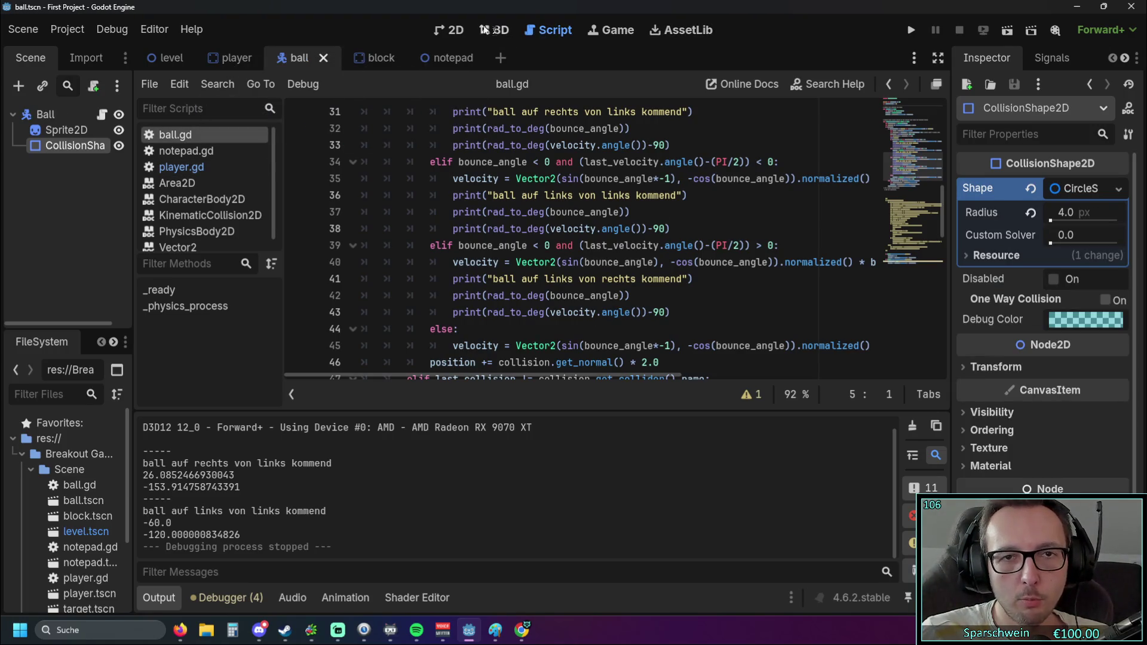
{"action": "left_click", "coordinate": [455, 30]}
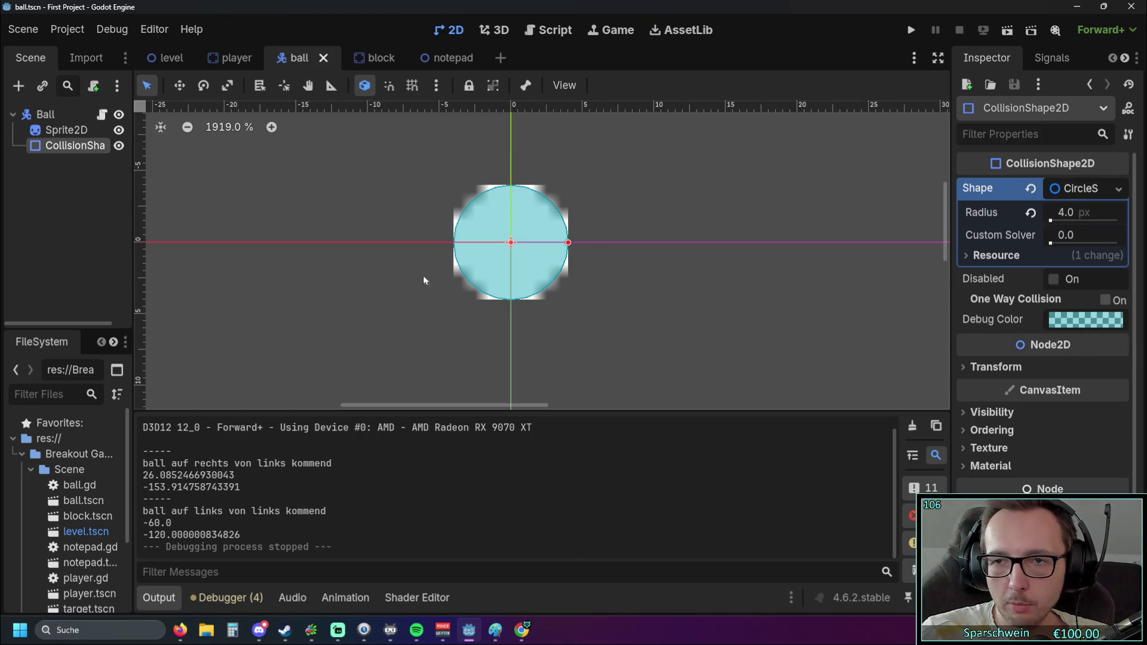
{"action": "left_click", "coordinate": [1084, 187]}
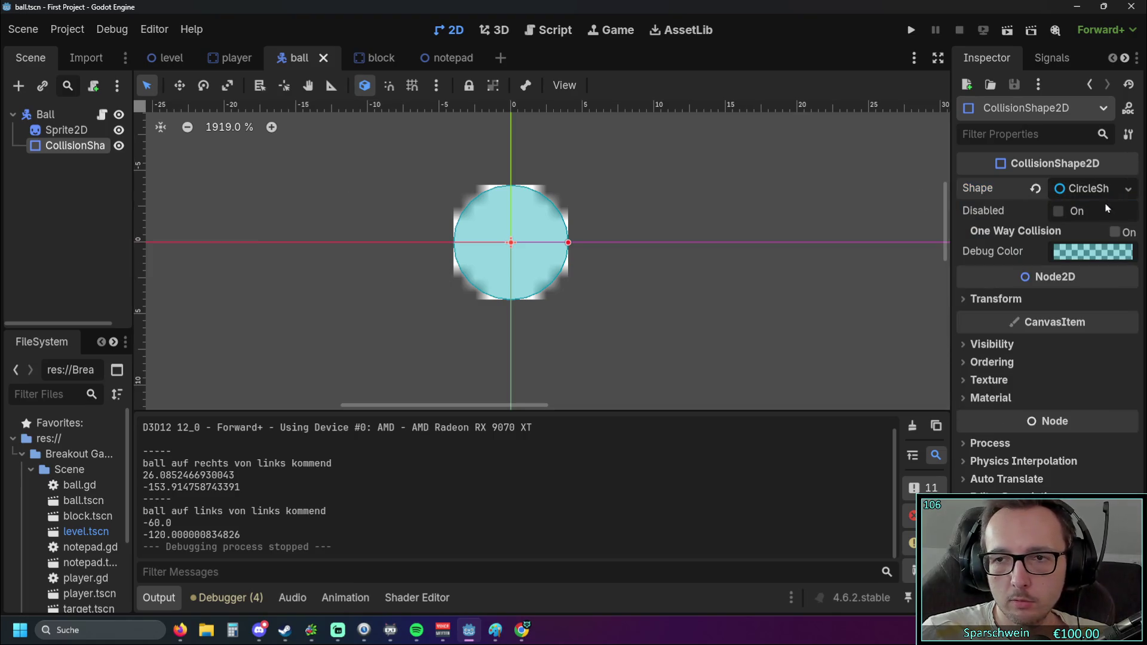
{"action": "left_click", "coordinate": [1127, 190]}
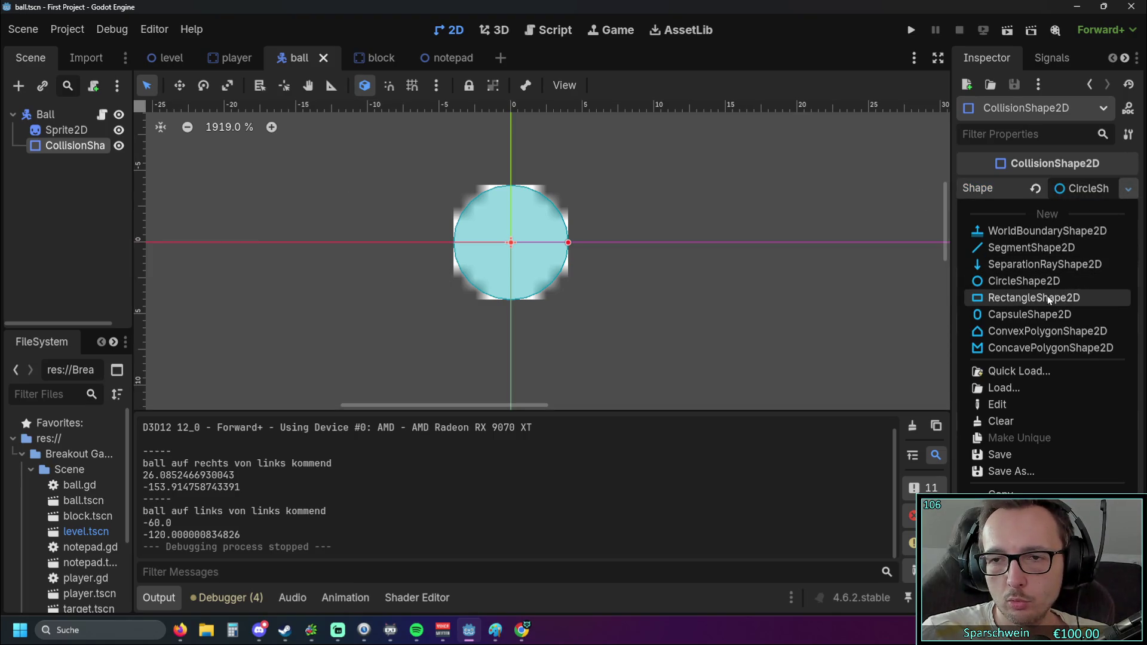
{"action": "left_click", "coordinate": [1048, 296]}
Drag the rectangle's edges in to form a square around the ball sprite
{"action": "left_click_drag", "start_coordinate": [654, 243], "coordinate": [568, 242]}
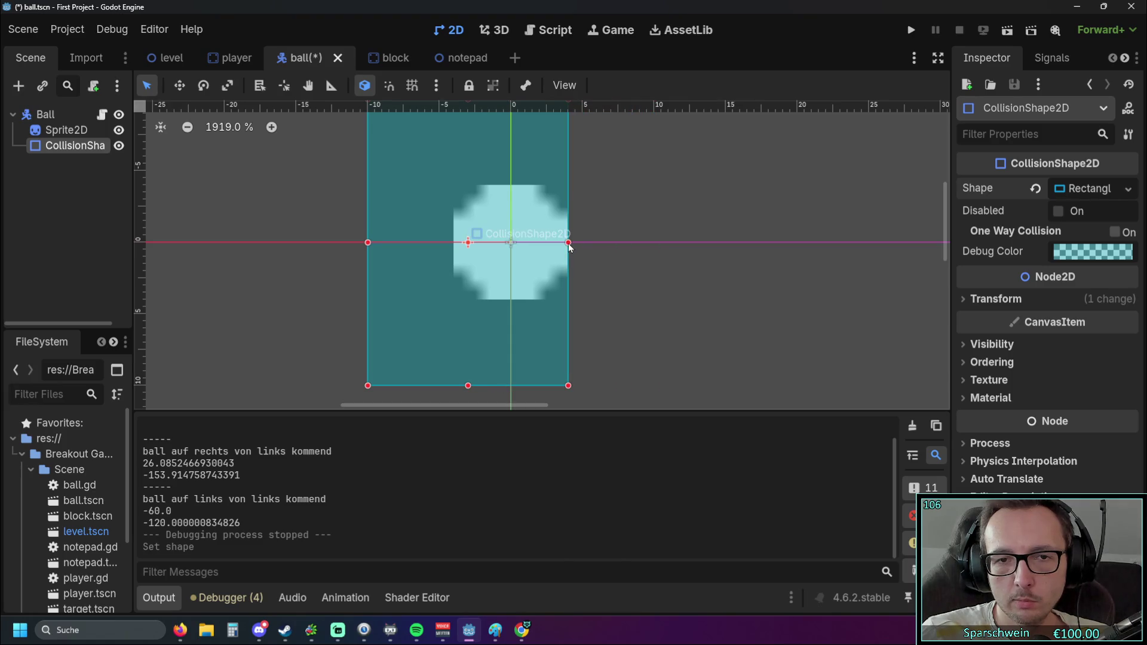
{"action": "mouse_move", "coordinate": [373, 246]}
{"action": "left_mouse_down"}
{"action": "mouse_move", "coordinate": [512, 244]}
{"action": "mouse_move", "coordinate": [454, 243]}
{"action": "left_mouse_up"}
{"action": "scroll", "coordinate": [562, 254], "scroll_direction": "down", "scroll_amount": 2}
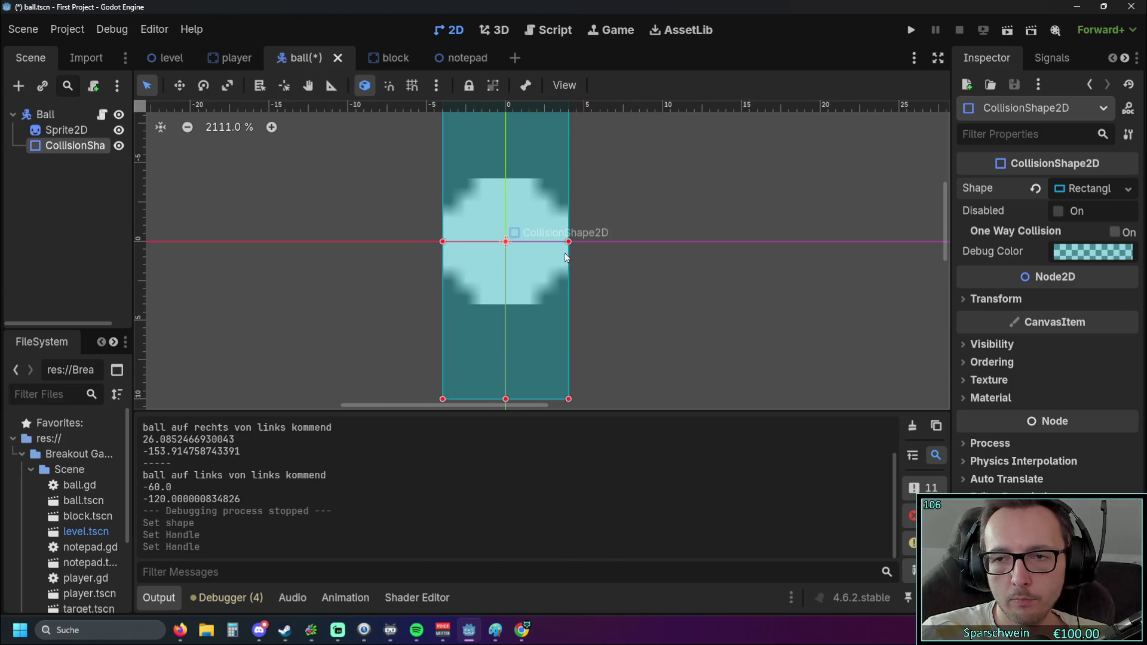
{"action": "left_click_drag", "start_coordinate": [519, 126], "coordinate": [520, 197]}
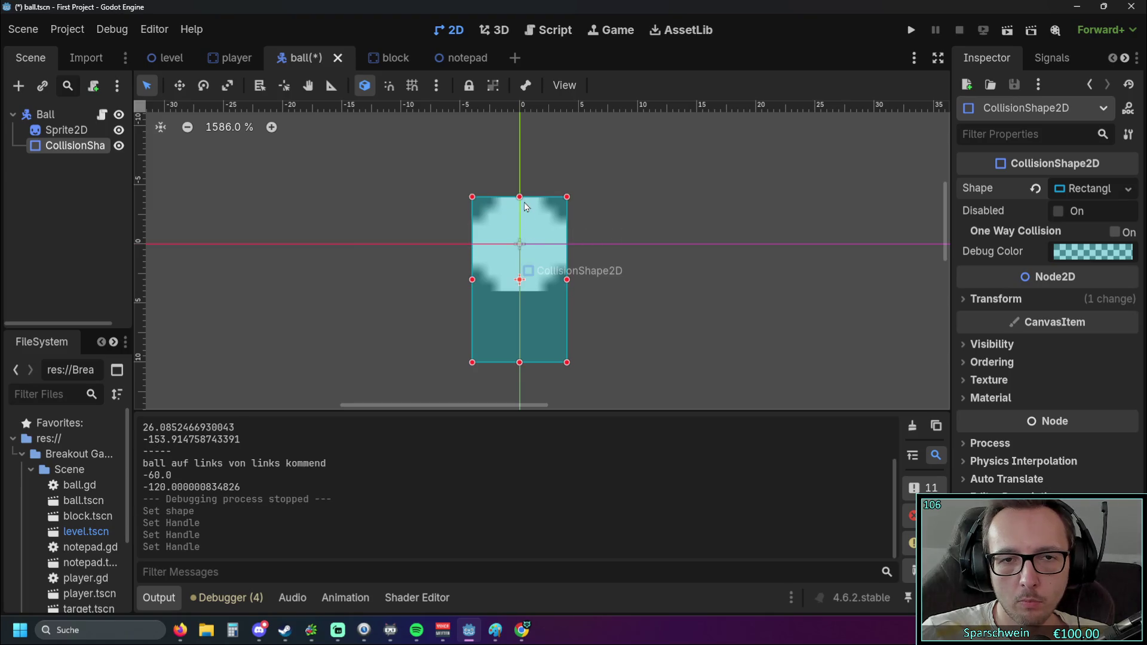
{"action": "left_click_drag", "start_coordinate": [521, 365], "coordinate": [522, 294]}
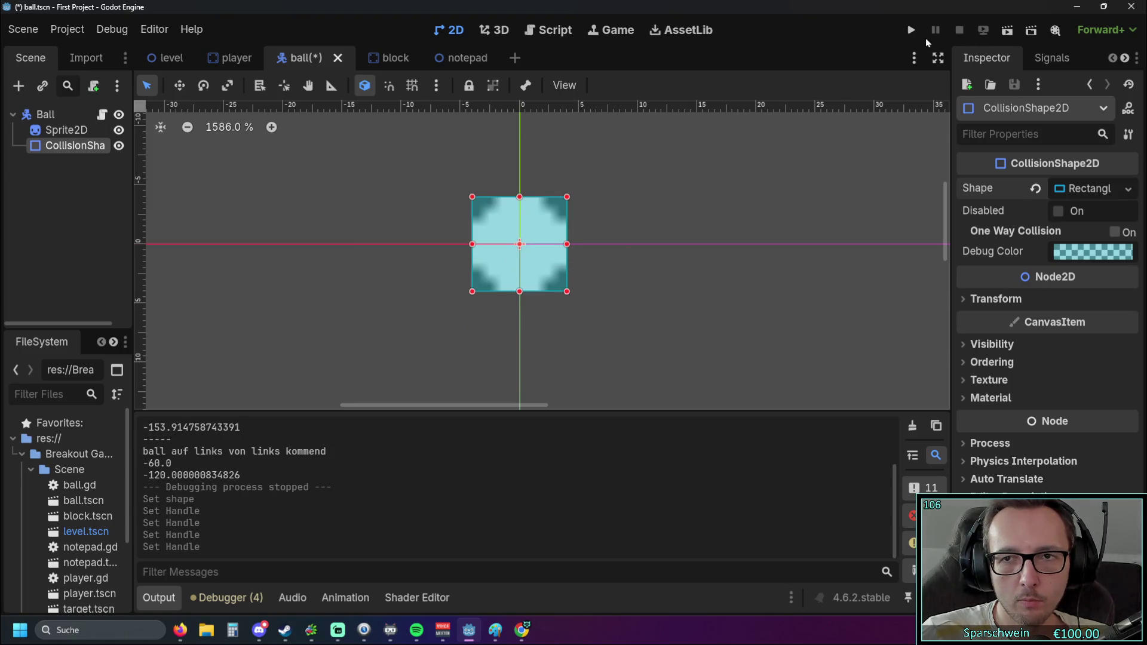
Run the game with F5, test the square ball with the paddle, then stop it
{"action": "key", "text": "F5"}
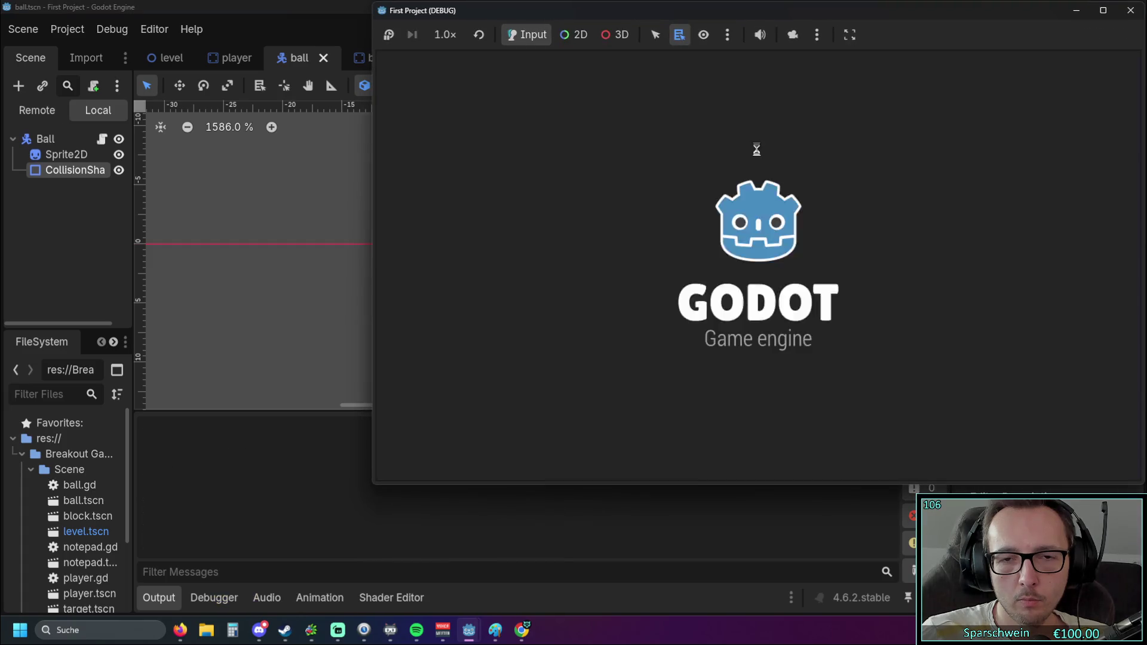
{"action": "key", "text": "Right"}
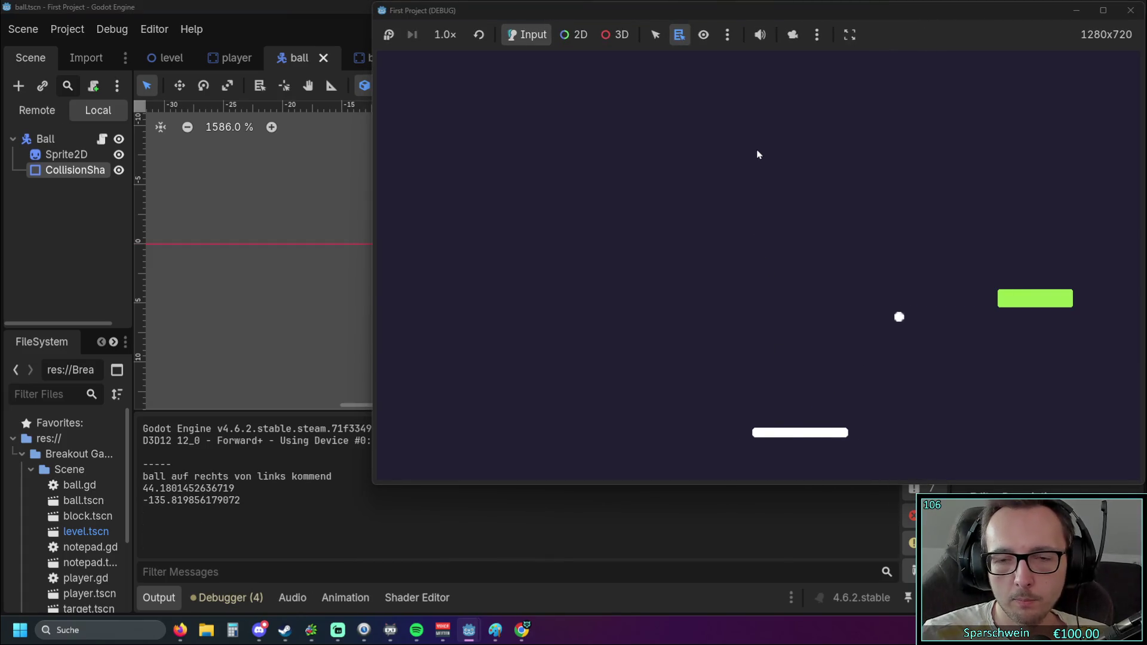
{"action": "key", "text": "Left"}
{"action": "key", "text": "Left"}
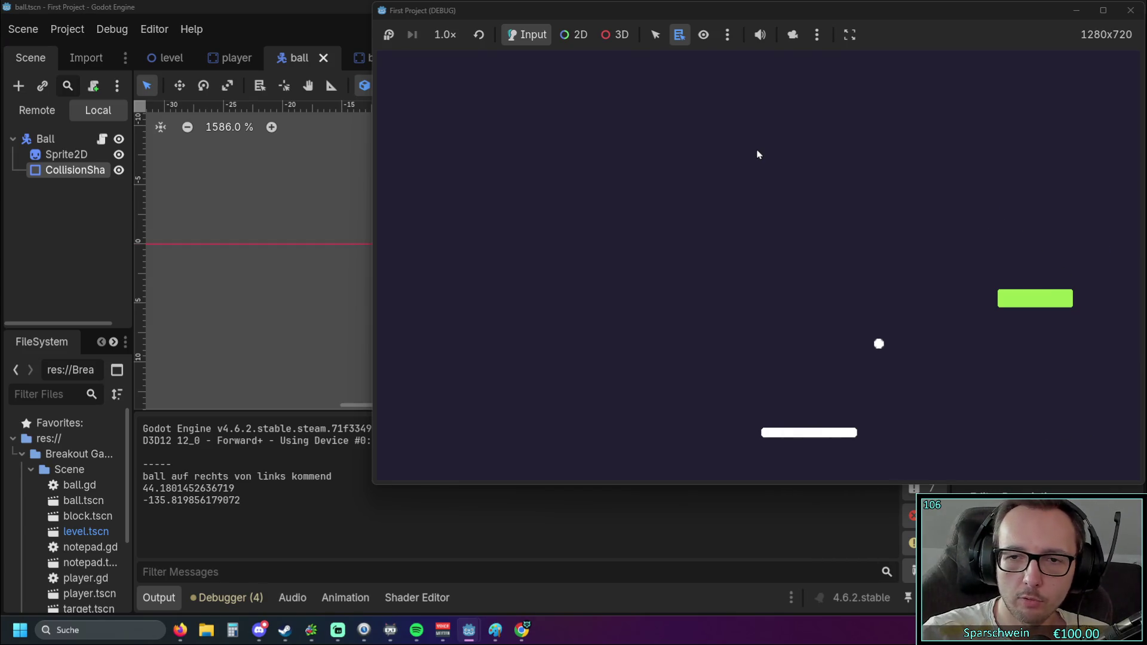
{"action": "left_click", "coordinate": [1130, 10]}
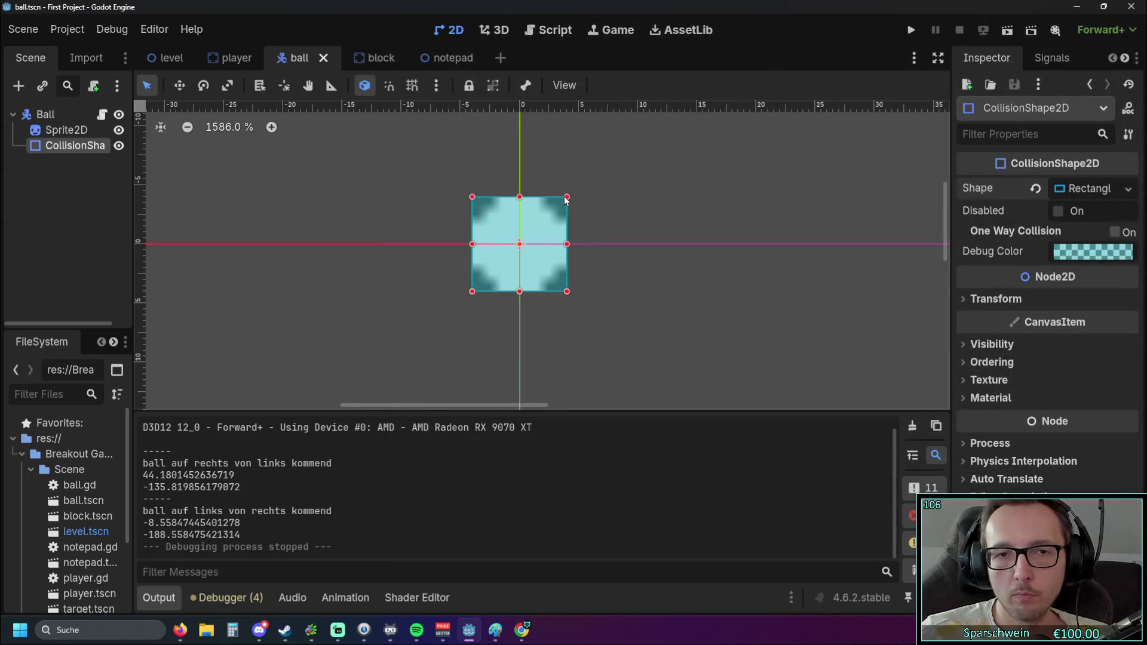
In the player scene, change the paddle's collision shape to CapsuleShape2D
{"action": "left_click", "coordinate": [379, 159]}
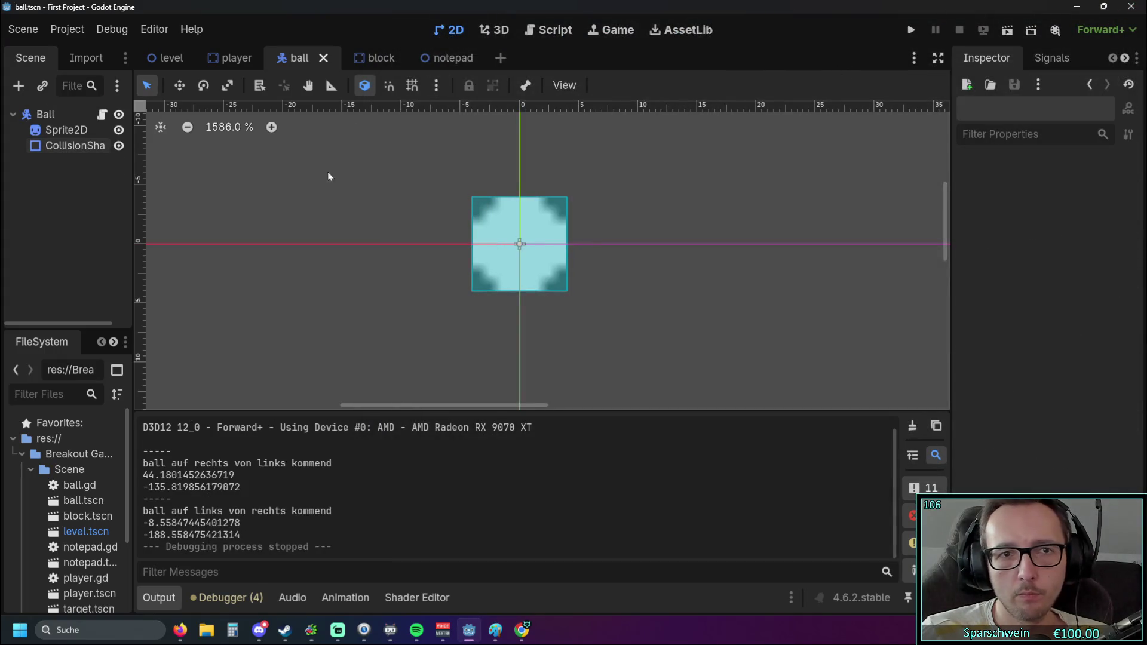
{"action": "left_click", "coordinate": [221, 58]}
{"action": "scroll", "coordinate": [729, 332], "scroll_direction": "down", "scroll_amount": 1}
{"action": "scroll", "coordinate": [727, 321], "scroll_direction": "up", "scroll_amount": 2}
{"action": "mouse_move", "coordinate": [728, 321]}
{"action": "left_mouse_down"}
{"action": "mouse_move", "coordinate": [671, 320]}
{"action": "mouse_move", "coordinate": [632, 335]}
{"action": "left_mouse_up"}
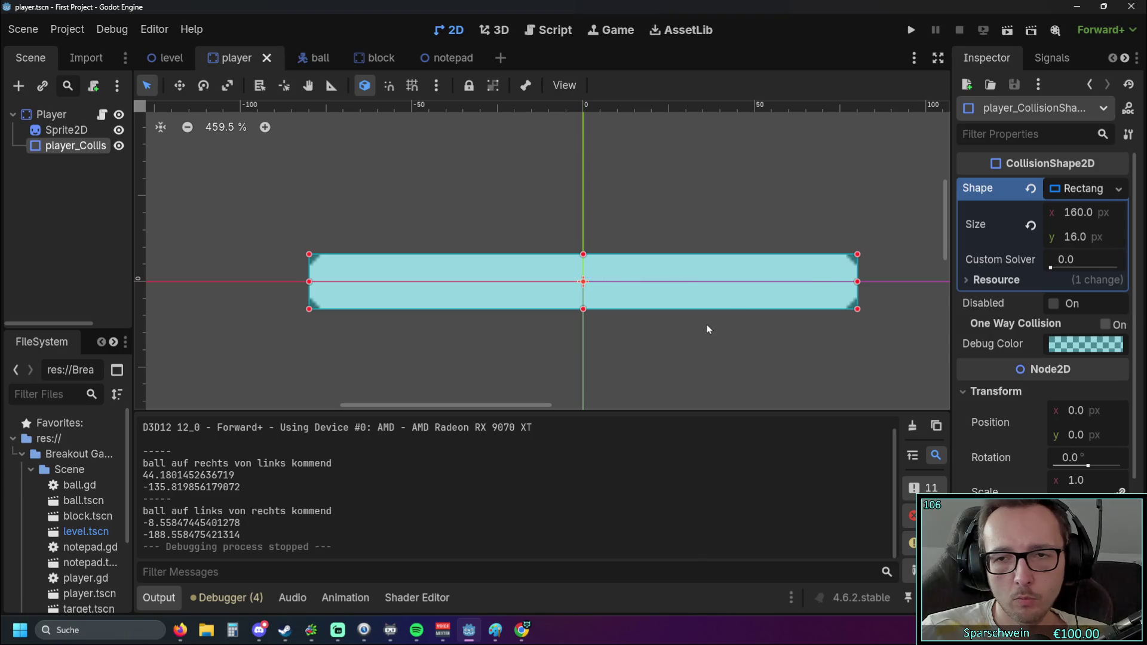
{"action": "left_click", "coordinate": [1093, 190]}
{"action": "left_click", "coordinate": [1116, 190]}
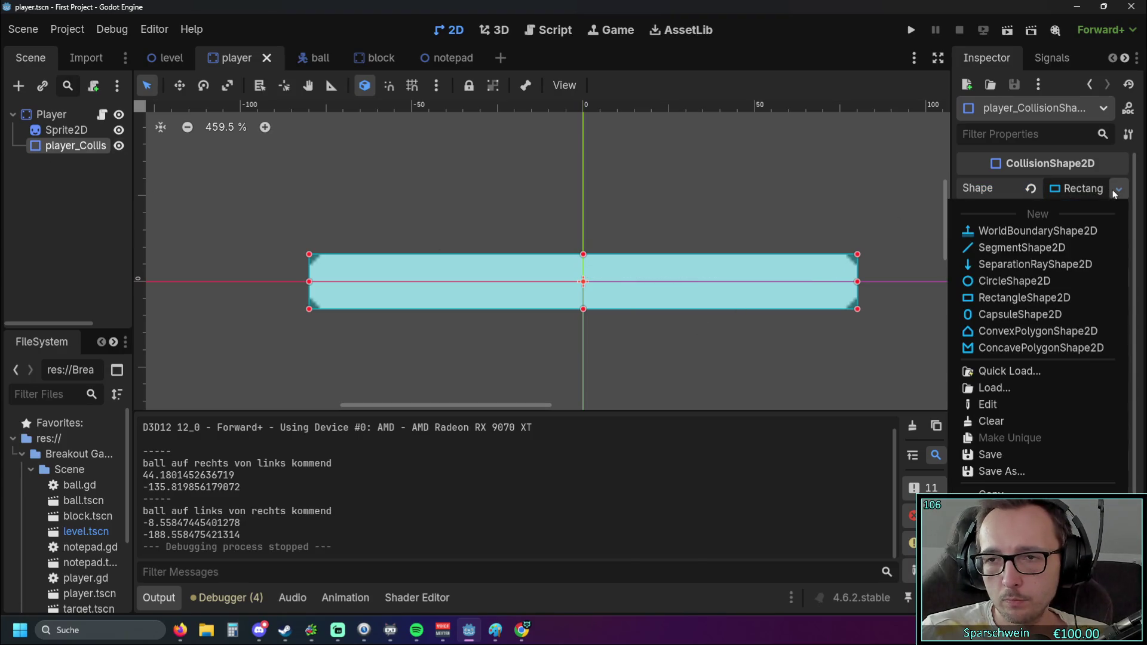
{"action": "left_click", "coordinate": [1023, 321]}
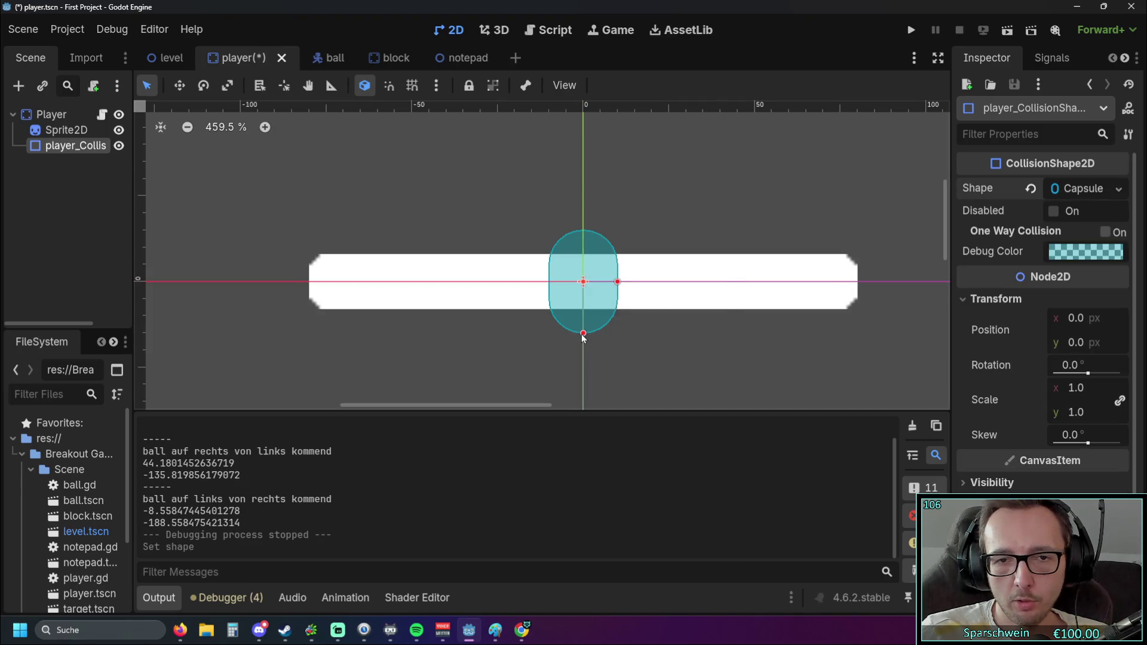
Set the capsule's rotation to 90° so it lies horizontally
{"action": "left_click_drag", "start_coordinate": [1072, 374], "coordinate": [1090, 374]}
{"action": "left_click", "coordinate": [1083, 370]}
{"action": "type", "text": "89"}
{"action": "key", "text": "BackSpace"}
{"action": "key", "text": "BackSpace"}
{"action": "type", "text": "90"}
{"action": "key", "text": "Return"}
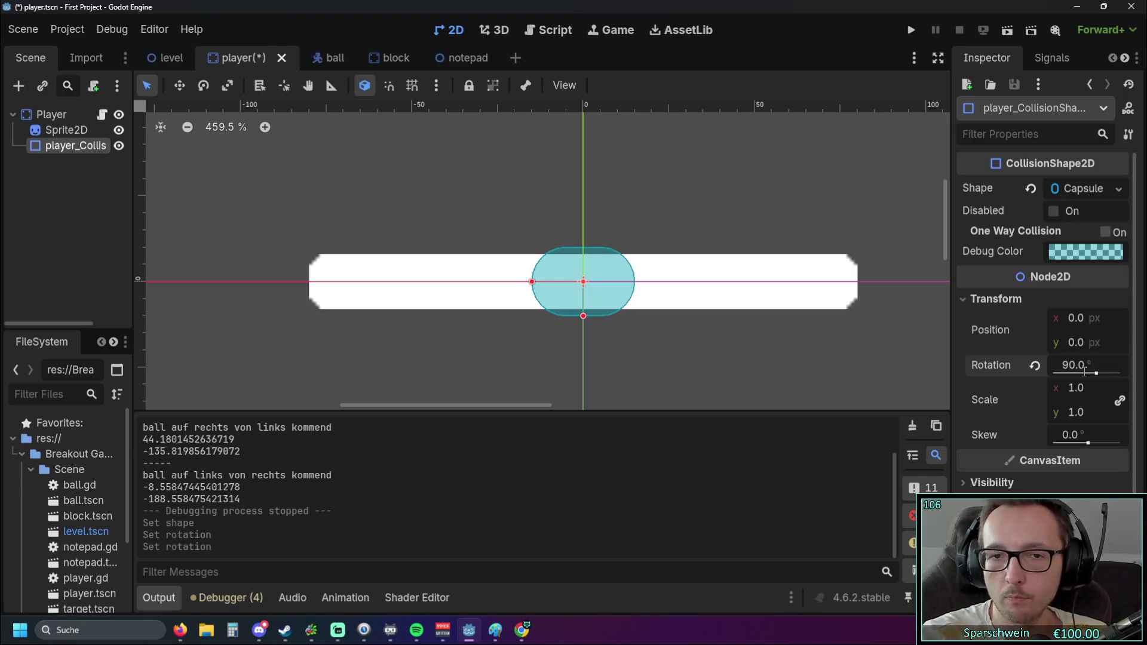
Stretch and thin the capsule to fit the paddle sprite, then run and test the game
{"action": "left_click_drag", "start_coordinate": [532, 280], "coordinate": [305, 282]}
{"action": "left_click_drag", "start_coordinate": [583, 316], "coordinate": [583, 309]}
{"action": "left_click_drag", "start_coordinate": [305, 283], "coordinate": [309, 282]}
{"action": "left_click", "coordinate": [911, 30]}
{"action": "key", "text": "Left"}
{"action": "key", "text": "Right"}
Steer the paddle left, right twice, then back left while watching the bounce messages in Output
{"action": "key", "text": "Left"}
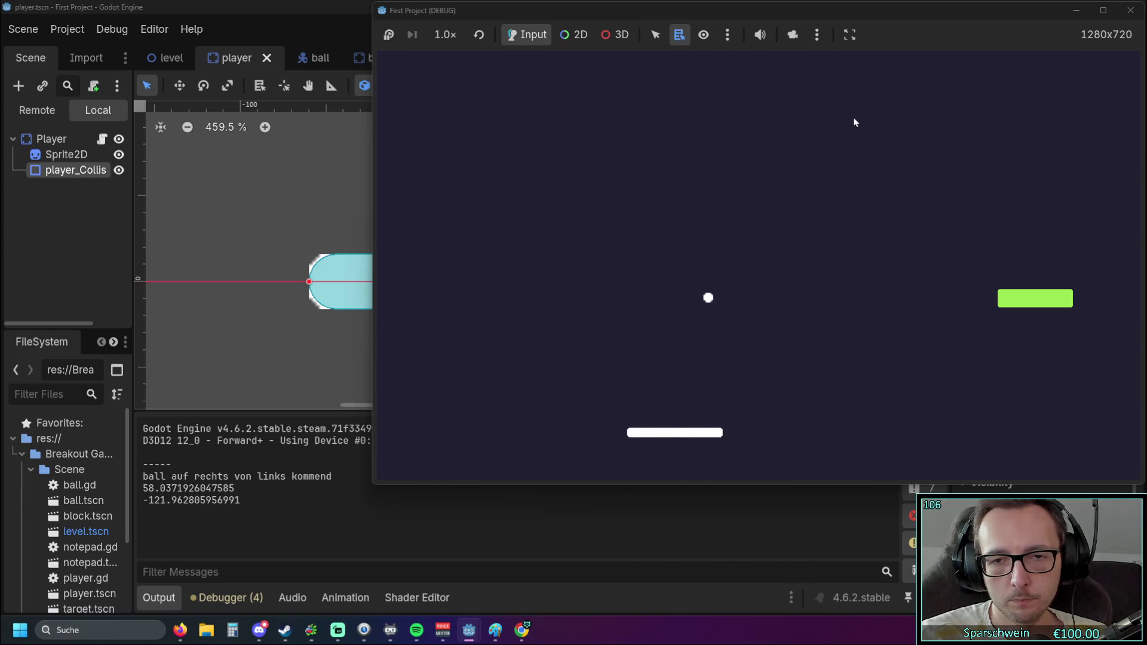
{"action": "key", "text": "Right"}
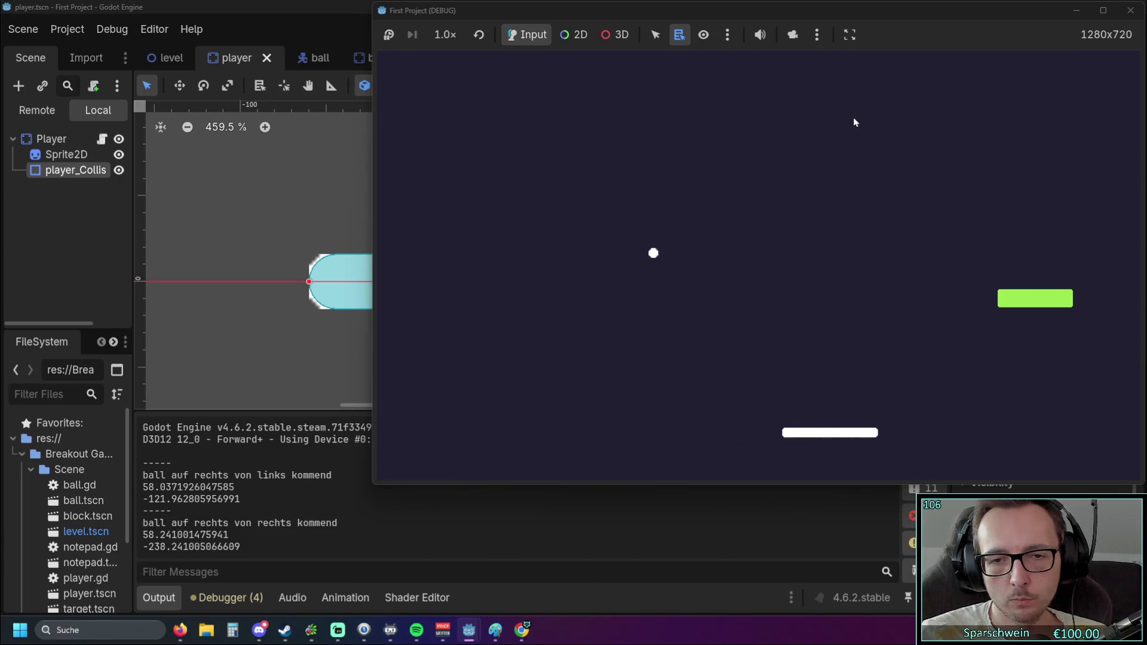
{"action": "key", "text": "Right"}
{"action": "key", "text": "Right"}
{"action": "key", "text": "Right"}
{"action": "key", "text": "Left"}
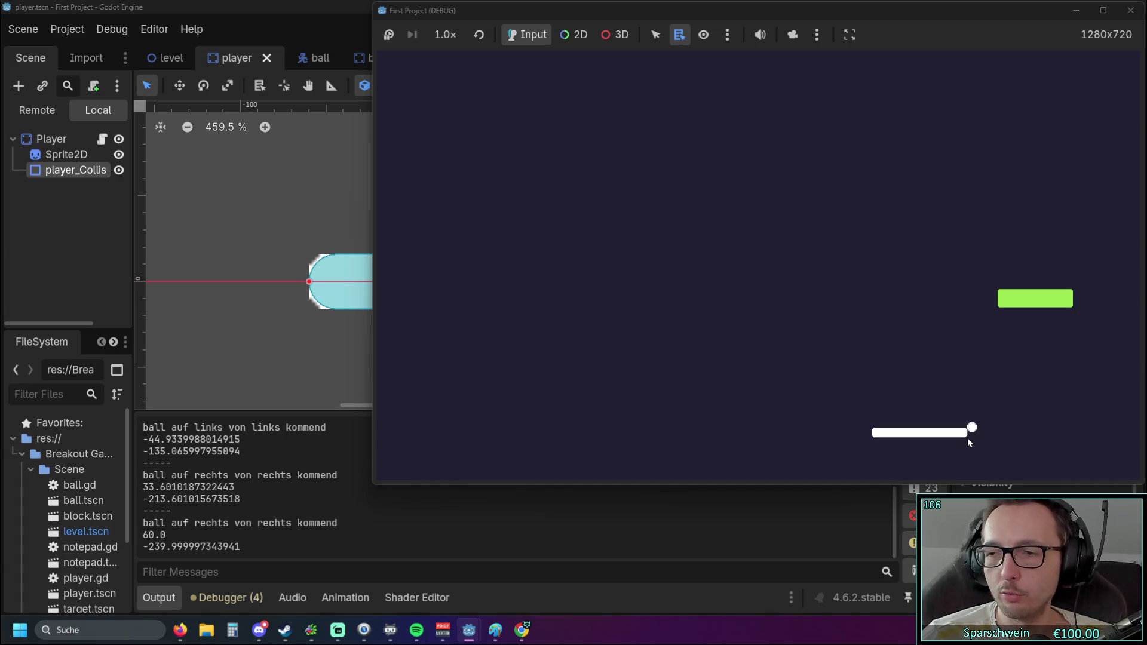
Stop the game and undo the paddle's capsule collision shape back to the original rectangle
{"action": "left_click", "coordinate": [1131, 10]}
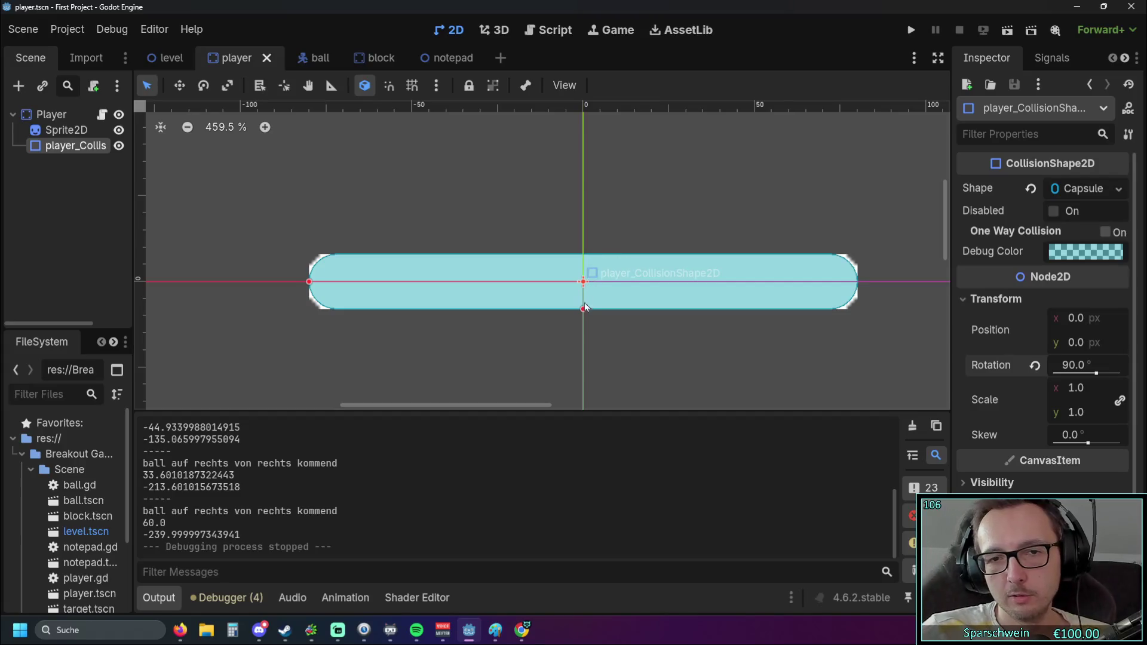
{"action": "left_click_drag", "start_coordinate": [309, 281], "coordinate": [310, 283]}
{"action": "left_click", "coordinate": [329, 327]}
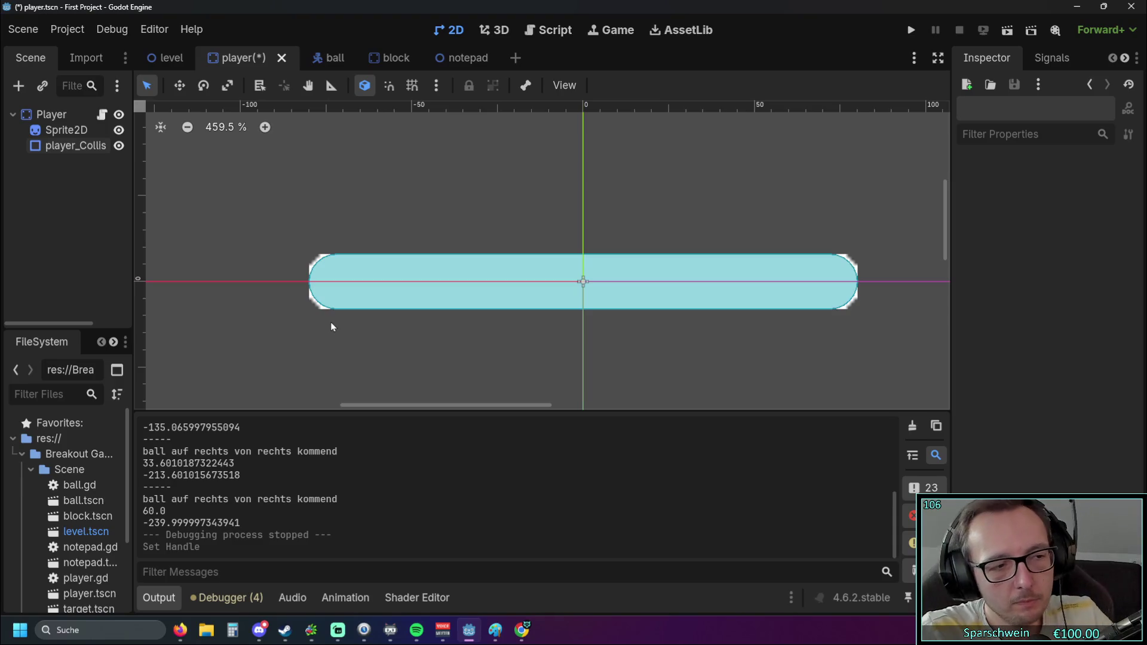
{"action": "key", "text": "ctrl+z"}
{"action": "key", "text": "ctrl+z"}
{"action": "key", "text": "ctrl+z"}
{"action": "key", "text": "ctrl+z"}
{"action": "key", "text": "ctrl+z"}
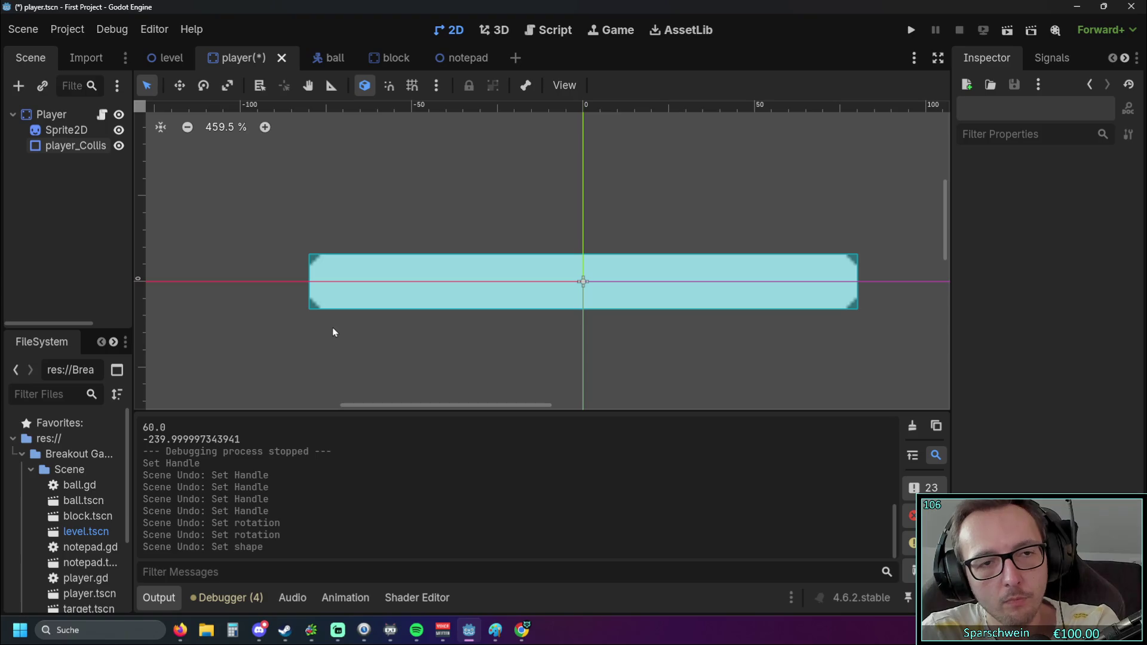
Test-run the game with the rectangular collider, close it, and switch to Paint
{"action": "left_click", "coordinate": [904, 31]}
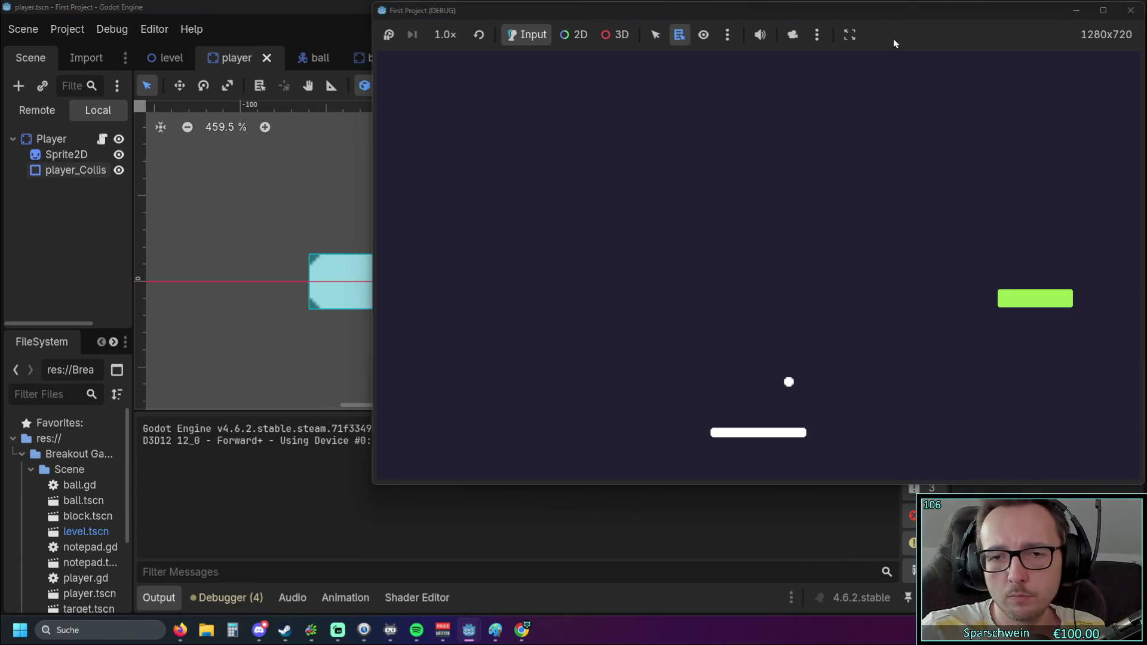
{"action": "left_click", "coordinate": [1130, 10]}
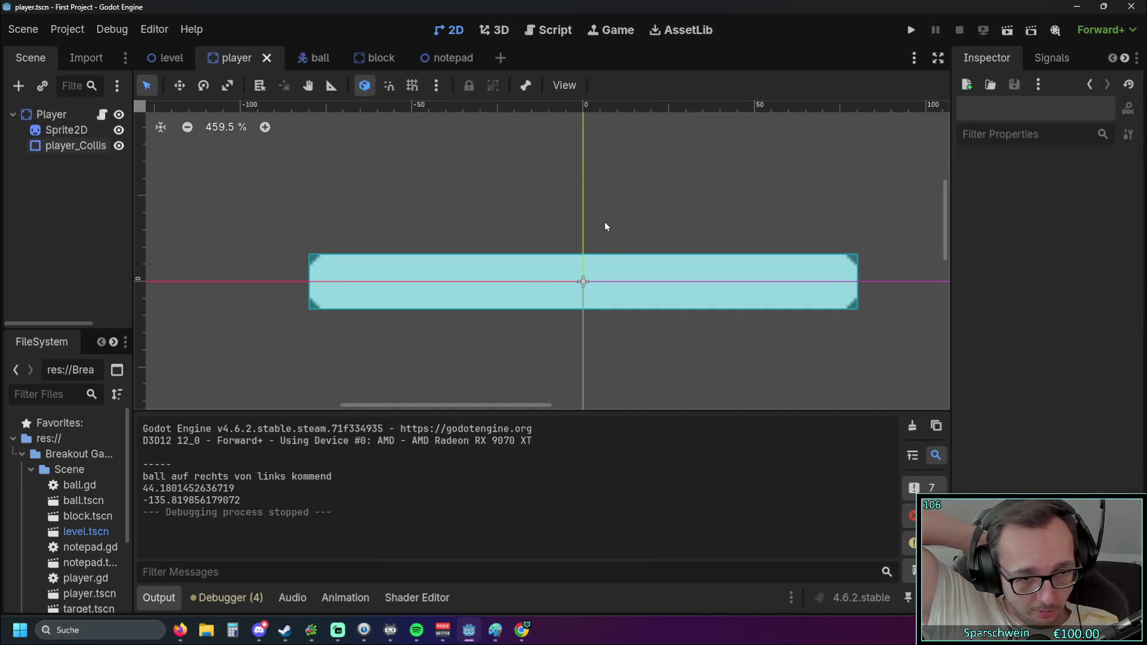
{"action": "left_click", "coordinate": [495, 630]}
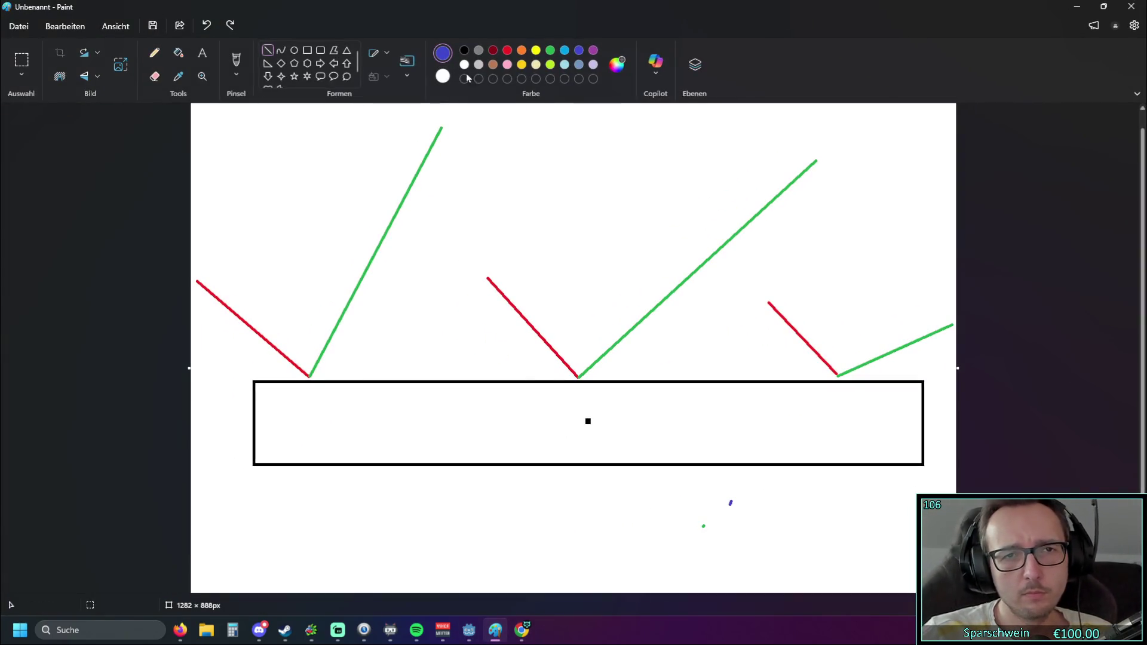
Brush a blue curved arrow between the rightmost red and green bounce lines, then leave Paint
{"action": "left_click", "coordinate": [266, 57]}
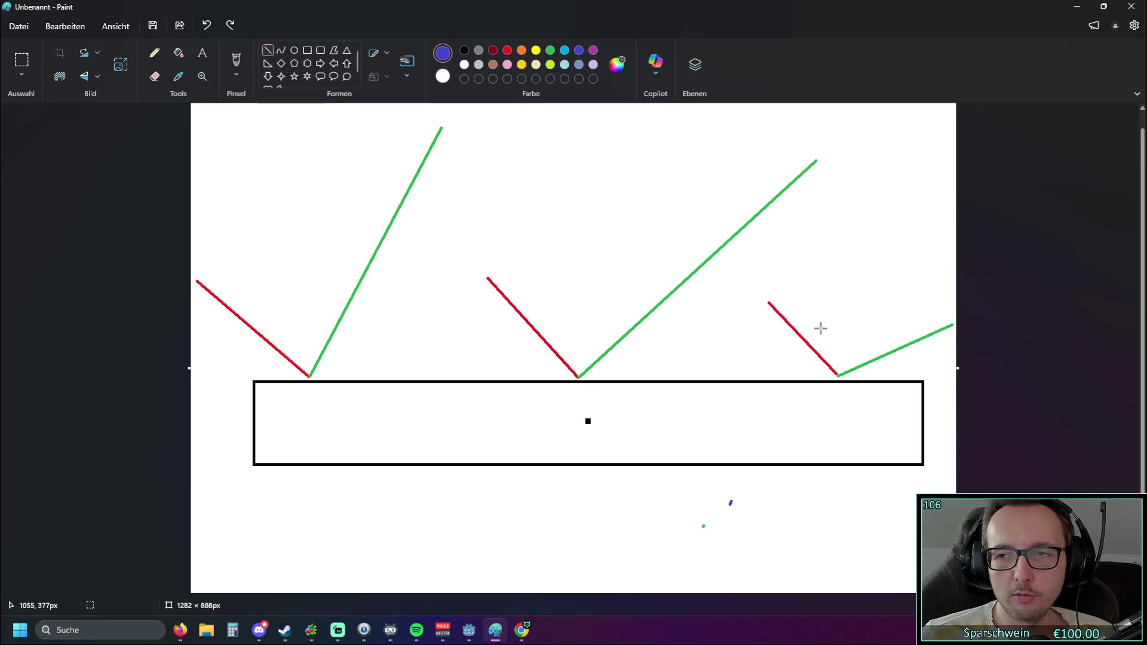
{"action": "left_click", "coordinate": [236, 60]}
{"action": "mouse_move", "coordinate": [810, 320]}
{"action": "left_mouse_down"}
{"action": "mouse_move", "coordinate": [907, 316]}
{"action": "mouse_move", "coordinate": [822, 300]}
{"action": "left_mouse_up"}
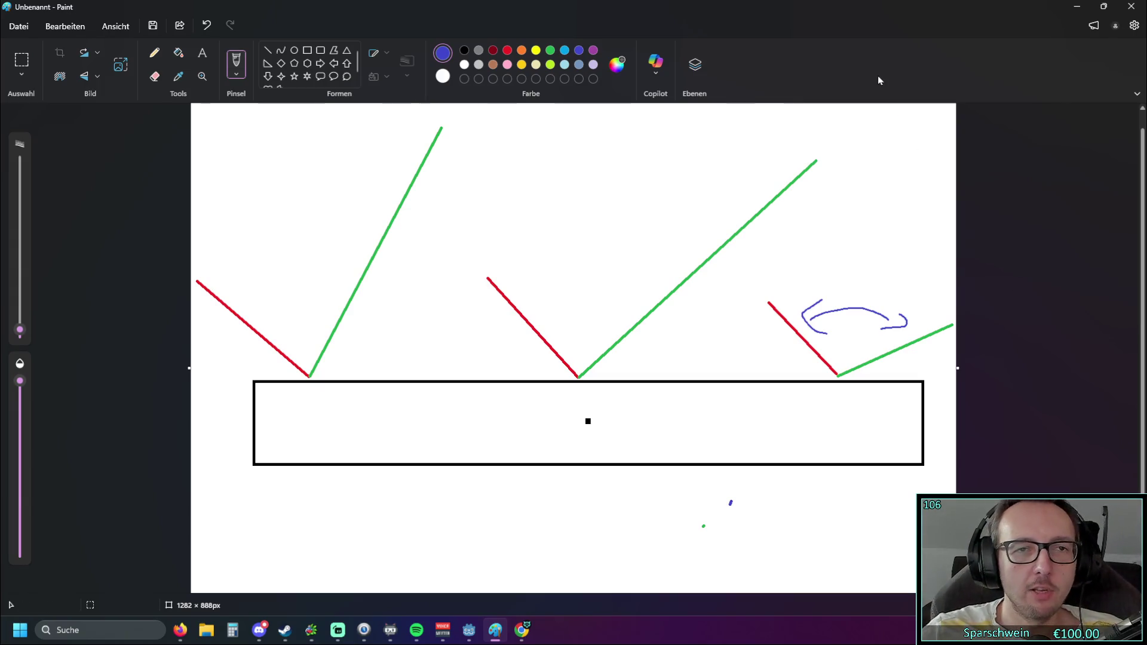
{"action": "left_click", "coordinate": [1077, 7]}
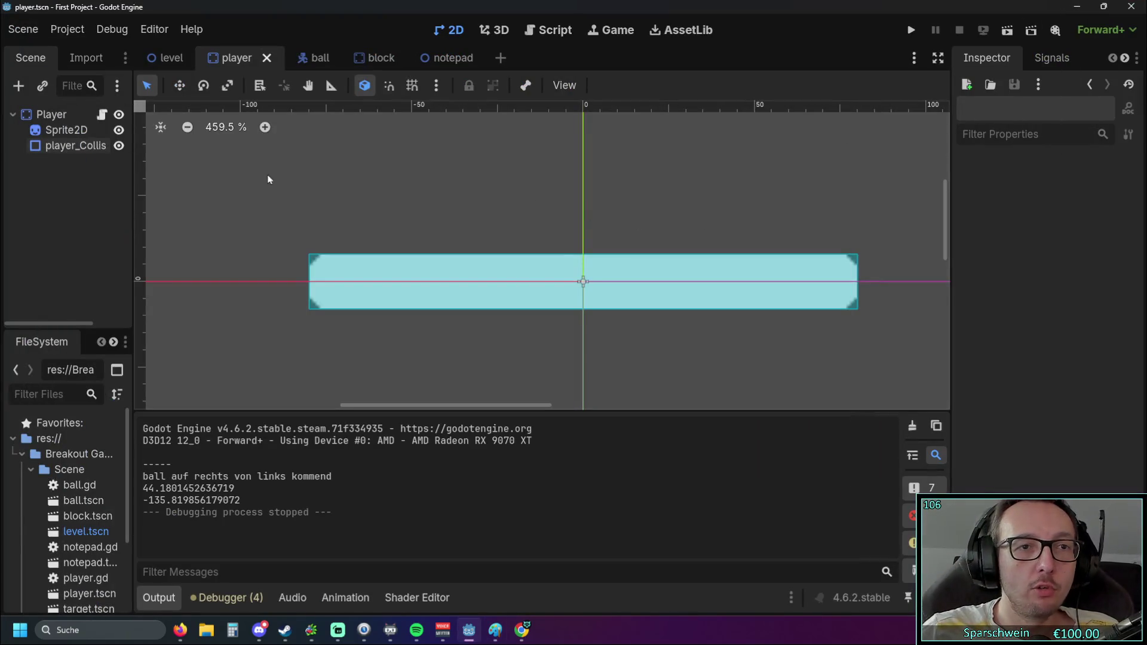
Open player.gd in the script editor
{"action": "scroll", "coordinate": [343, 171], "scroll_direction": "down", "scroll_amount": 1}
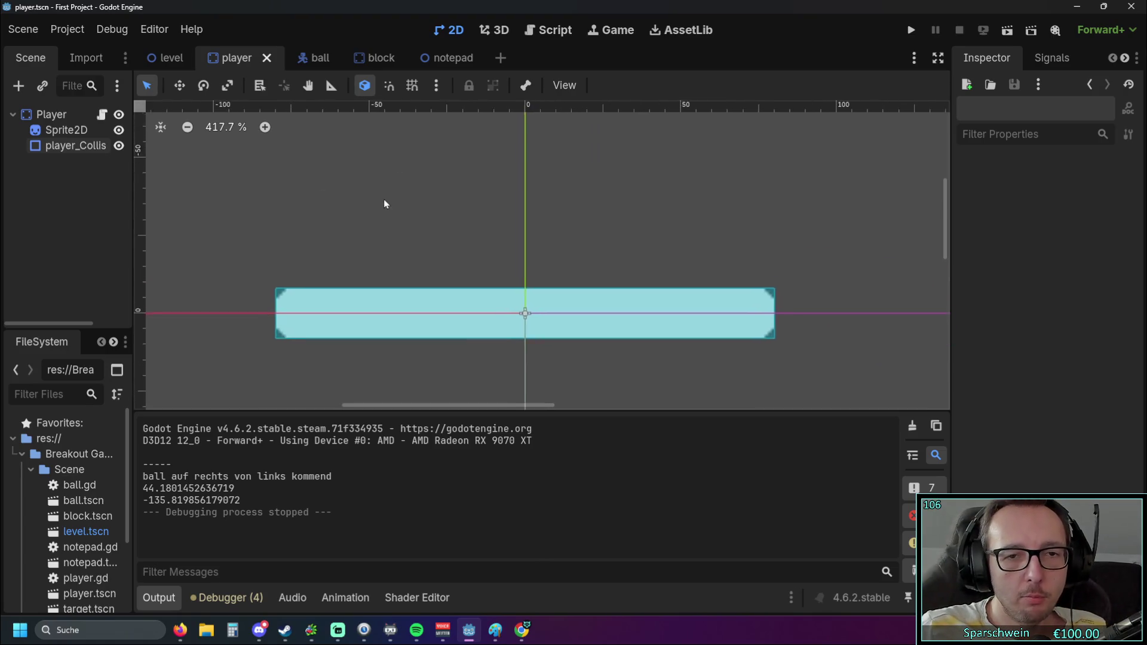
{"action": "scroll", "coordinate": [394, 200], "scroll_direction": "down", "scroll_amount": 1}
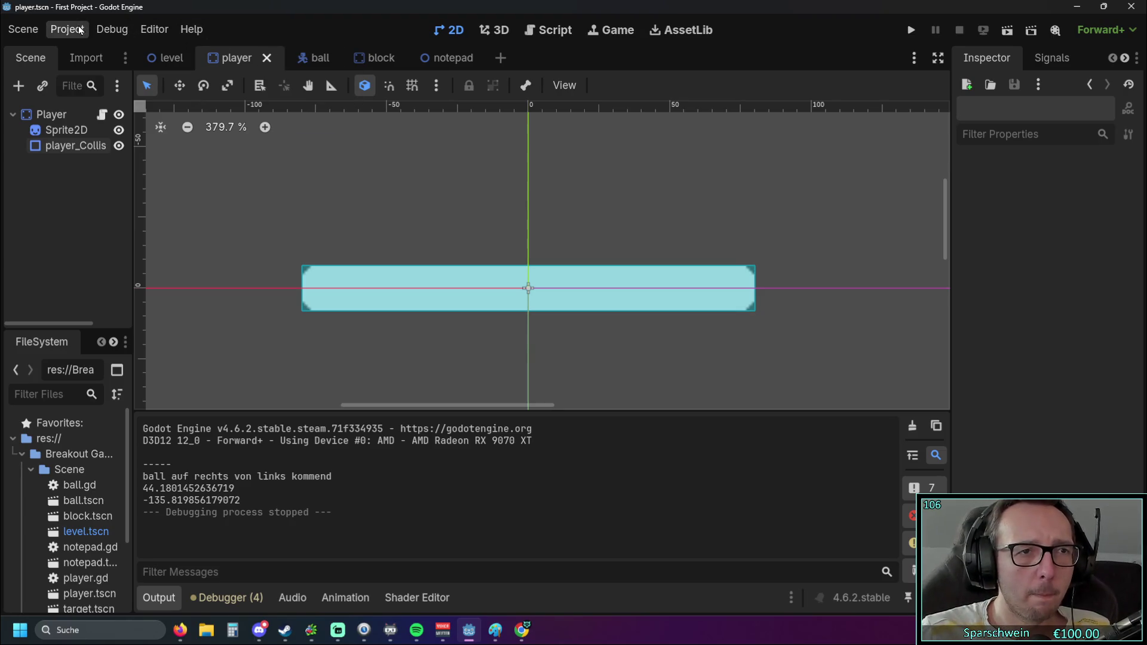
{"action": "left_click", "coordinate": [540, 31]}
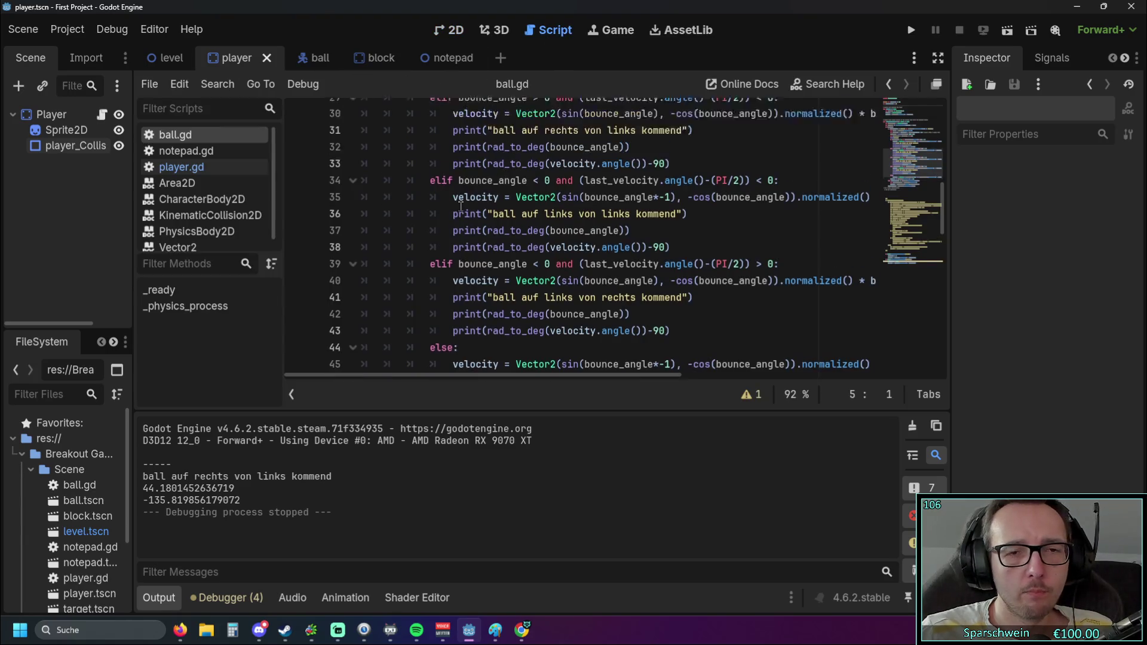
{"action": "scroll", "coordinate": [460, 206], "scroll_direction": "up", "scroll_amount": 8}
{"action": "left_click", "coordinate": [181, 167]}
{"action": "scroll", "coordinate": [513, 214], "scroll_direction": "down", "scroll_amount": 4}
{"action": "scroll", "coordinate": [512, 213], "scroll_direction": "down", "scroll_amount": 5}
{"action": "scroll", "coordinate": [533, 221], "scroll_direction": "up", "scroll_amount": 3}
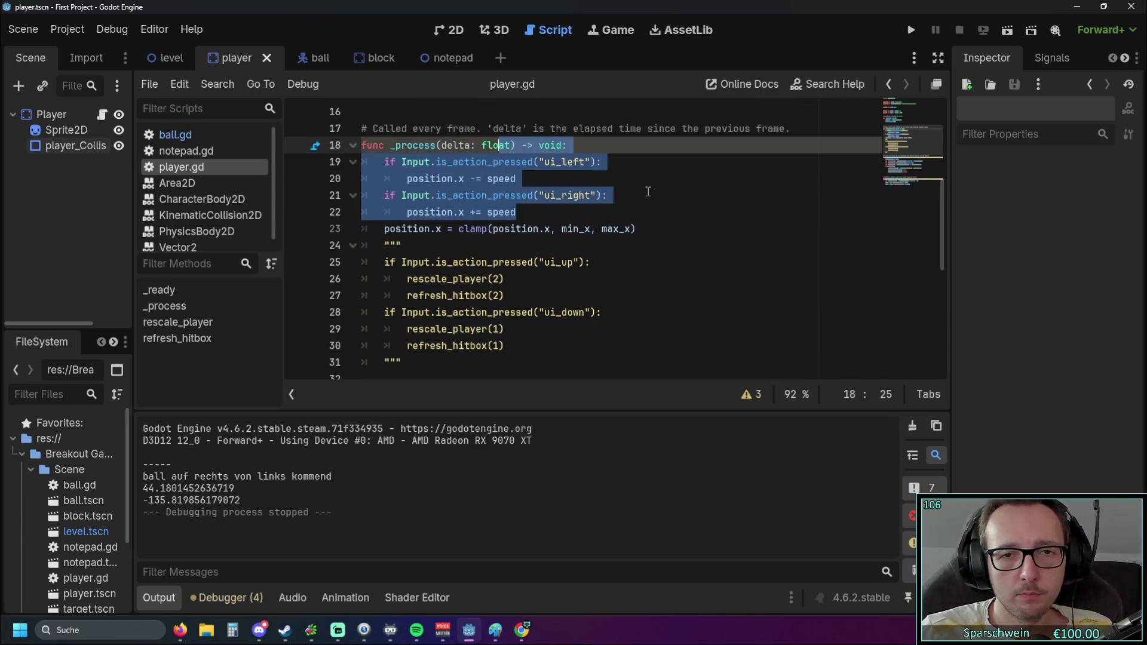
Inspect the _process paddle-movement code around ui_left on line 19, then go to the ball scene
{"action": "left_click", "coordinate": [648, 188]}
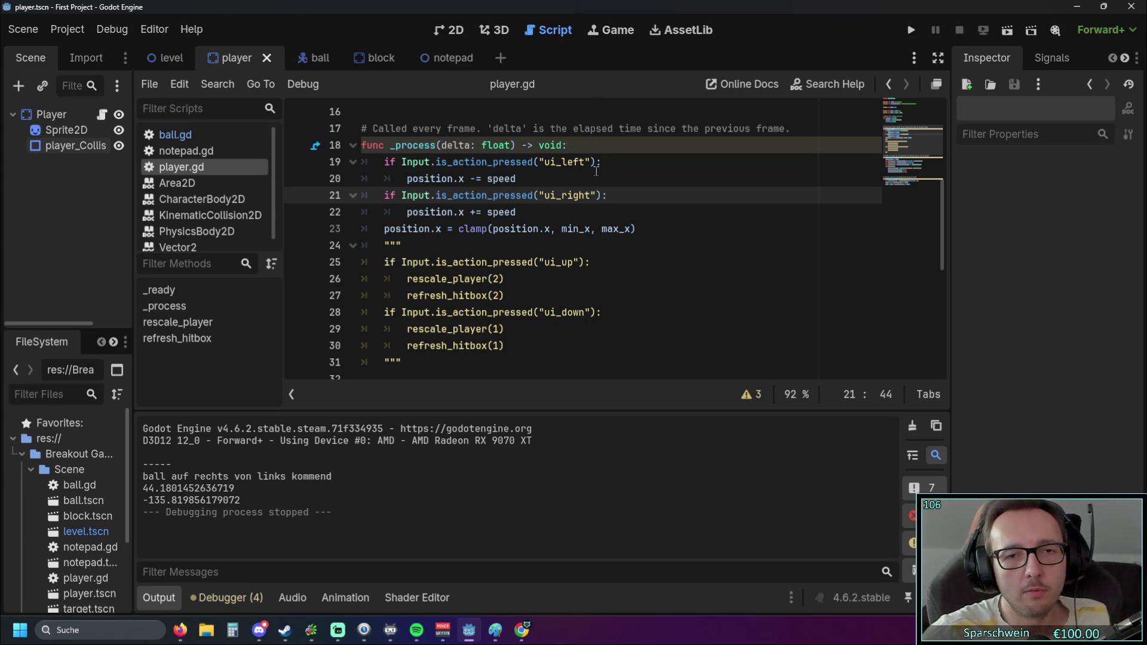
{"action": "left_click_drag", "start_coordinate": [586, 162], "coordinate": [544, 162]}
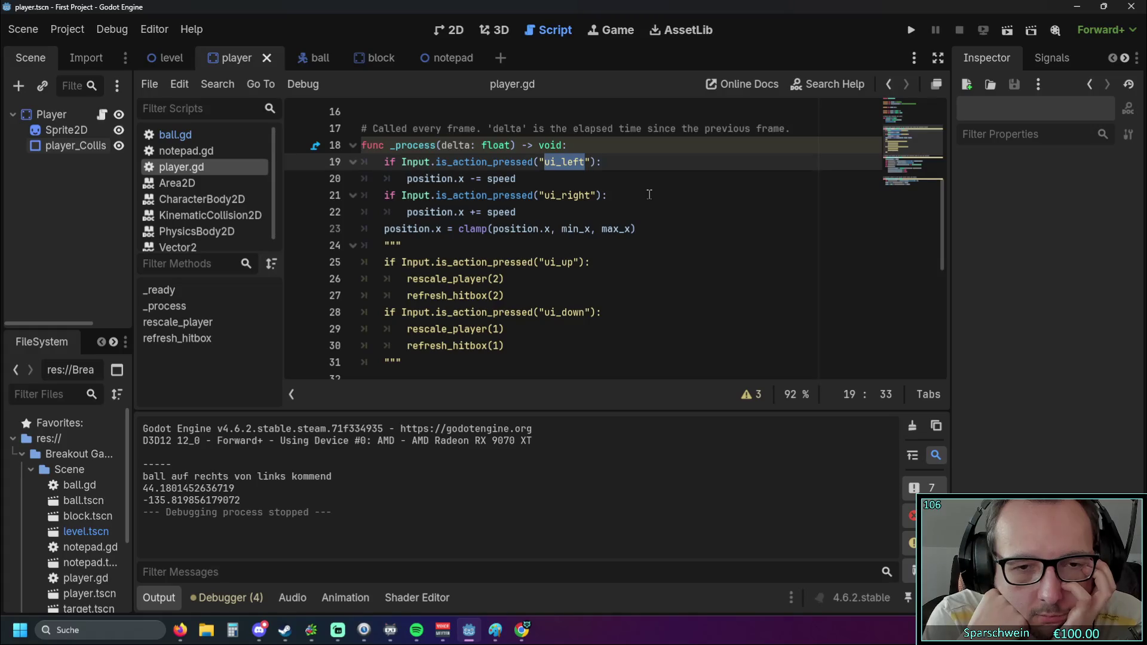
{"action": "scroll", "coordinate": [650, 195], "scroll_direction": "up", "scroll_amount": 5}
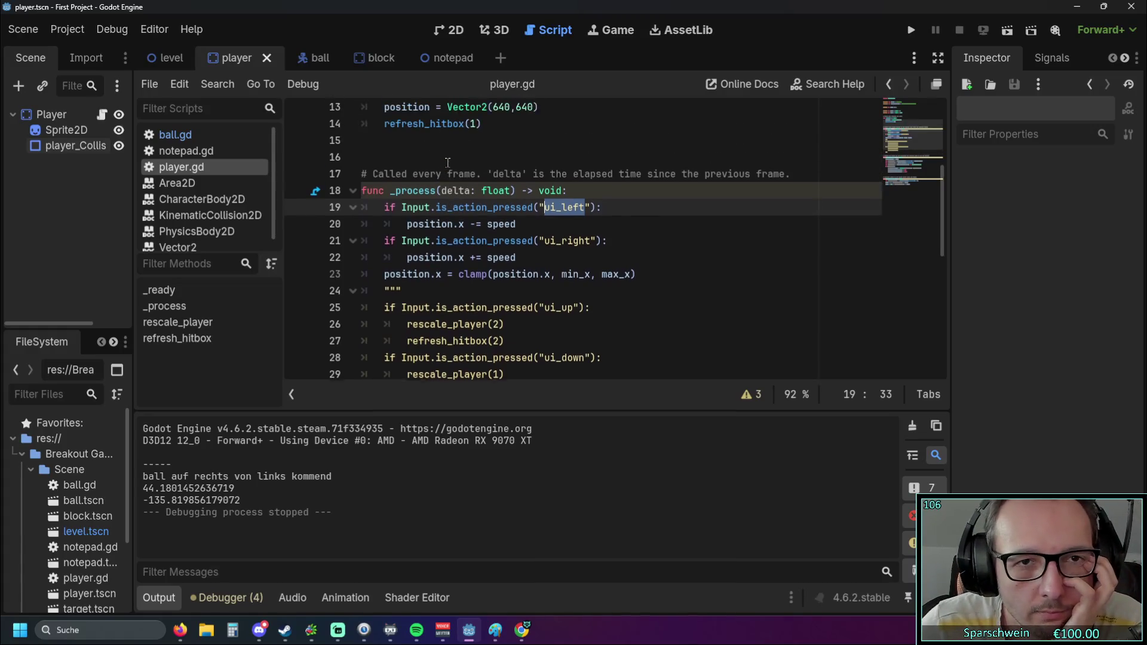
{"action": "scroll", "coordinate": [649, 195], "scroll_direction": "down", "scroll_amount": 4}
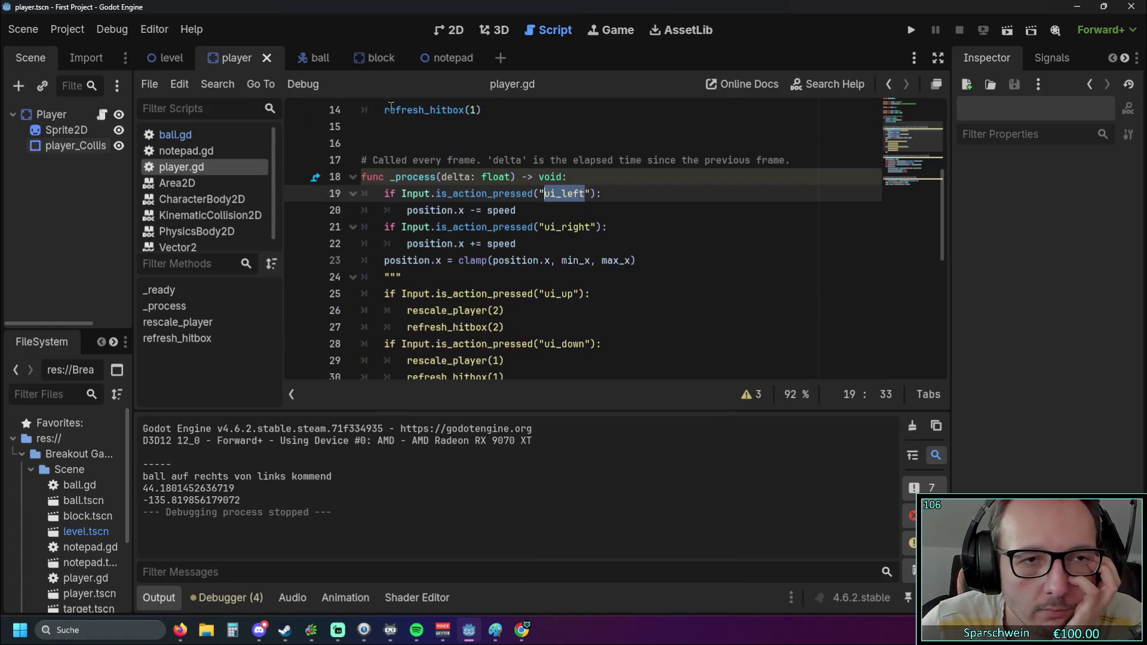
{"action": "left_click", "coordinate": [330, 60]}
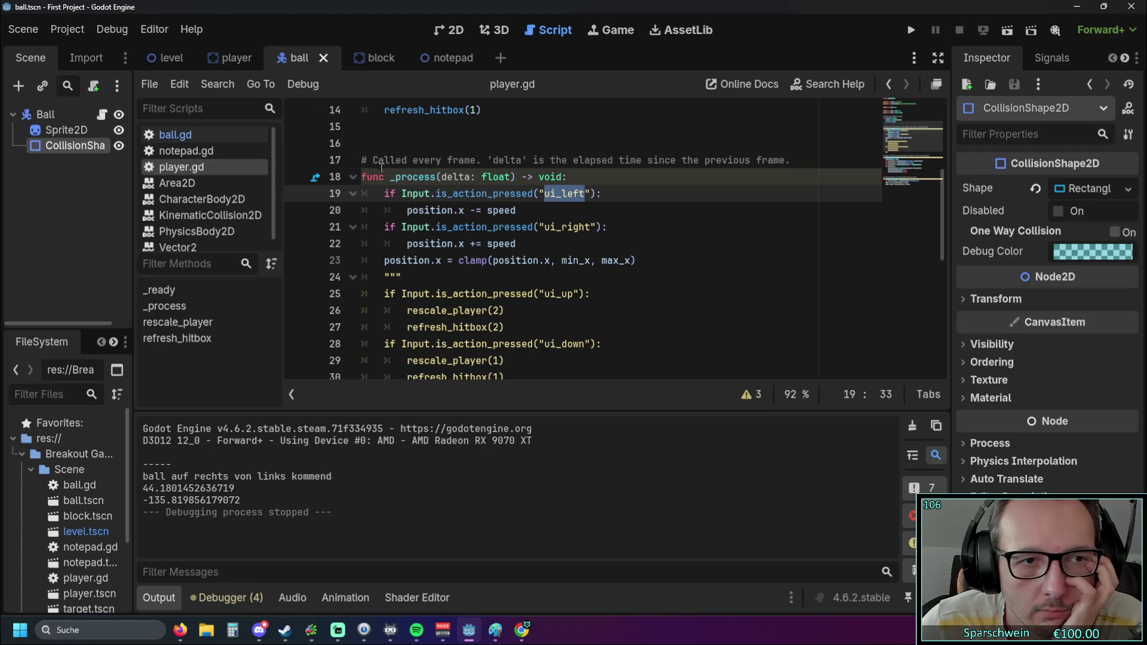
Duplicate the speed-change input checks below line 93, keeping only one new if on line 94
{"action": "scroll", "coordinate": [471, 224], "scroll_direction": "down", "scroll_amount": 8}
{"action": "scroll", "coordinate": [472, 224], "scroll_direction": "down", "scroll_amount": 15}
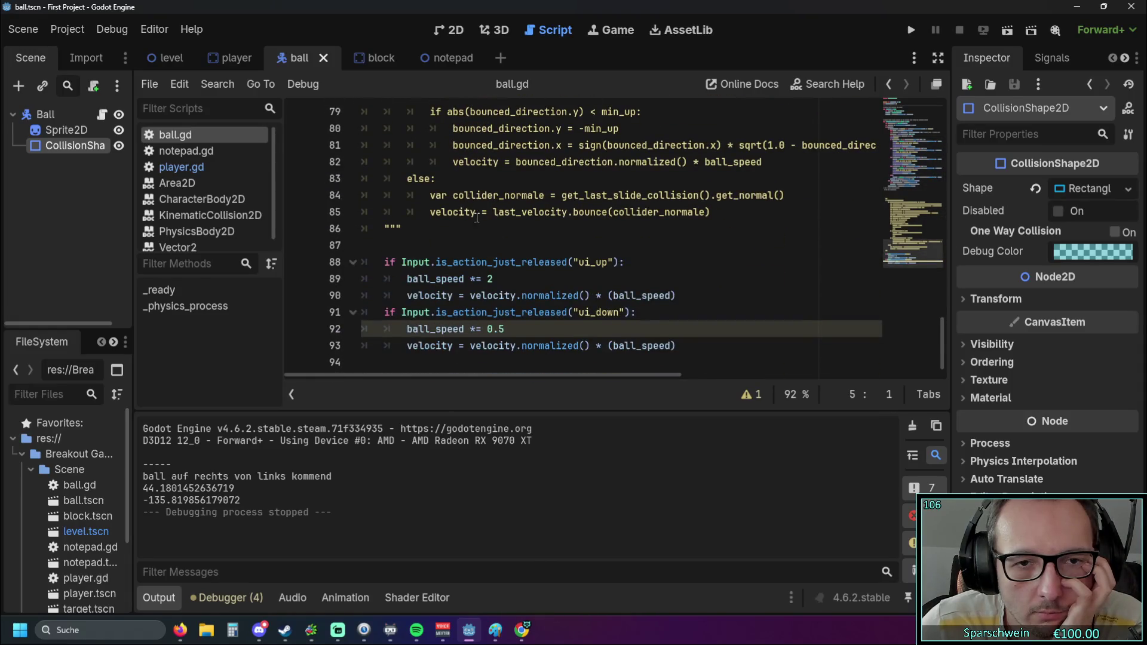
{"action": "left_click_drag", "start_coordinate": [681, 347], "coordinate": [366, 263]}
{"action": "key", "text": "ctrl+c"}
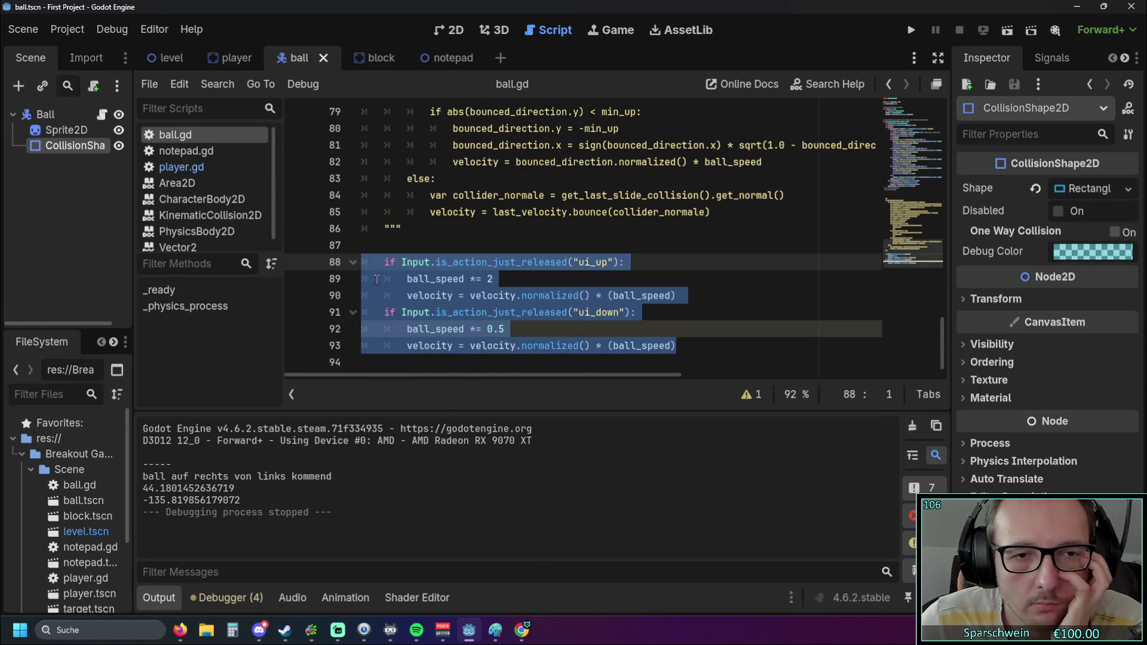
{"action": "left_click", "coordinate": [691, 349]}
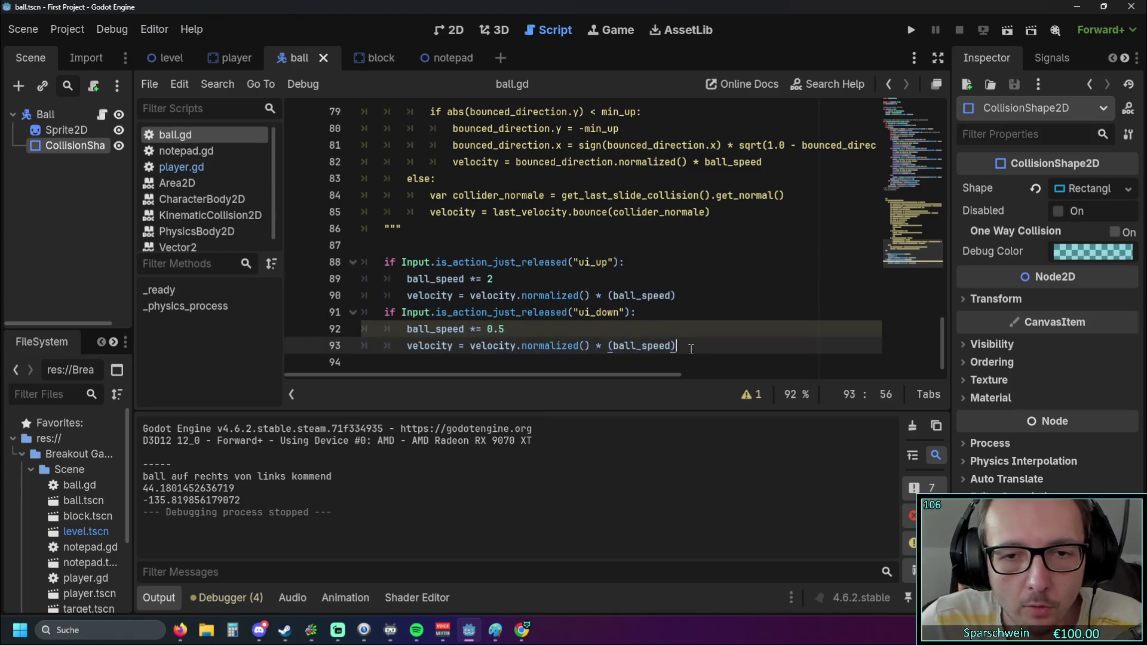
{"action": "key", "text": "Return"}
{"action": "key", "text": "ctrl+v"}
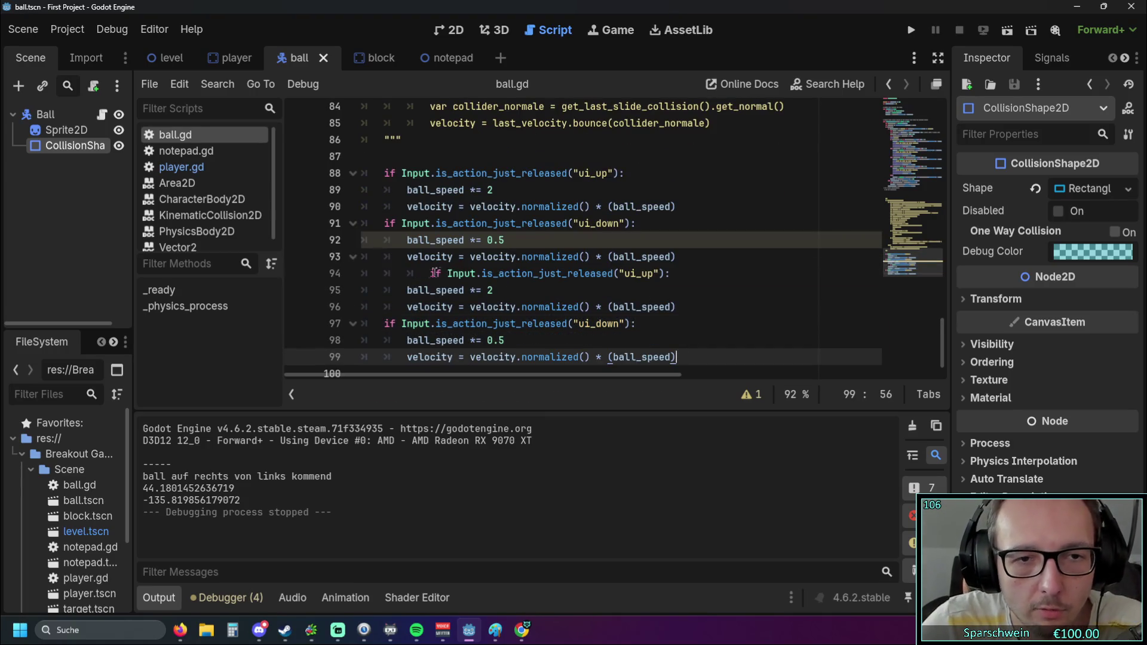
{"action": "left_click", "coordinate": [430, 273]}
{"action": "key", "text": "BackSpace"}
{"action": "key", "text": "BackSpace"}
{"action": "mouse_move", "coordinate": [680, 356]}
{"action": "left_mouse_down"}
{"action": "mouse_move", "coordinate": [291, 308]}
{"action": "mouse_move", "coordinate": [292, 325]}
{"action": "left_mouse_up"}
{"action": "key", "text": "BackSpace"}
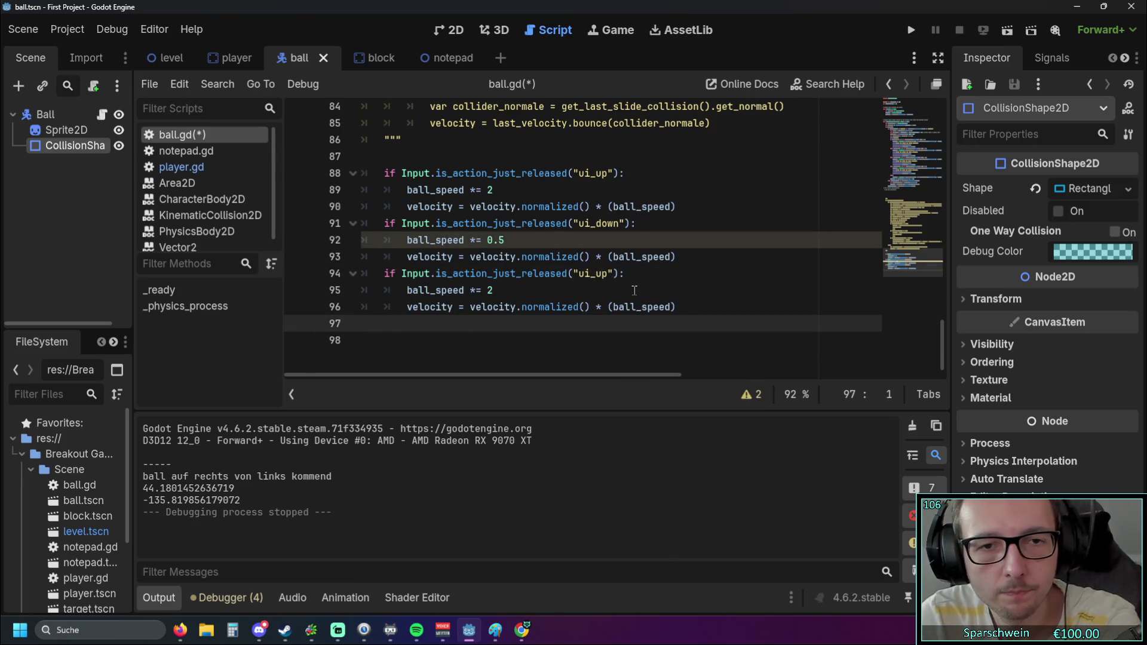
Clear the ui_up action name on line 94, leaving is_action_just_released("") empty
{"action": "double_click", "coordinate": [592, 273]}
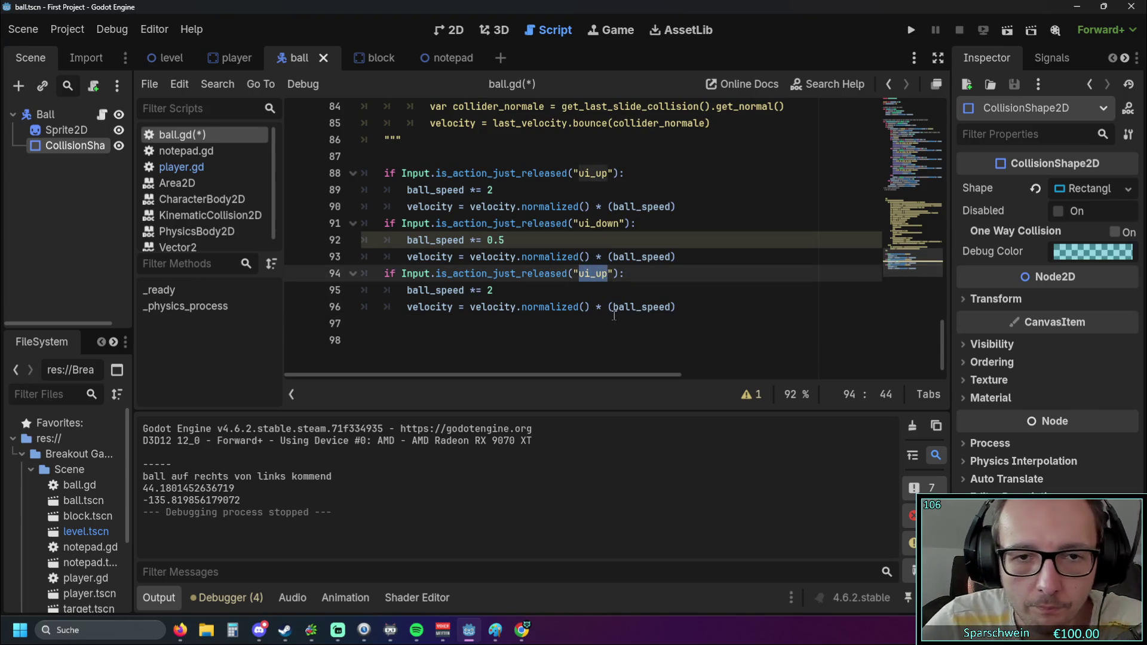
{"action": "type", "text": "ui"}
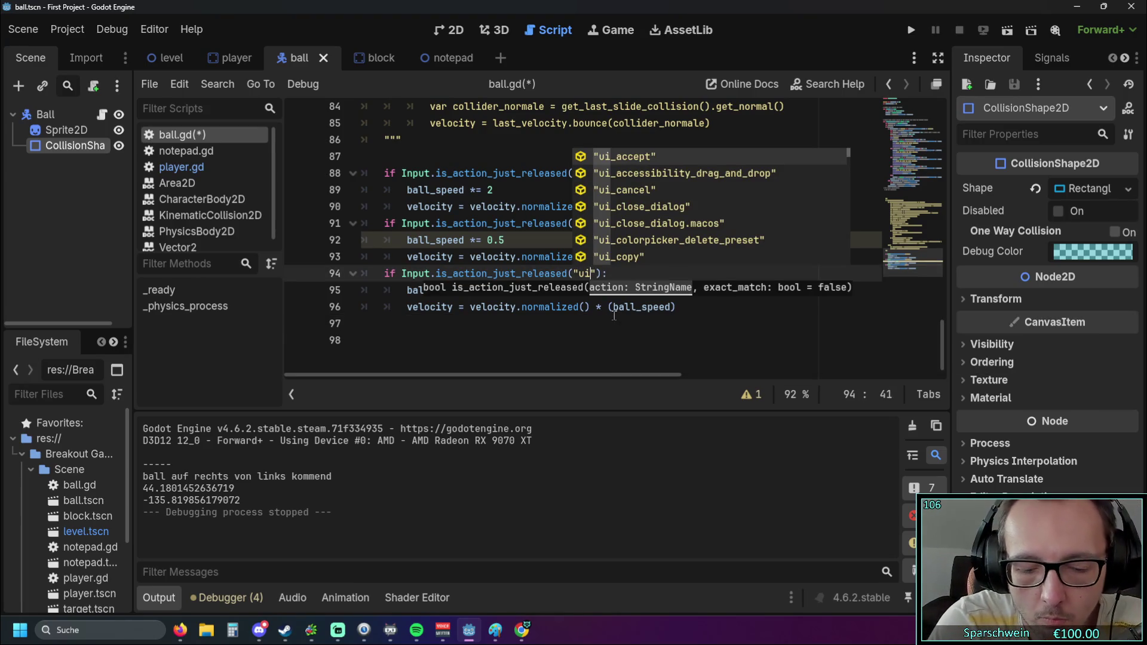
{"action": "type", "text": "_"}
{"action": "scroll", "coordinate": [666, 230], "scroll_direction": "down", "scroll_amount": 2}
{"action": "scroll", "coordinate": [666, 230], "scroll_direction": "down", "scroll_amount": 10}
{"action": "scroll", "coordinate": [686, 219], "scroll_direction": "down", "scroll_amount": 12}
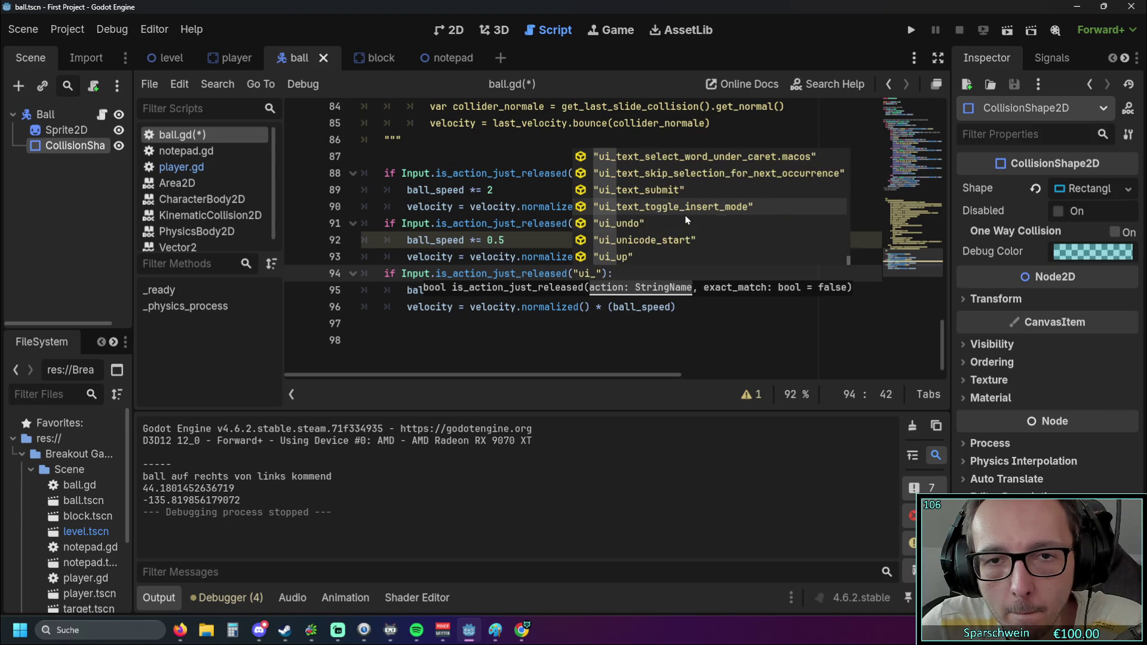
{"action": "scroll", "coordinate": [685, 219], "scroll_direction": "up", "scroll_amount": 12}
{"action": "scroll", "coordinate": [685, 223], "scroll_direction": "up", "scroll_amount": 12}
{"action": "scroll", "coordinate": [685, 221], "scroll_direction": "up", "scroll_amount": 10}
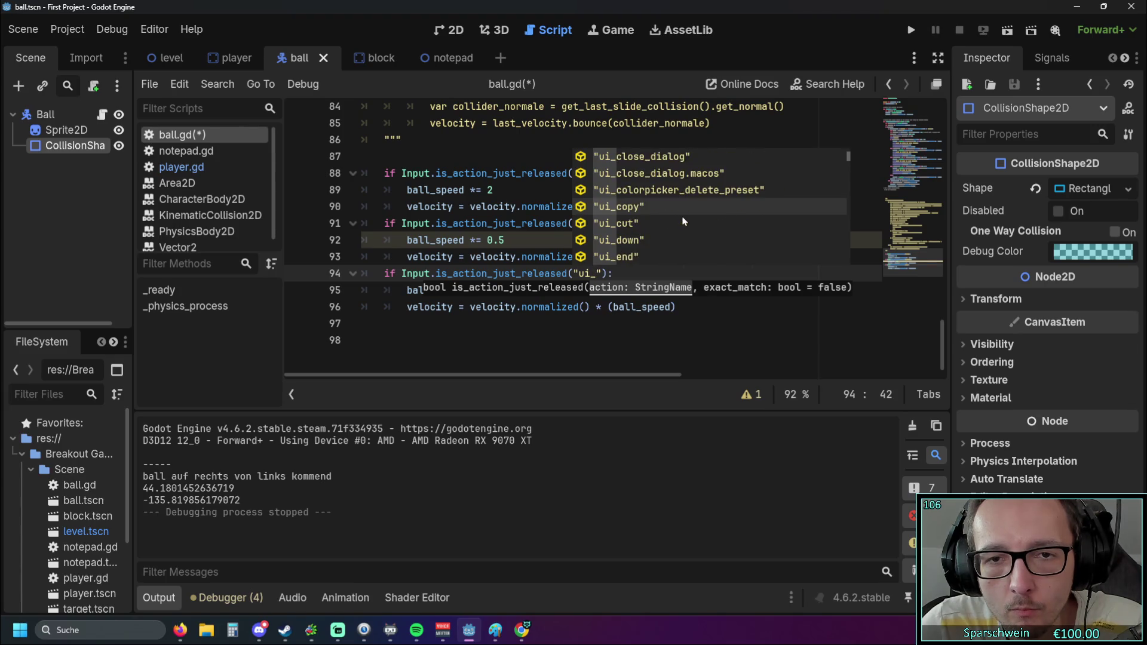
{"action": "scroll", "coordinate": [685, 221], "scroll_direction": "up", "scroll_amount": 2}
{"action": "key", "text": "BackSpace"}
{"action": "key", "text": "BackSpace"}
{"action": "key", "text": "BackSpace"}
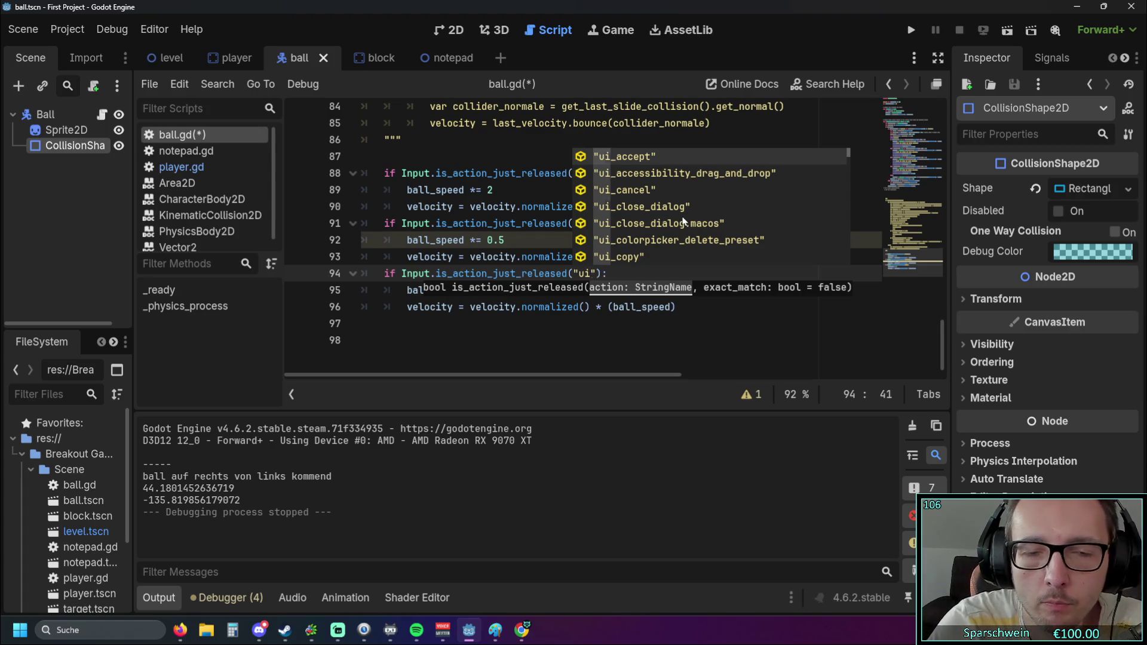
{"action": "scroll", "coordinate": [685, 221], "scroll_direction": "down", "scroll_amount": 20}
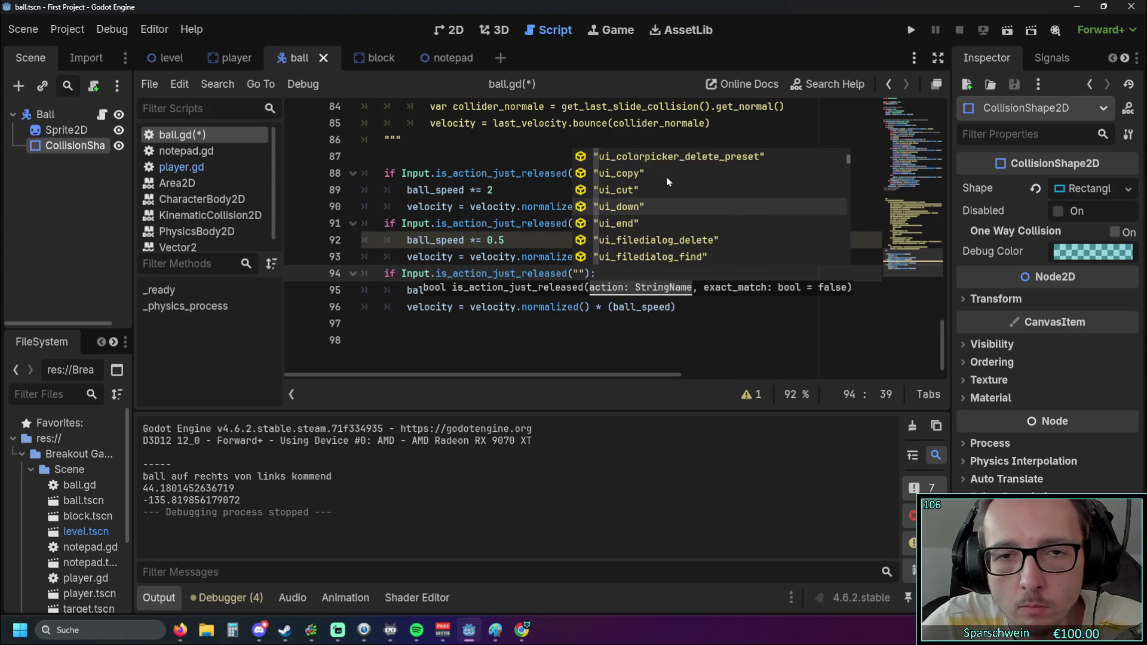
{"action": "mouse_move", "coordinate": [848, 206]}
{"action": "left_mouse_down"}
{"action": "mouse_move", "coordinate": [844, 266]}
{"action": "mouse_move", "coordinate": [858, 149]}
{"action": "left_mouse_up"}
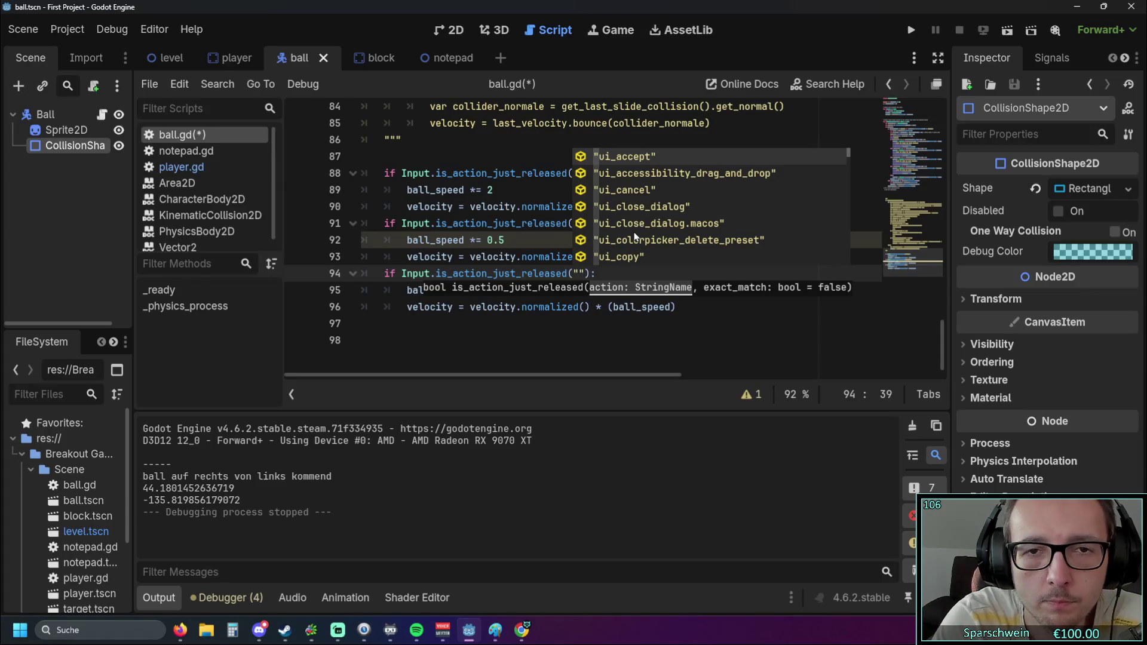
{"action": "left_click", "coordinate": [154, 29]}
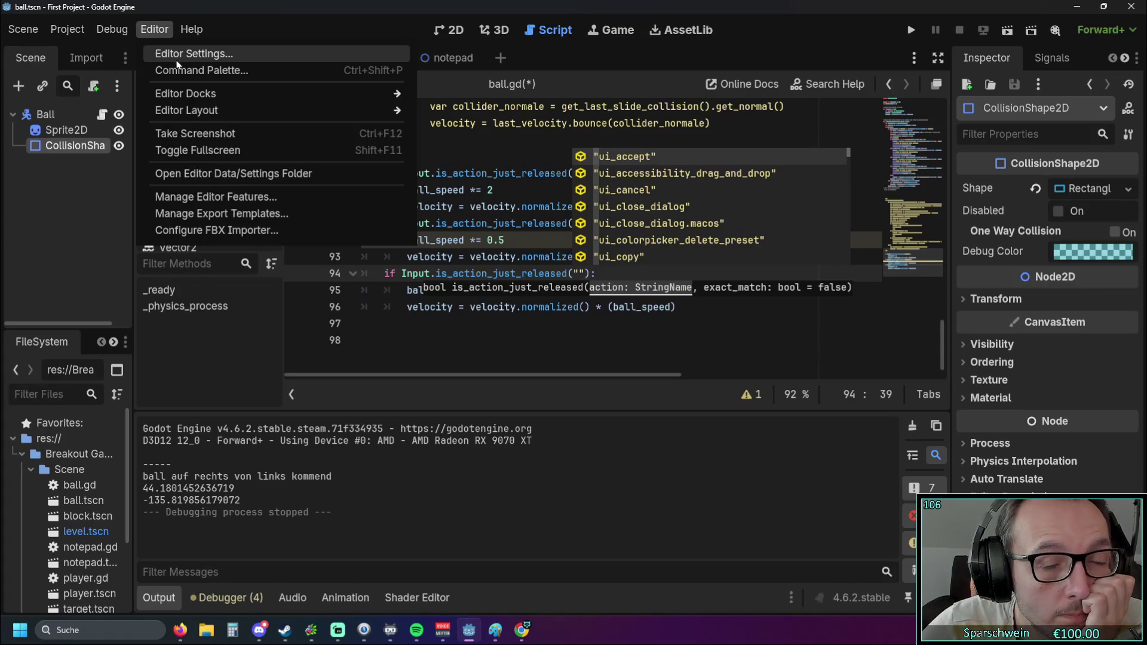
{"action": "mouse_move", "coordinate": [182, 96]}
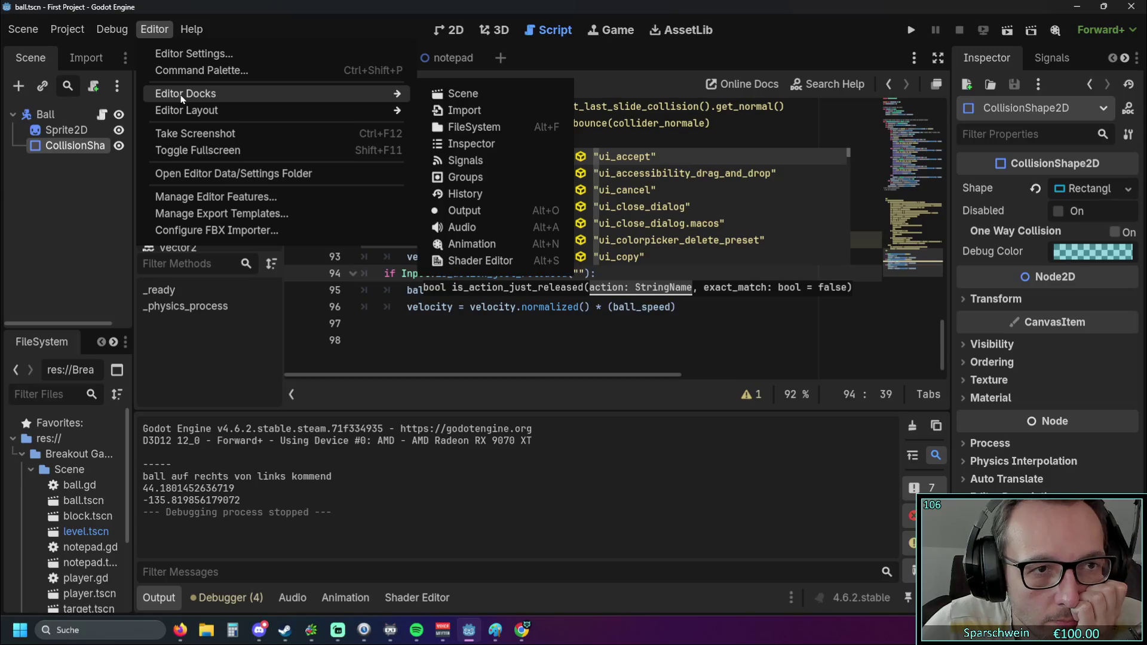
{"action": "left_click", "coordinate": [166, 54]}
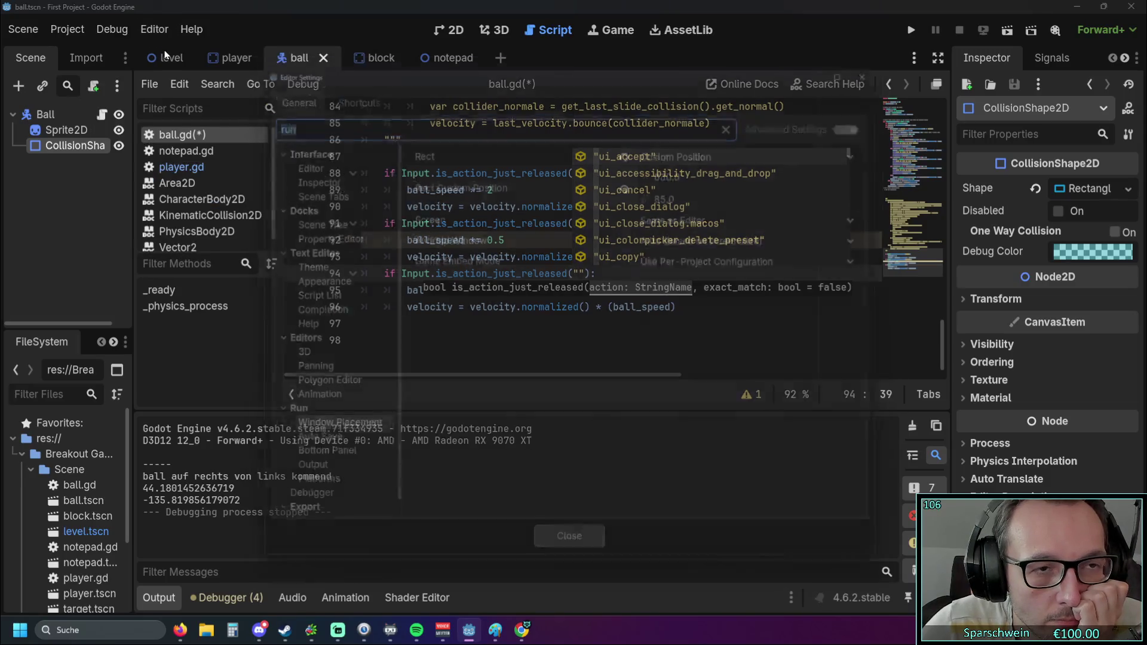
{"action": "left_click", "coordinate": [341, 83]}
{"action": "scroll", "coordinate": [518, 217], "scroll_direction": "down", "scroll_amount": 2}
{"action": "scroll", "coordinate": [556, 218], "scroll_direction": "up", "scroll_amount": 2}
{"action": "scroll", "coordinate": [592, 224], "scroll_direction": "down", "scroll_amount": 7}
{"action": "scroll", "coordinate": [594, 227], "scroll_direction": "down", "scroll_amount": 20}
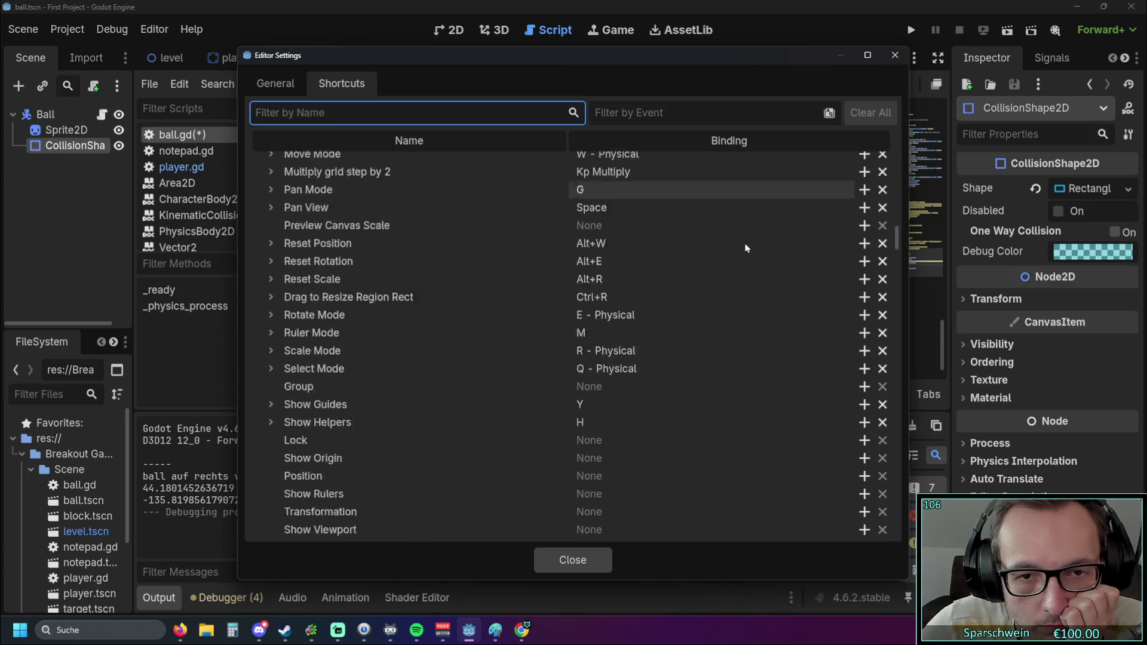
{"action": "scroll", "coordinate": [746, 248], "scroll_direction": "down", "scroll_amount": 5}
{"action": "scroll", "coordinate": [746, 248], "scroll_direction": "down", "scroll_amount": 5}
{"action": "scroll", "coordinate": [746, 248], "scroll_direction": "up", "scroll_amount": 2}
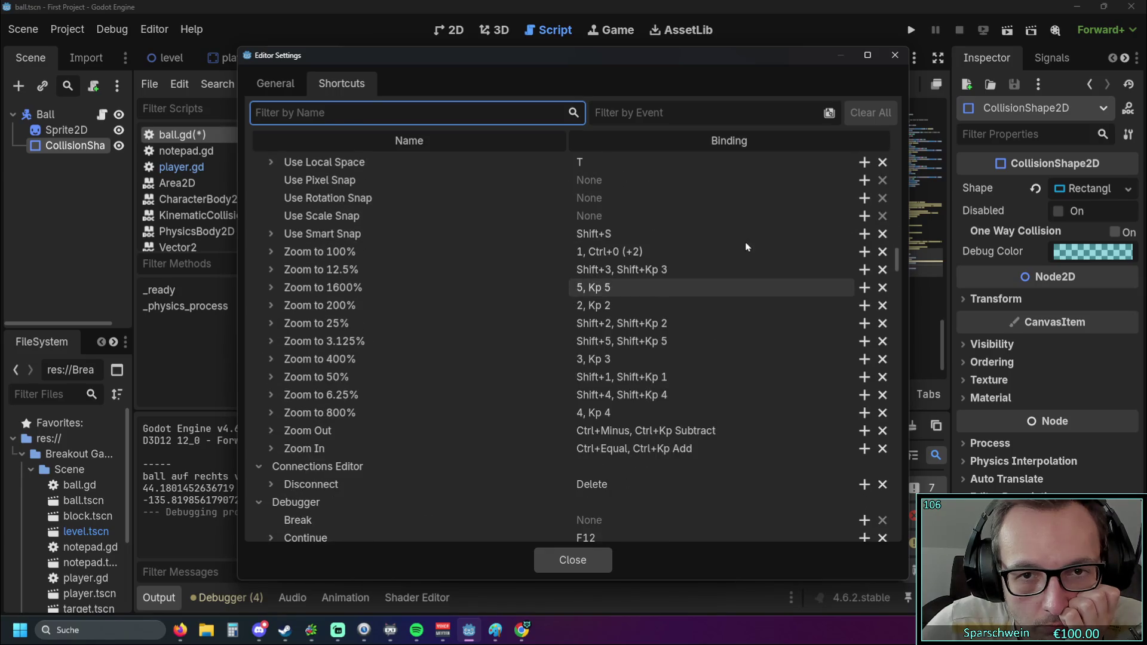
{"action": "scroll", "coordinate": [746, 247], "scroll_direction": "down", "scroll_amount": 15}
{"action": "scroll", "coordinate": [746, 247], "scroll_direction": "down", "scroll_amount": 20}
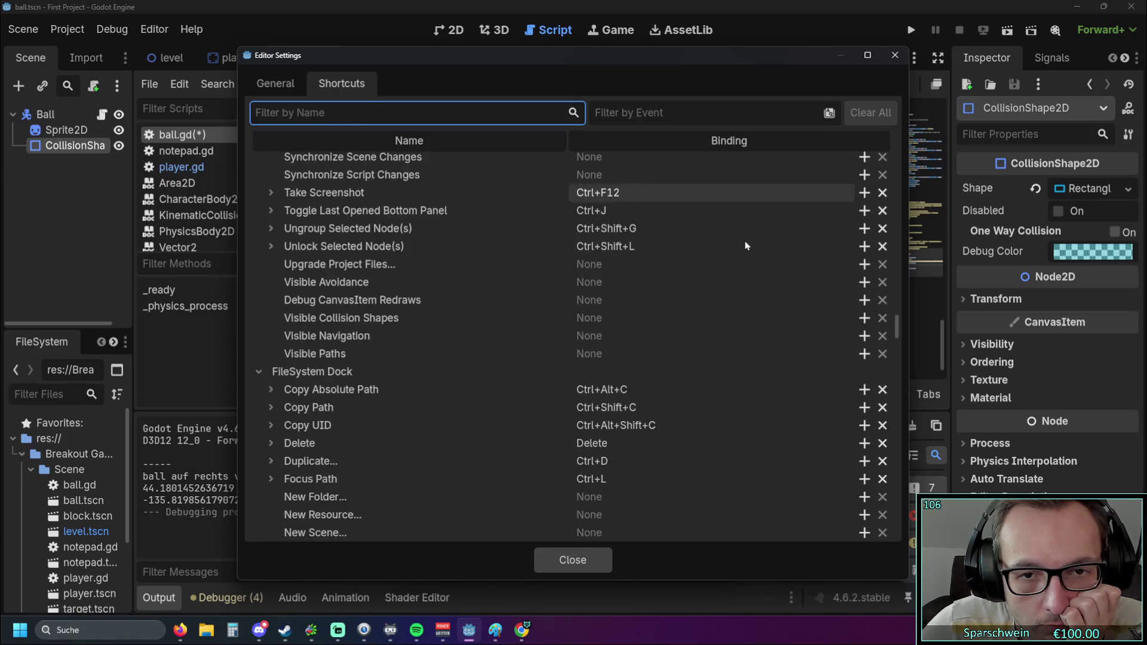
{"action": "scroll", "coordinate": [746, 246], "scroll_direction": "down", "scroll_amount": 20}
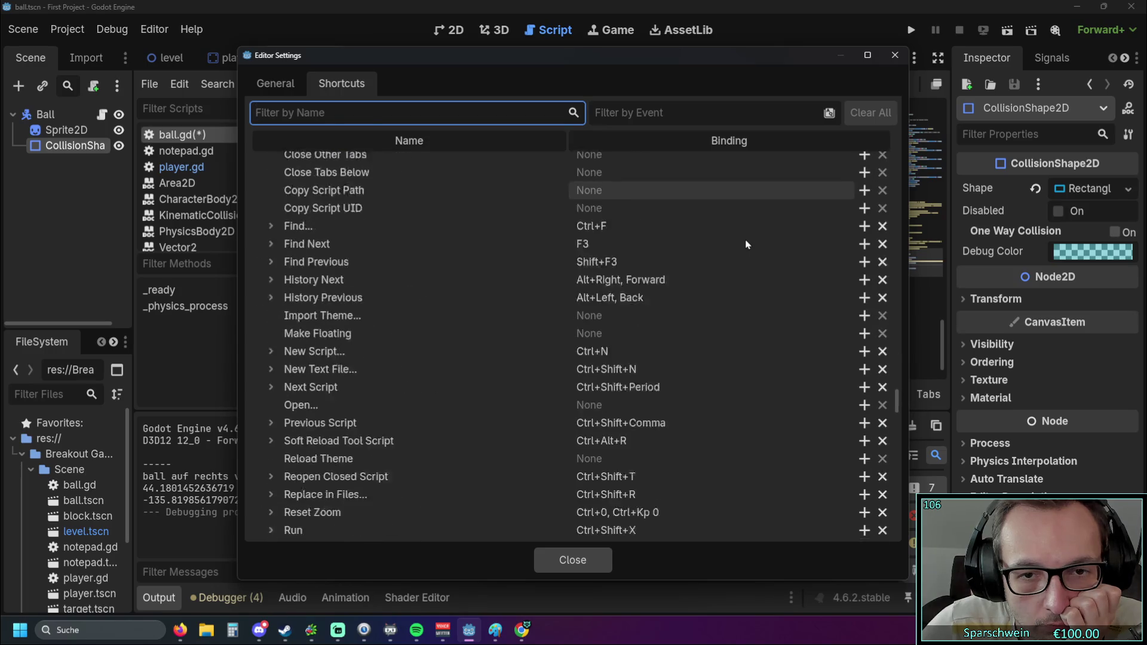
{"action": "scroll", "coordinate": [746, 246], "scroll_direction": "down", "scroll_amount": 5}
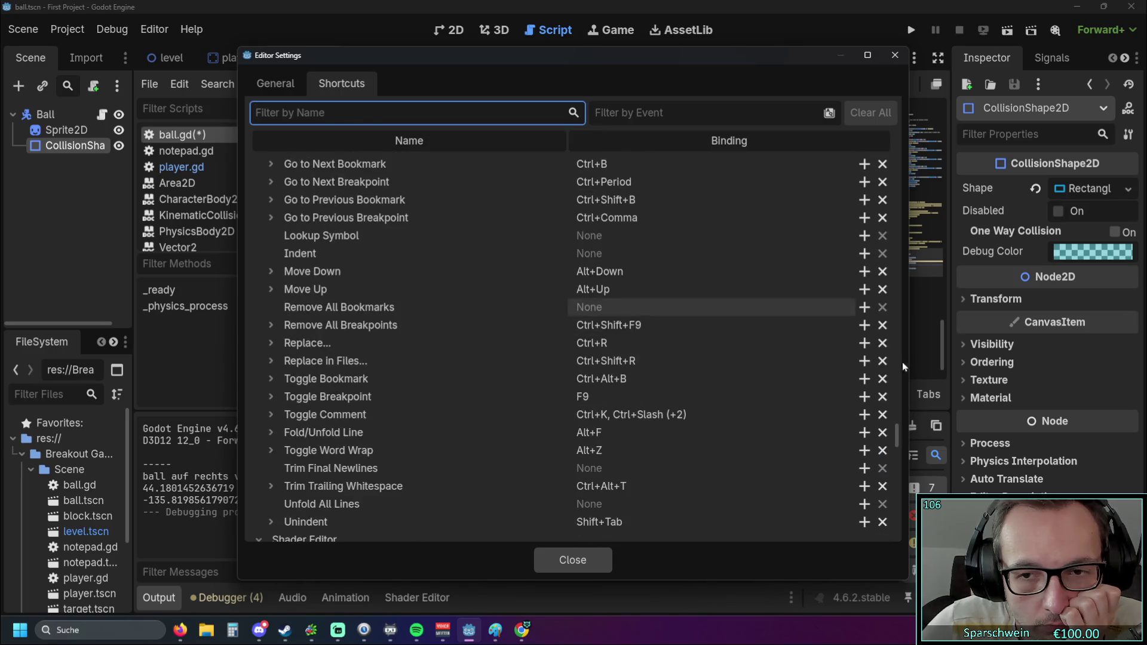
{"action": "mouse_move", "coordinate": [897, 436]}
{"action": "left_mouse_down"}
{"action": "mouse_move", "coordinate": [893, 461]}
{"action": "mouse_move", "coordinate": [896, 338]}
{"action": "left_mouse_up"}
{"action": "left_click_drag", "start_coordinate": [880, 299], "coordinate": [884, 115]}
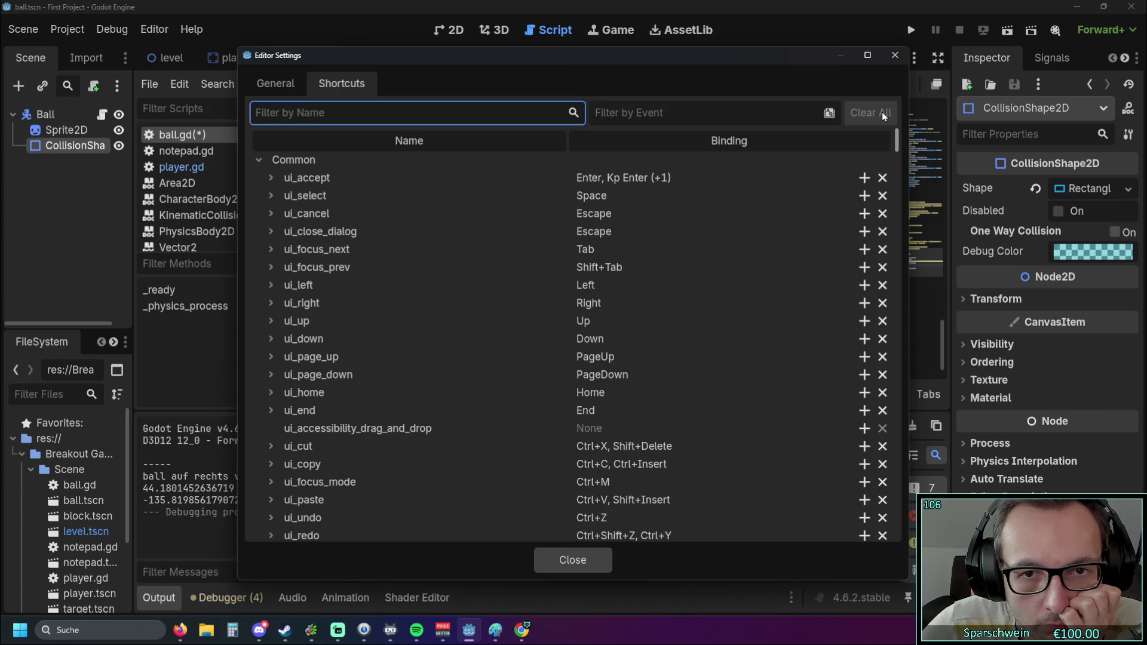
{"action": "scroll", "coordinate": [880, 142], "scroll_direction": "down", "scroll_amount": 5}
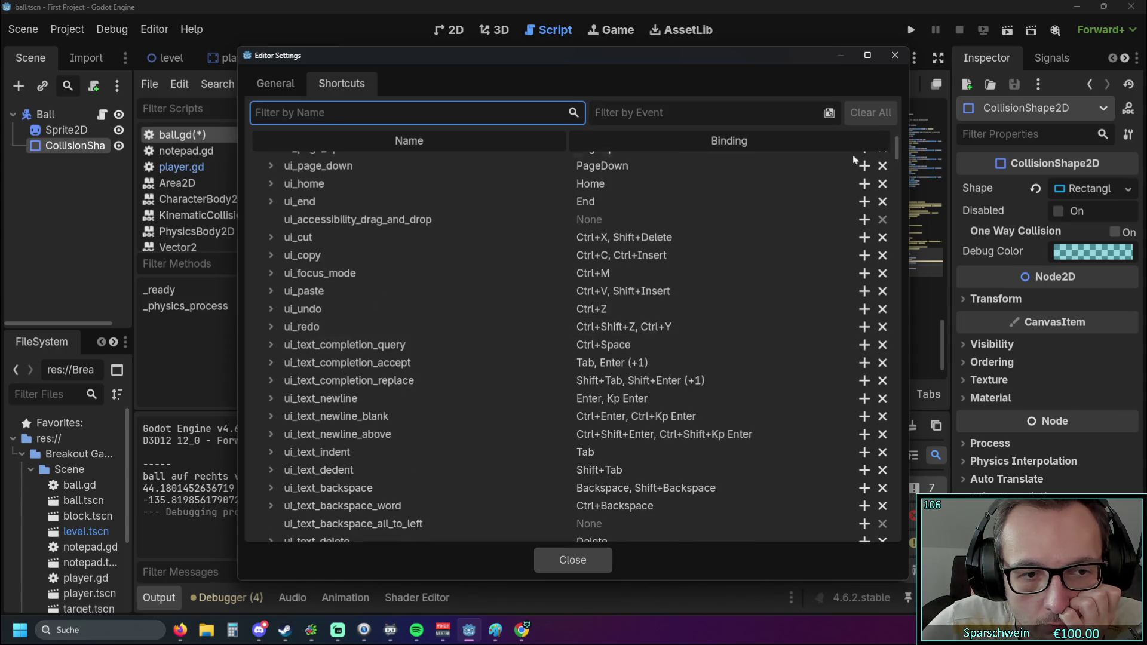
{"action": "left_click", "coordinate": [270, 257]}
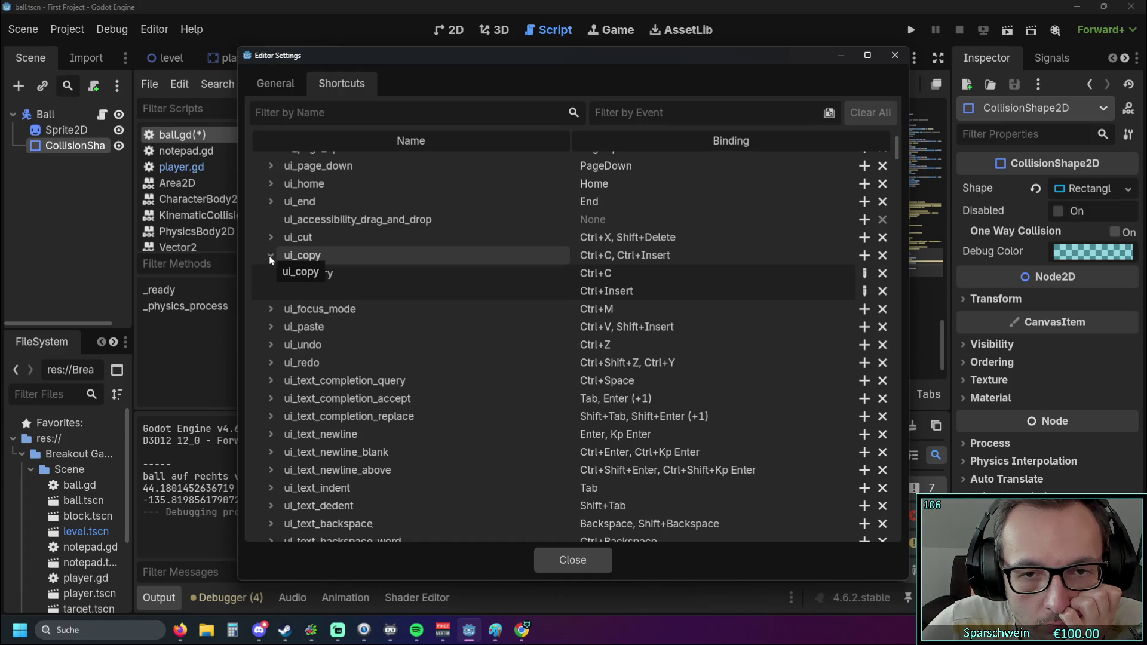
{"action": "left_click", "coordinate": [270, 257]}
{"action": "scroll", "coordinate": [536, 278], "scroll_direction": "down", "scroll_amount": 7}
{"action": "scroll", "coordinate": [536, 278], "scroll_direction": "down", "scroll_amount": 15}
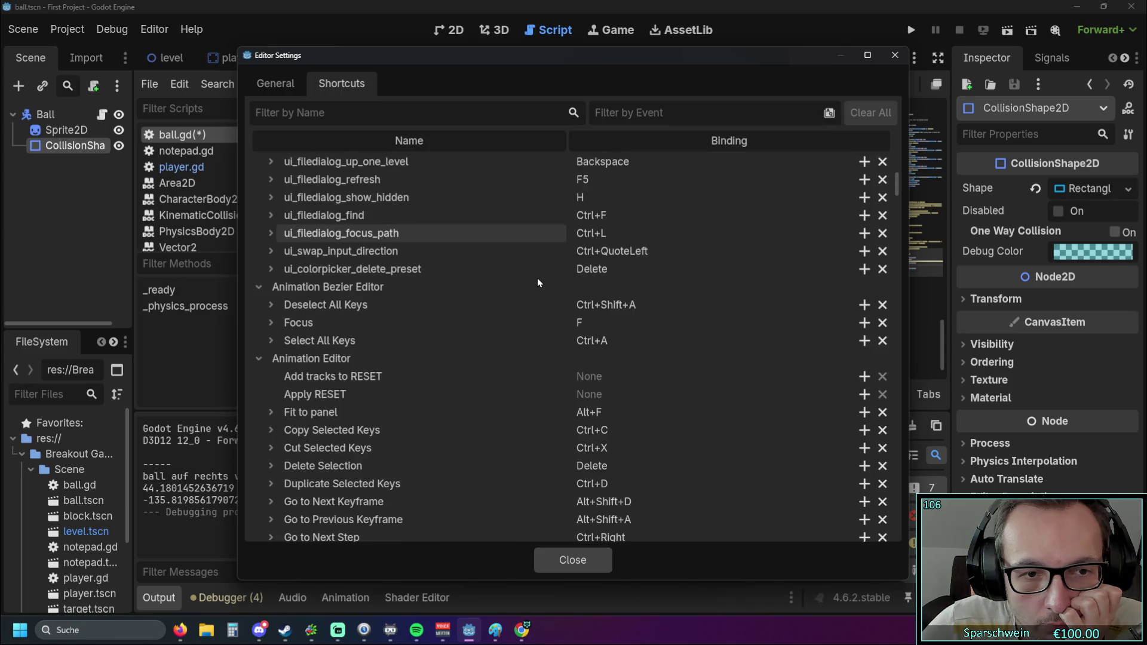
{"action": "scroll", "coordinate": [536, 277], "scroll_direction": "down", "scroll_amount": 4}
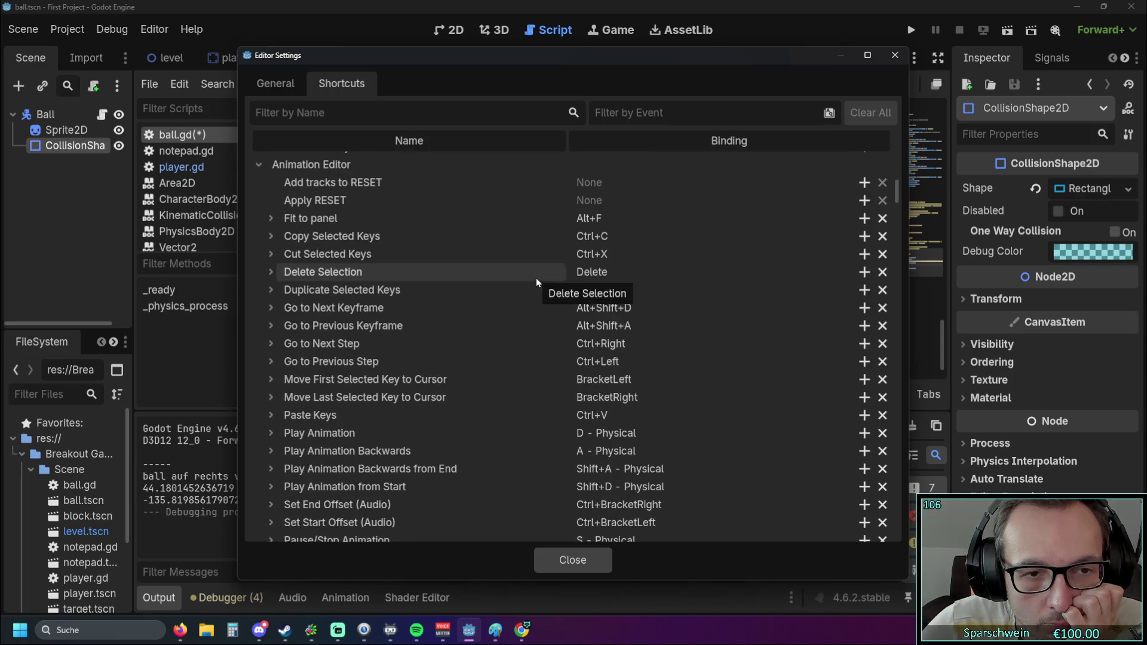
{"action": "scroll", "coordinate": [536, 278], "scroll_direction": "up", "scroll_amount": 3}
{"action": "scroll", "coordinate": [535, 277], "scroll_direction": "up", "scroll_amount": 20}
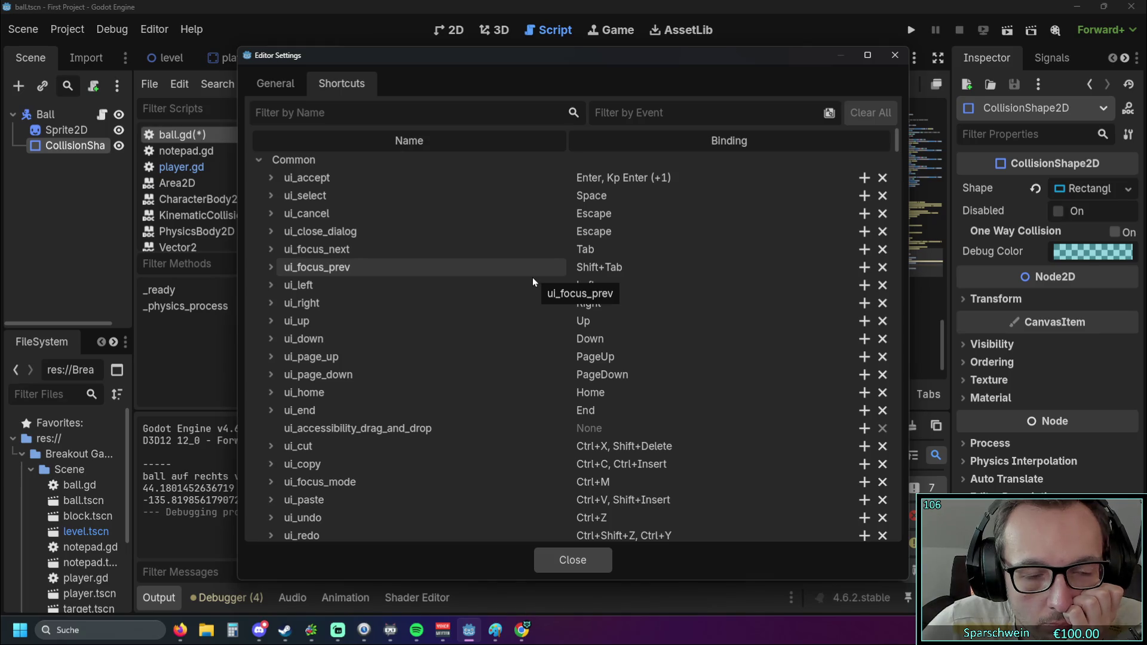
{"action": "scroll", "coordinate": [532, 277], "scroll_direction": "down", "scroll_amount": 1}
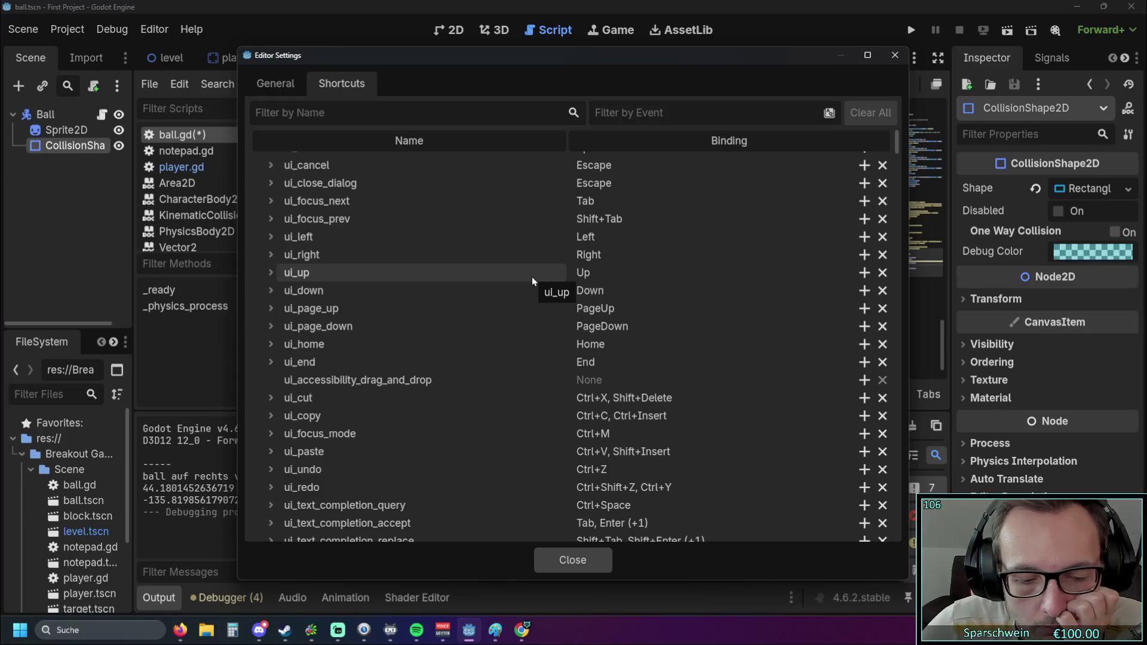
{"action": "scroll", "coordinate": [532, 277], "scroll_direction": "down", "scroll_amount": 5}
{"action": "scroll", "coordinate": [530, 276], "scroll_direction": "down", "scroll_amount": 15}
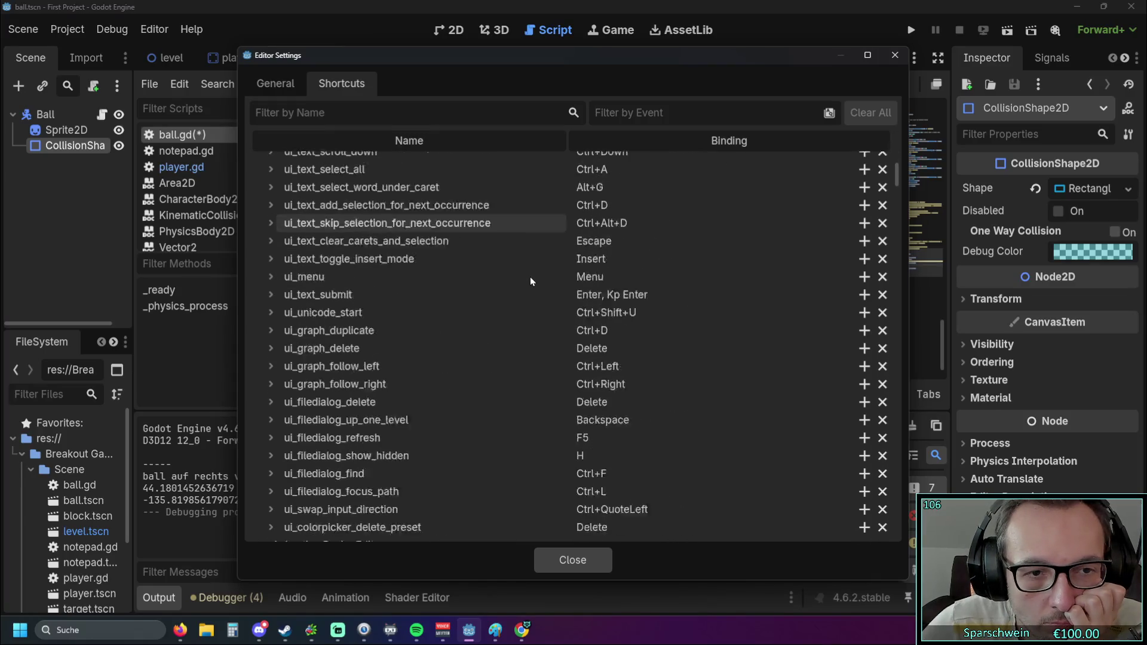
{"action": "scroll", "coordinate": [529, 275], "scroll_direction": "down", "scroll_amount": 2}
{"action": "scroll", "coordinate": [530, 275], "scroll_direction": "down", "scroll_amount": 6}
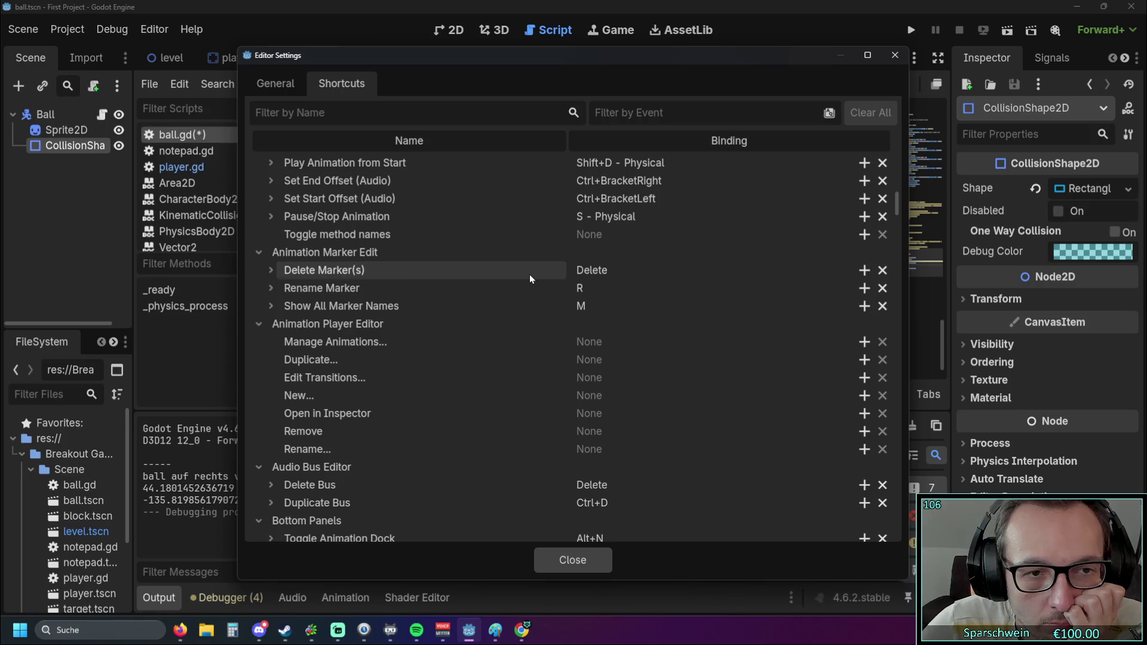
{"action": "scroll", "coordinate": [529, 274], "scroll_direction": "up", "scroll_amount": 20}
{"action": "scroll", "coordinate": [525, 265], "scroll_direction": "up", "scroll_amount": 10}
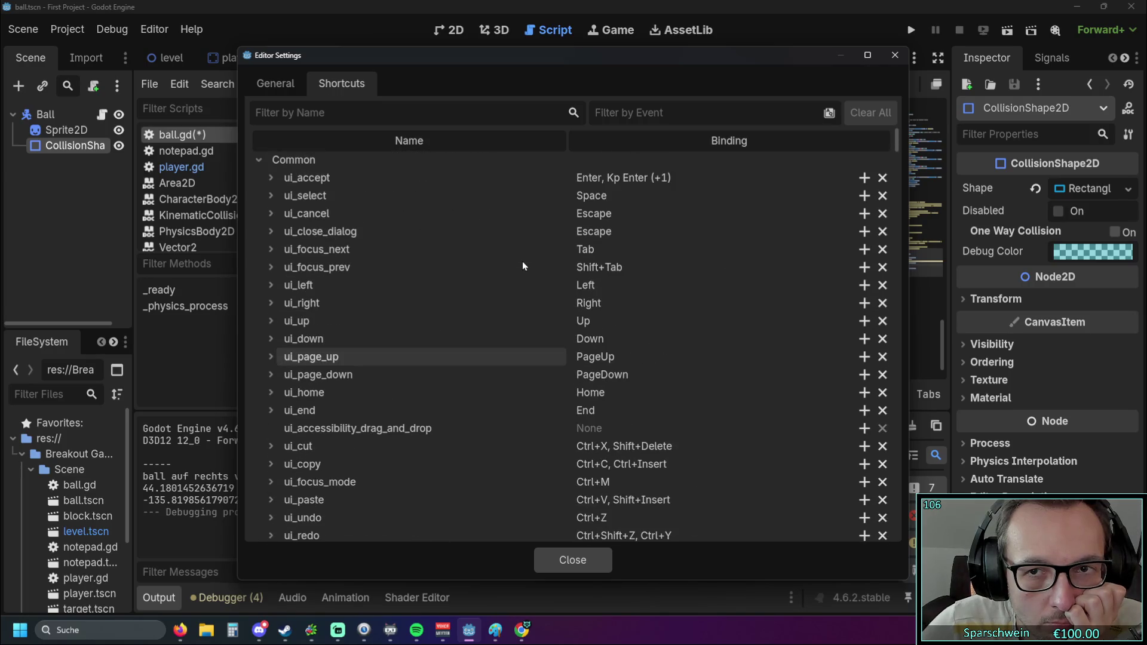
{"action": "left_click", "coordinate": [276, 84]}
{"action": "left_click", "coordinate": [333, 87]}
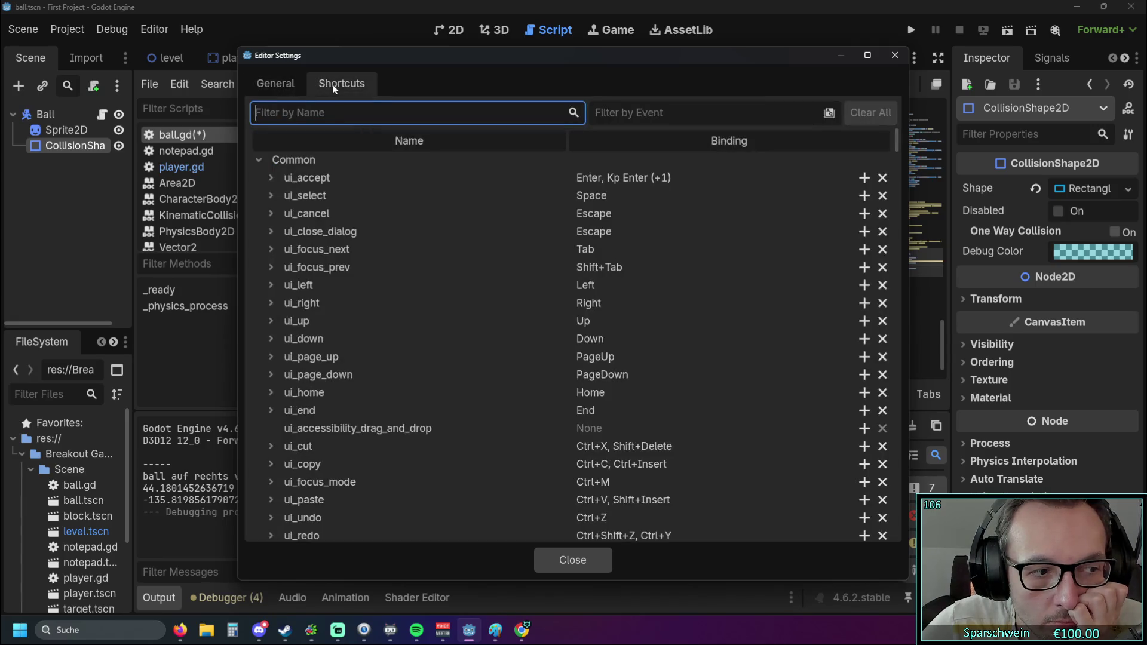
{"action": "left_click", "coordinate": [895, 55]}
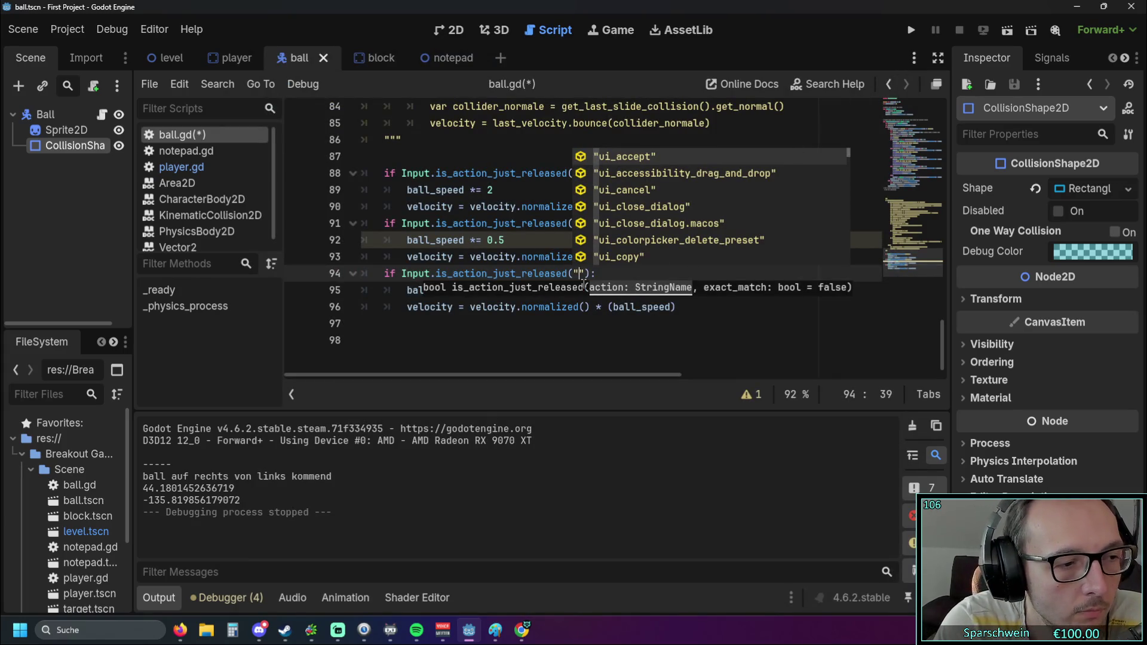
Replace line 94's just-released call with Input.is_key_pressed checking KEY_1
{"action": "key", "text": "BackSpace"}
{"action": "key", "text": "BackSpace"}
{"action": "key", "text": "BackSpace"}
{"action": "key", "text": "BackSpace"}
{"action": "key", "text": "BackSpace"}
{"action": "key", "text": "BackSpace"}
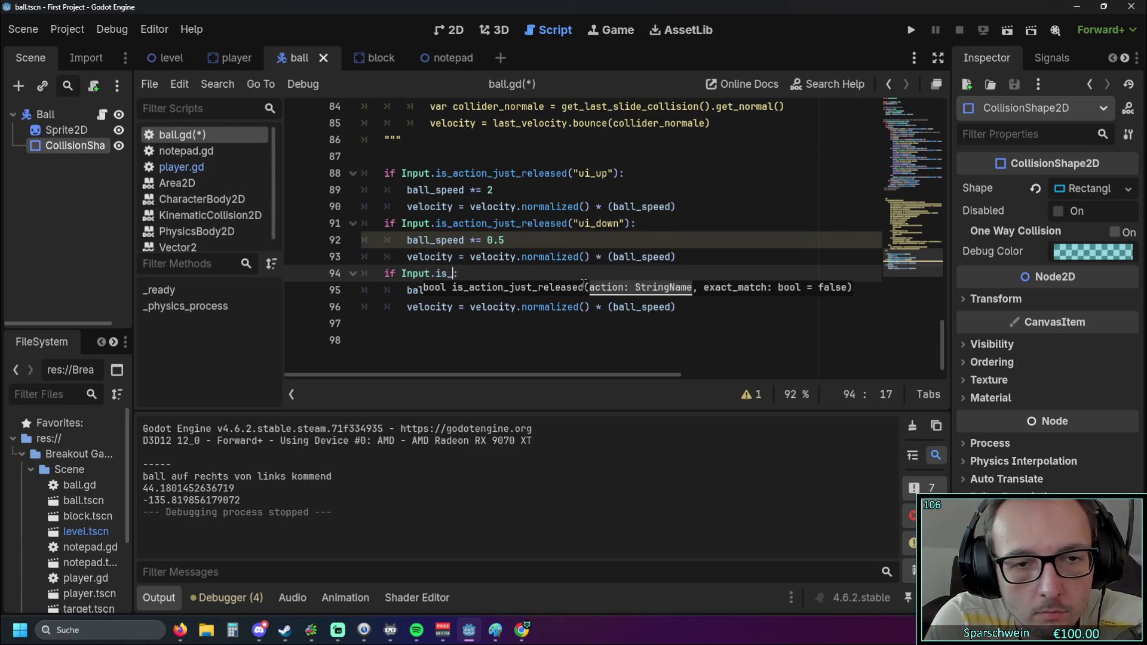
{"action": "type", "text": "key"}
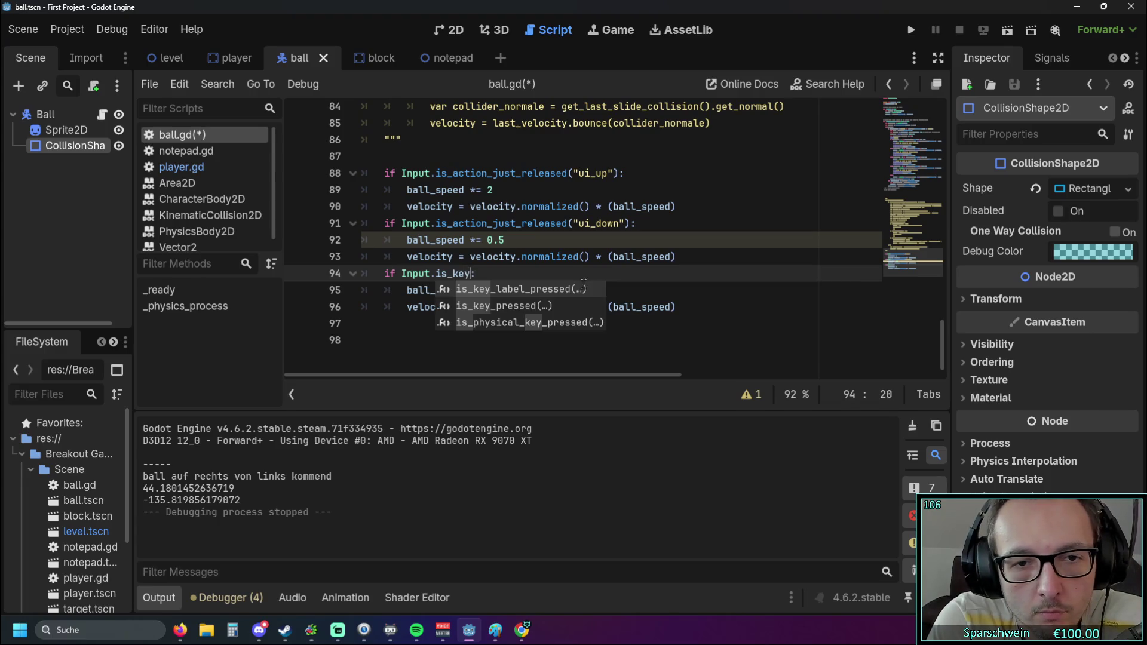
{"action": "left_click", "coordinate": [536, 314]}
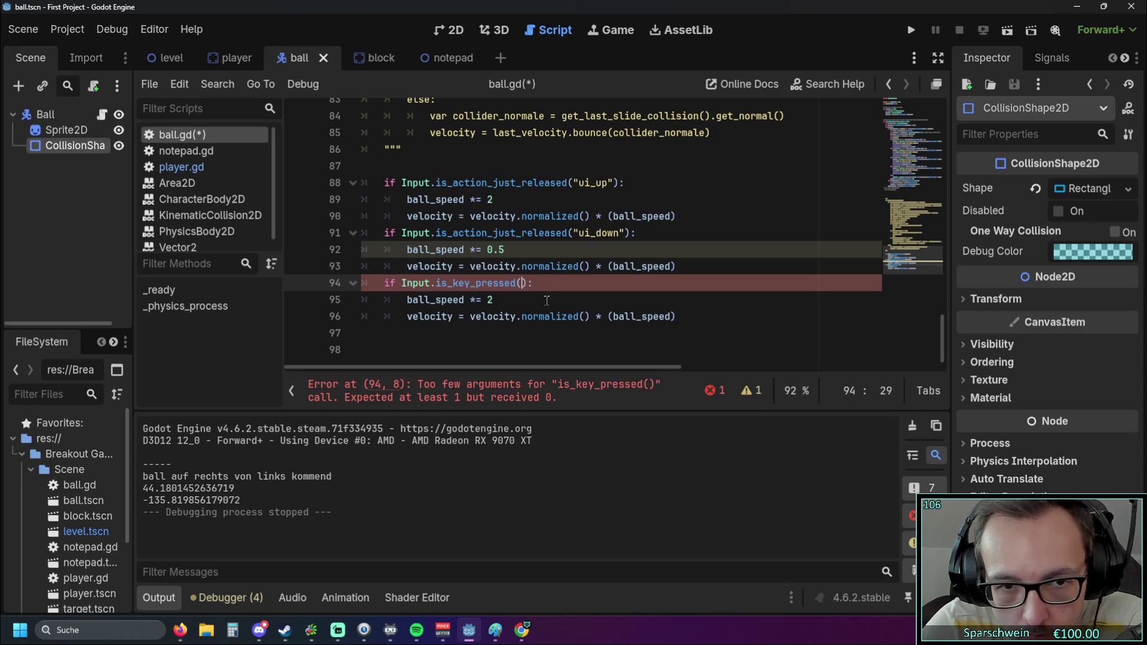
{"action": "type", "text": "\"ke"}
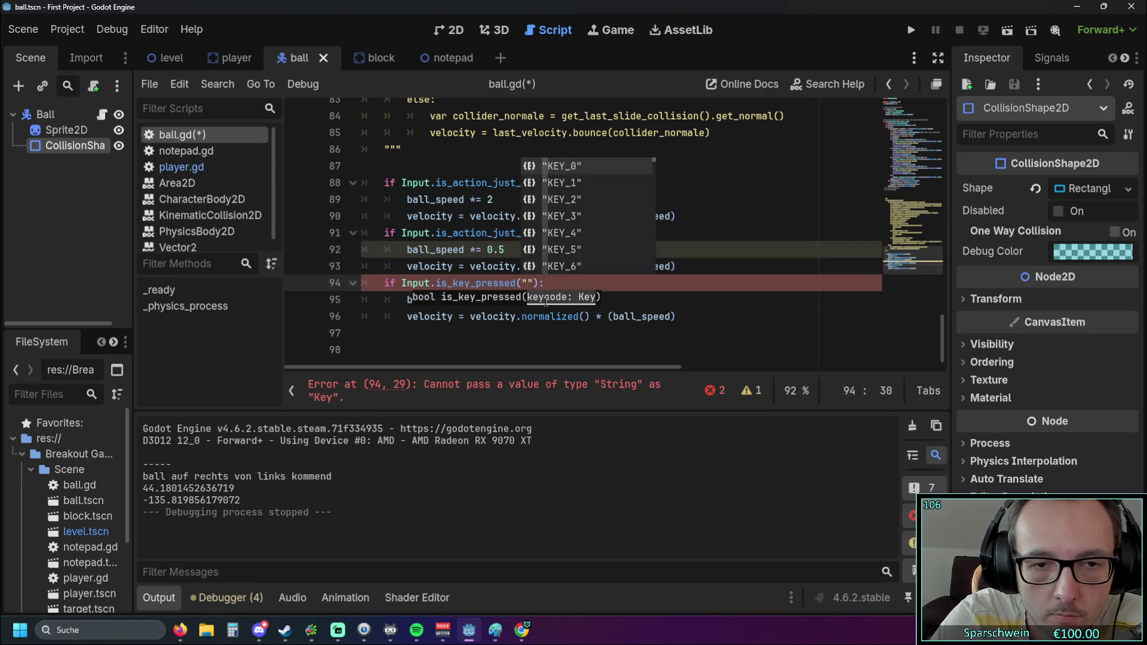
{"action": "type", "text": "y"}
{"action": "scroll", "coordinate": [595, 231], "scroll_direction": "down", "scroll_amount": 5}
{"action": "scroll", "coordinate": [615, 224], "scroll_direction": "up", "scroll_amount": 5}
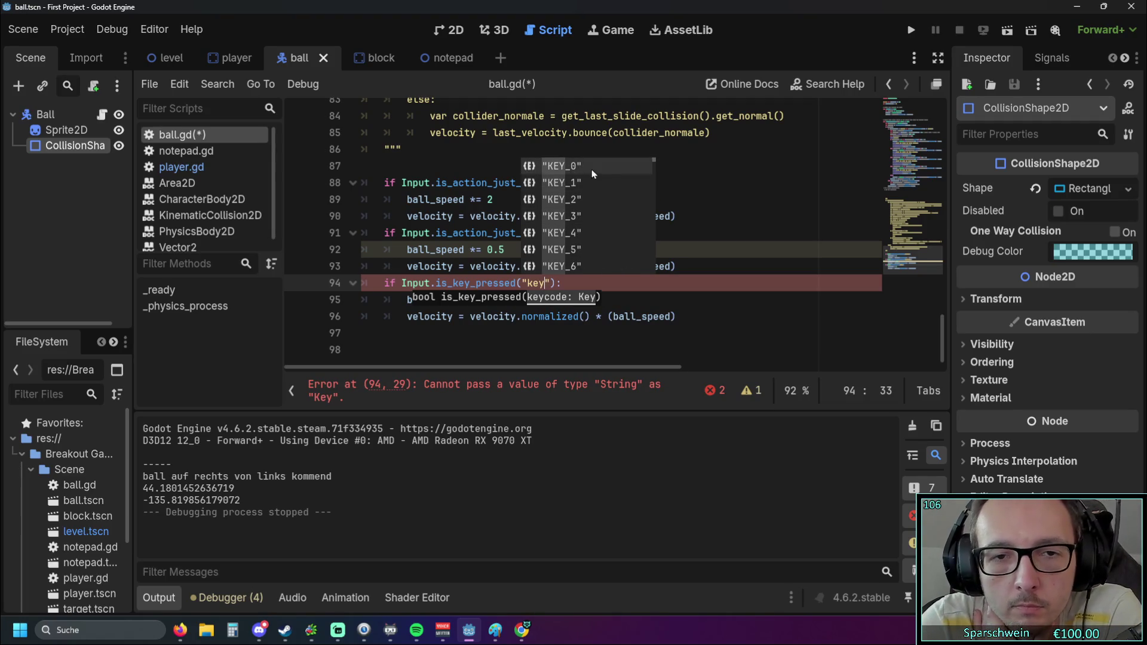
{"action": "left_click", "coordinate": [578, 181]}
Strip the quotes around KEY_1, leave ball_speed *= 5 beneath, and run the game
{"action": "left_click", "coordinate": [581, 289]}
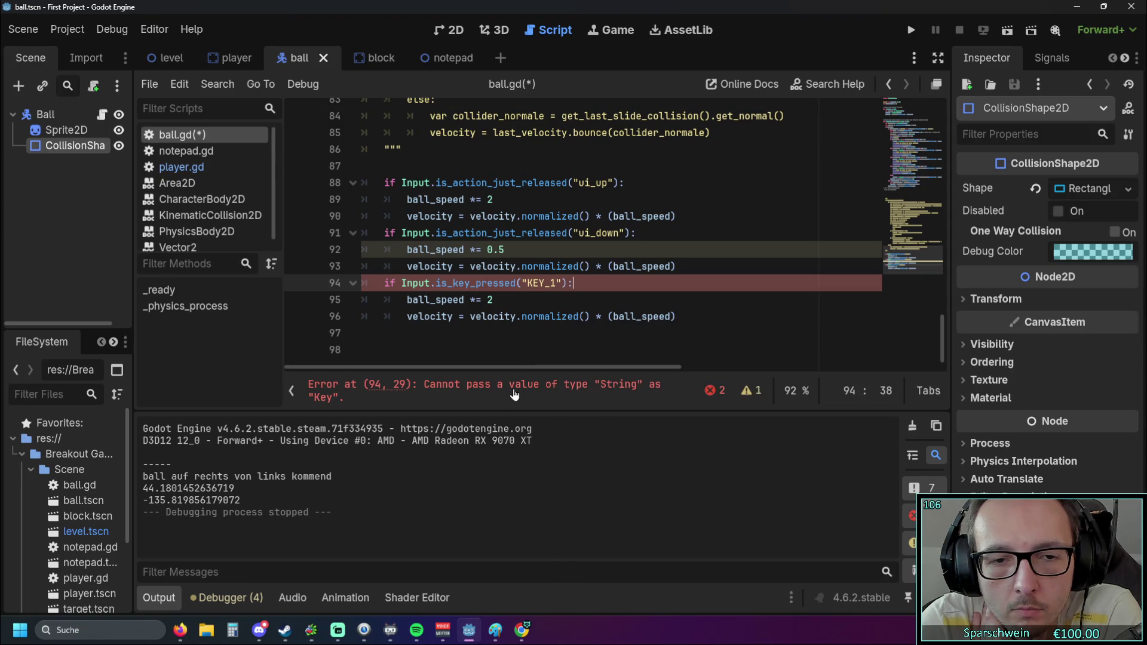
{"action": "left_click", "coordinate": [528, 283]}
{"action": "key", "text": "BackSpace"}
{"action": "key", "text": "Right"}
{"action": "key", "text": "Right"}
{"action": "key", "text": "Right"}
{"action": "key", "text": "Delete"}
{"action": "left_click", "coordinate": [585, 312]}
{"action": "mouse_move", "coordinate": [533, 297]}
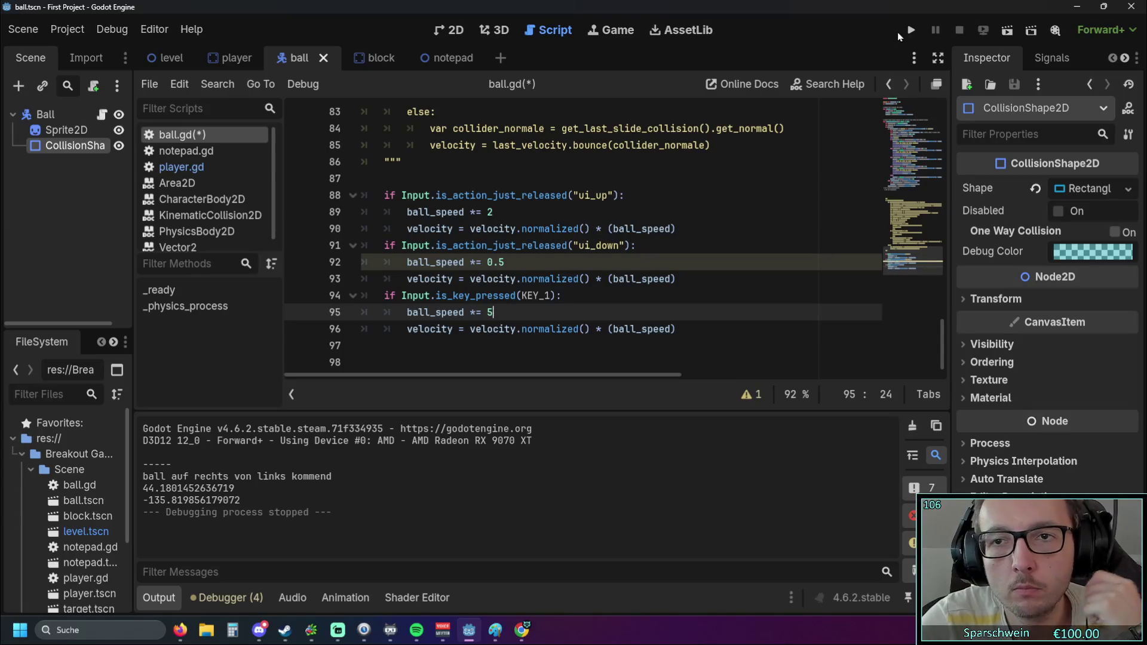
{"action": "left_click", "coordinate": [907, 33]}
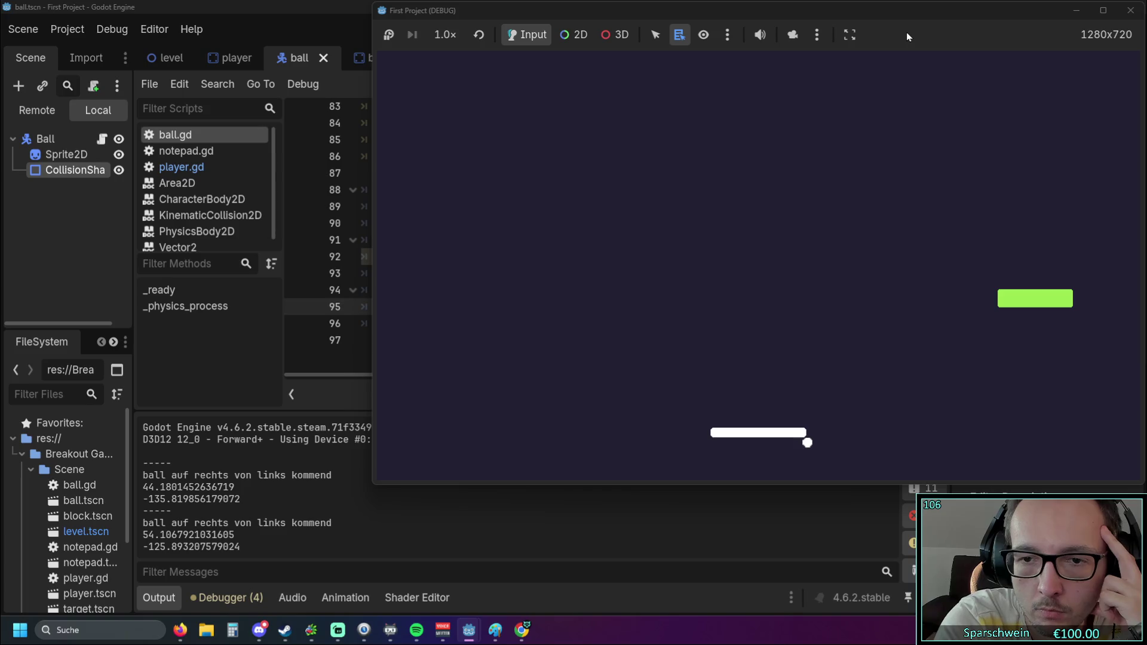
Stop the game and retype line 94's call, picking is_key_pressed from autocomplete
{"action": "left_click", "coordinate": [1131, 10]}
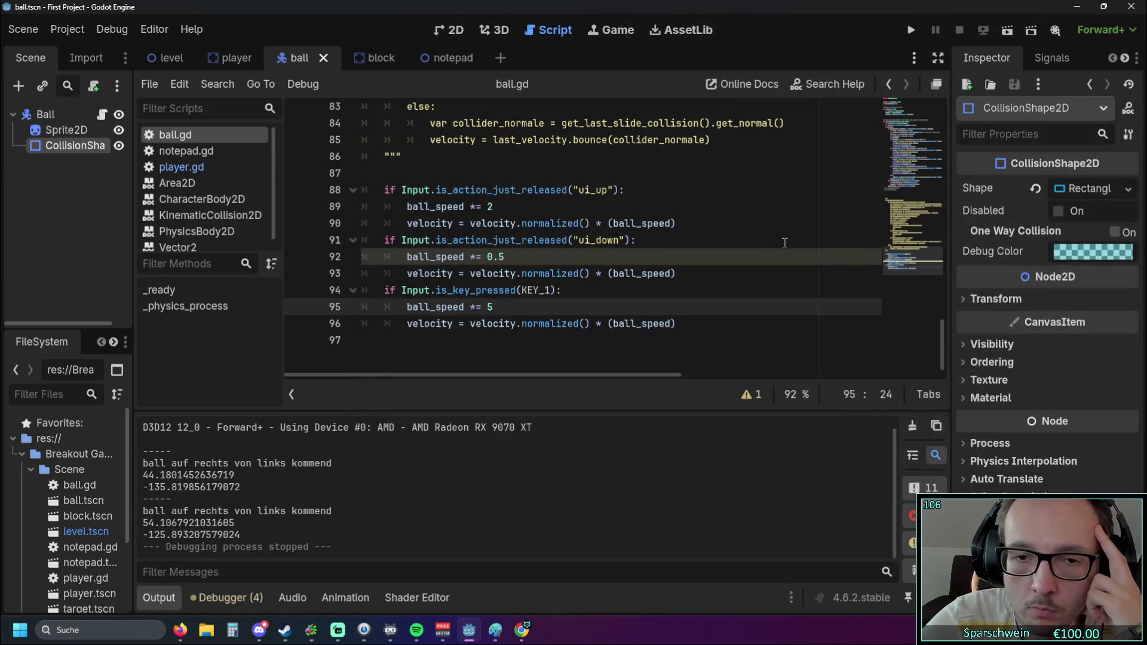
{"action": "left_click", "coordinate": [493, 292]}
{"action": "left_click_drag", "start_coordinate": [476, 291], "coordinate": [515, 291]}
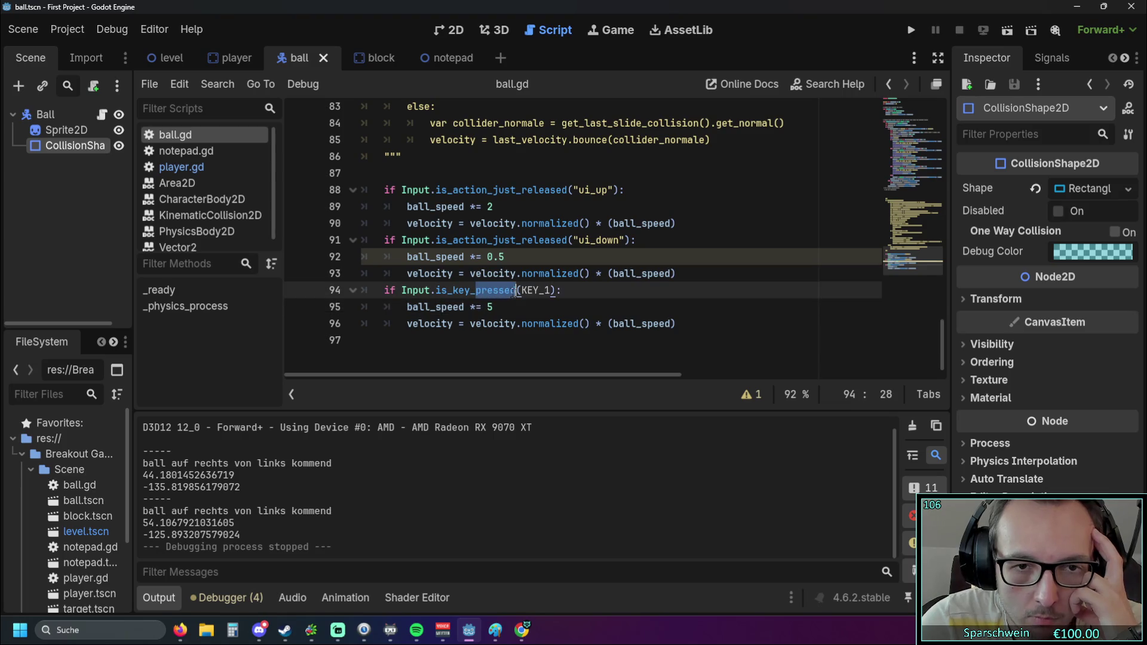
{"action": "type", "text": "rel"}
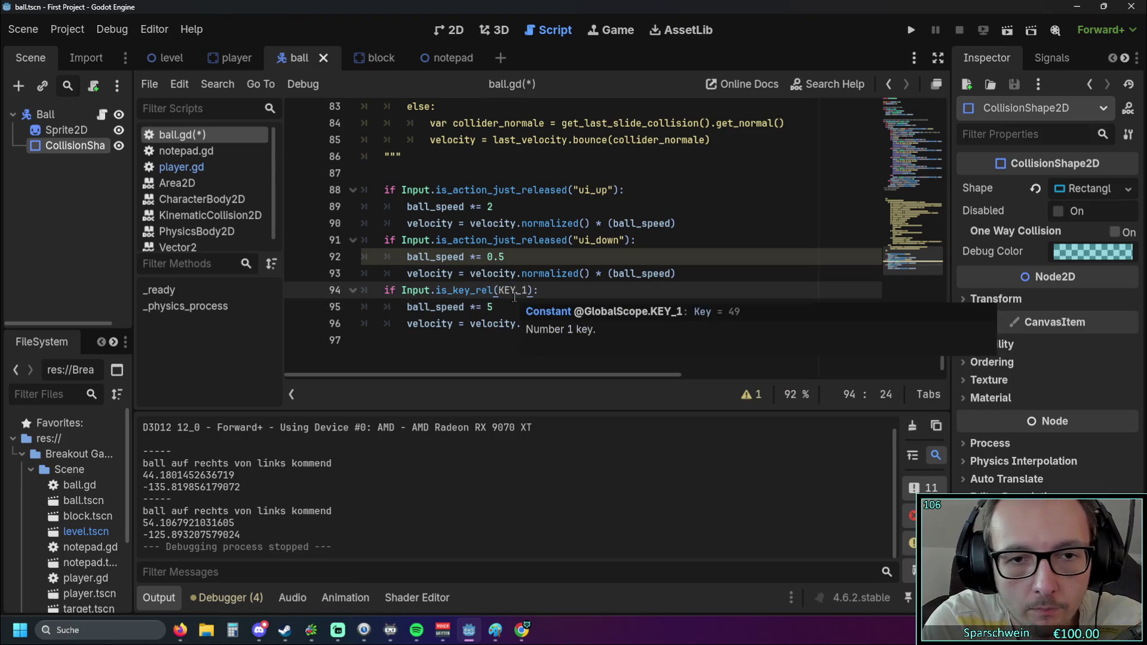
{"action": "key", "text": "BackSpace"}
{"action": "key", "text": "BackSpace"}
{"action": "key", "text": "BackSpace"}
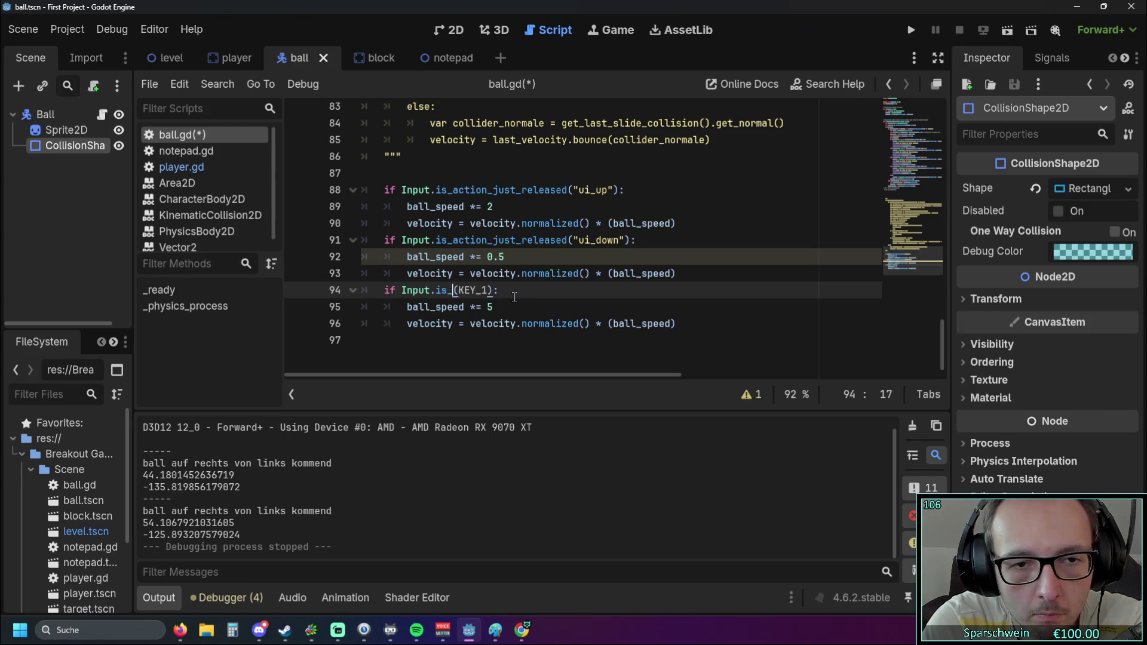
{"action": "type", "text": "key"}
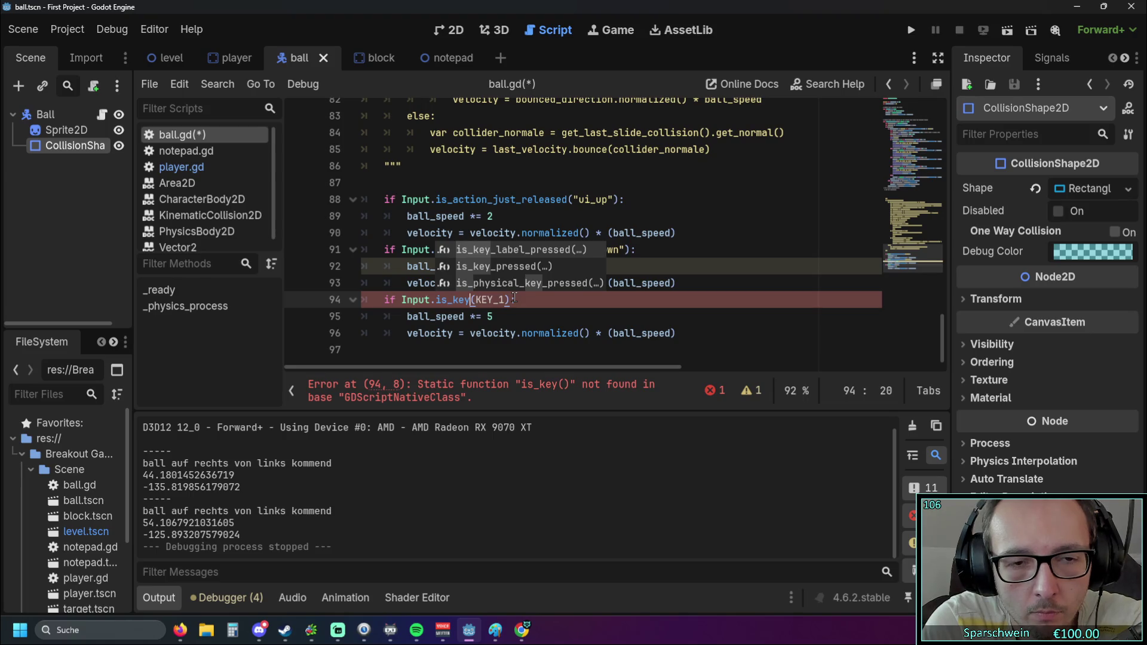
{"action": "key", "text": "BackSpace"}
{"action": "key", "text": "BackSpace"}
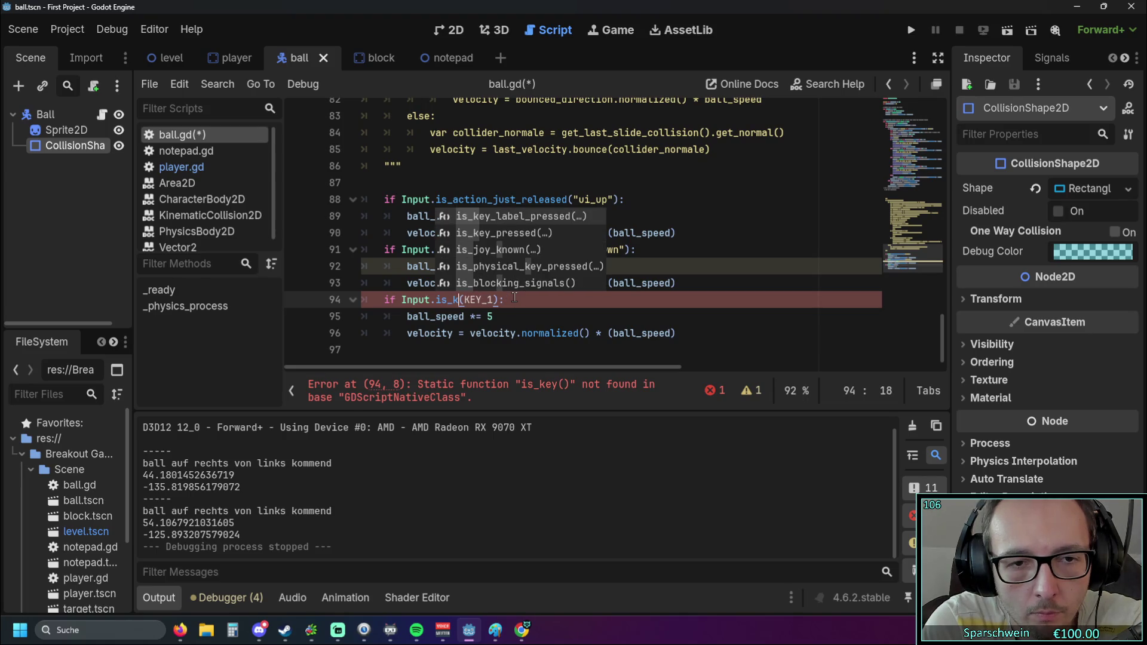
{"action": "type", "text": "ey"}
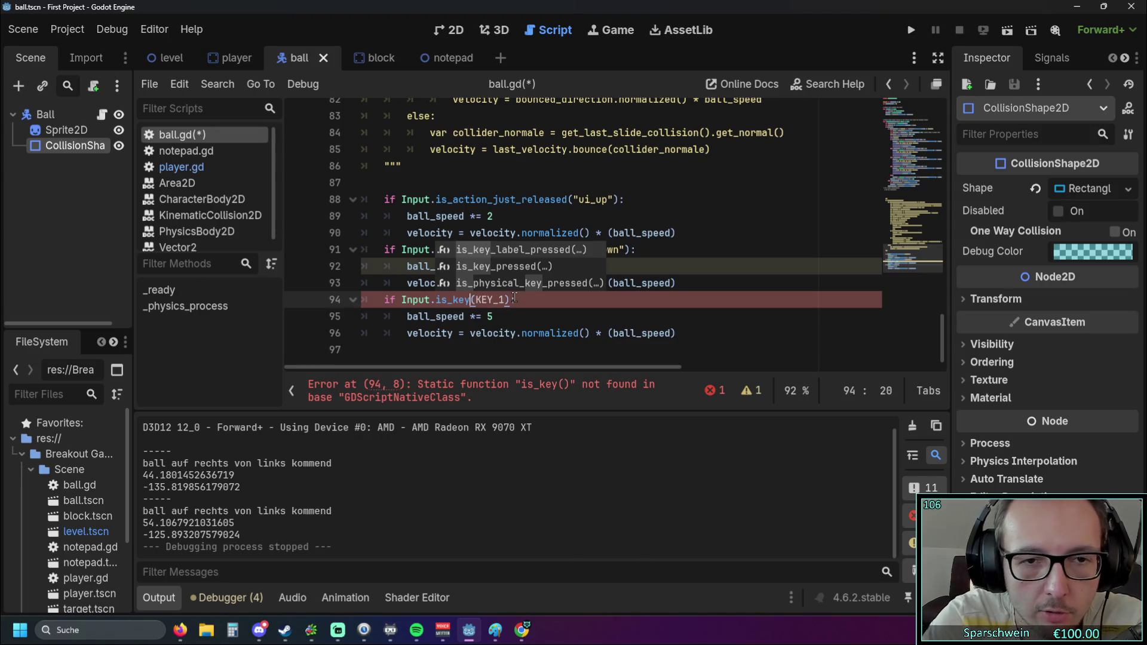
{"action": "left_click", "coordinate": [481, 265]}
{"action": "left_click", "coordinate": [538, 317]}
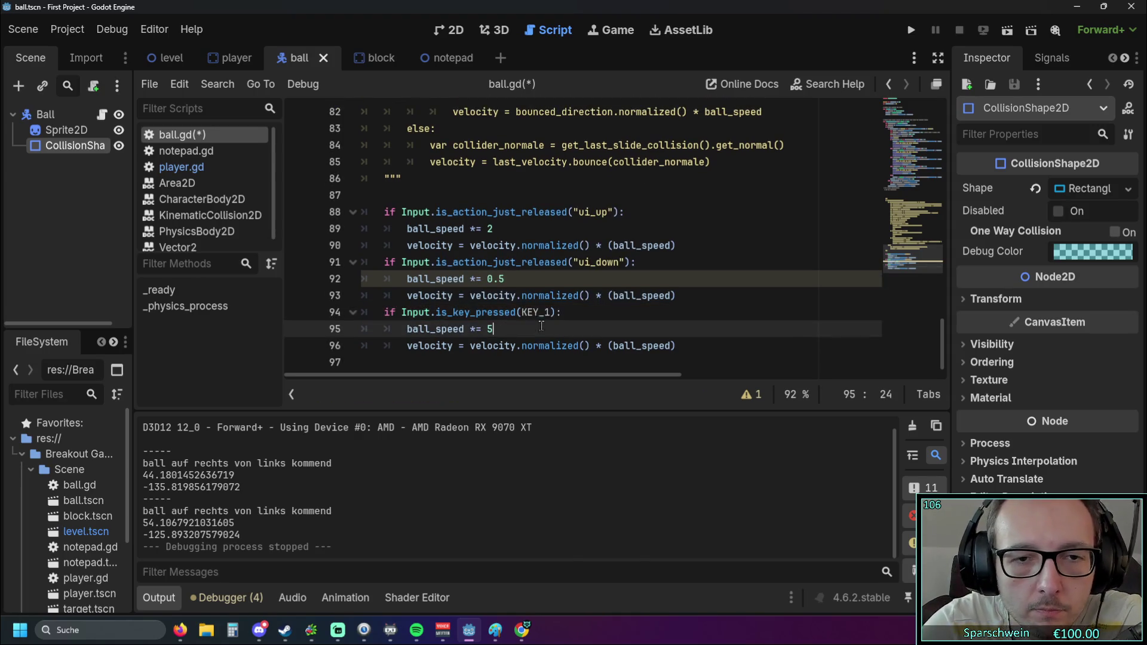
Check lines 94–95 of the KEY_1 block now that the script error is gone
{"action": "left_click", "coordinate": [477, 263]}
{"action": "left_click", "coordinate": [580, 310]}
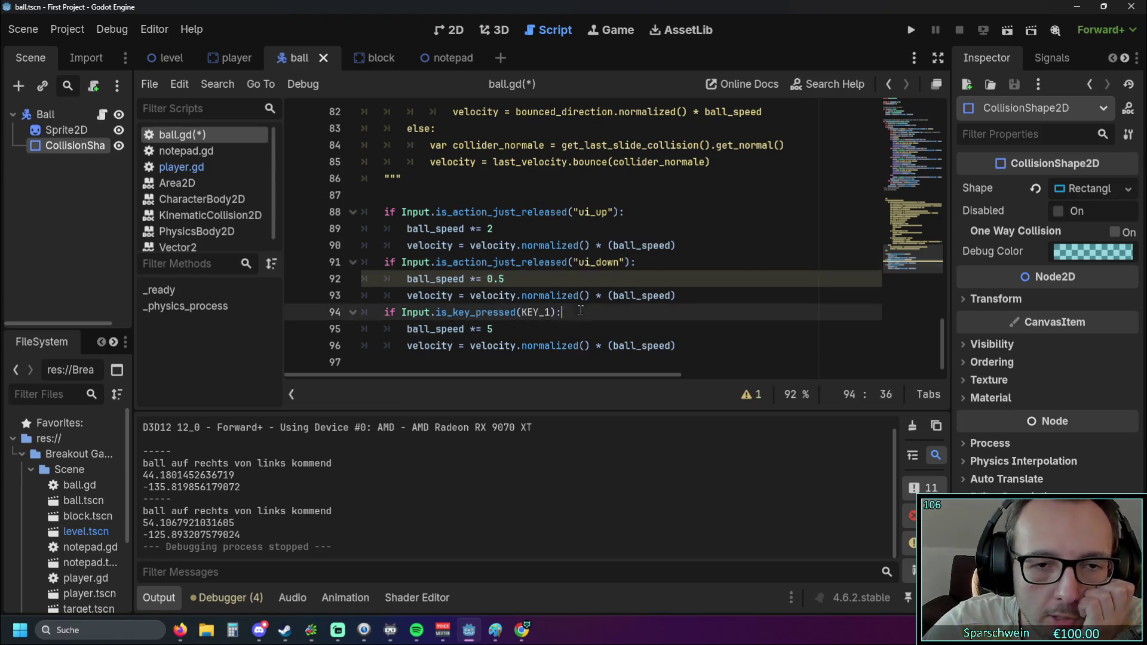
{"action": "left_click", "coordinate": [513, 326]}
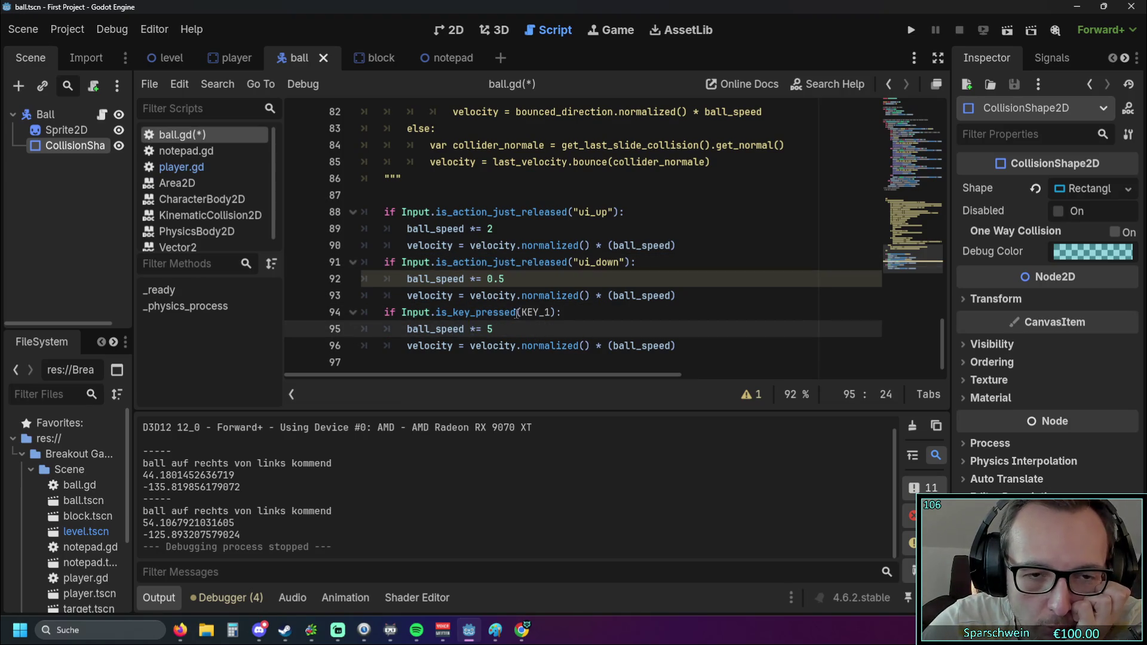
{"action": "mouse_move", "coordinate": [516, 314]}
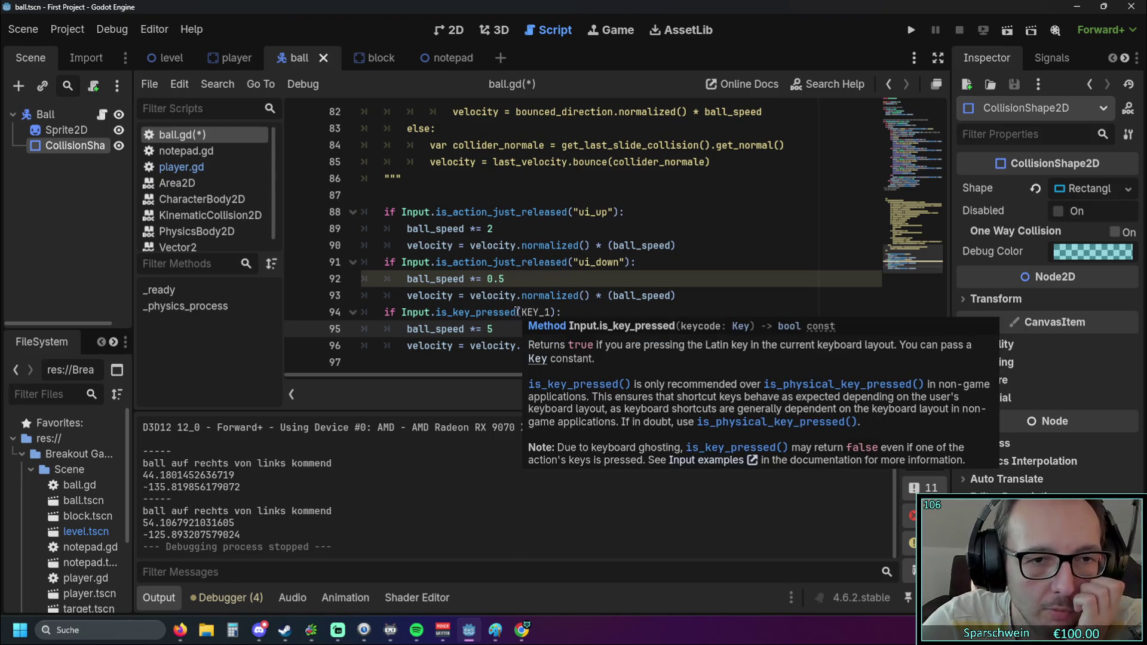
{"action": "scroll", "coordinate": [518, 311], "scroll_direction": "up", "scroll_amount": 20}
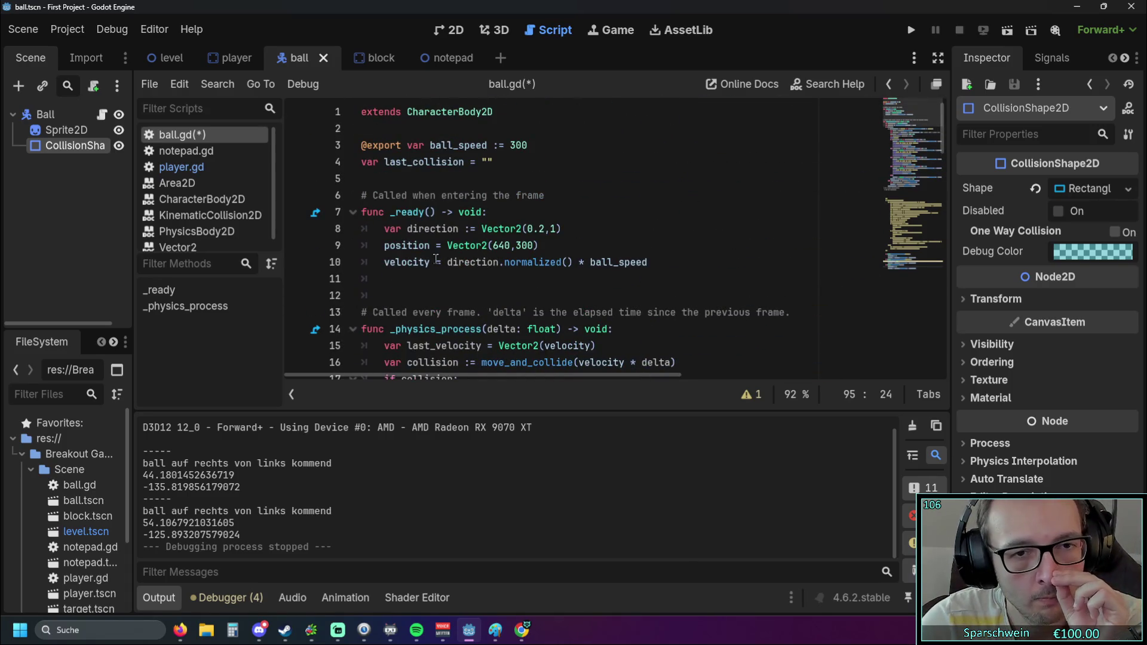
Paste _ready's direction and position Vector2(640,300) lines over the KEY_1 branch body and test-run
{"action": "mouse_move", "coordinate": [384, 246]}
{"action": "left_mouse_down"}
{"action": "mouse_move", "coordinate": [562, 231]}
{"action": "mouse_move", "coordinate": [325, 230]}
{"action": "left_mouse_up"}
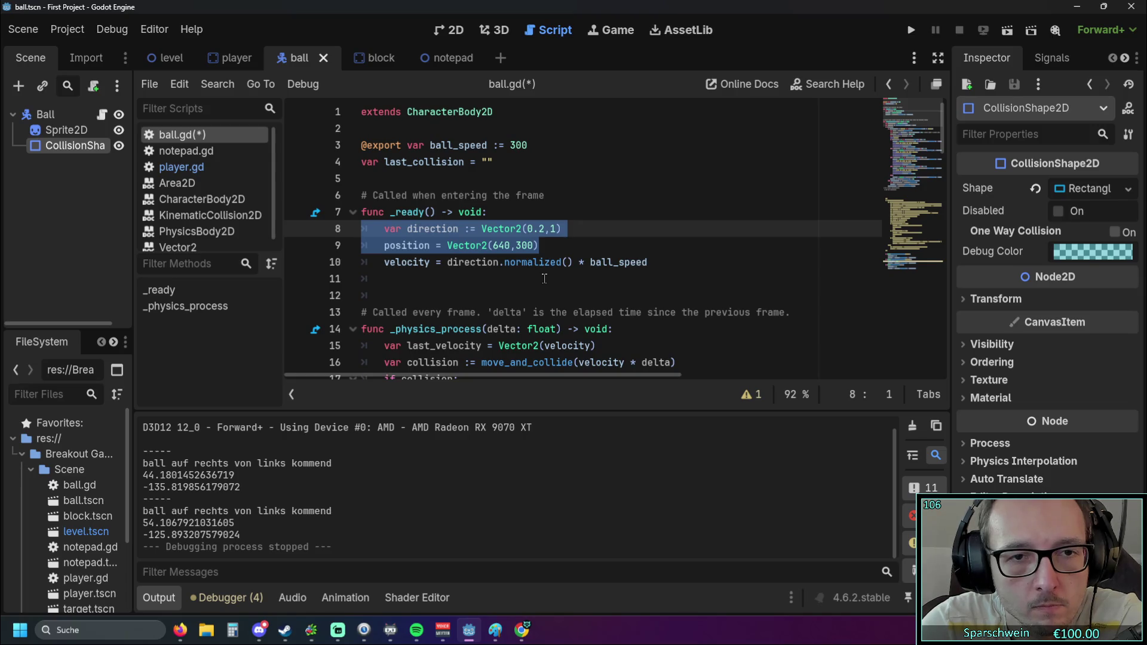
{"action": "scroll", "coordinate": [544, 278], "scroll_direction": "down", "scroll_amount": 20}
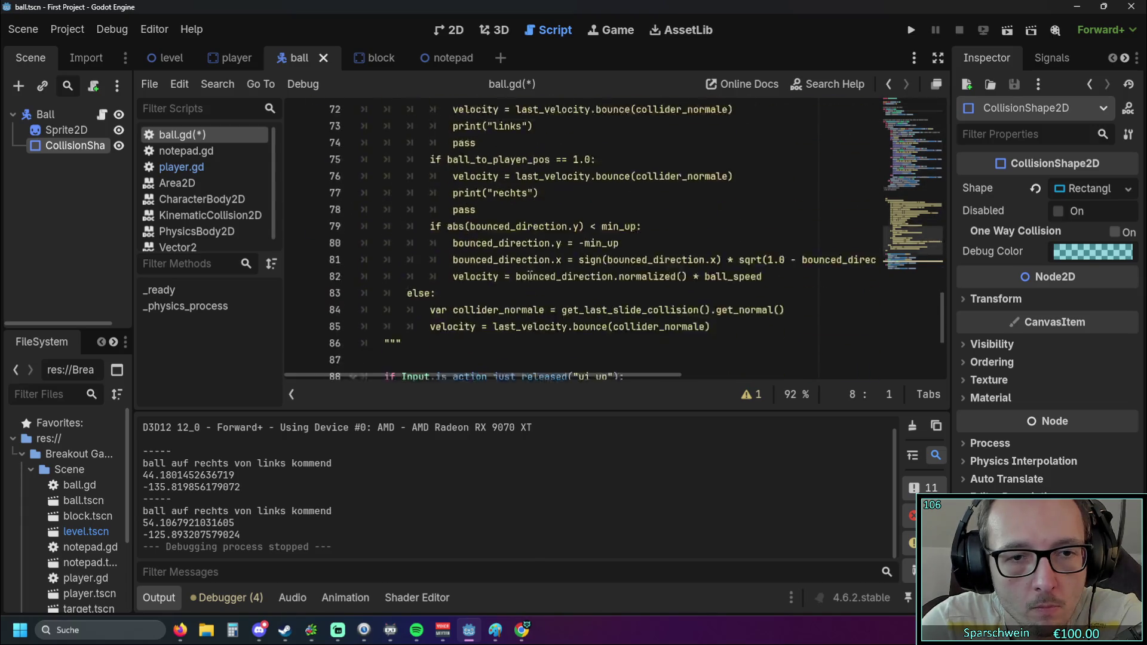
{"action": "left_click_drag", "start_coordinate": [675, 347], "coordinate": [364, 329]}
{"action": "type", "text": "var direction := Vector2(0.2,1) \tposition = Vector2(640,300)"}
{"action": "left_click", "coordinate": [383, 329]}
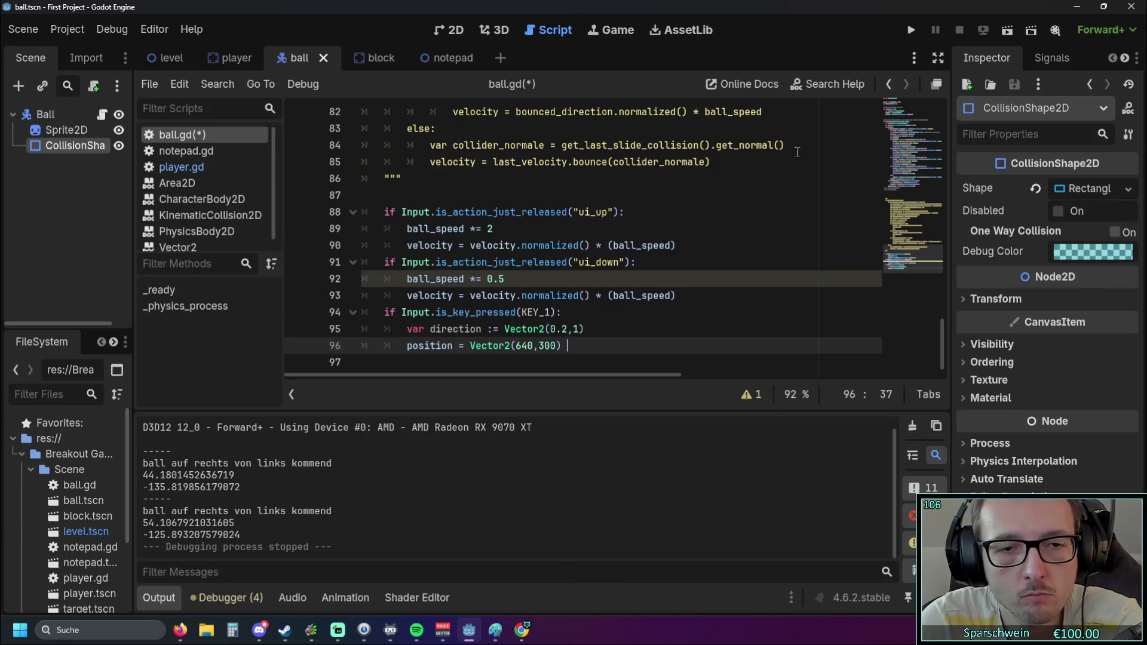
{"action": "left_click", "coordinate": [911, 30]}
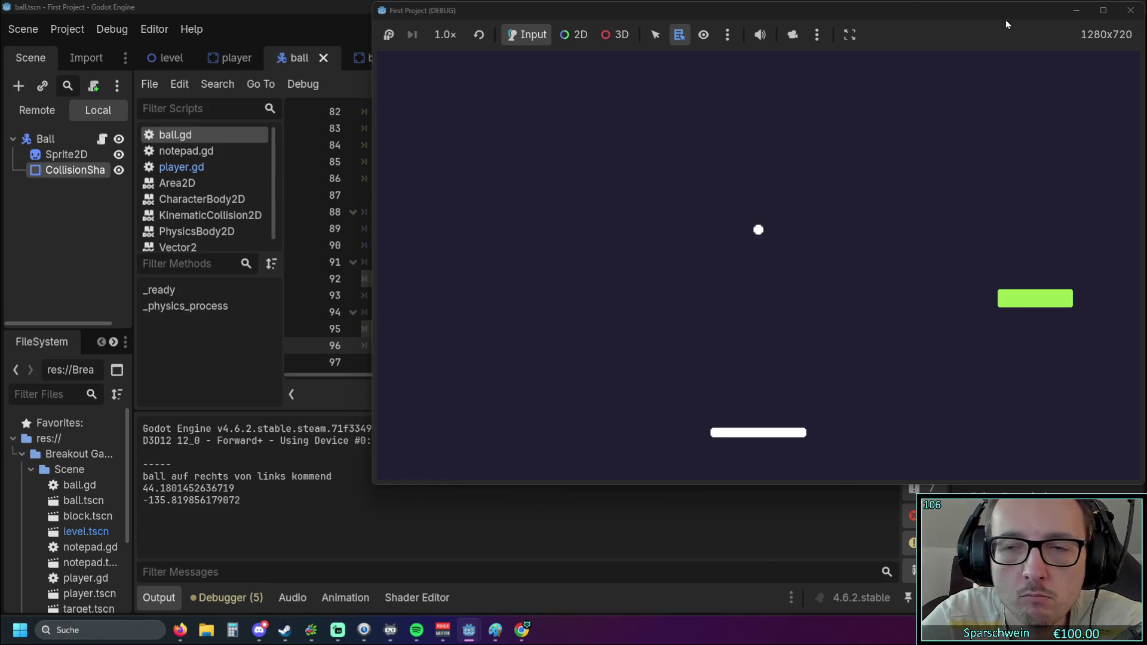
{"action": "left_click", "coordinate": [1130, 10]}
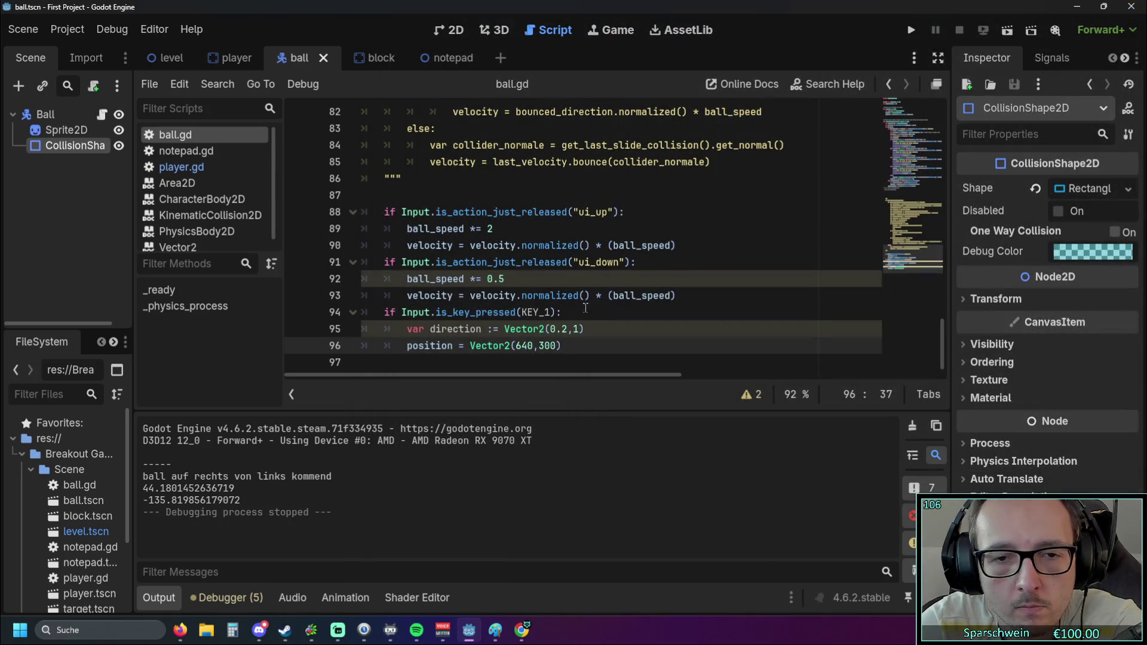
Copy _ready's velocity line into the KEY_1 branch below the position line and run the game
{"action": "left_click", "coordinate": [584, 329]}
{"action": "left_click", "coordinate": [562, 354]}
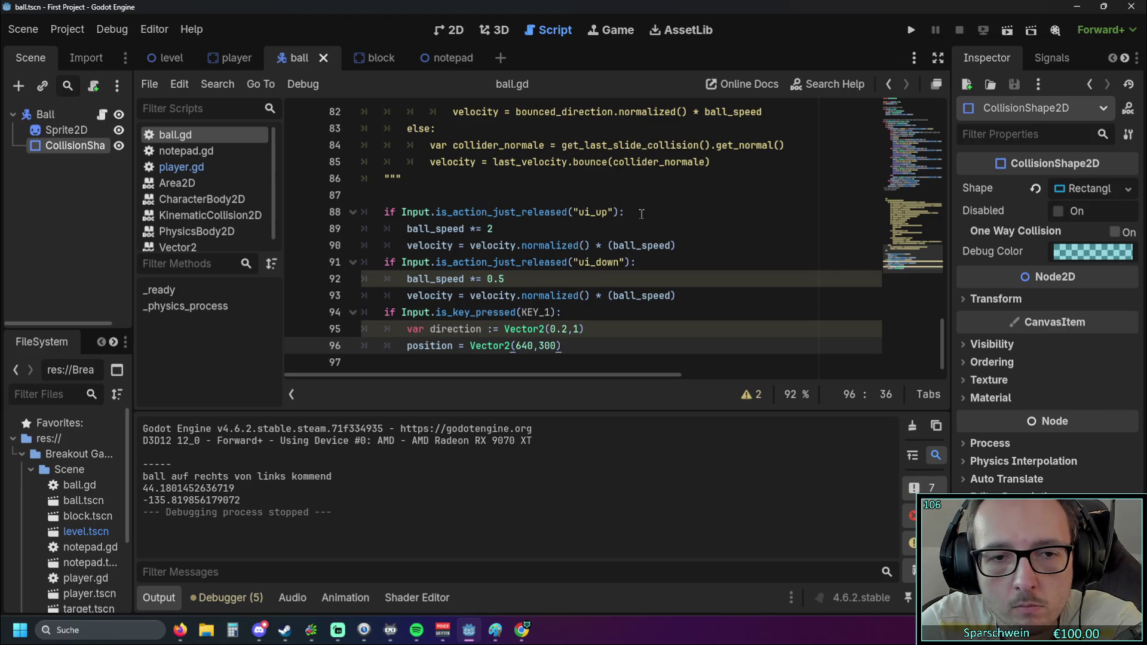
{"action": "scroll", "coordinate": [643, 213], "scroll_direction": "up", "scroll_amount": 20}
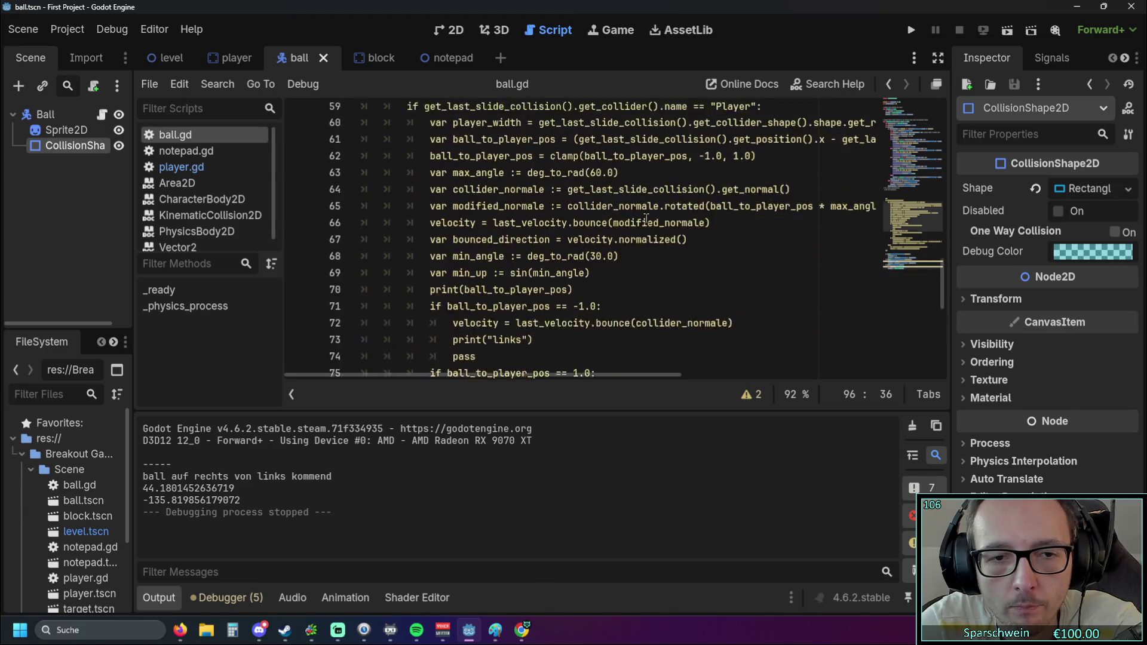
{"action": "left_click_drag", "start_coordinate": [383, 262], "coordinate": [655, 261]}
{"action": "key", "text": "ctrl+c"}
{"action": "scroll", "coordinate": [655, 262], "scroll_direction": "down", "scroll_amount": 20}
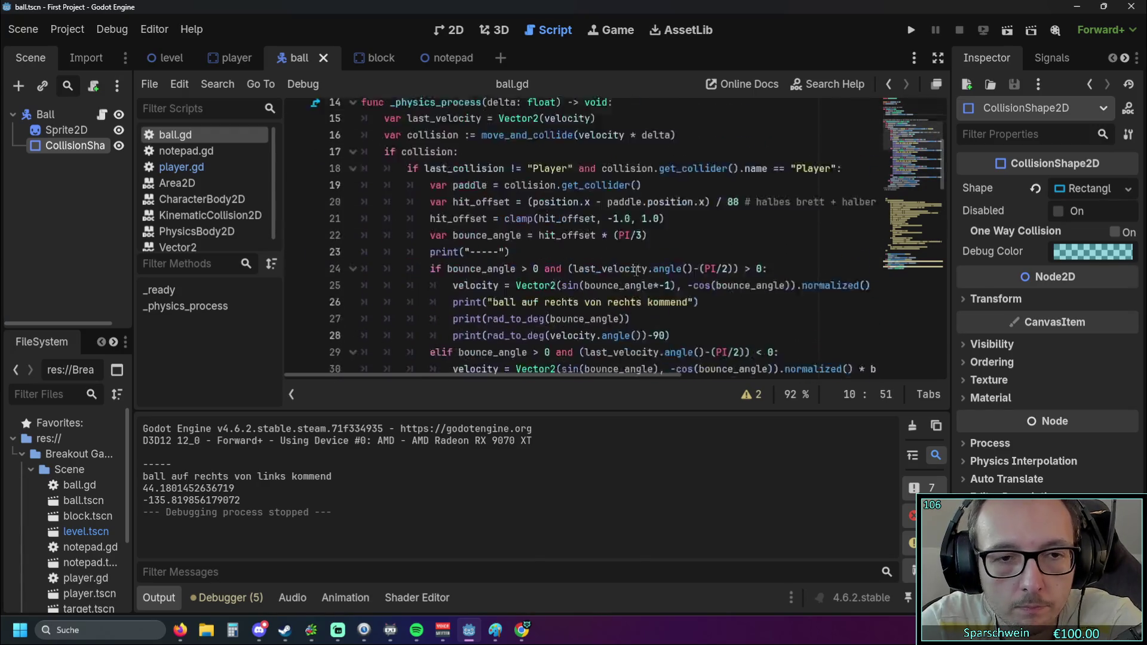
{"action": "left_click", "coordinate": [567, 346]}
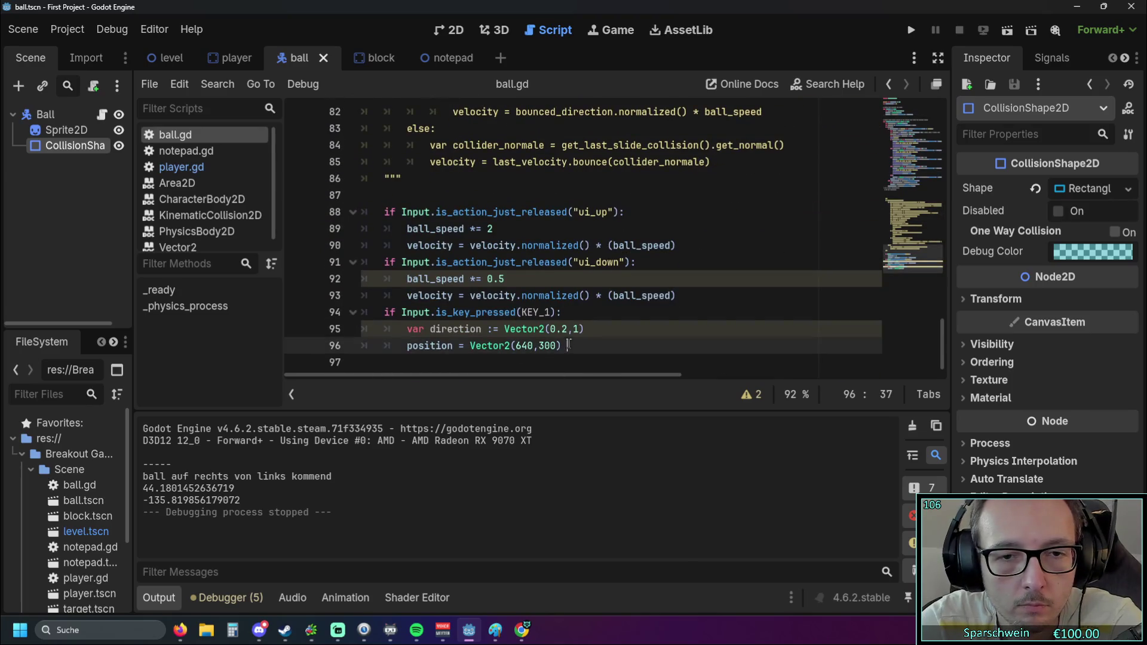
{"action": "key", "text": "Return"}
{"action": "key", "text": "ctrl+v"}
{"action": "left_click", "coordinate": [902, 33]}
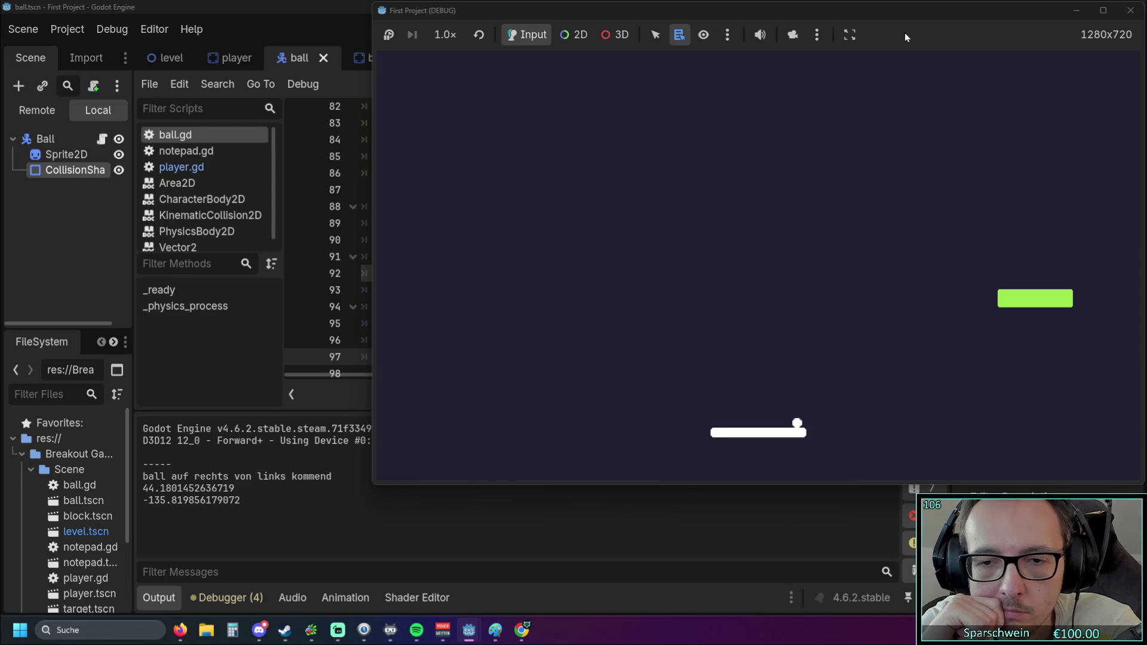
Close the game, review the last_collision code near lines 18–23, and type a # marker
{"action": "left_click", "coordinate": [1131, 11]}
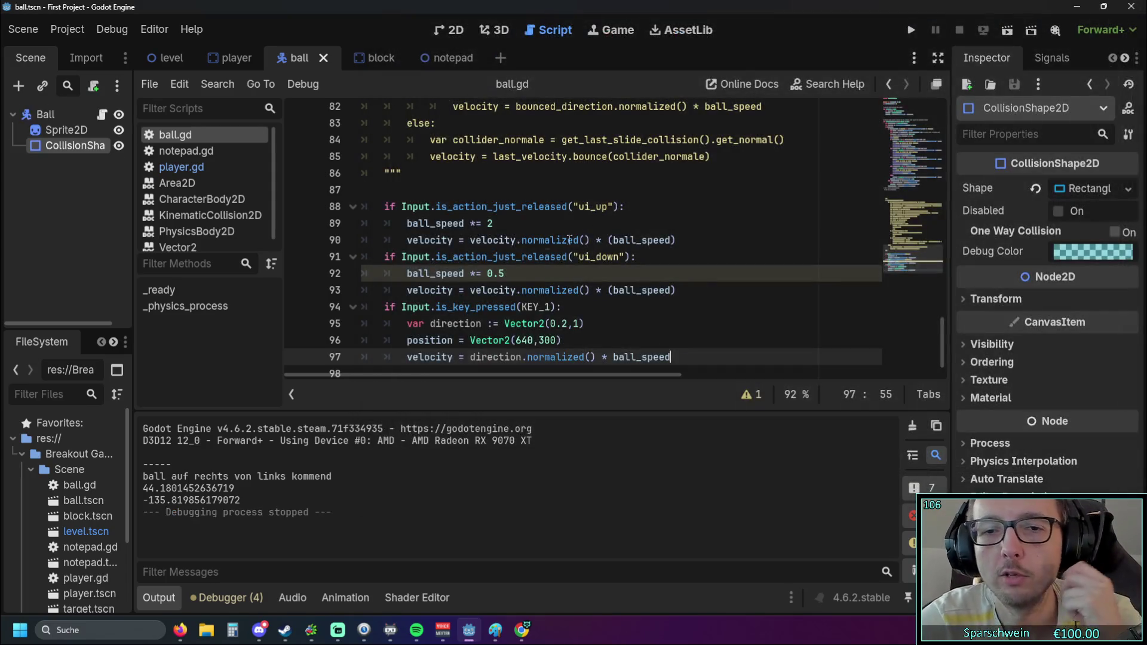
{"action": "left_click", "coordinate": [611, 267]}
{"action": "scroll", "coordinate": [608, 267], "scroll_direction": "up", "scroll_amount": 19}
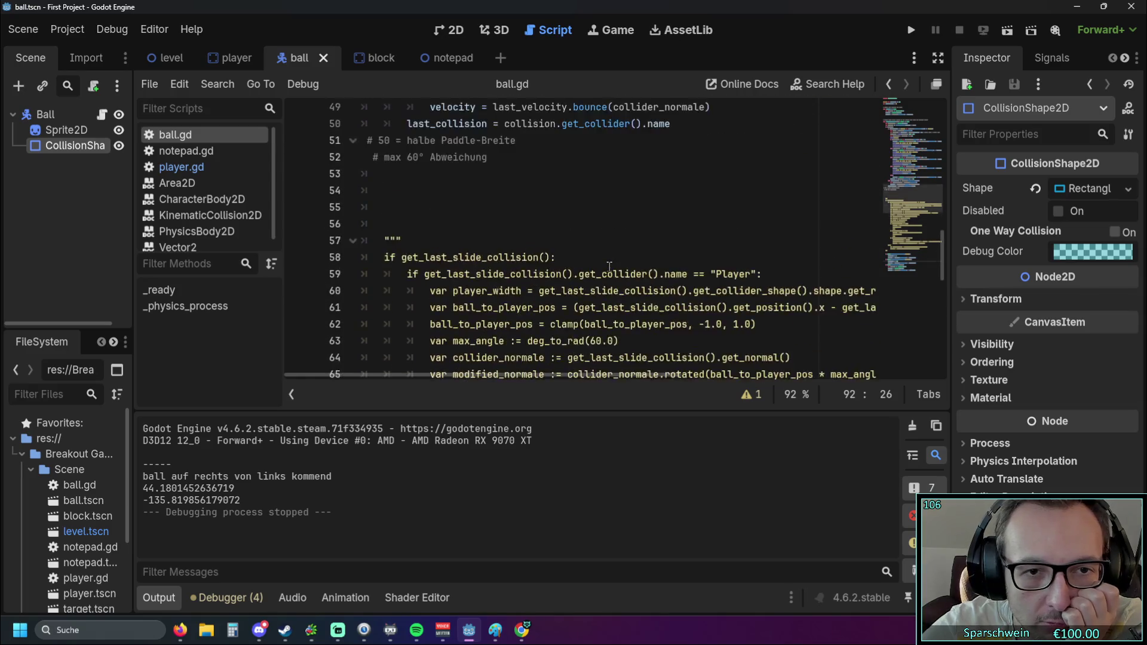
{"action": "scroll", "coordinate": [609, 267], "scroll_direction": "up", "scroll_amount": 4}
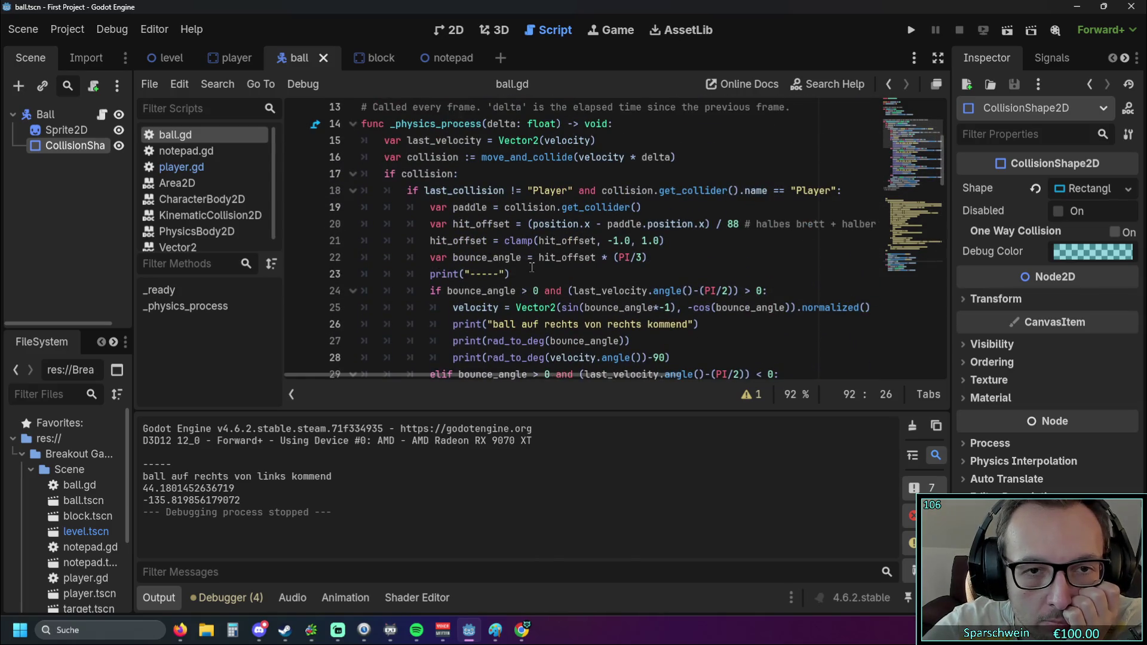
{"action": "scroll", "coordinate": [487, 239], "scroll_direction": "up", "scroll_amount": 1}
{"action": "scroll", "coordinate": [493, 192], "scroll_direction": "down", "scroll_amount": 1}
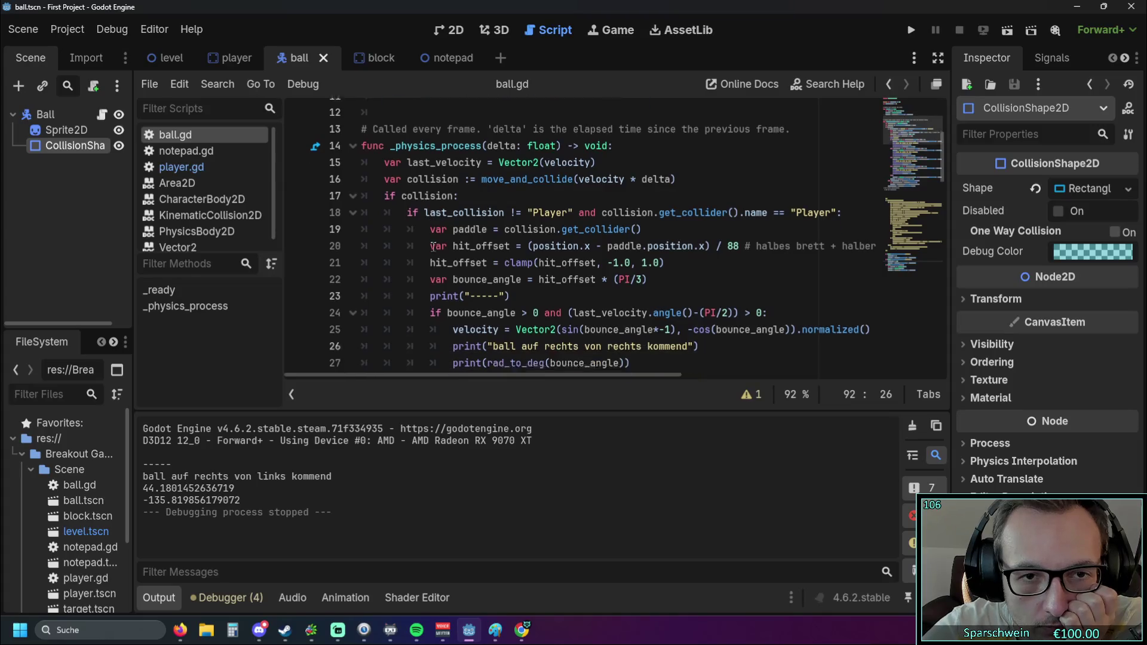
{"action": "left_click_drag", "start_coordinate": [506, 191], "coordinate": [625, 198]}
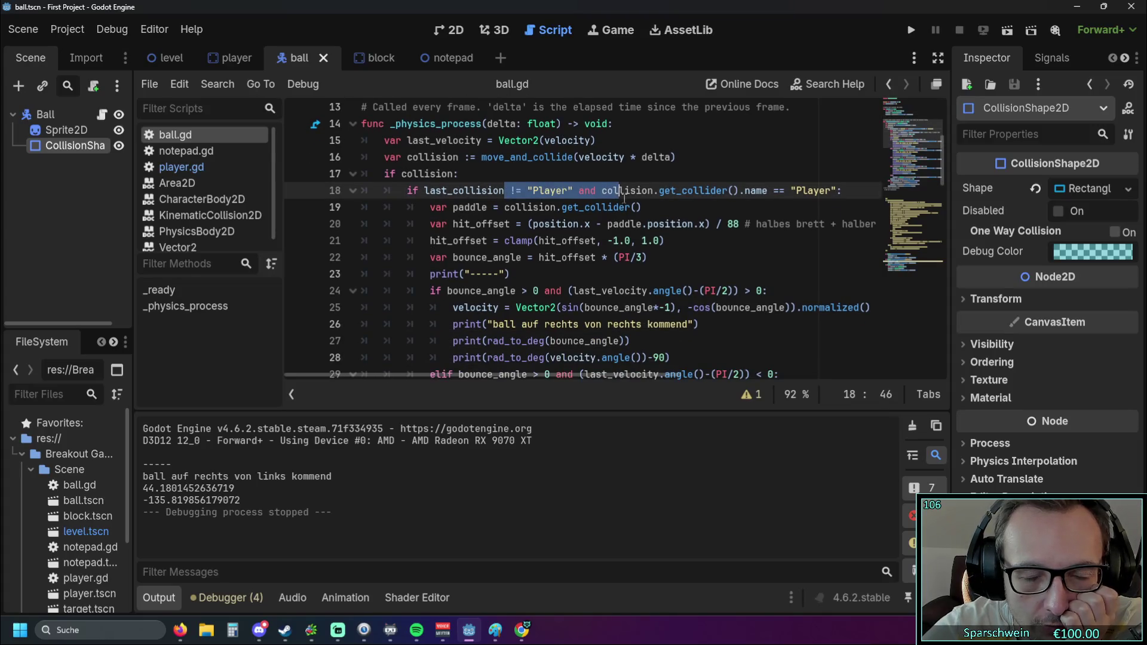
{"action": "left_click", "coordinate": [660, 252]}
{"action": "left_click", "coordinate": [587, 272]}
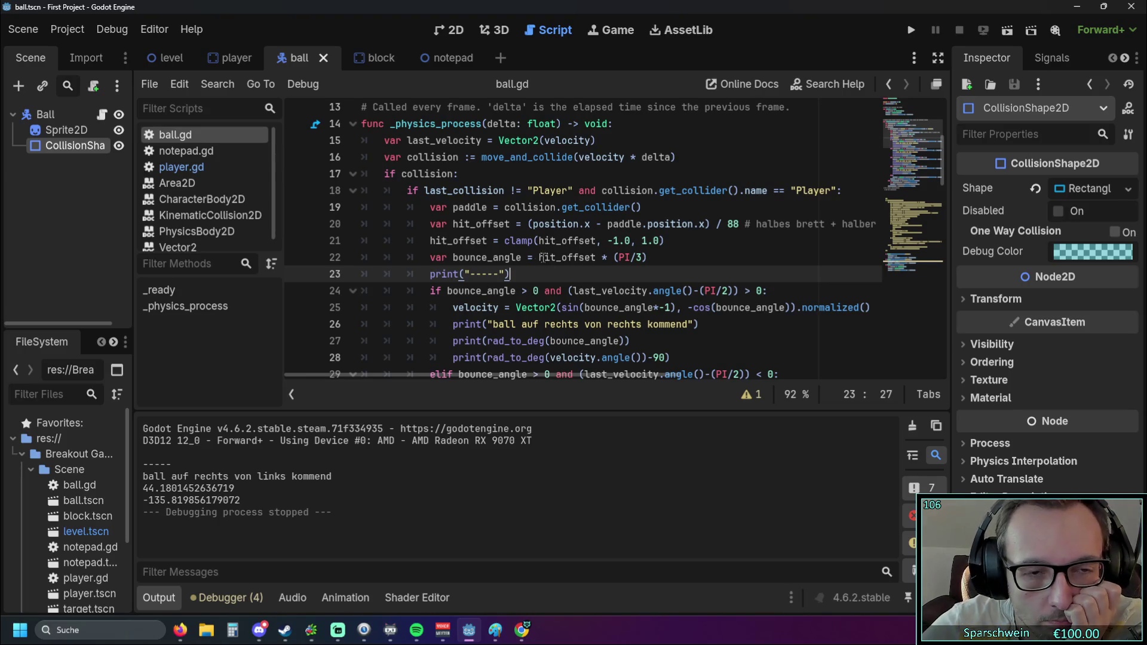
{"action": "scroll", "coordinate": [547, 260], "scroll_direction": "up", "scroll_amount": 1}
{"action": "type", "text": "#"}
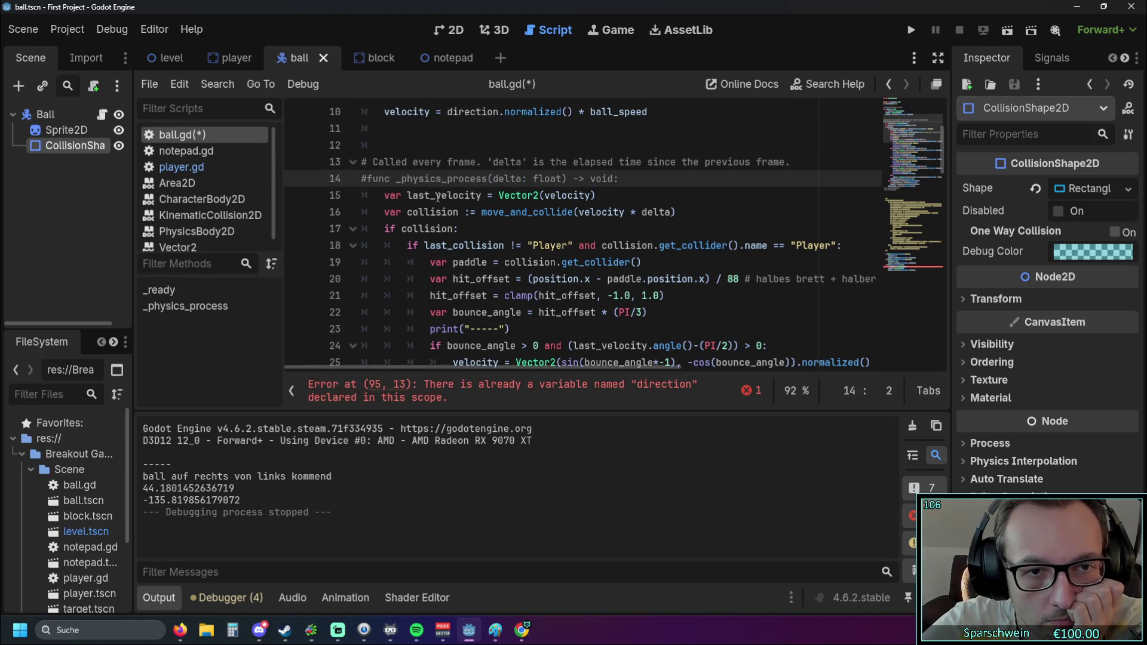
{"action": "scroll", "coordinate": [489, 220], "scroll_direction": "down", "scroll_amount": 20}
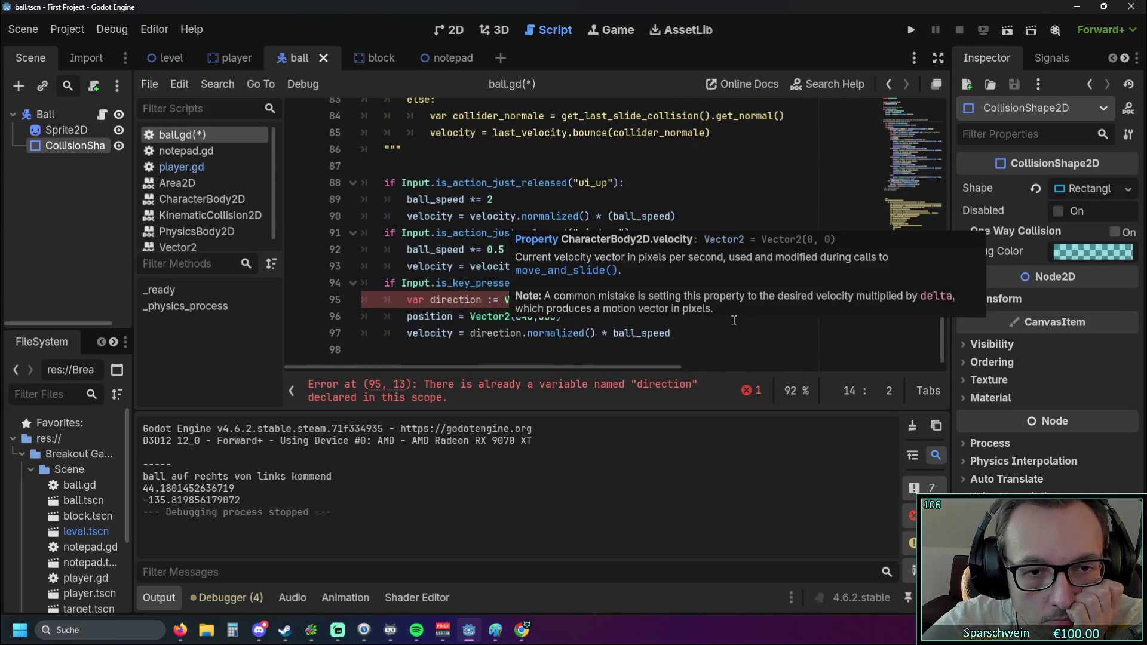
Delete the var direction line from the KEY_1 branch, uncomment line 14, and run the game
{"action": "left_click_drag", "start_coordinate": [593, 299], "coordinate": [297, 300]}
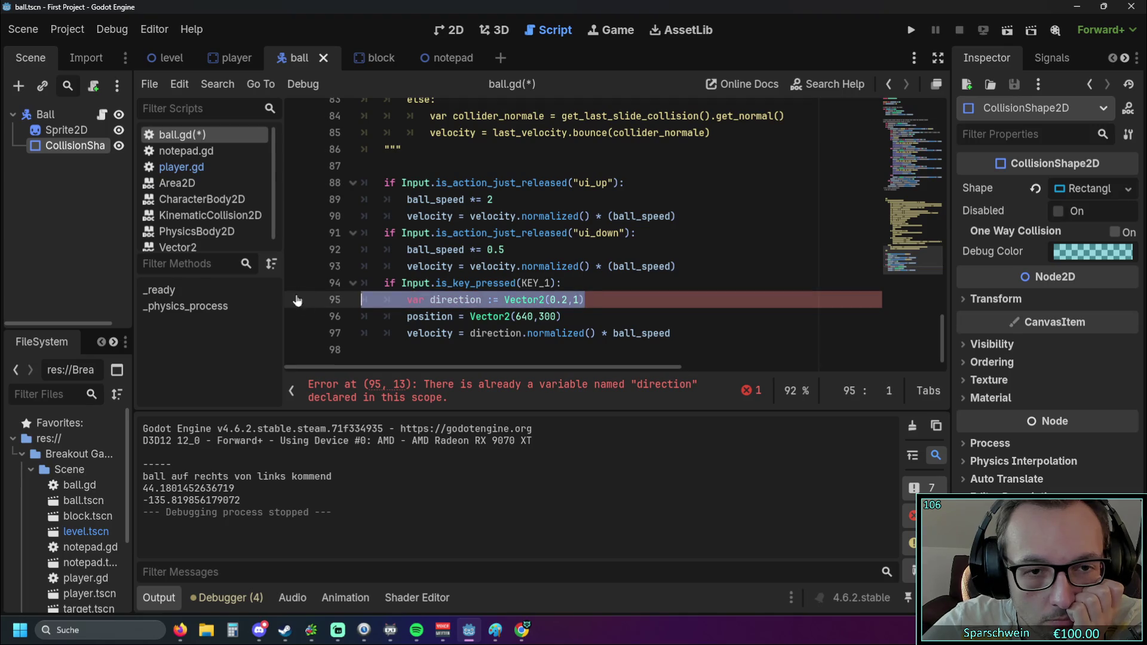
{"action": "key", "text": "BackSpace"}
{"action": "key", "text": "BackSpace"}
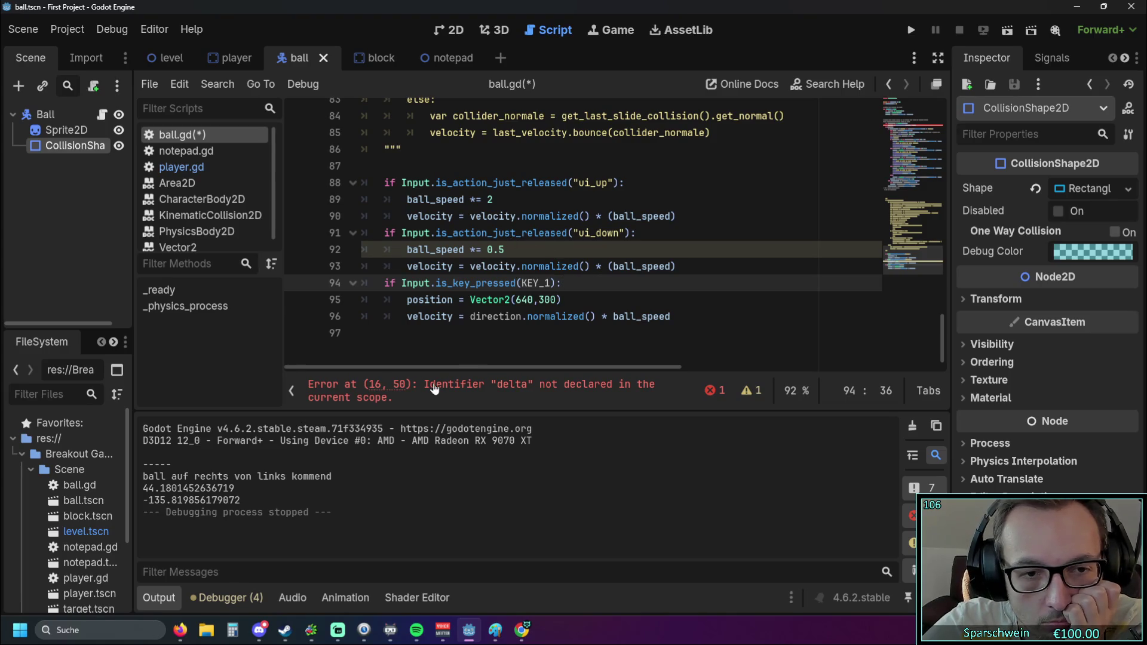
{"action": "scroll", "coordinate": [550, 281], "scroll_direction": "up", "scroll_amount": 15}
{"action": "scroll", "coordinate": [517, 282], "scroll_direction": "up", "scroll_amount": 6}
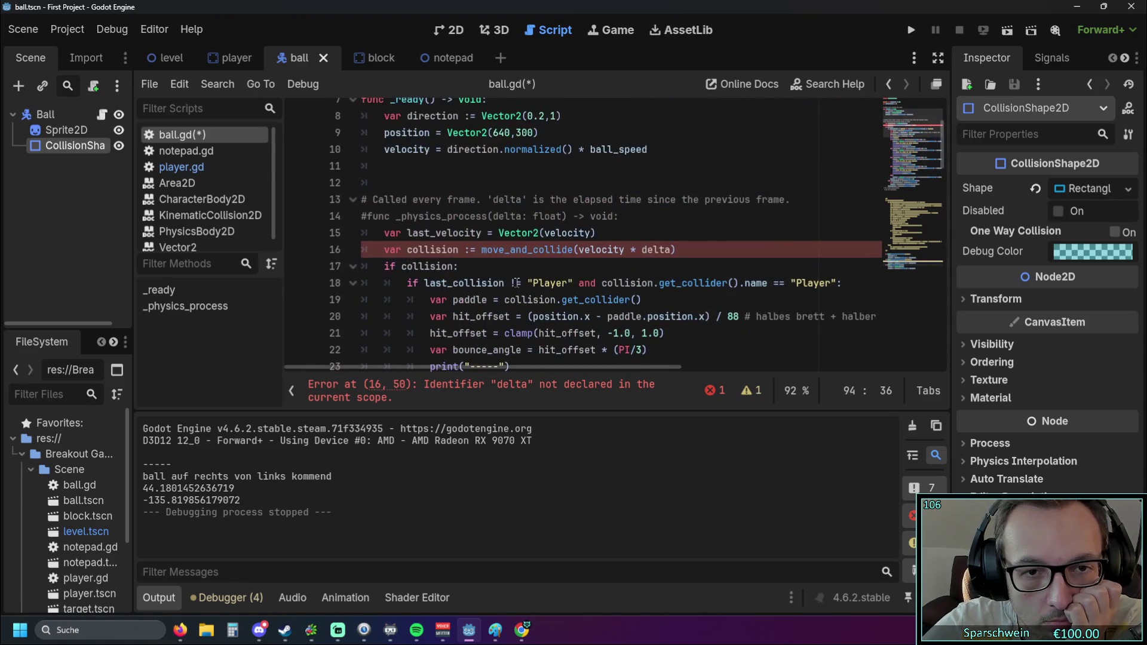
{"action": "left_click", "coordinate": [366, 217]}
{"action": "key", "text": "BackSpace"}
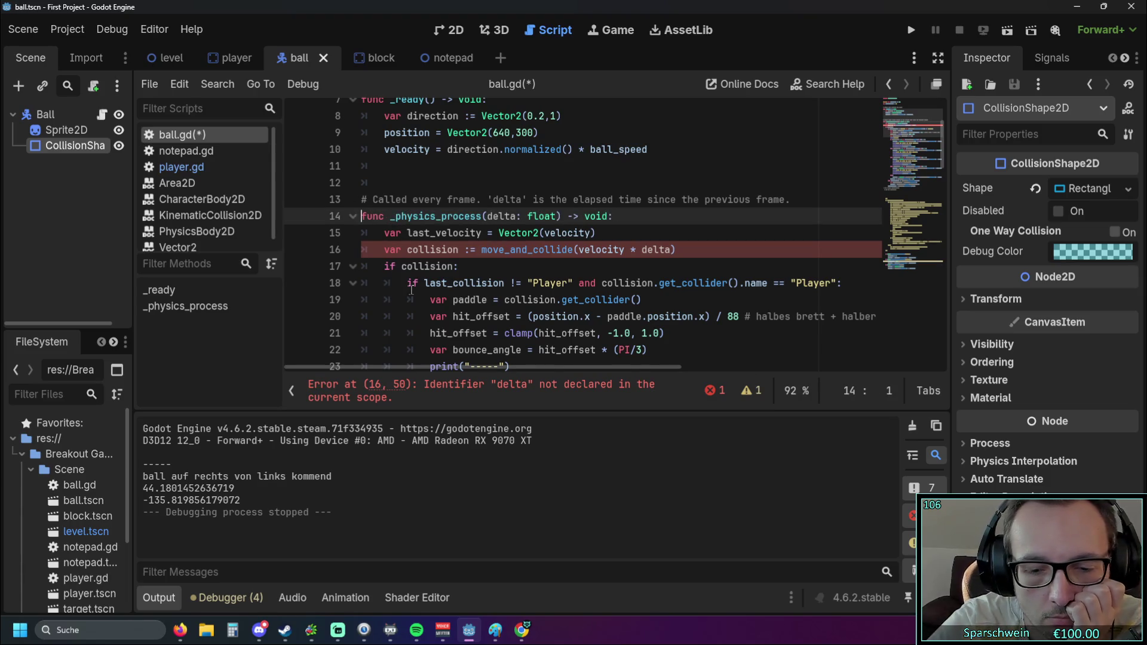
{"action": "left_click", "coordinate": [909, 35]}
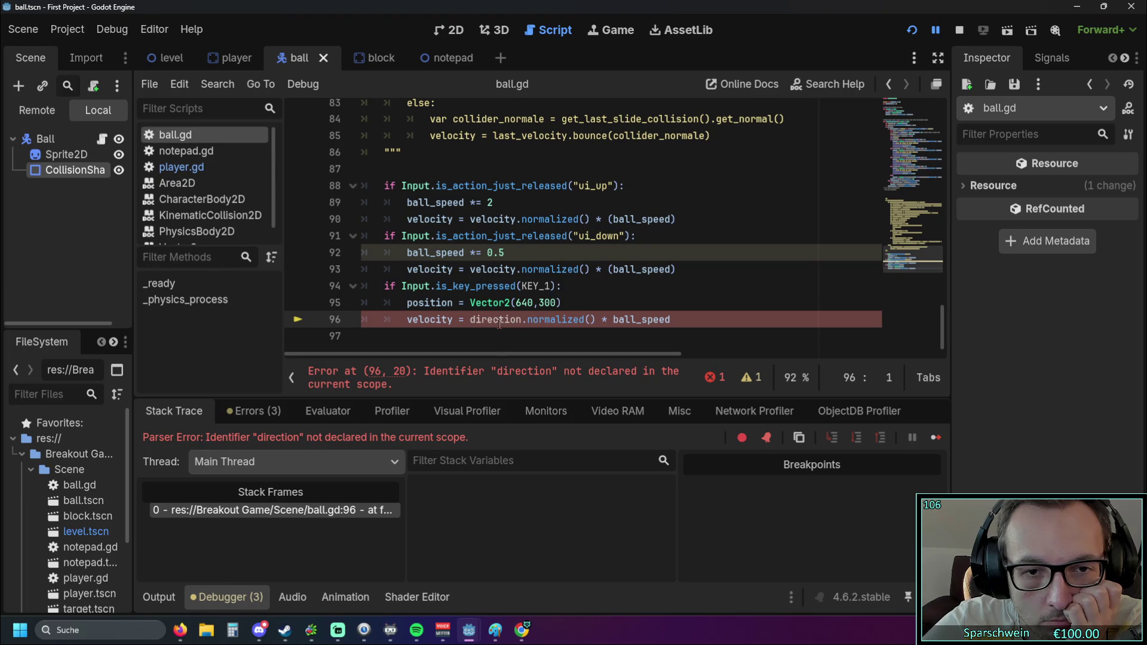
Restore line 95 and turn 'var direction :=' into a plain 'direction =' assignment
{"action": "key", "text": "ctrl+z"}
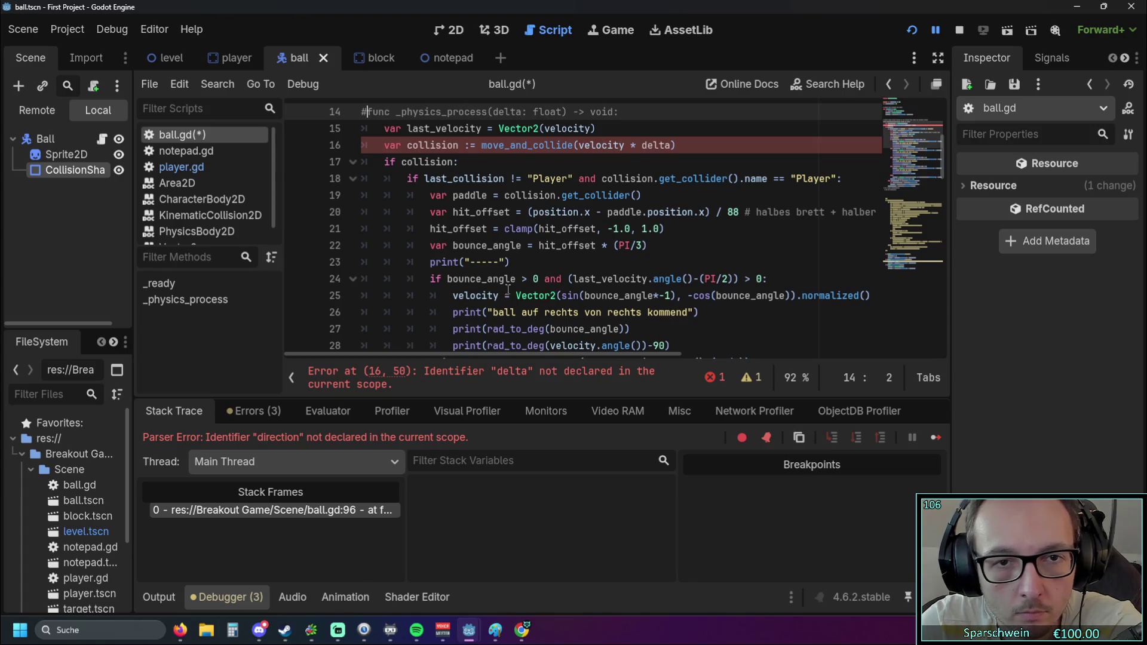
{"action": "key", "text": "ctrl+z"}
{"action": "key", "text": "ctrl+z"}
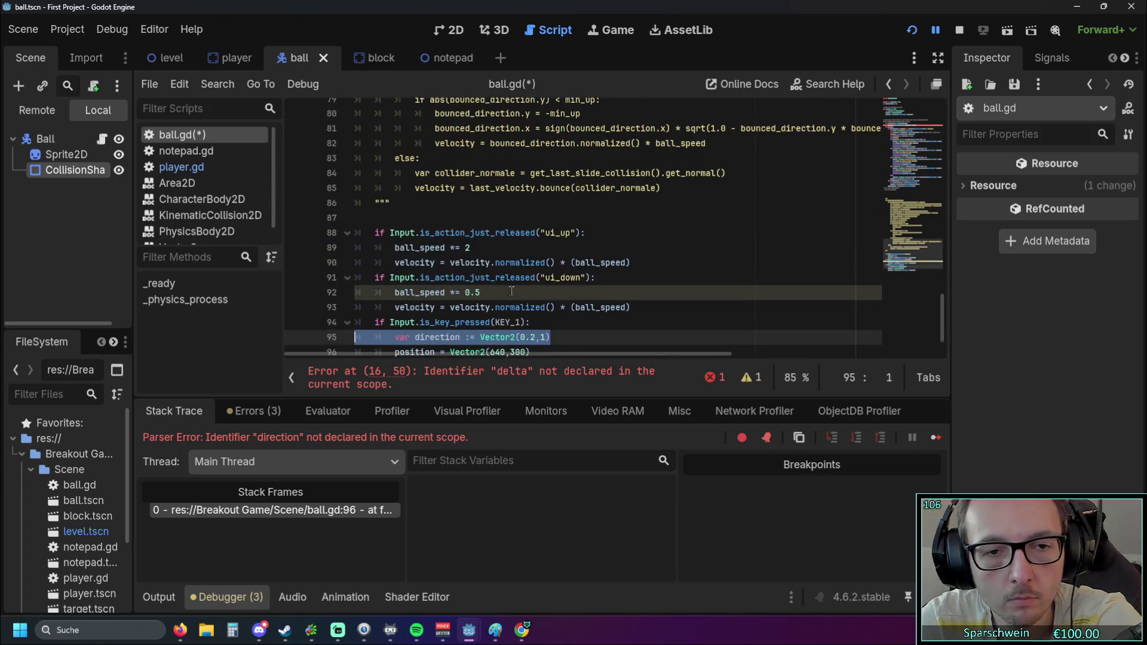
{"action": "key", "text": "ctrl+z"}
{"action": "key", "text": "ctrl+z"}
{"action": "scroll", "coordinate": [501, 311], "scroll_direction": "up", "scroll_amount": 1, "text": "ctrl"}
{"action": "scroll", "coordinate": [501, 312], "scroll_direction": "up", "scroll_amount": 1, "text": "ctrl"}
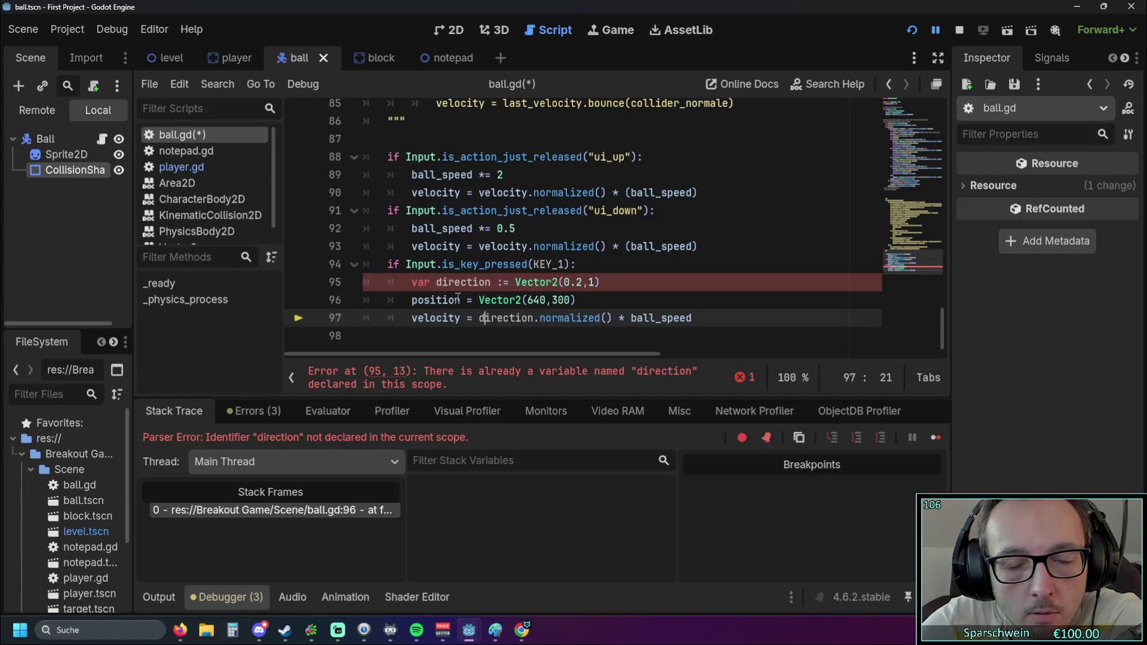
{"action": "left_click_drag", "start_coordinate": [436, 284], "coordinate": [413, 285]}
{"action": "key", "text": "BackSpace"}
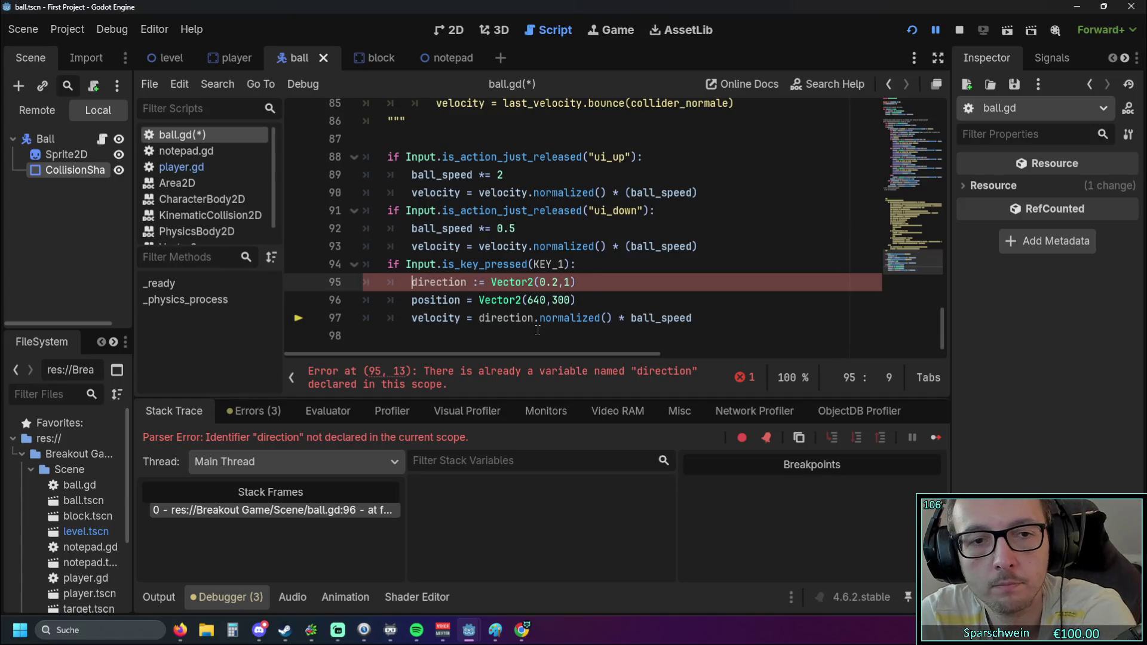
{"action": "scroll", "coordinate": [562, 310], "scroll_direction": "up", "scroll_amount": 5}
{"action": "scroll", "coordinate": [562, 310], "scroll_direction": "down", "scroll_amount": 5}
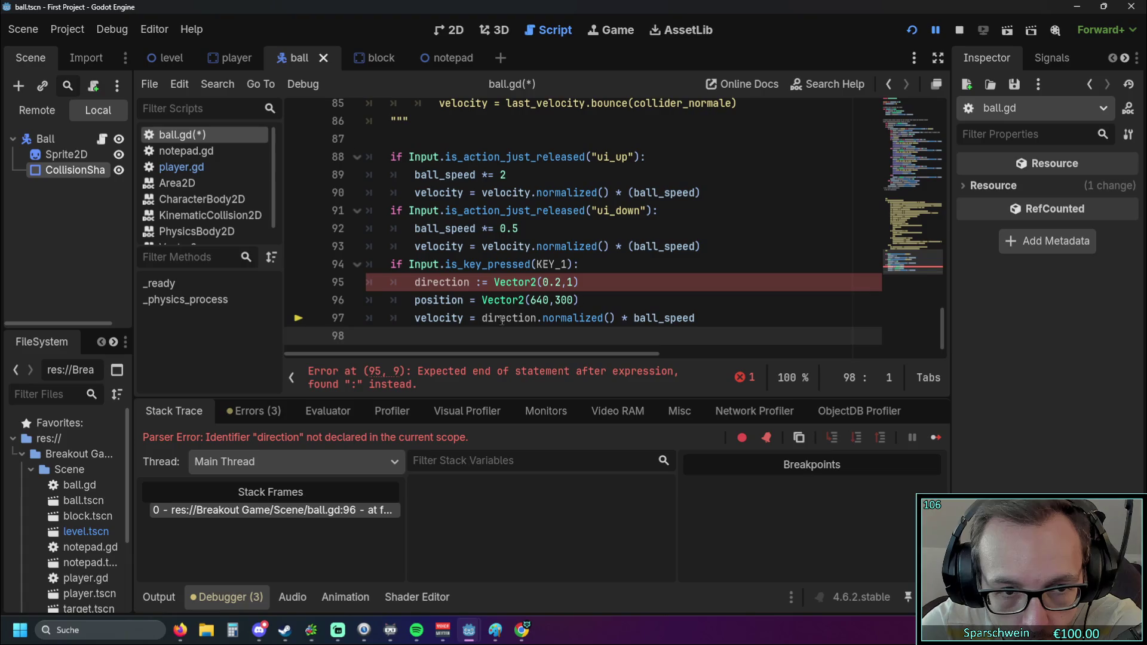
{"action": "left_click", "coordinate": [404, 385]}
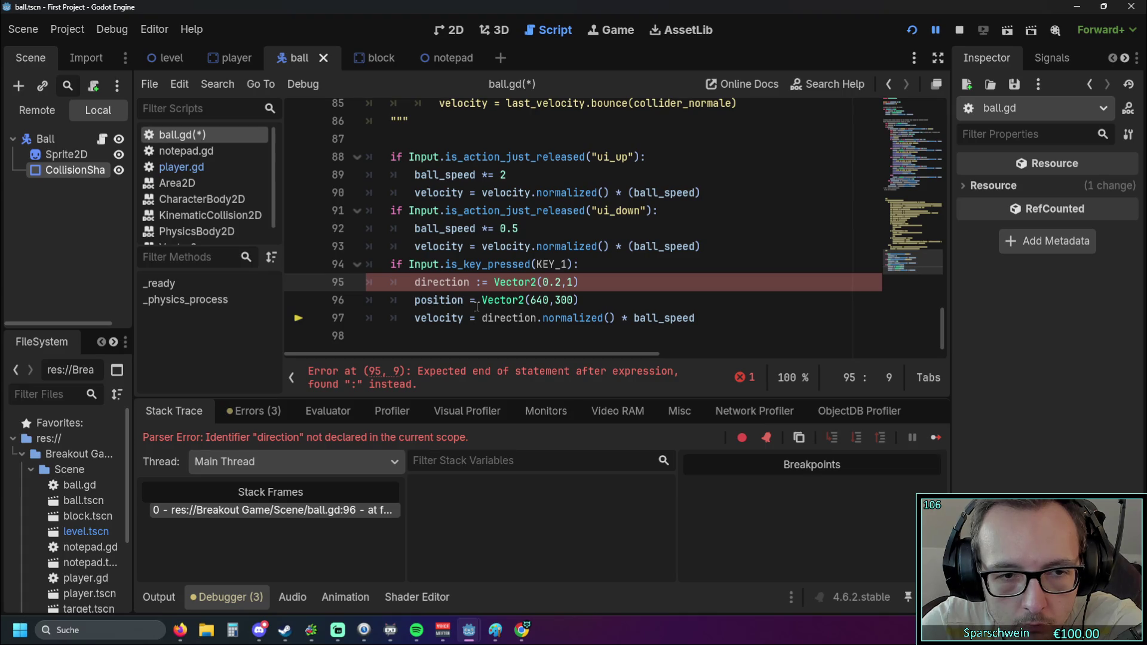
{"action": "left_click", "coordinate": [482, 283]}
{"action": "key", "text": "BackSpace"}
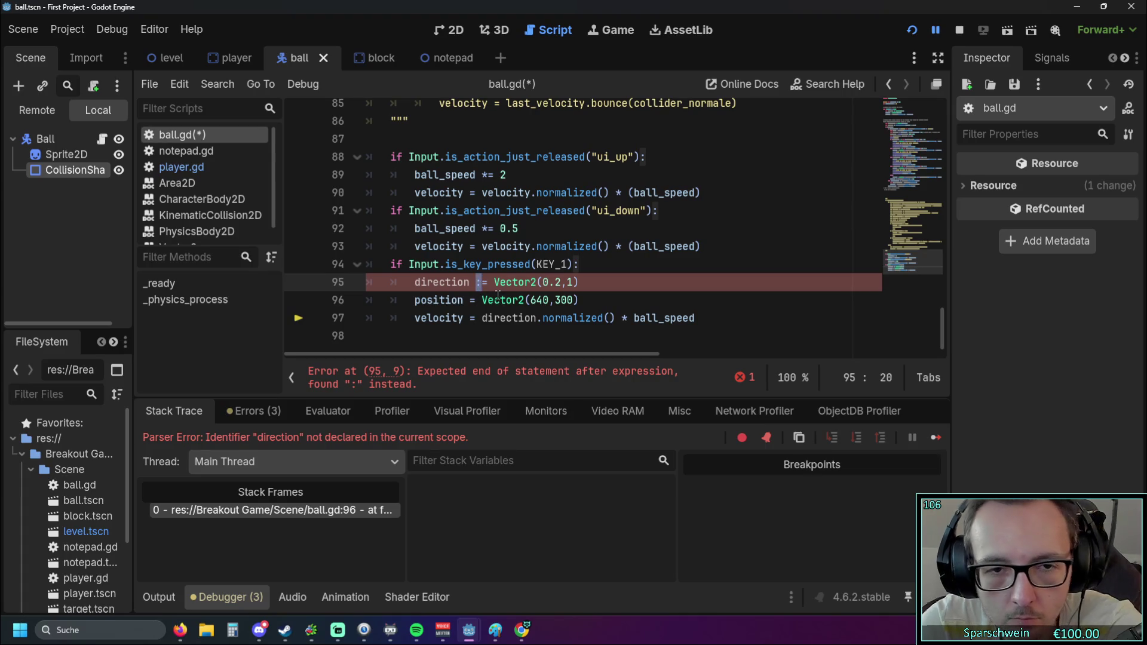
Uncomment the func _physics_process header and run the game again
{"action": "left_click", "coordinate": [571, 302]}
{"action": "scroll", "coordinate": [607, 303], "scroll_direction": "up", "scroll_amount": 13}
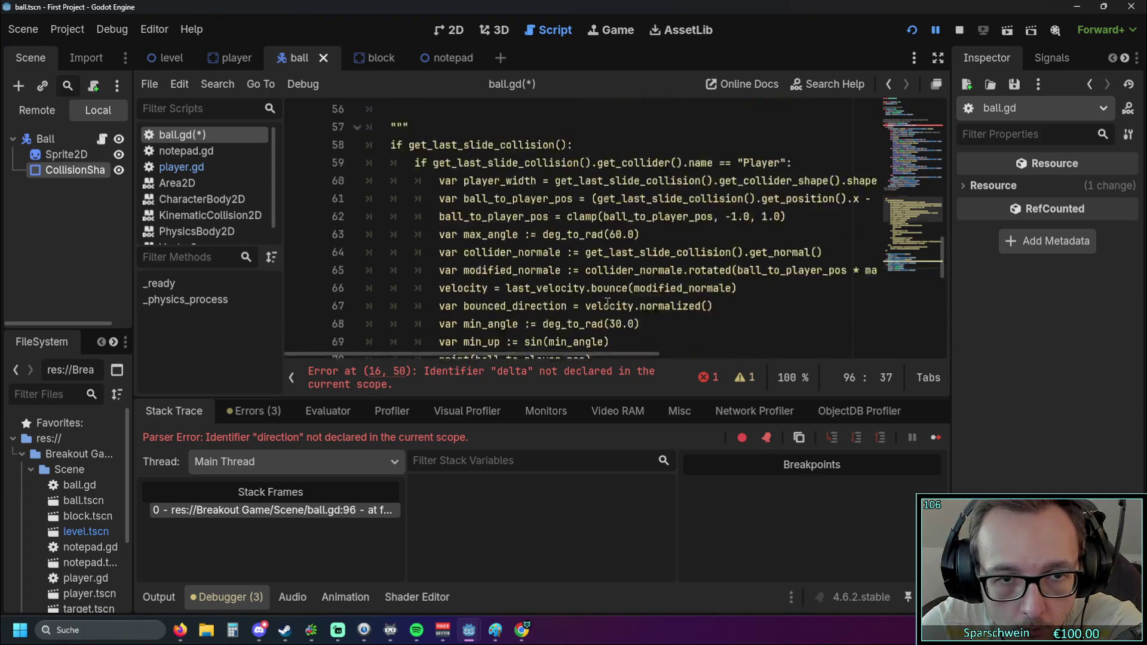
{"action": "scroll", "coordinate": [607, 303], "scroll_direction": "up", "scroll_amount": 3}
{"action": "scroll", "coordinate": [603, 300], "scroll_direction": "down", "scroll_amount": 3}
{"action": "scroll", "coordinate": [595, 297], "scroll_direction": "up", "scroll_amount": 8}
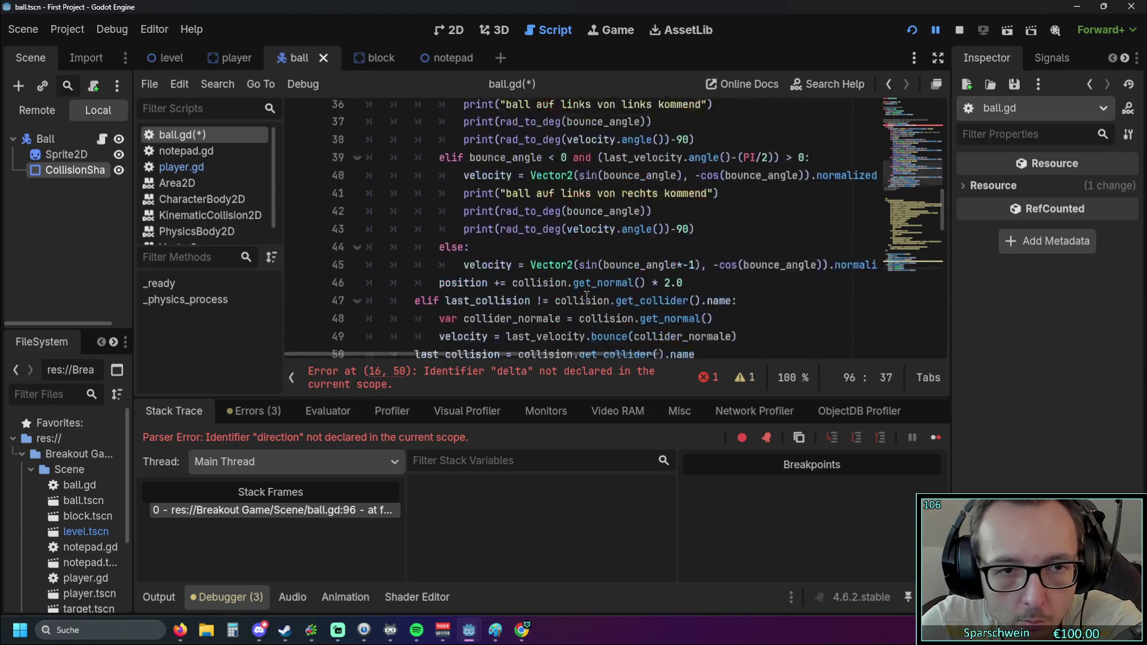
{"action": "scroll", "coordinate": [586, 295], "scroll_direction": "up", "scroll_amount": 6}
{"action": "left_click", "coordinate": [369, 239]}
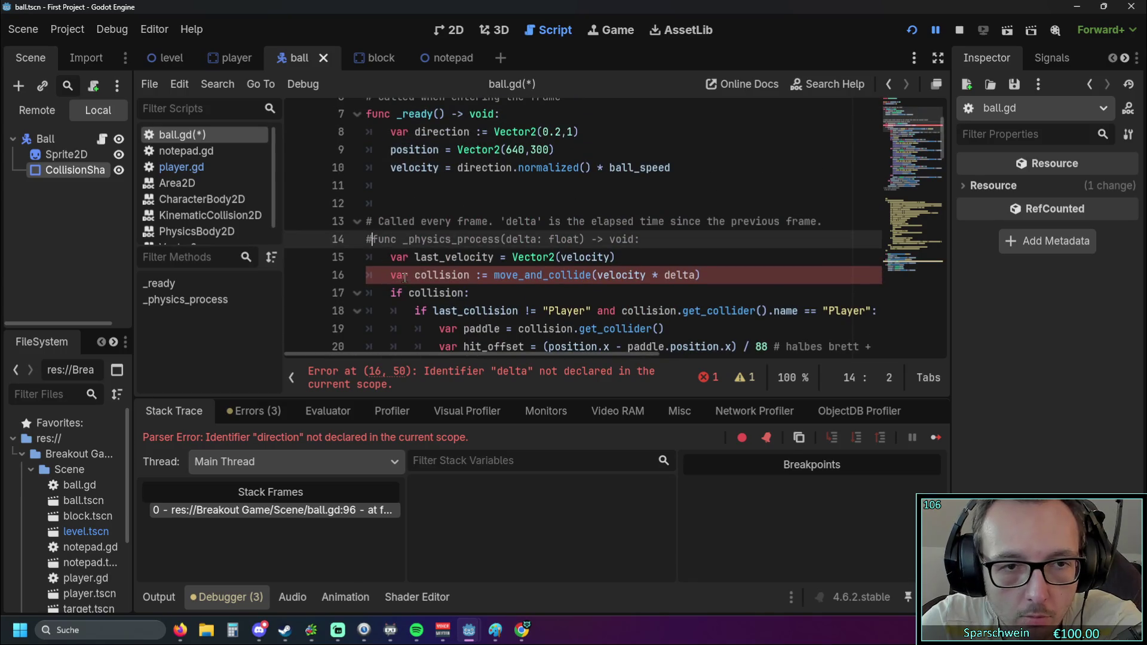
{"action": "key", "text": "BackSpace"}
{"action": "left_click", "coordinate": [908, 37]}
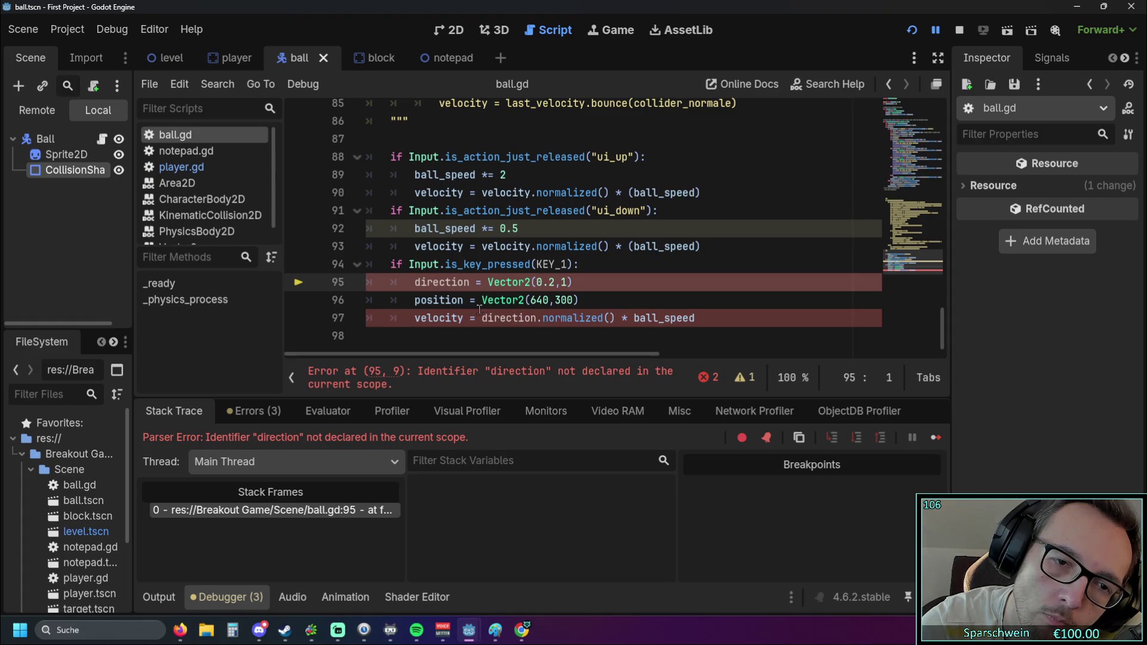
{"action": "scroll", "coordinate": [472, 321], "scroll_direction": "up", "scroll_amount": 20}
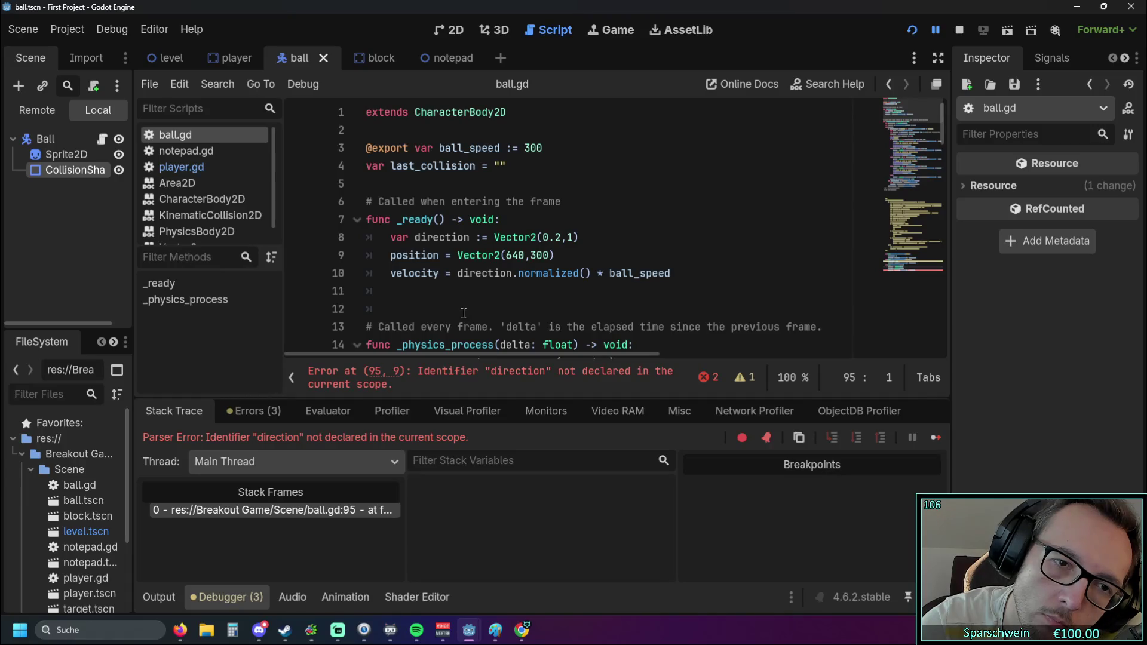
{"action": "mouse_move", "coordinate": [435, 275]}
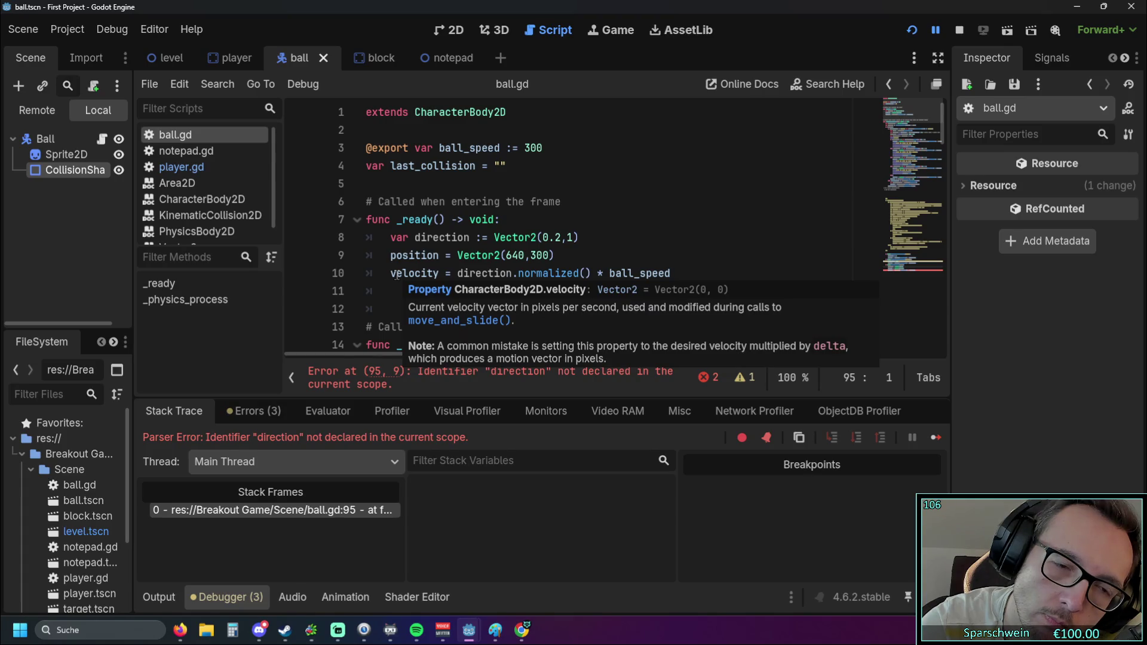
{"action": "scroll", "coordinate": [397, 275], "scroll_direction": "down", "scroll_amount": 1}
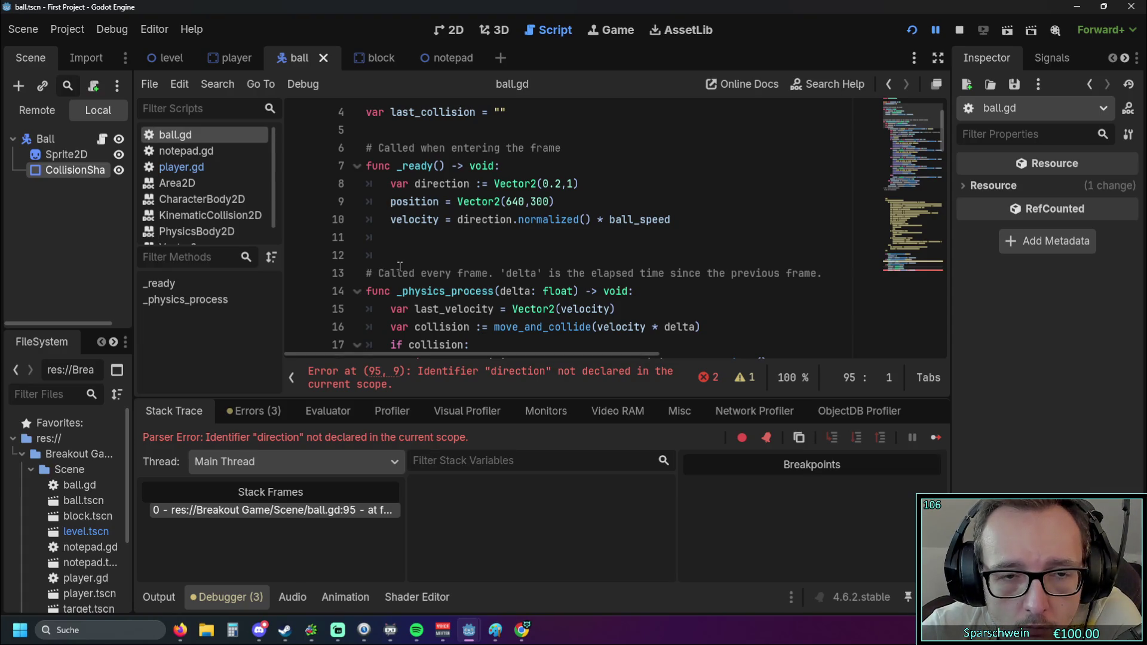
{"action": "scroll", "coordinate": [400, 268], "scroll_direction": "down", "scroll_amount": 20}
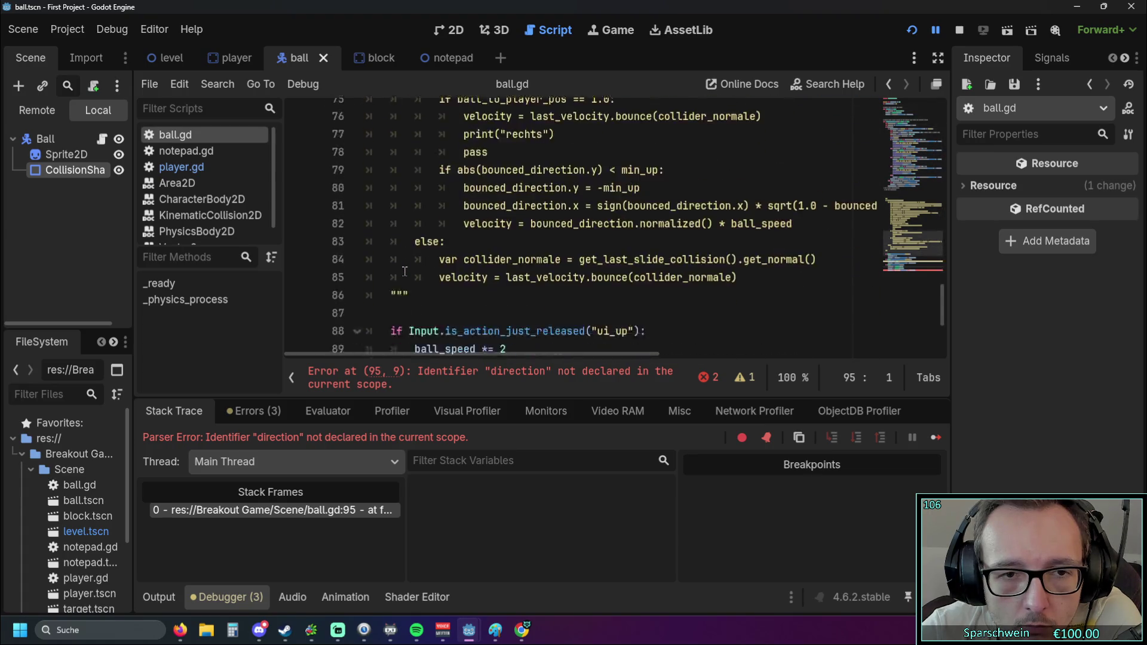
{"action": "left_click_drag", "start_coordinate": [410, 264], "coordinate": [572, 264]}
{"action": "key", "text": "ctrl+c"}
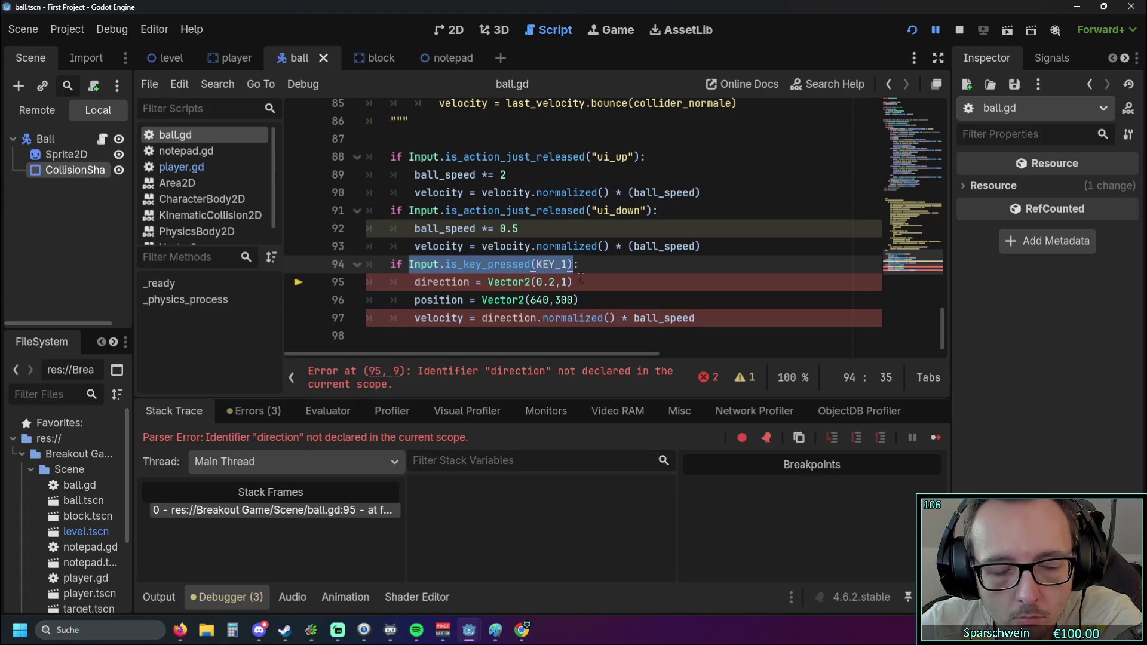
{"action": "scroll", "coordinate": [579, 273], "scroll_direction": "up", "scroll_amount": 20}
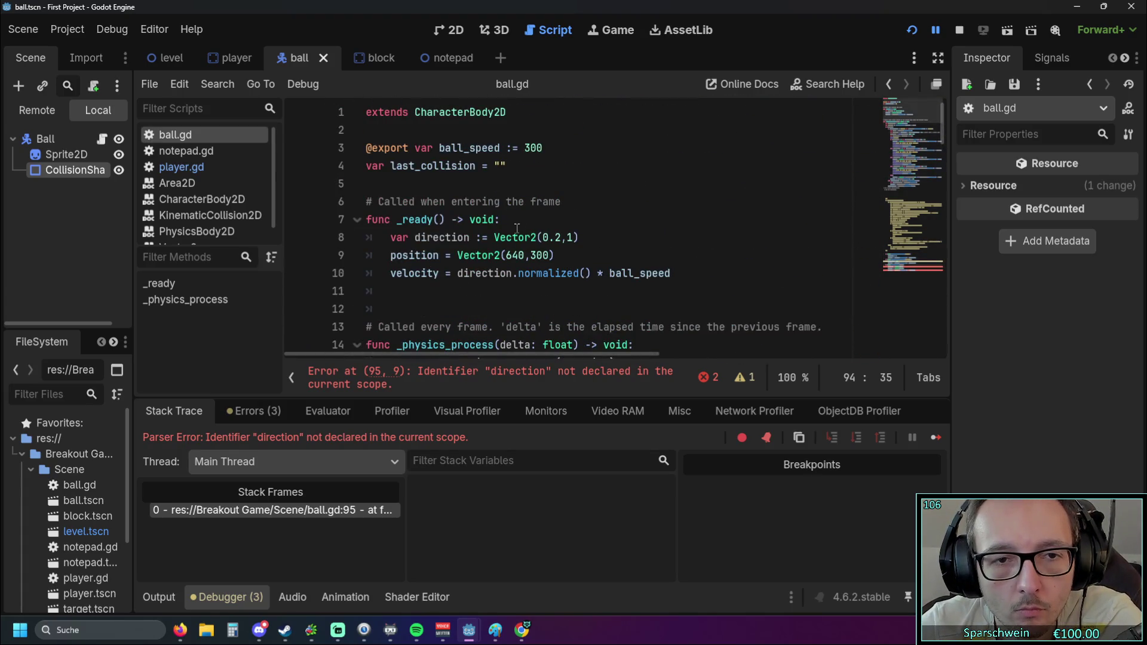
{"action": "left_click", "coordinate": [502, 219]}
Paste the KEY_1 check into the _ready header, then delete it again and save
{"action": "type", "text": "or"}
{"action": "key", "text": "ctrl+v"}
{"action": "left_click", "coordinate": [561, 297]}
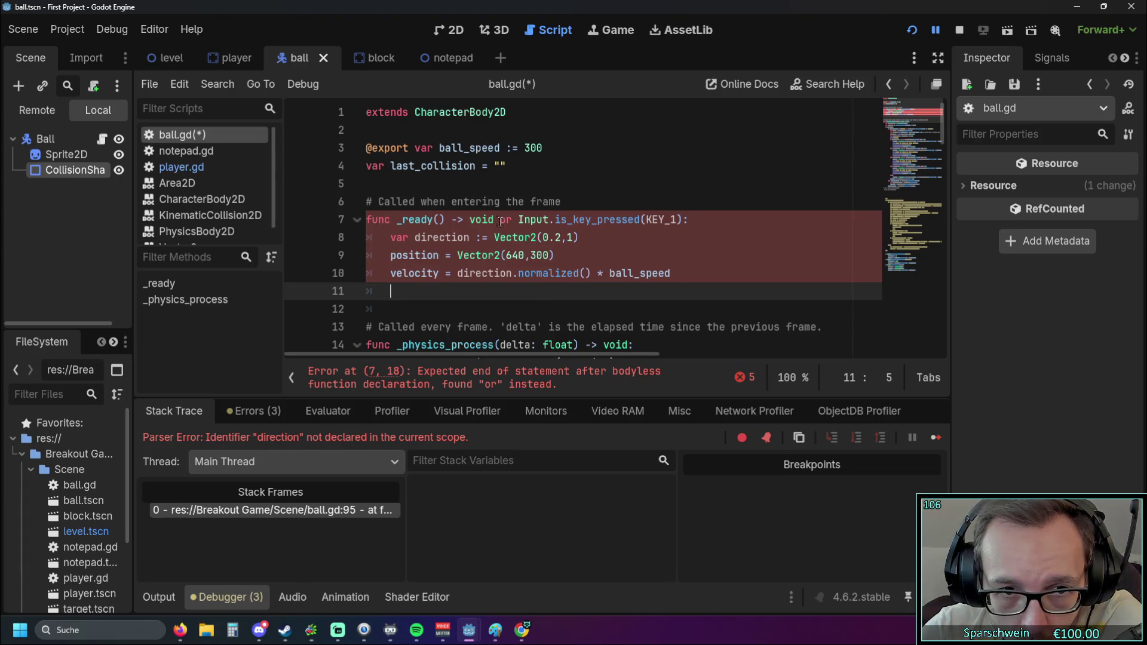
{"action": "mouse_move", "coordinate": [508, 237]}
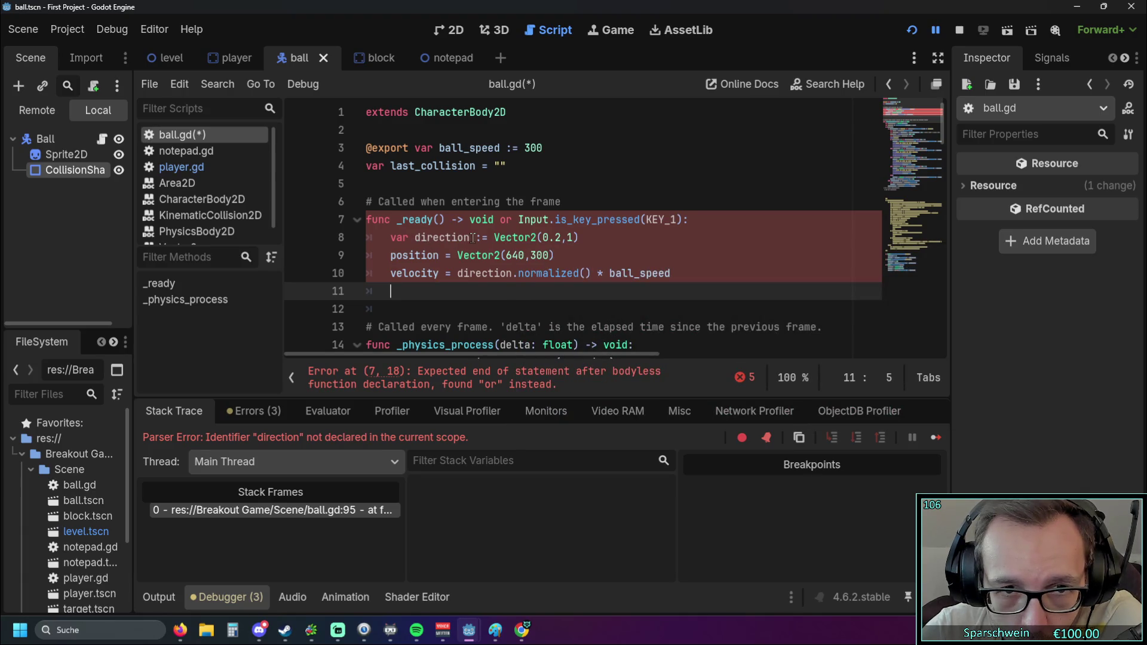
{"action": "double_click", "coordinate": [546, 225]}
{"action": "key", "text": "BackSpace"}
{"action": "key", "text": "BackSpace"}
{"action": "key", "text": "BackSpace"}
{"action": "key", "text": "BackSpace"}
{"action": "key", "text": "ctrl+s"}
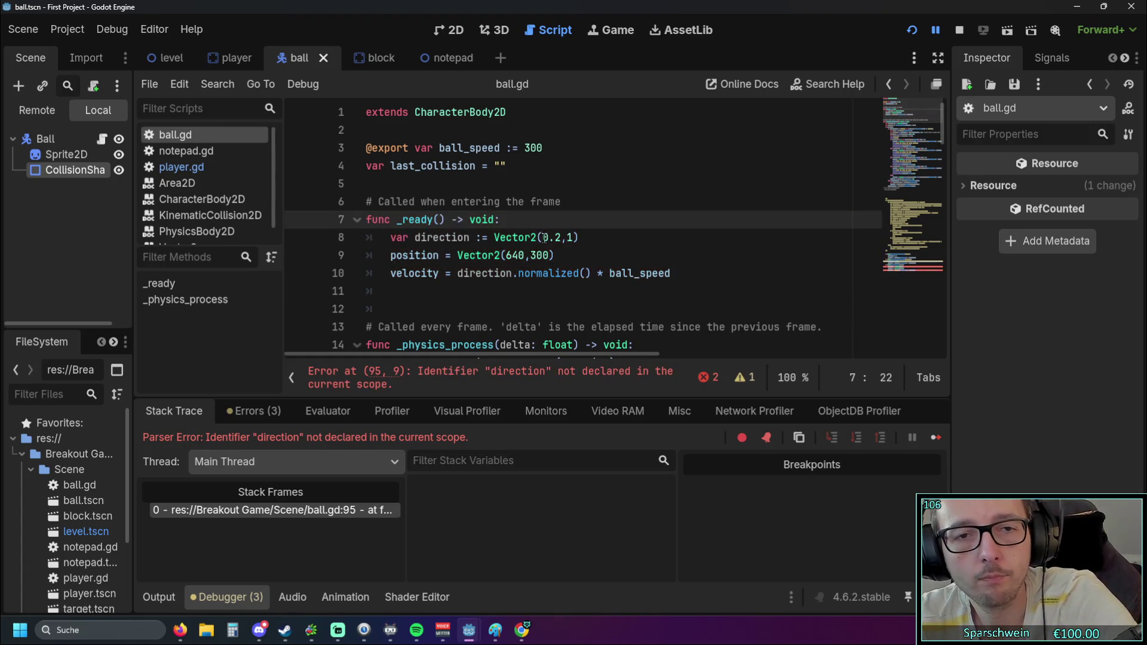
{"action": "left_click", "coordinate": [624, 257]}
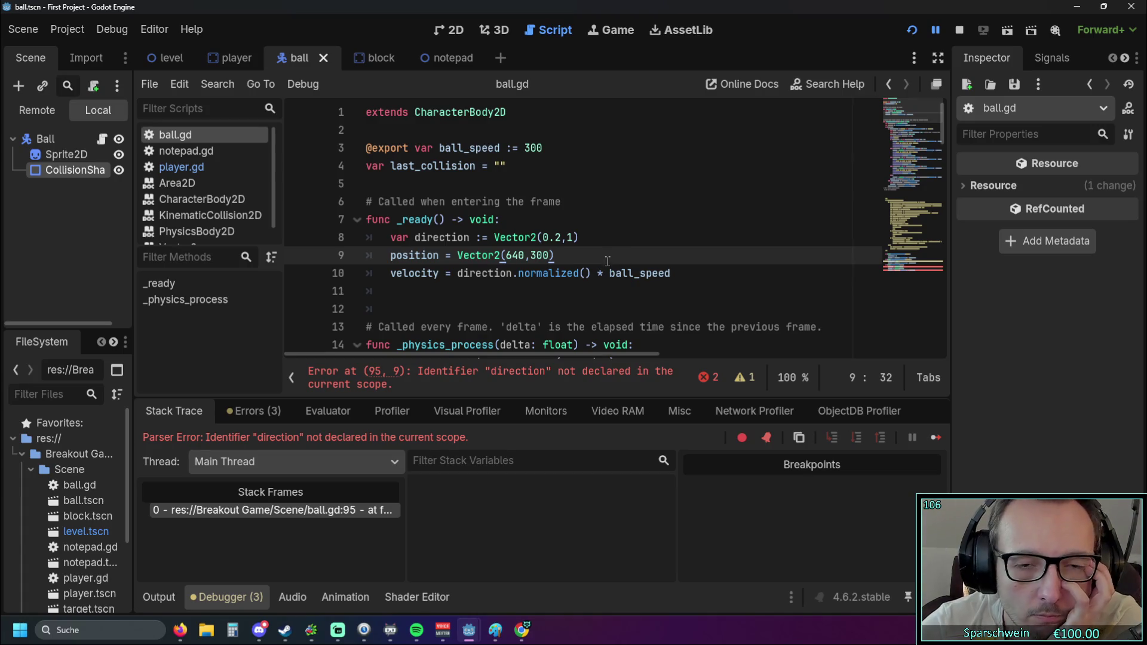
Delete the KEY_1 reset block on lines 94–97 of _physics_process
{"action": "scroll", "coordinate": [585, 271], "scroll_direction": "down", "scroll_amount": 20}
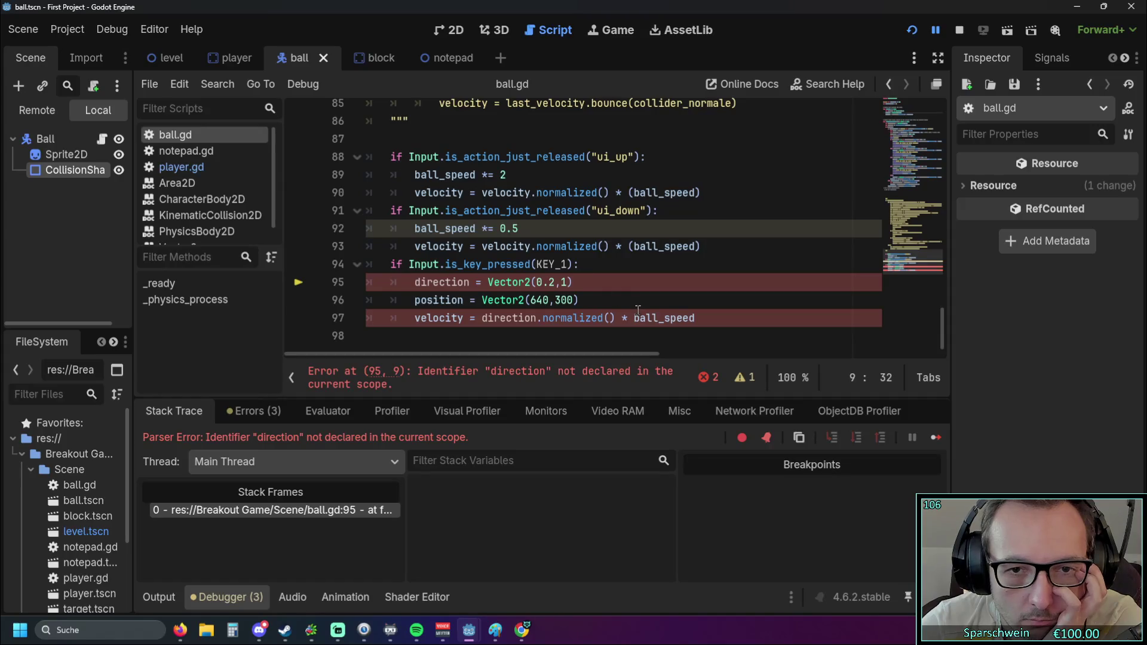
{"action": "mouse_move", "coordinate": [717, 321]}
{"action": "left_mouse_down"}
{"action": "mouse_move", "coordinate": [325, 281]}
{"action": "mouse_move", "coordinate": [326, 263]}
{"action": "left_mouse_up"}
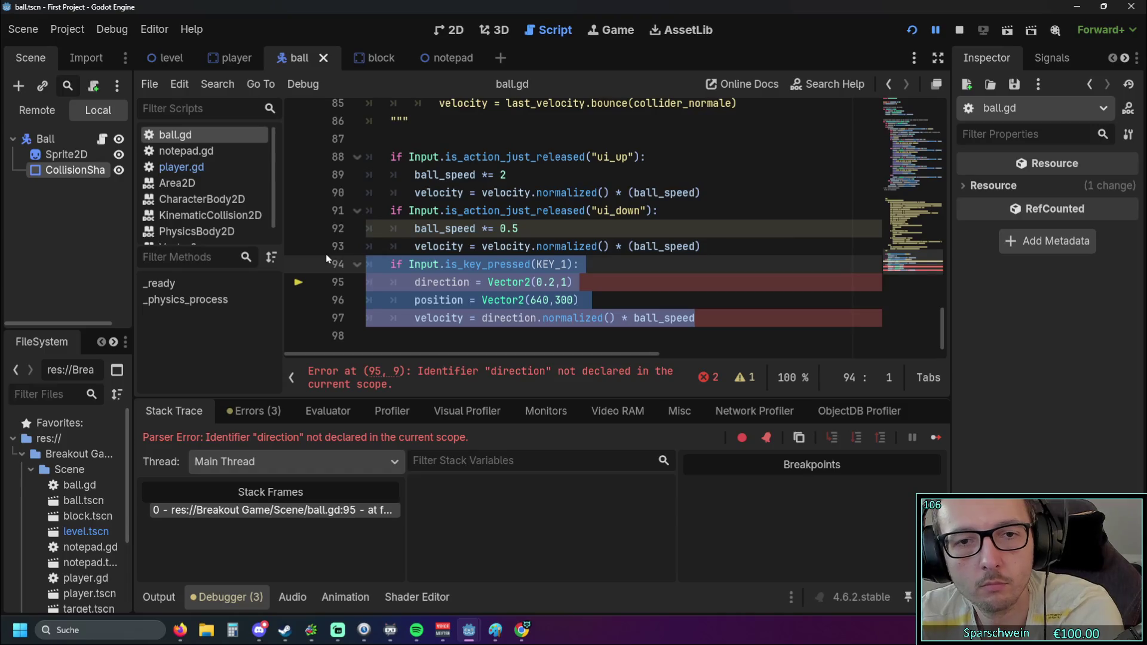
{"action": "key", "text": "Delete"}
Try replacing the _ready() signature on line 7 with the KEY_1 check as an if
{"action": "scroll", "coordinate": [411, 257], "scroll_direction": "up", "scroll_amount": 20}
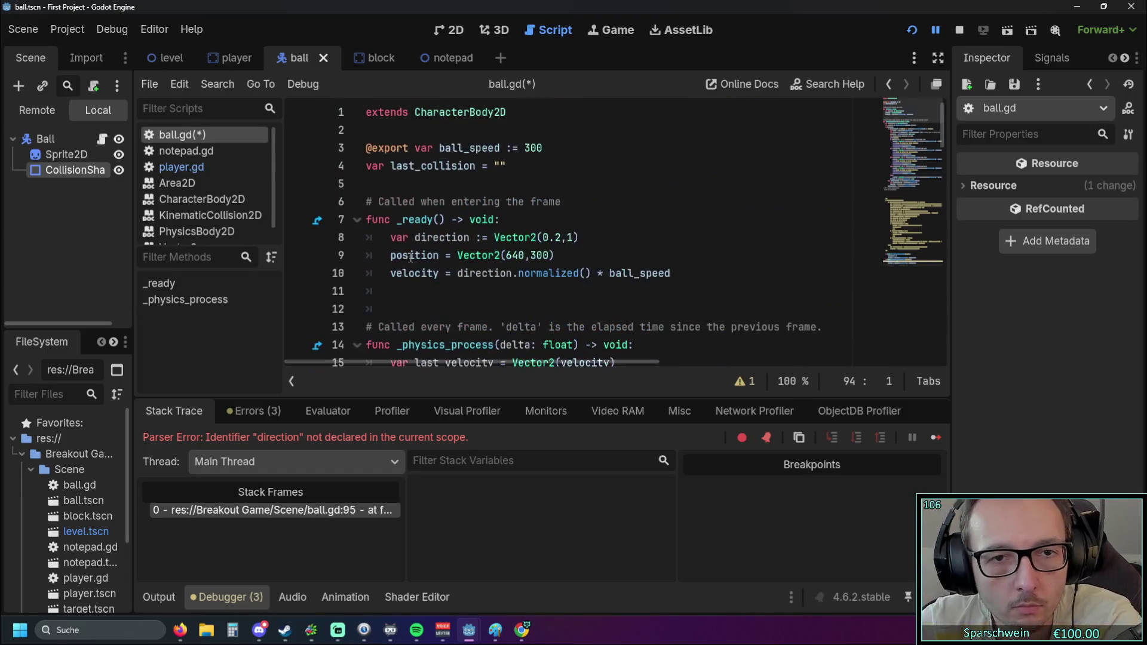
{"action": "left_click_drag", "start_coordinate": [395, 220], "coordinate": [499, 220]}
{"action": "key", "text": "ctrl+v"}
{"action": "left_click", "coordinate": [445, 284]}
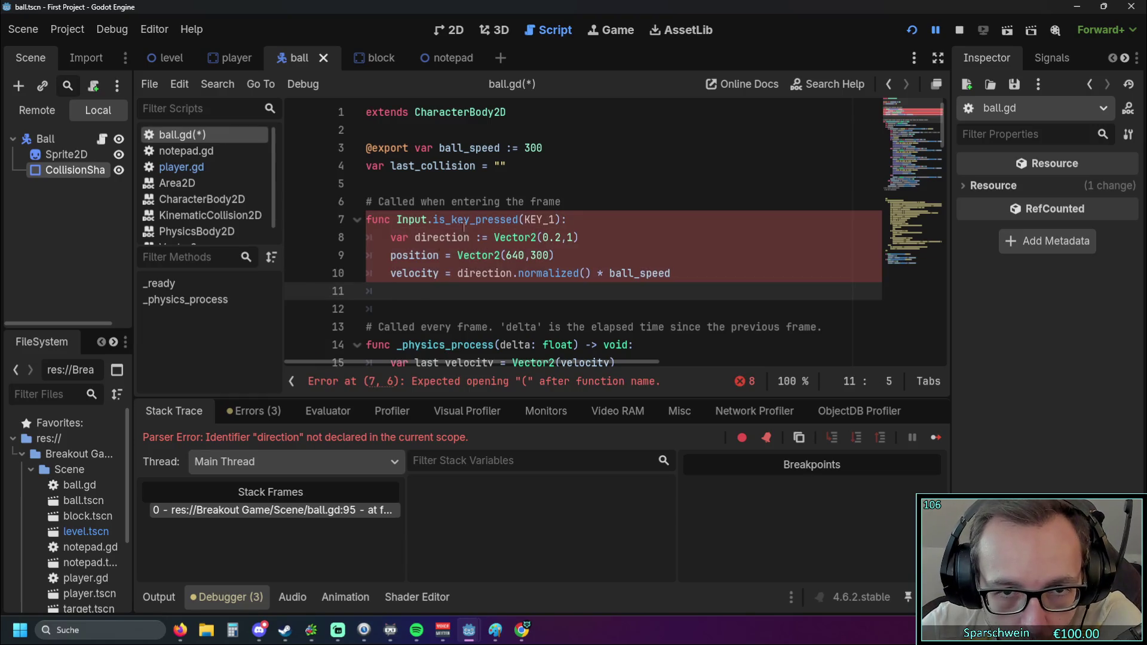
{"action": "left_click_drag", "start_coordinate": [390, 220], "coordinate": [342, 223]}
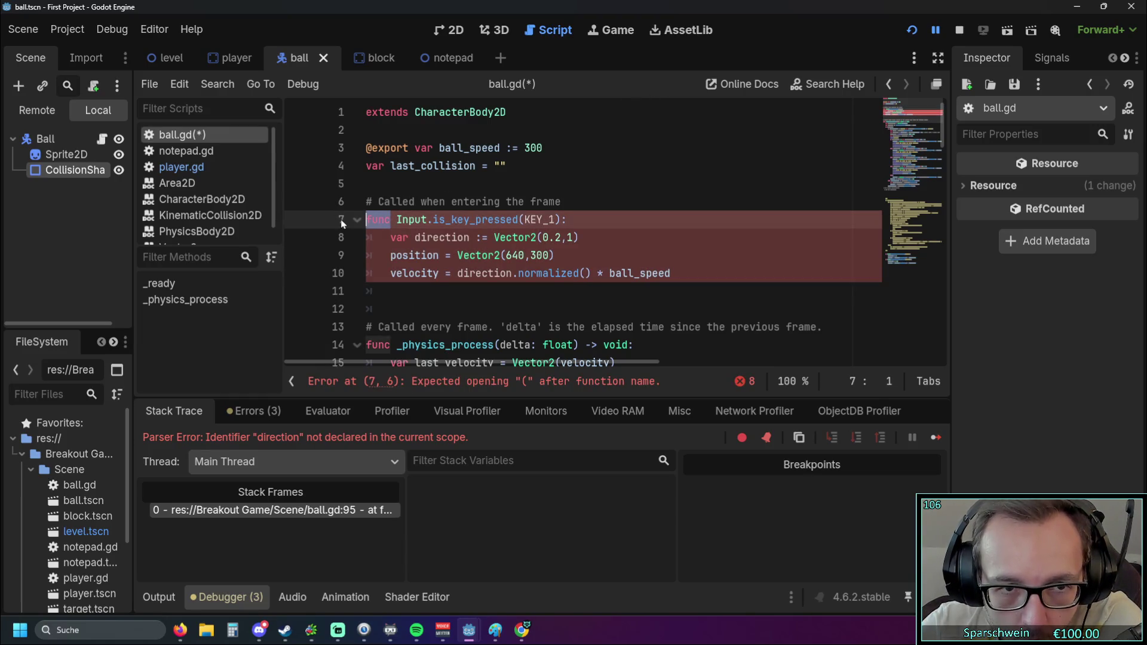
{"action": "type", "text": "if"}
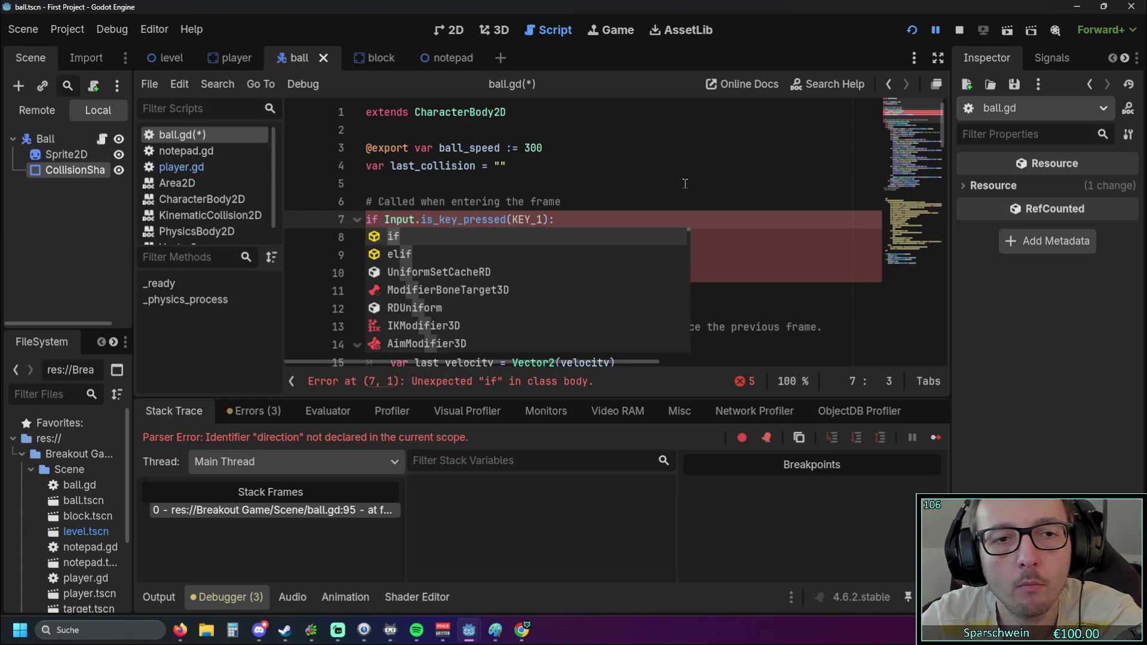
{"action": "left_click", "coordinate": [665, 184]}
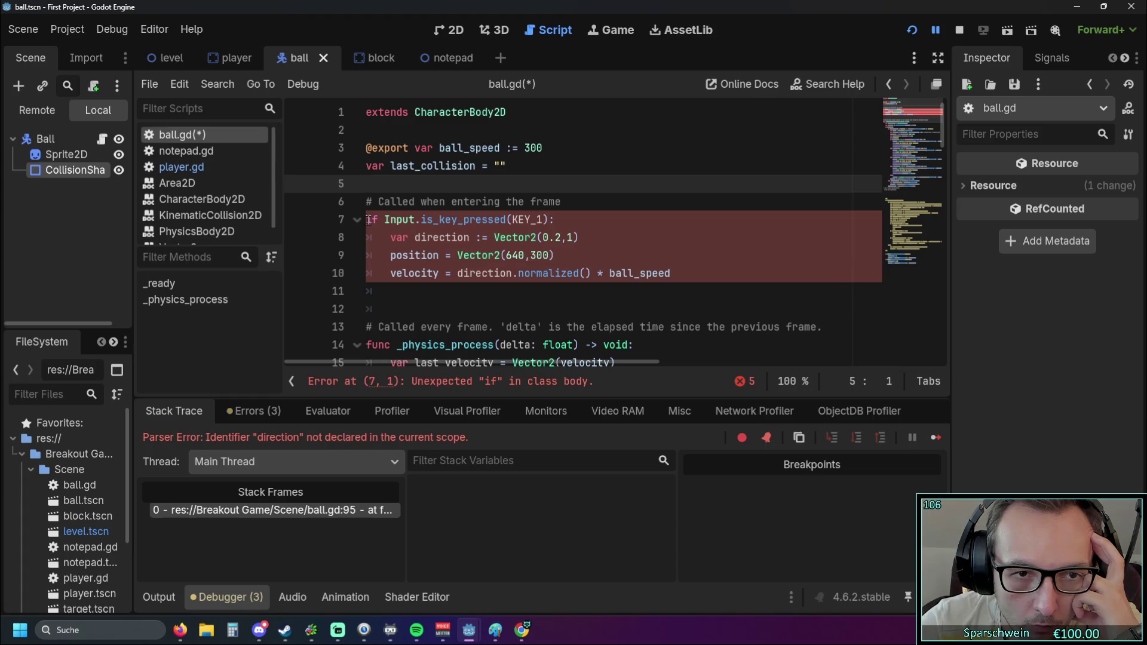
{"action": "mouse_move", "coordinate": [501, 236]}
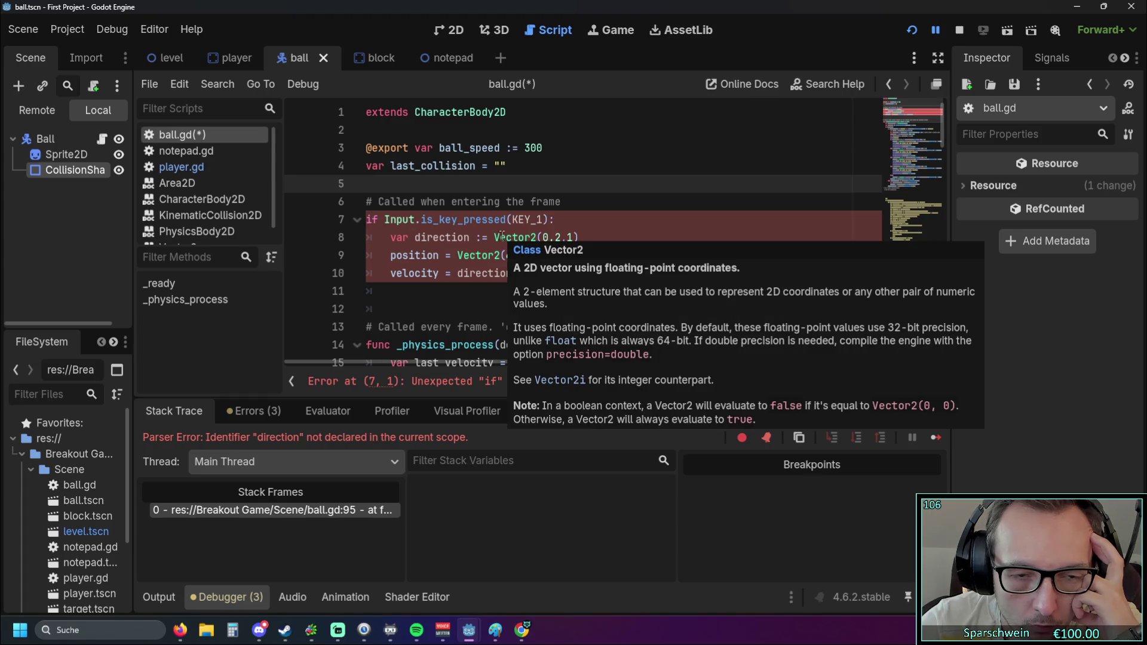
{"action": "left_click", "coordinate": [497, 221]}
Undo back to the _ready header, leaving a duplicate _ready function at line 11
{"action": "key", "text": "ctrl+z"}
{"action": "key", "text": "ctrl+z"}
{"action": "key", "text": "ctrl+z"}
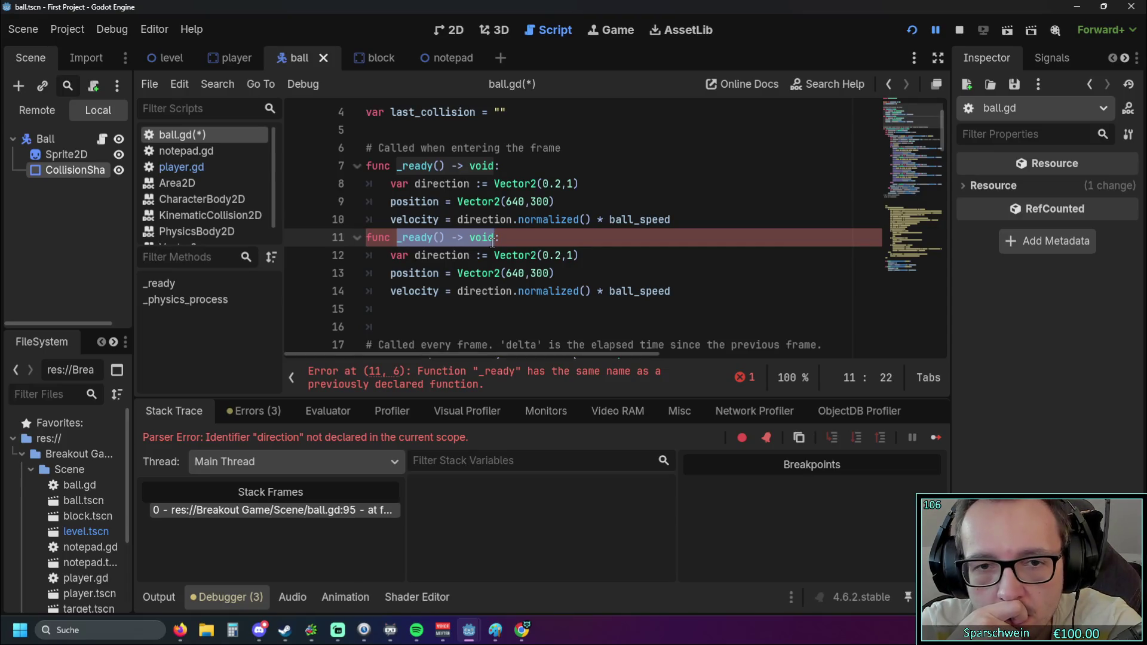
{"action": "key", "text": "ctrl+z"}
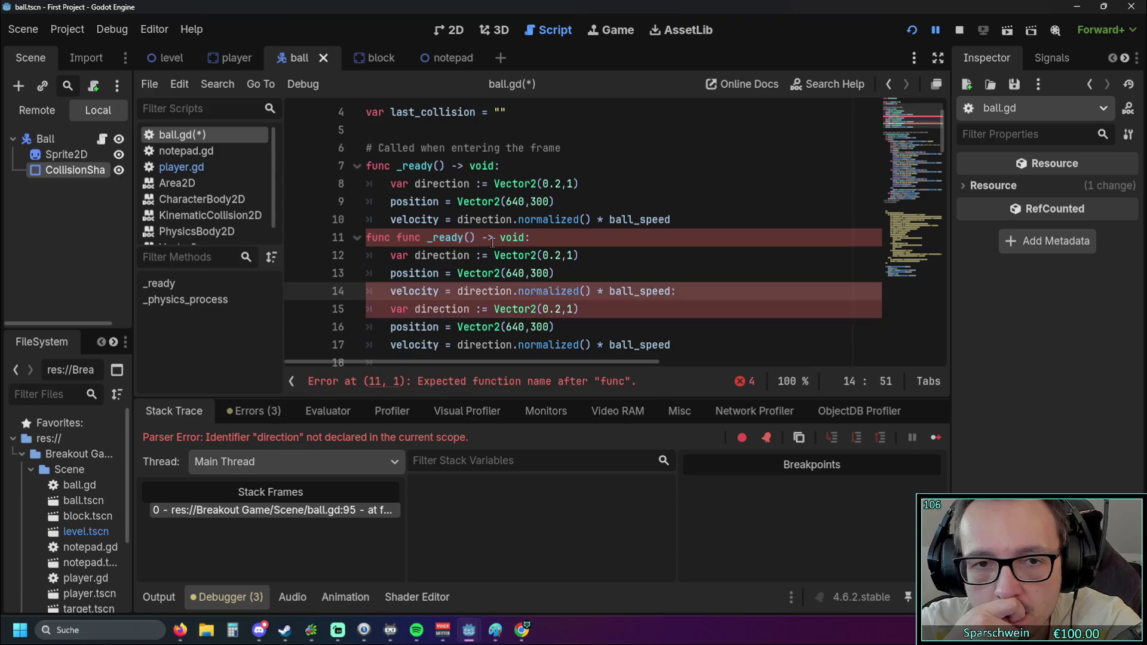
{"action": "key", "text": "ctrl+z"}
{"action": "key", "text": "ctrl+z"}
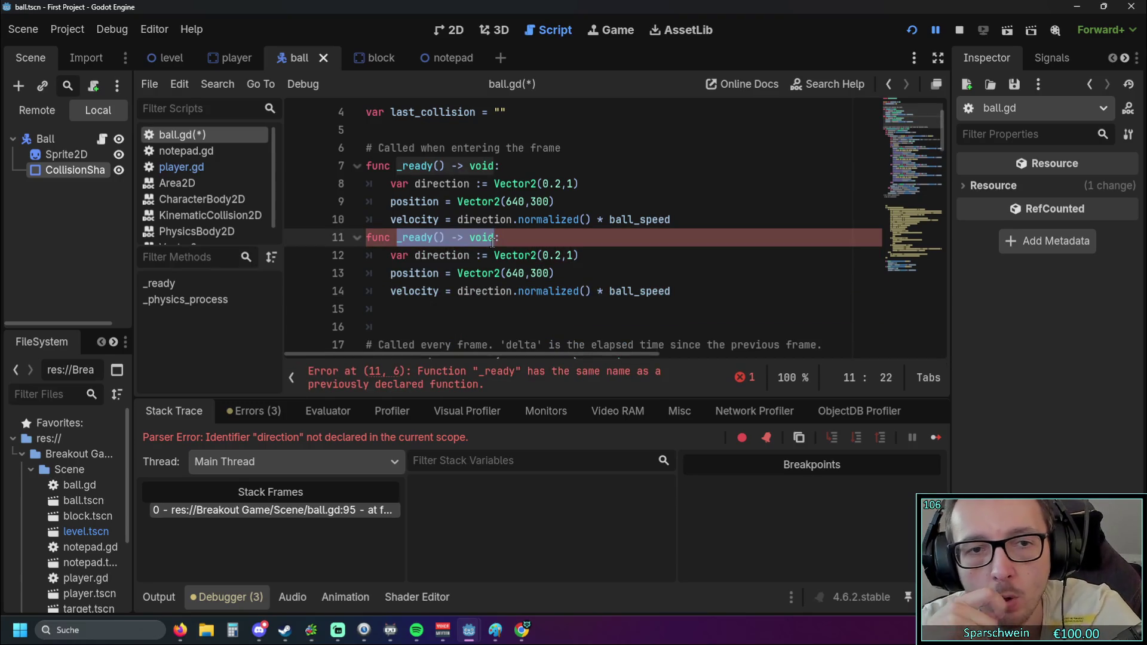
{"action": "key", "text": "ctrl+z"}
{"action": "key", "text": "ctrl+z"}
{"action": "key", "text": "ctrl+z"}
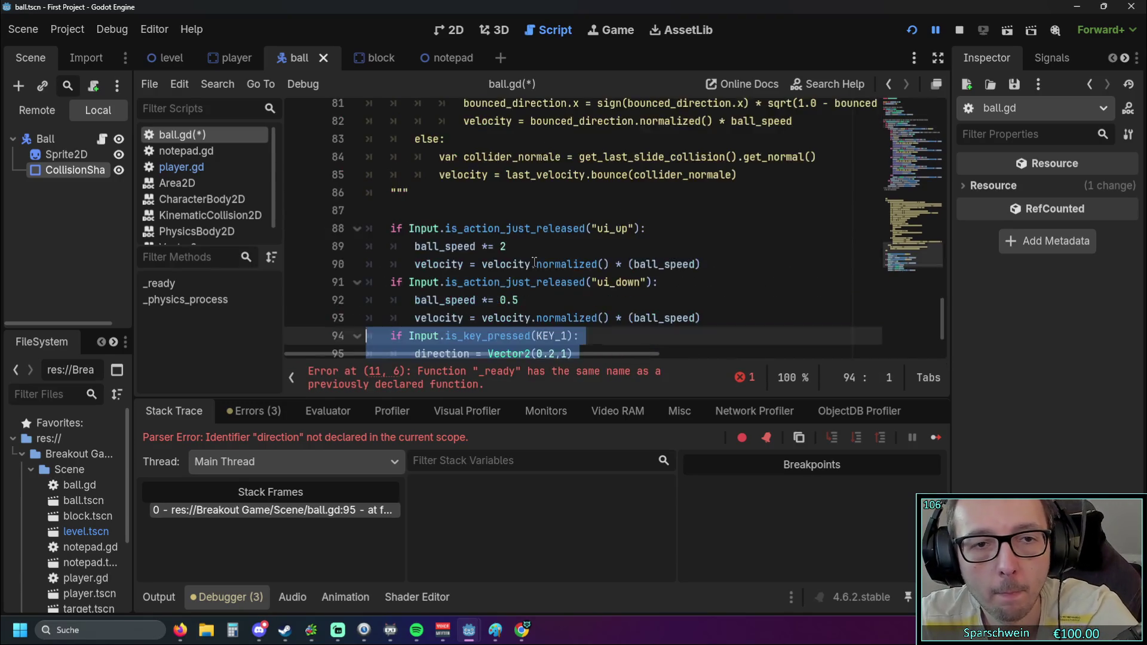
Paste the Input.is_key_pressed(KEY_1) condition onto a new line 11 in _ready
{"action": "key", "text": "ctrl+z"}
{"action": "left_click", "coordinate": [412, 264]}
{"action": "left_click_drag", "start_coordinate": [409, 264], "coordinate": [575, 267]}
{"action": "key", "text": "ctrl+c"}
{"action": "scroll", "coordinate": [597, 266], "scroll_direction": "up", "scroll_amount": 20}
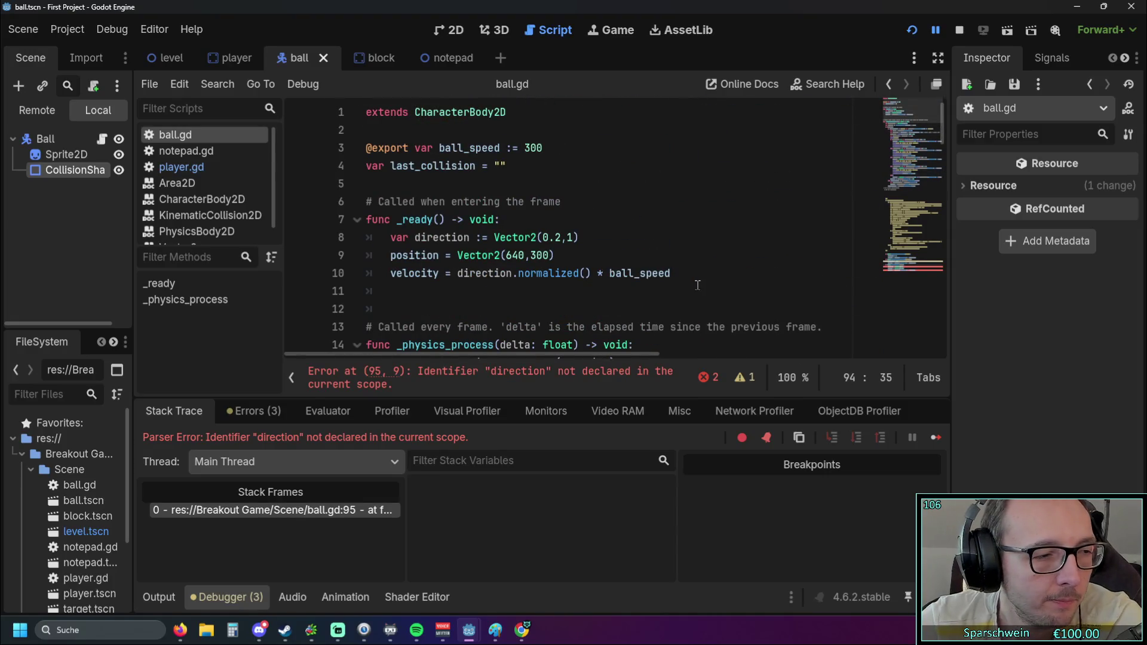
{"action": "scroll", "coordinate": [697, 285], "scroll_direction": "down", "scroll_amount": 1}
{"action": "scroll", "coordinate": [697, 285], "scroll_direction": "up", "scroll_amount": 1}
{"action": "left_click", "coordinate": [680, 273]}
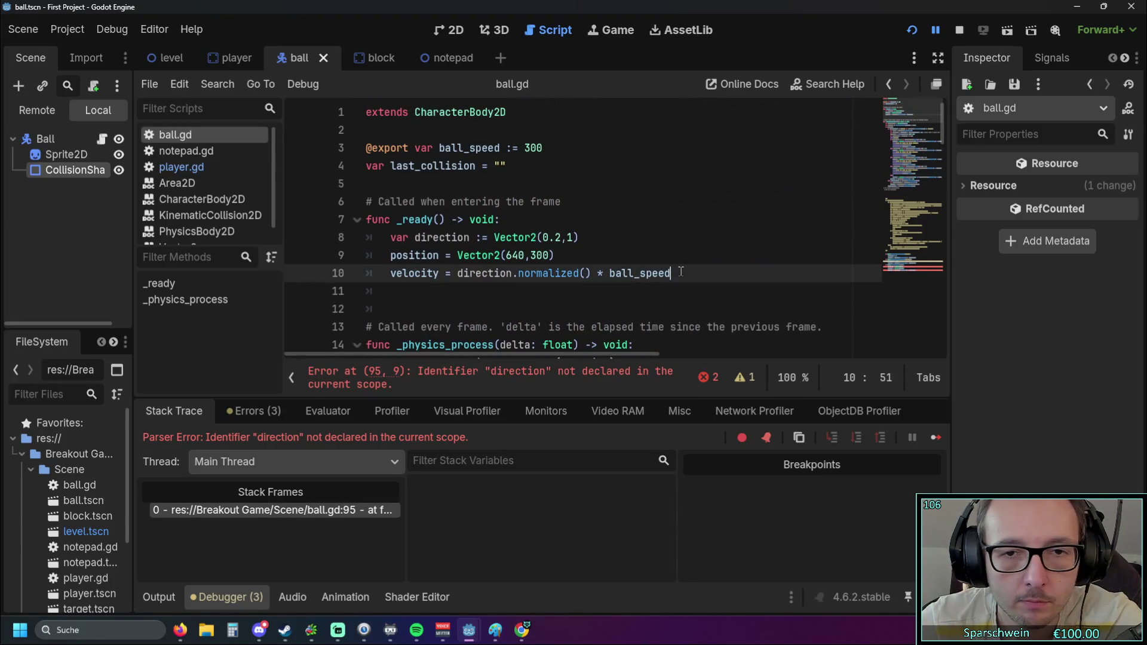
{"action": "key", "text": "Return"}
{"action": "key", "text": "ctrl+v"}
Delete the old KEY_1 block on lines 95–98
{"action": "scroll", "coordinate": [602, 233], "scroll_direction": "down", "scroll_amount": 20}
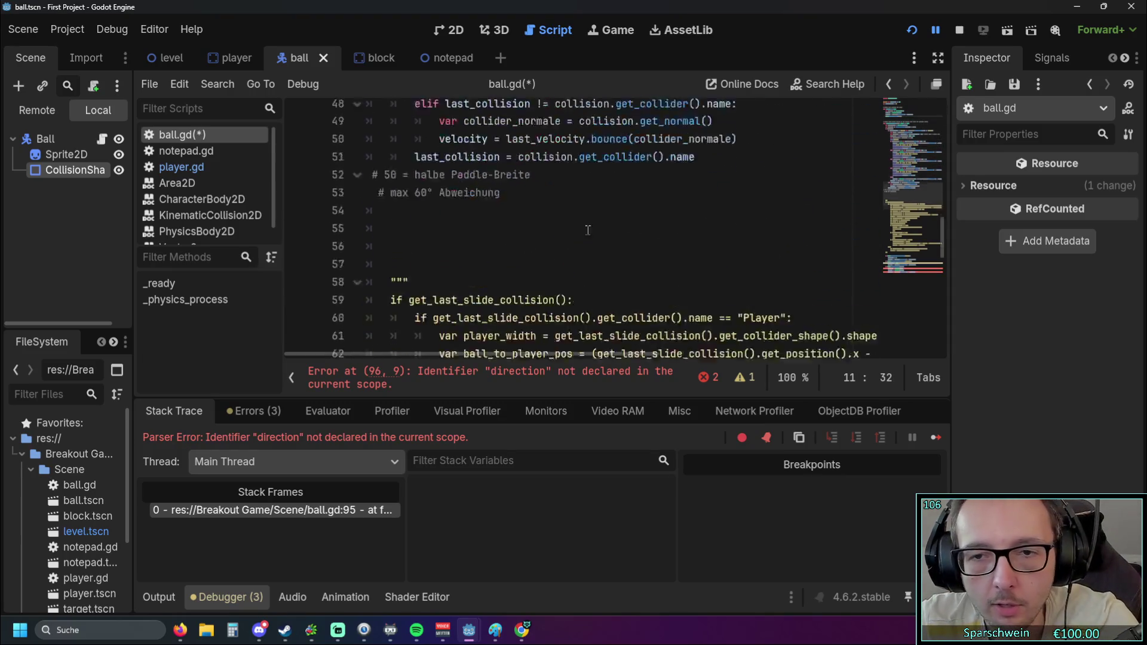
{"action": "left_click_drag", "start_coordinate": [696, 318], "coordinate": [348, 267]}
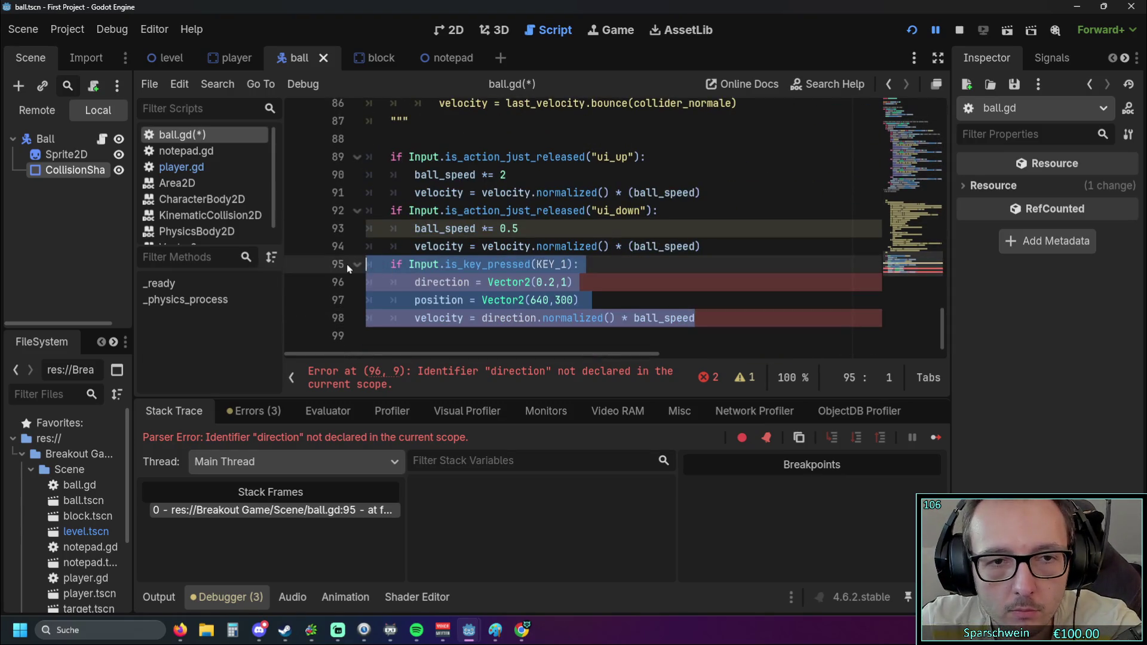
{"action": "key", "text": "BackSpace"}
{"action": "key", "text": "BackSpace"}
Turn the condition into 'if Input.is_key_pressed(KEY_1):' with a _ready() call beneath it
{"action": "scroll", "coordinate": [349, 266], "scroll_direction": "up", "scroll_amount": 20}
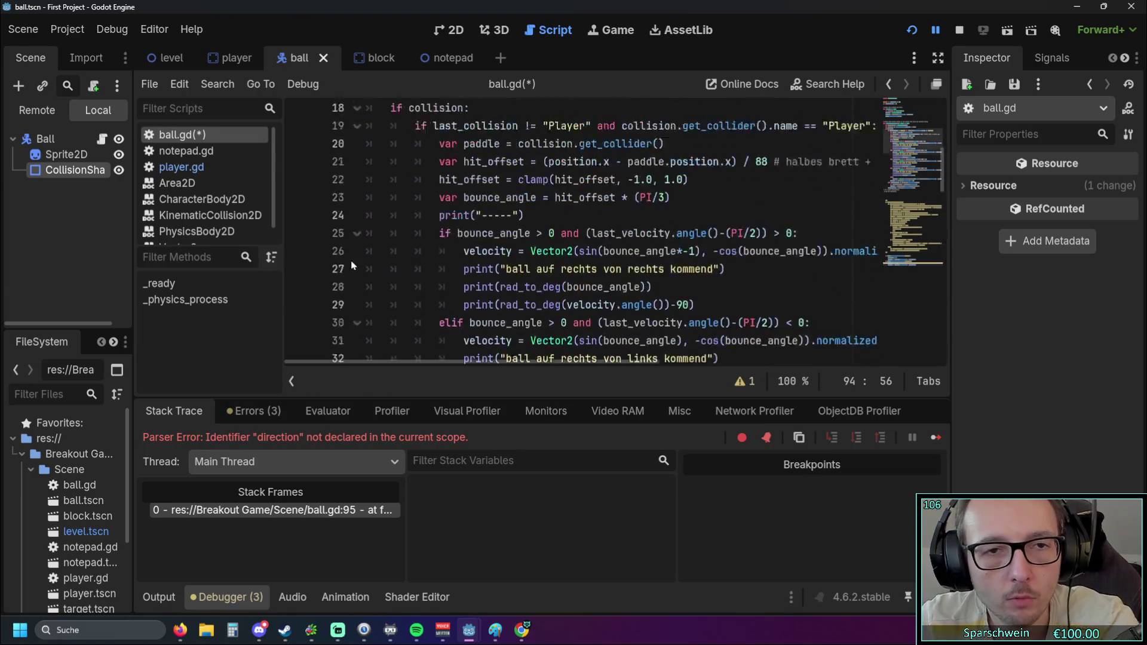
{"action": "left_click", "coordinate": [389, 291]}
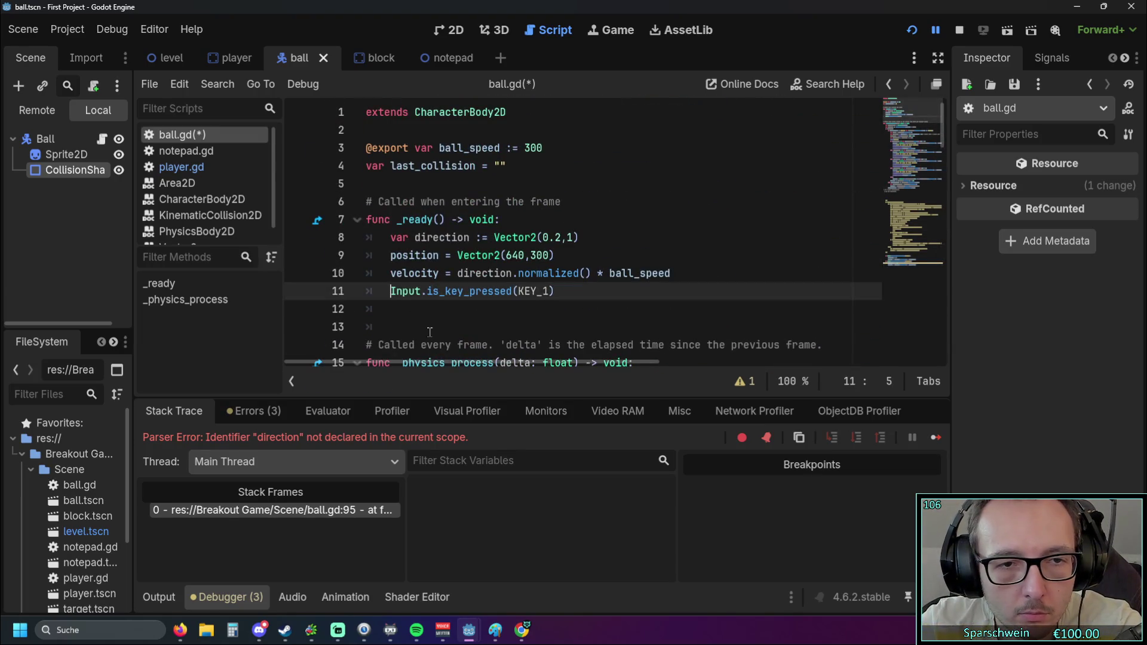
{"action": "key", "text": "BackSpace"}
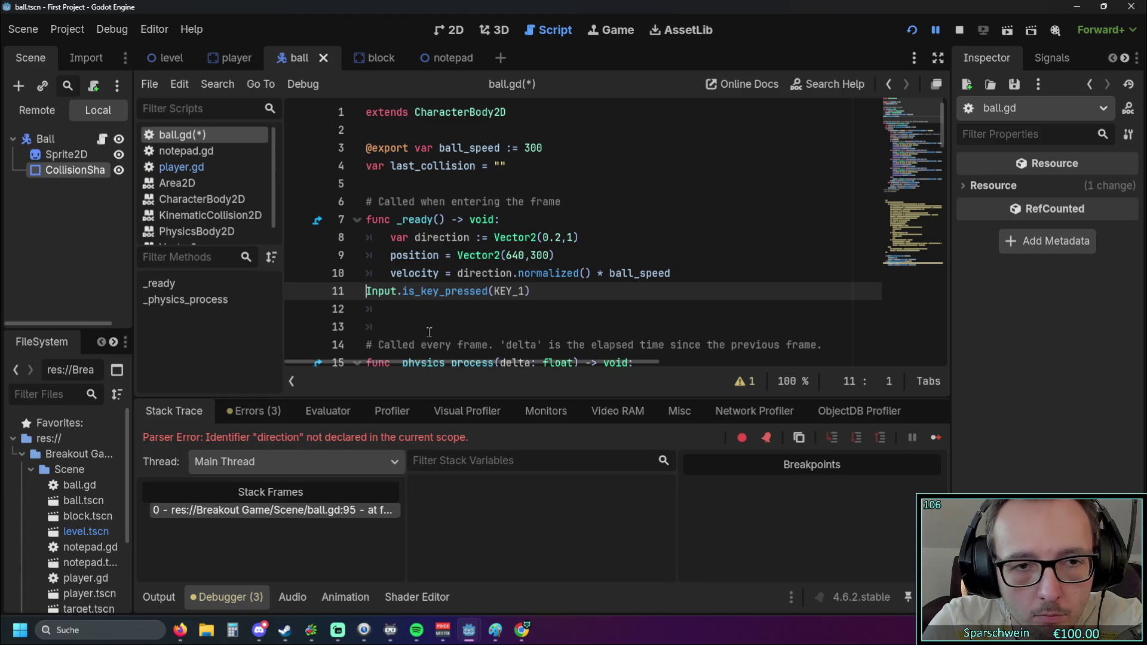
{"action": "key", "text": "Return"}
{"action": "type", "text": "if"}
{"action": "left_click", "coordinate": [586, 309]}
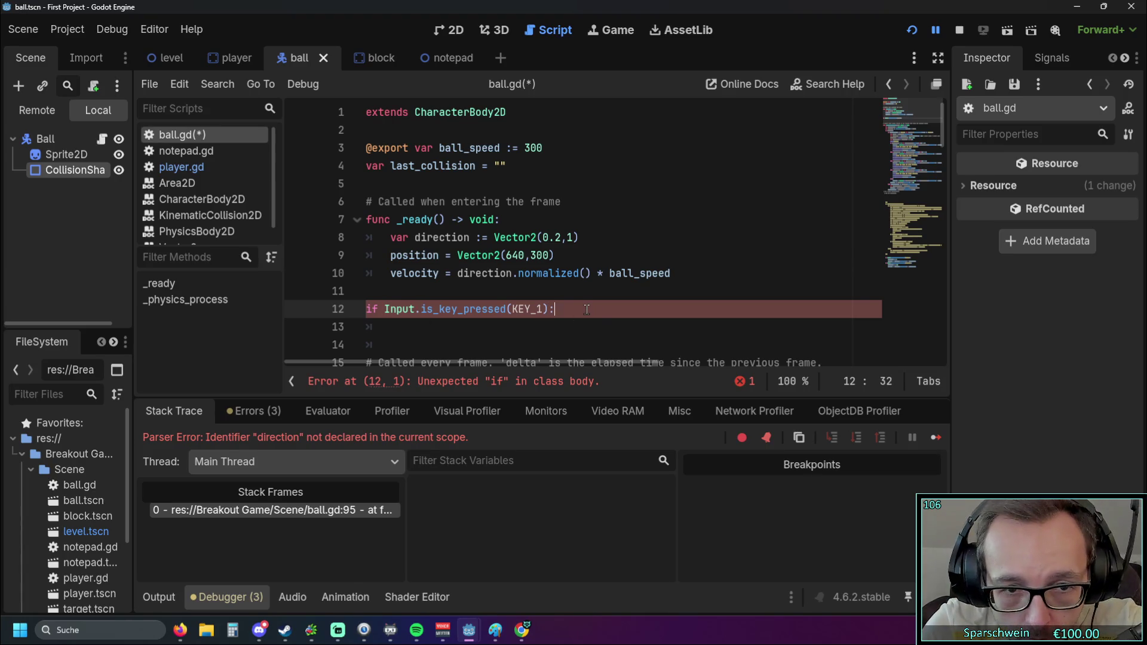
{"action": "key", "text": "Return"}
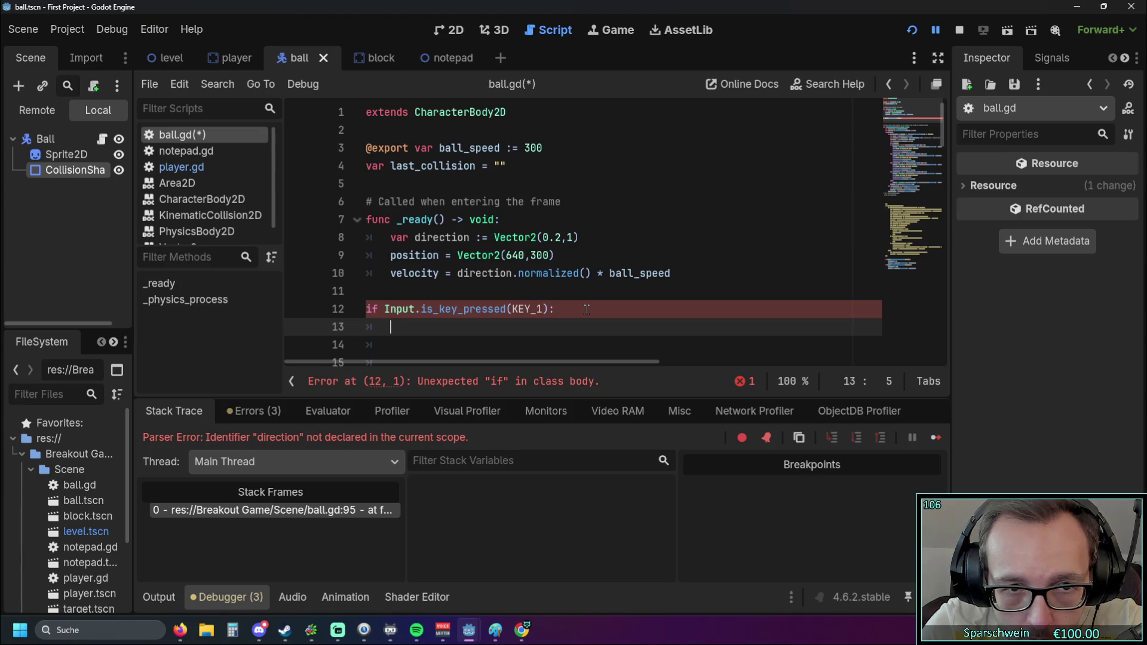
{"action": "type", "text": "_rea"}
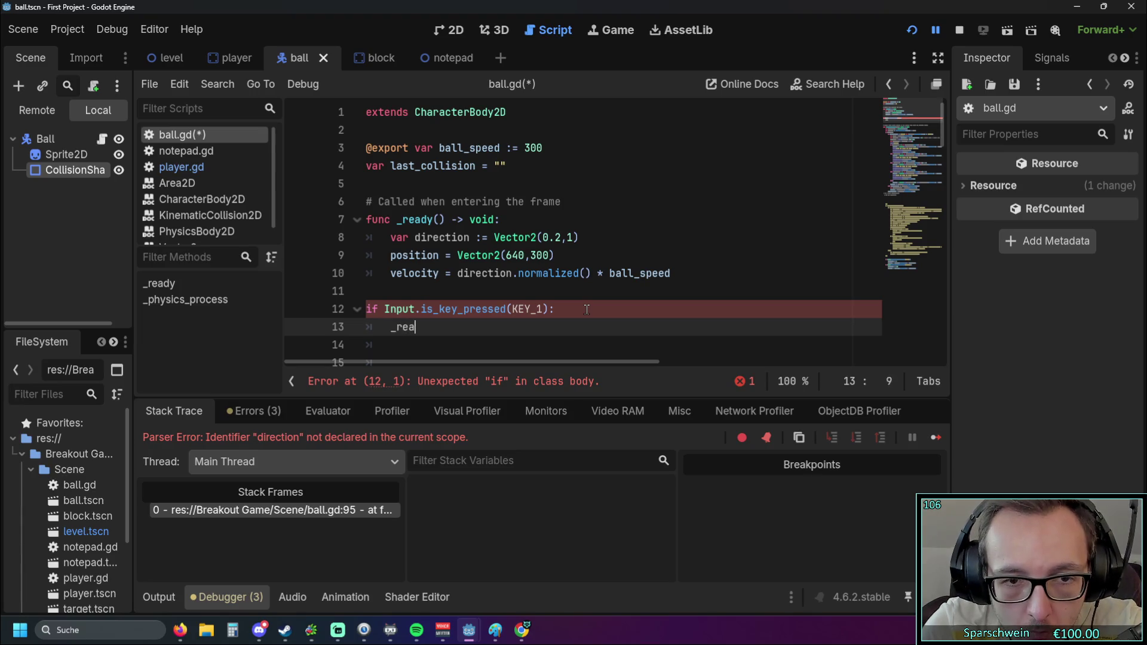
{"action": "type", "text": "dy()"}
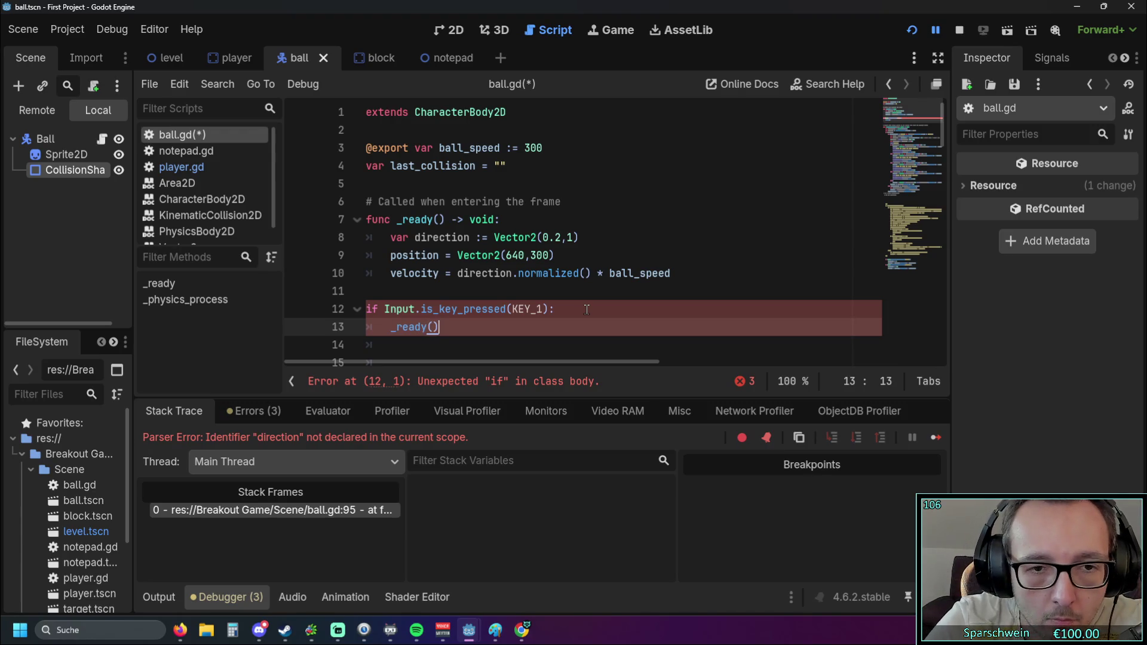
Indent the if block into _ready, remove the blank line 11, and test-run the game
{"action": "left_click", "coordinate": [537, 273]}
{"action": "scroll", "coordinate": [507, 278], "scroll_direction": "down", "scroll_amount": 1}
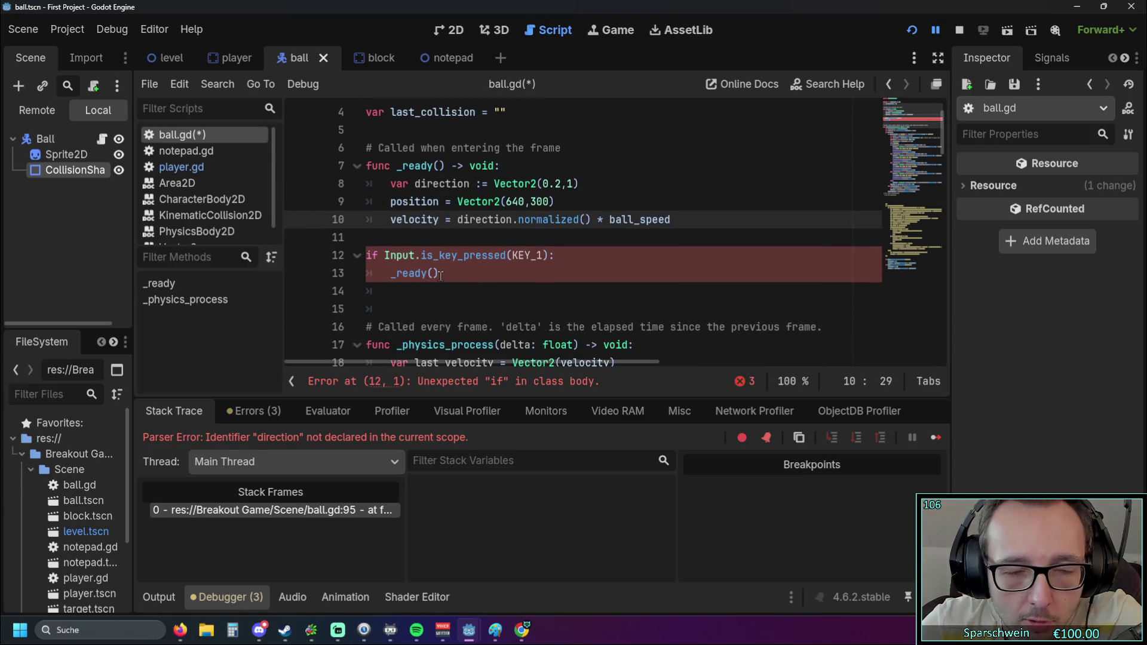
{"action": "left_click", "coordinate": [366, 255]}
{"action": "left_click", "coordinate": [452, 276], "text": "shift"}
{"action": "key", "text": "Tab"}
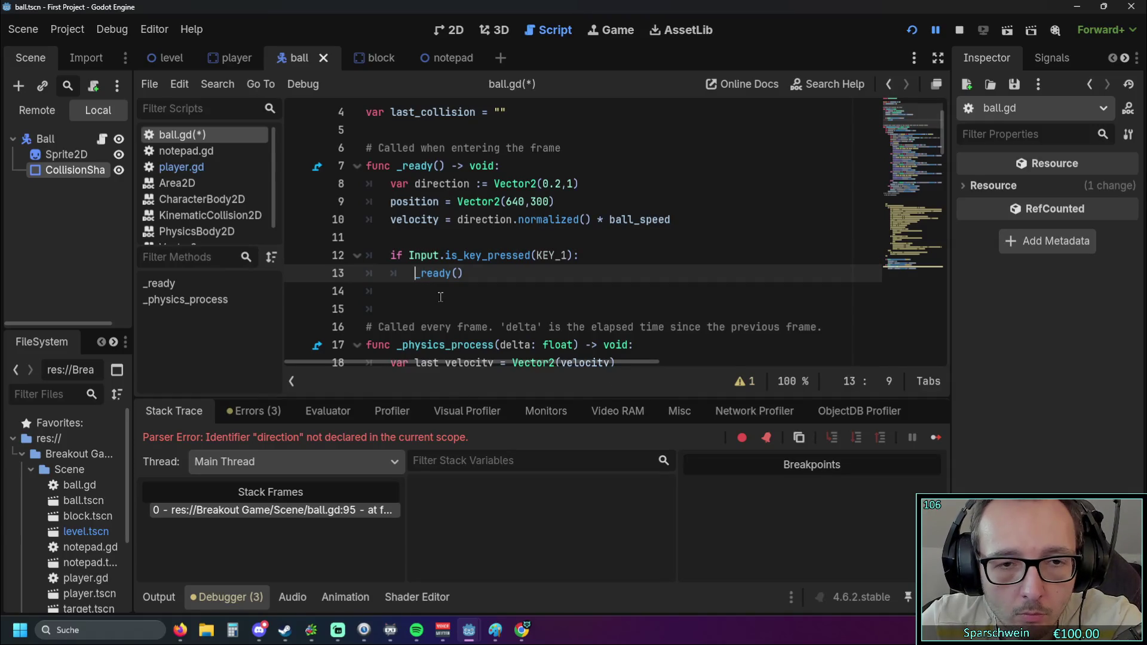
{"action": "left_click", "coordinate": [375, 242]}
{"action": "key", "text": "BackSpace"}
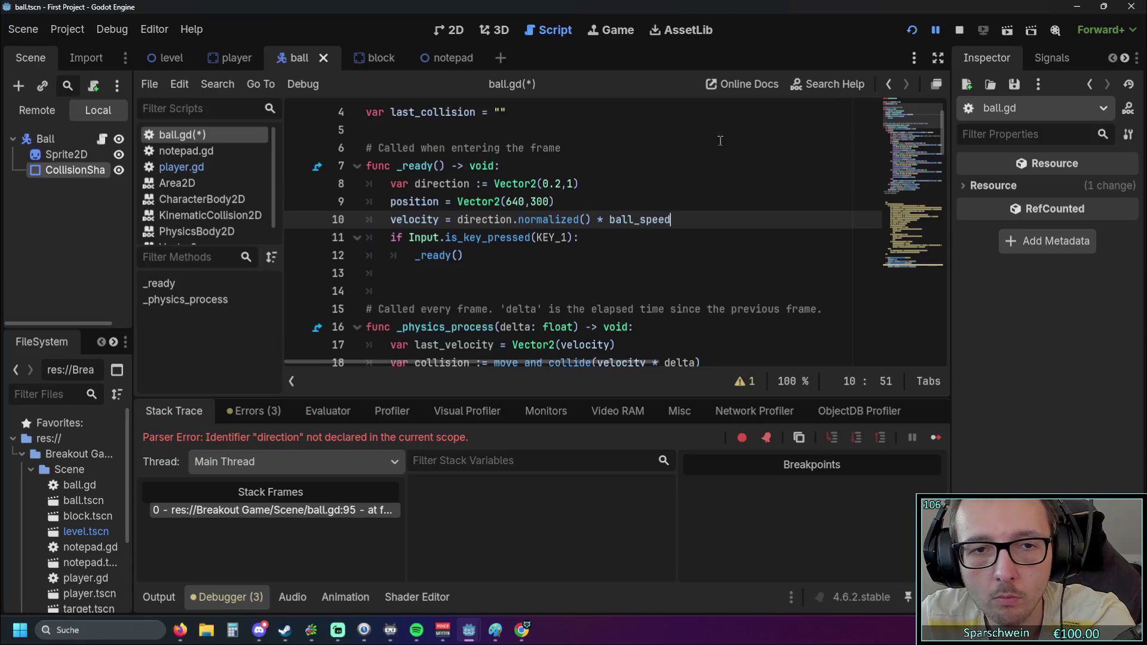
{"action": "left_click", "coordinate": [916, 33]}
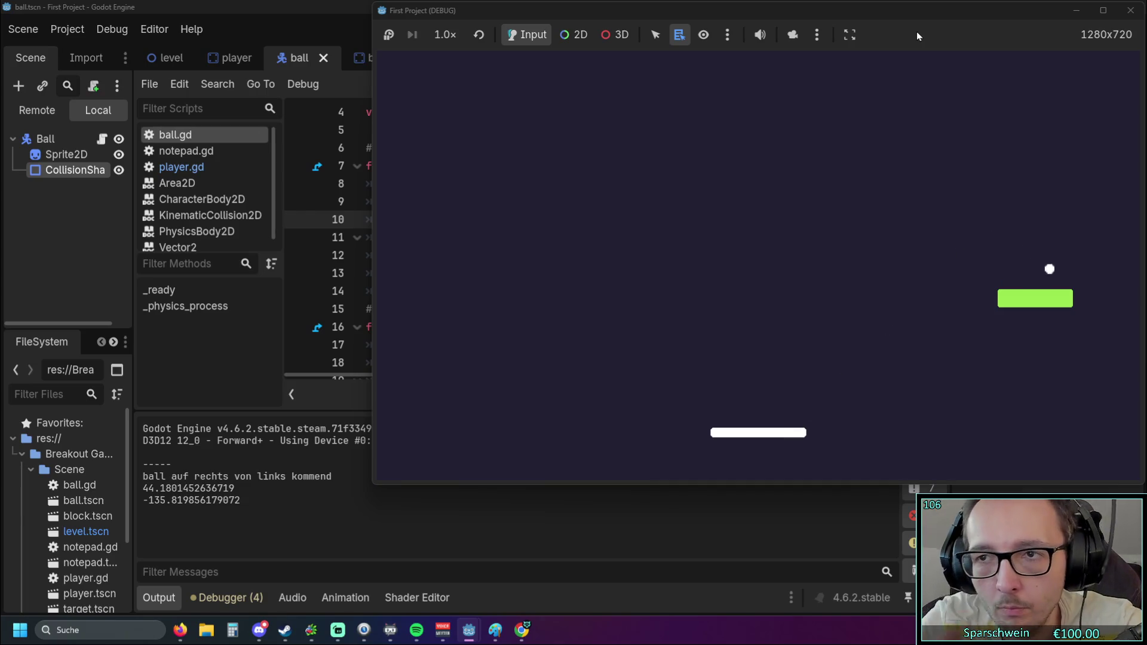
{"action": "left_click", "coordinate": [1131, 10]}
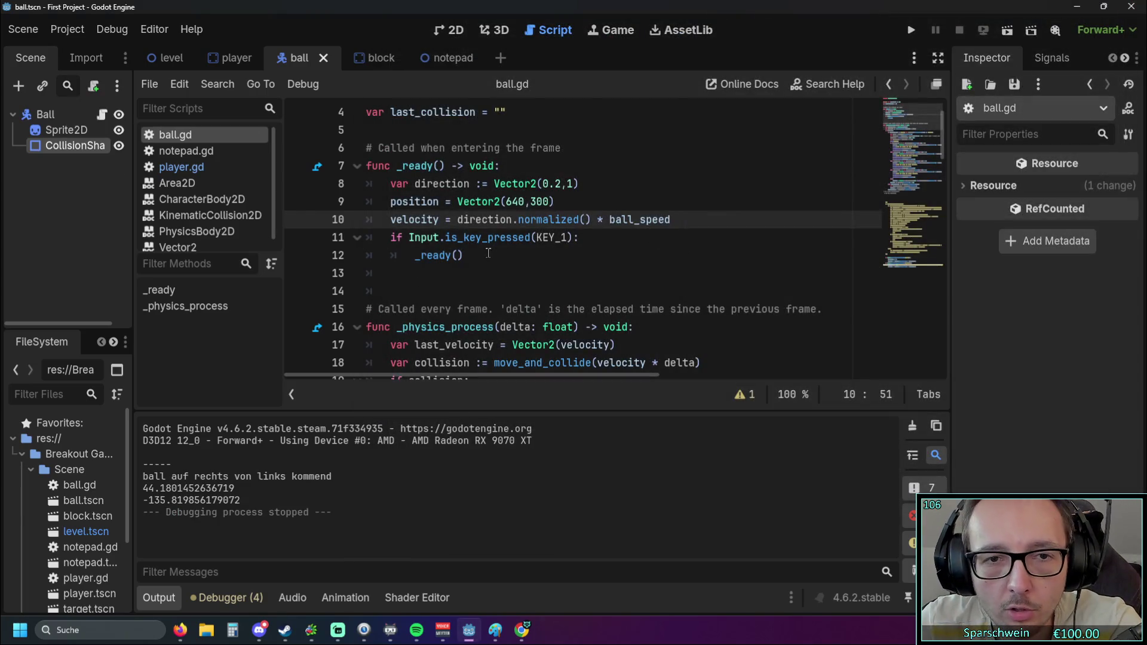
Cut the KEY_1 if block out of _ready and remove the leftover blank line
{"action": "scroll", "coordinate": [466, 256], "scroll_direction": "down", "scroll_amount": 1}
{"action": "scroll", "coordinate": [464, 261], "scroll_direction": "up", "scroll_amount": 1}
{"action": "scroll", "coordinate": [463, 263], "scroll_direction": "down", "scroll_amount": 1}
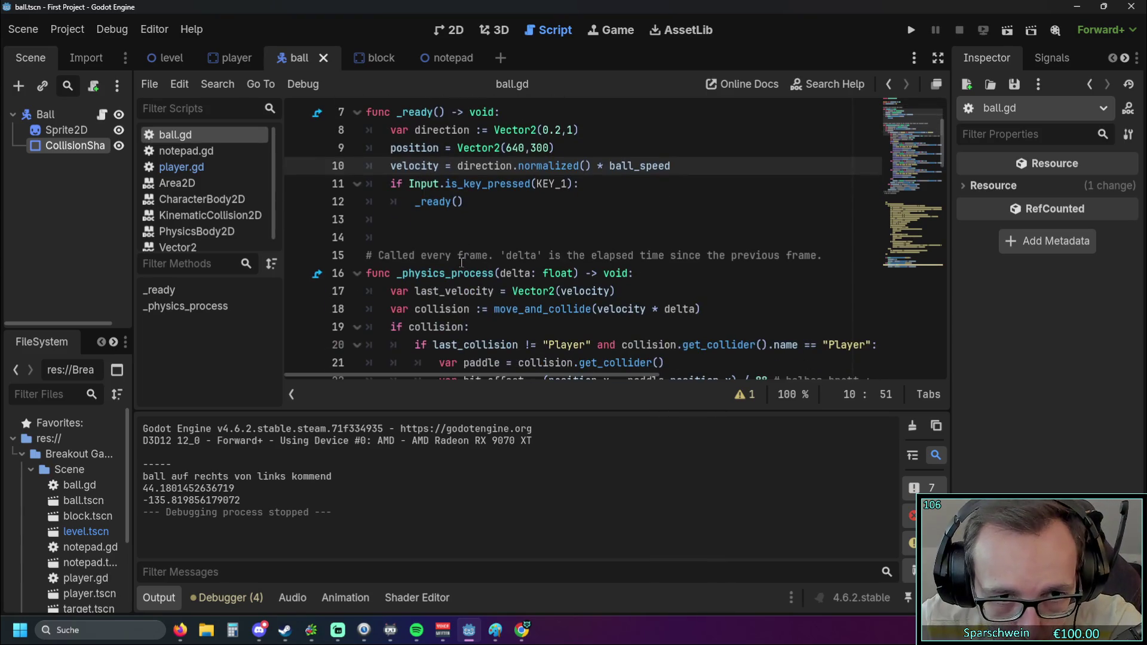
{"action": "left_click_drag", "start_coordinate": [465, 203], "coordinate": [295, 185]}
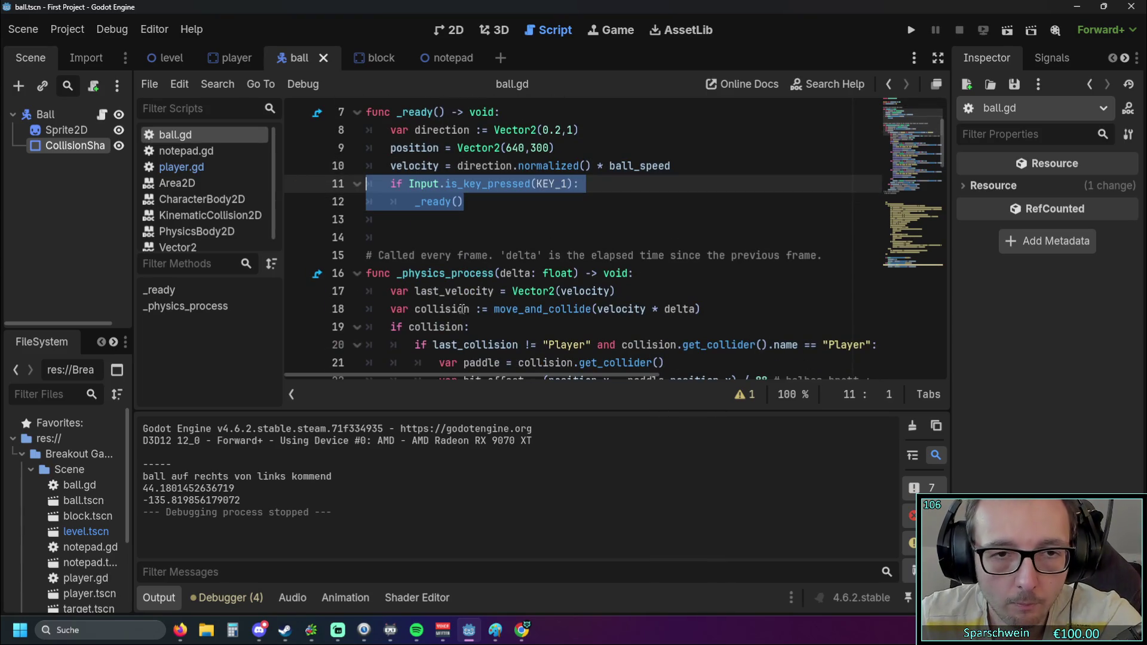
{"action": "key", "text": "BackSpace"}
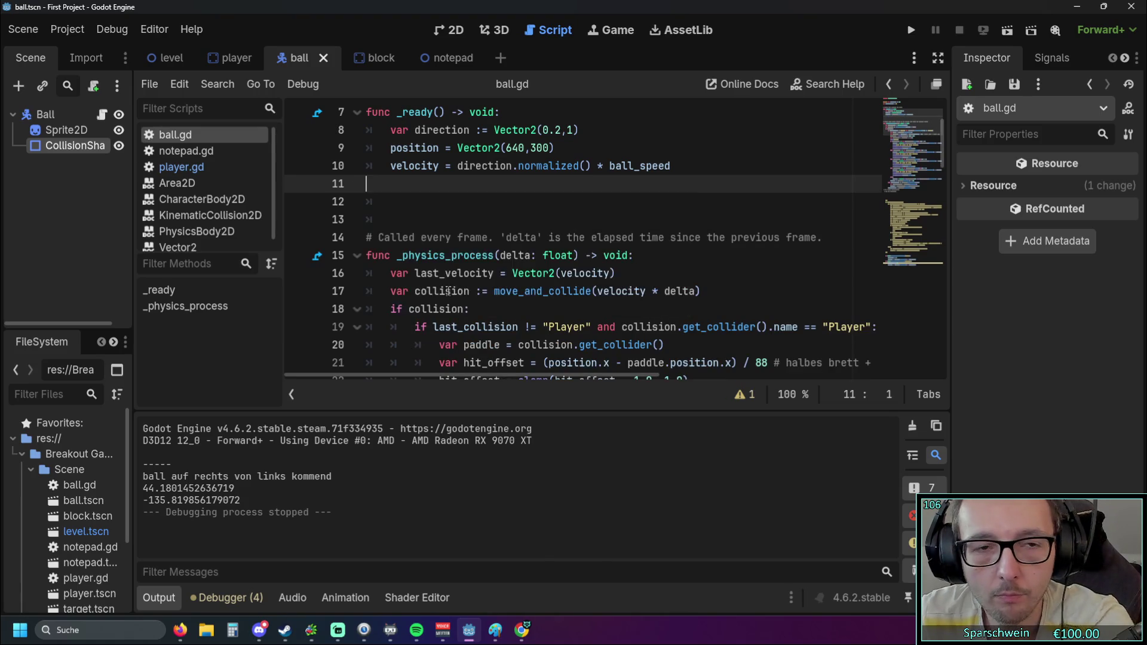
{"action": "key", "text": "BackSpace"}
Paste the block after line 93 in _physics_process, fix its indentation, and run the game
{"action": "scroll", "coordinate": [453, 293], "scroll_direction": "down", "scroll_amount": 20}
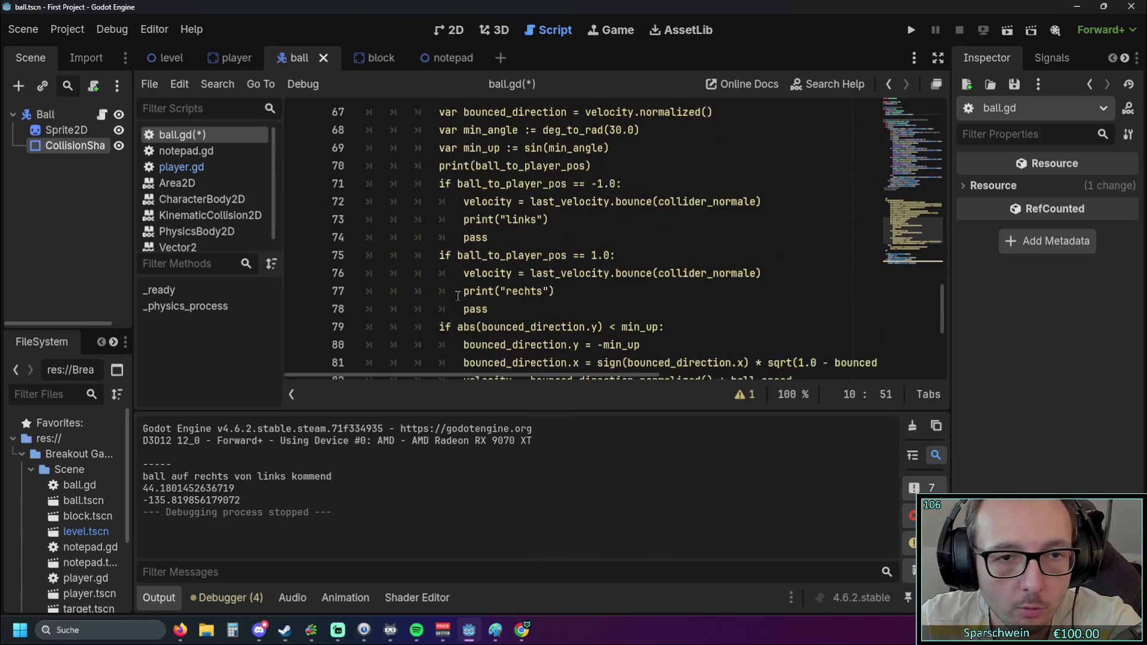
{"action": "scroll", "coordinate": [457, 296], "scroll_direction": "down", "scroll_amount": 5}
{"action": "left_click", "coordinate": [702, 339]}
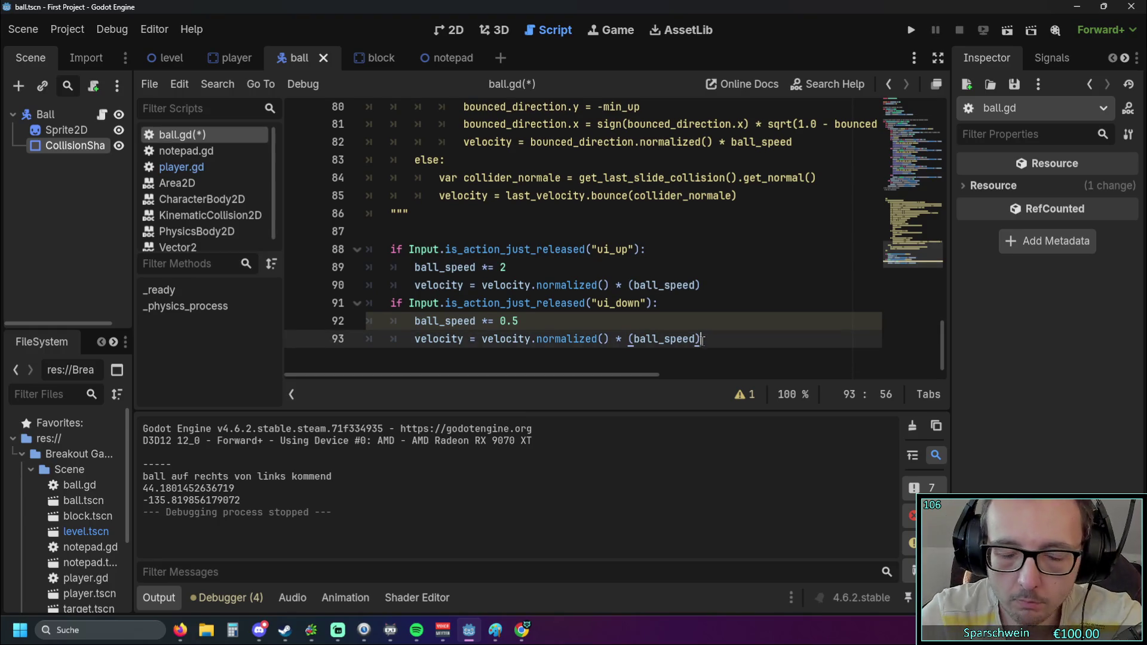
{"action": "key", "text": "ctrl+v"}
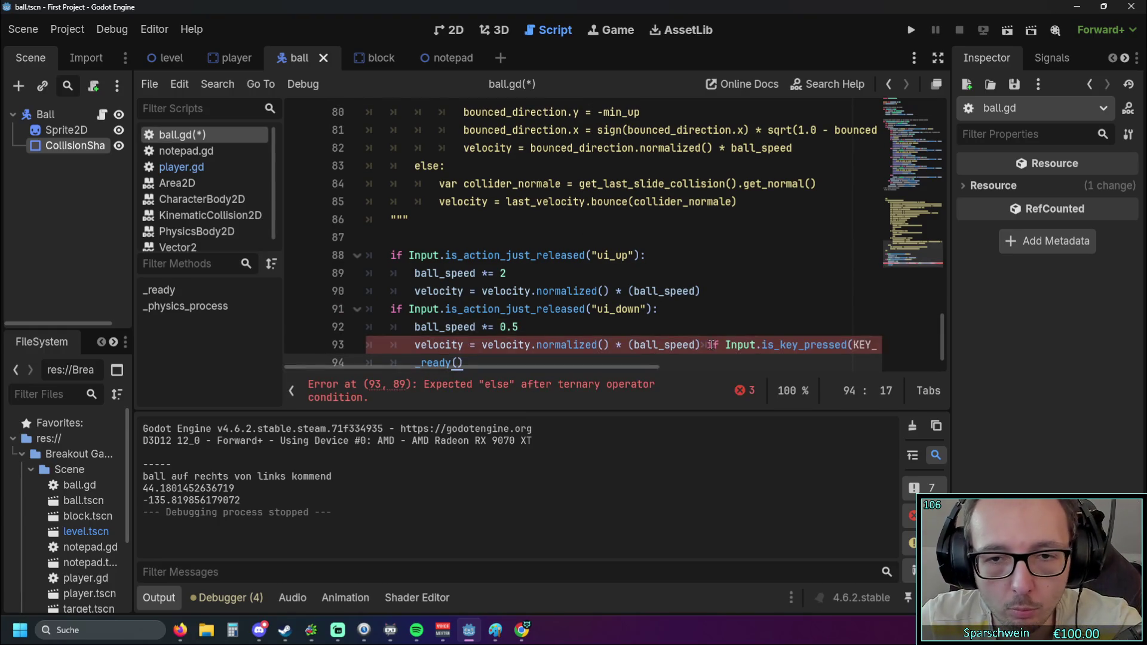
{"action": "left_click", "coordinate": [711, 344]}
{"action": "key", "text": "Return"}
{"action": "key", "text": "BackSpace"}
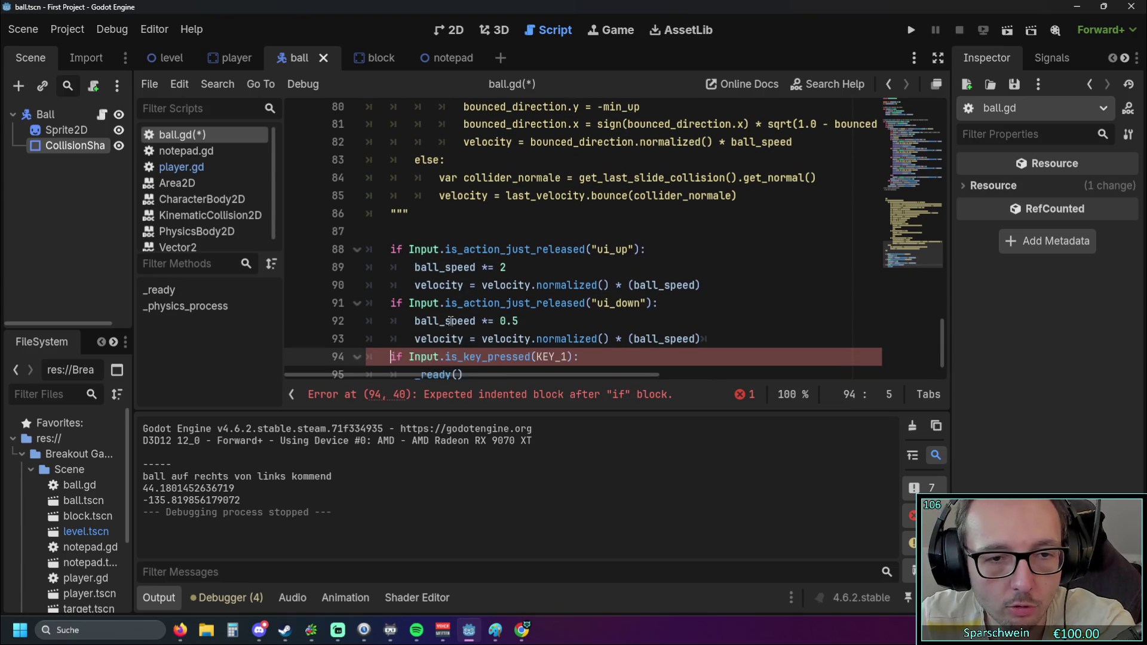
{"action": "left_click", "coordinate": [908, 32]}
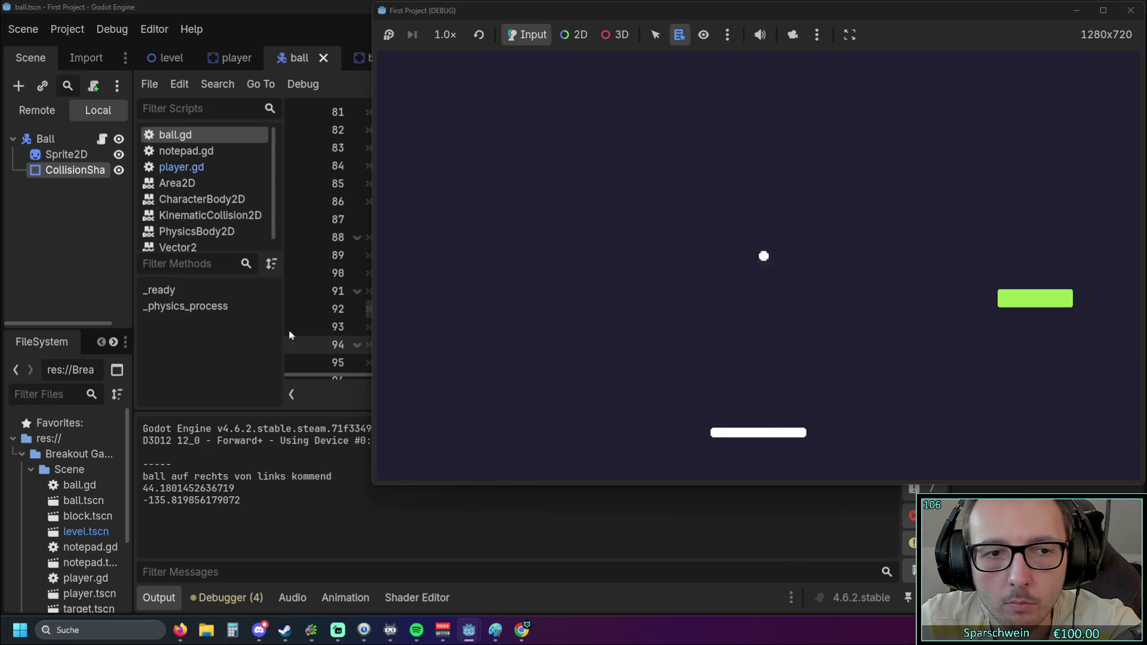
{"action": "left_click", "coordinate": [299, 308]}
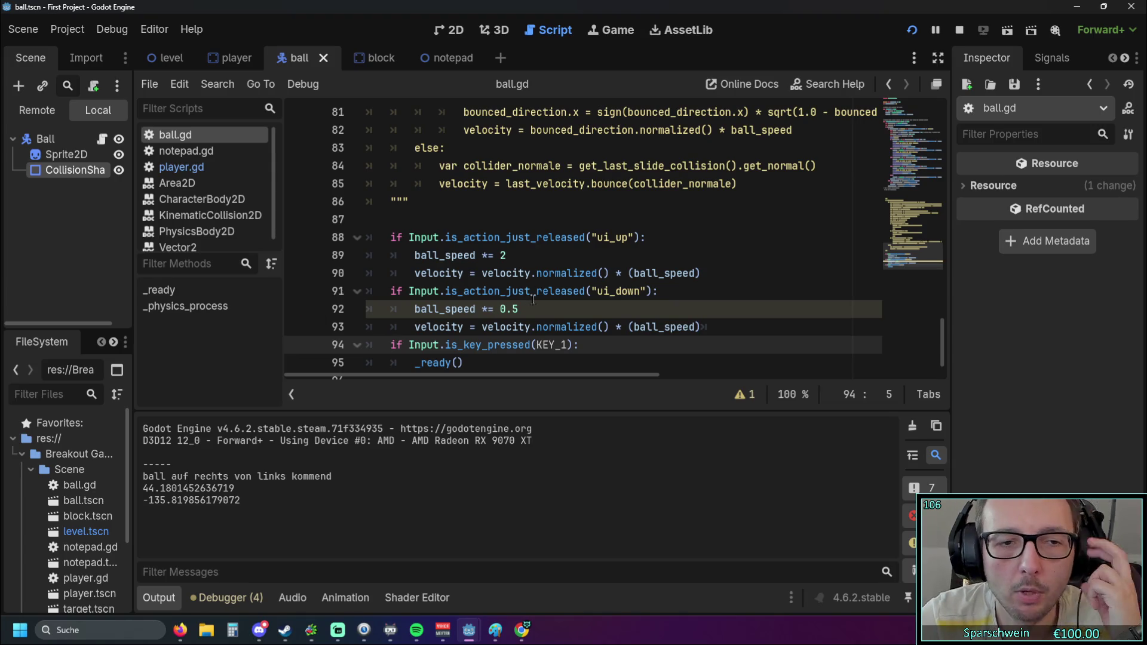
{"action": "scroll", "coordinate": [553, 296], "scroll_direction": "up", "scroll_amount": 10}
{"action": "scroll", "coordinate": [555, 295], "scroll_direction": "up", "scroll_amount": 12}
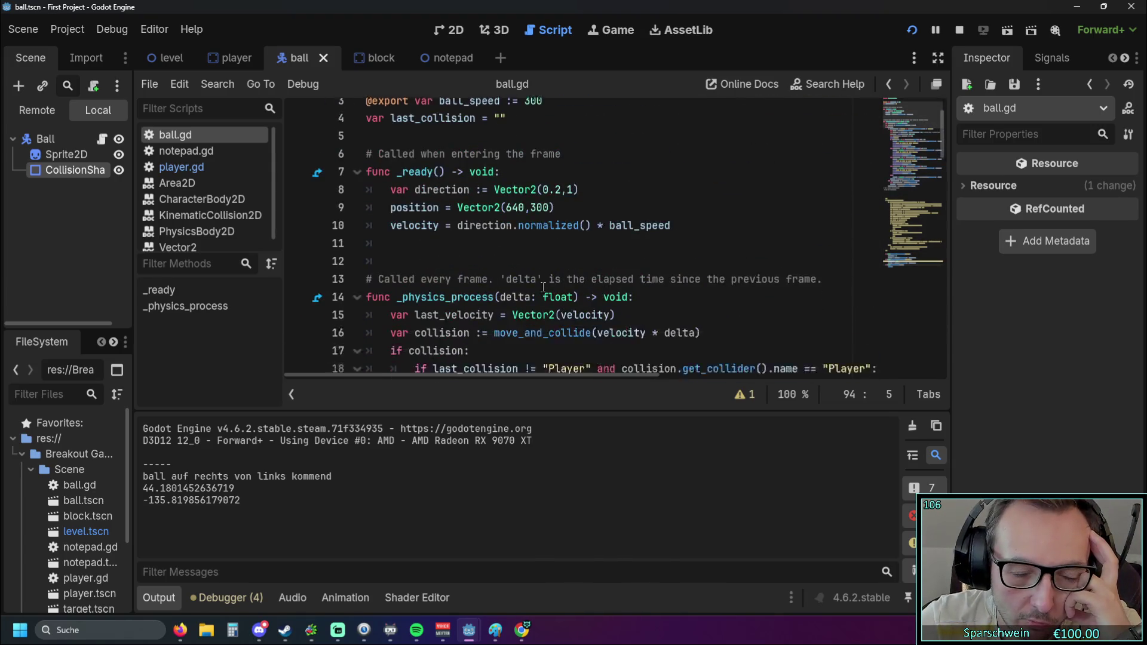
{"action": "scroll", "coordinate": [540, 286], "scroll_direction": "down", "scroll_amount": 3}
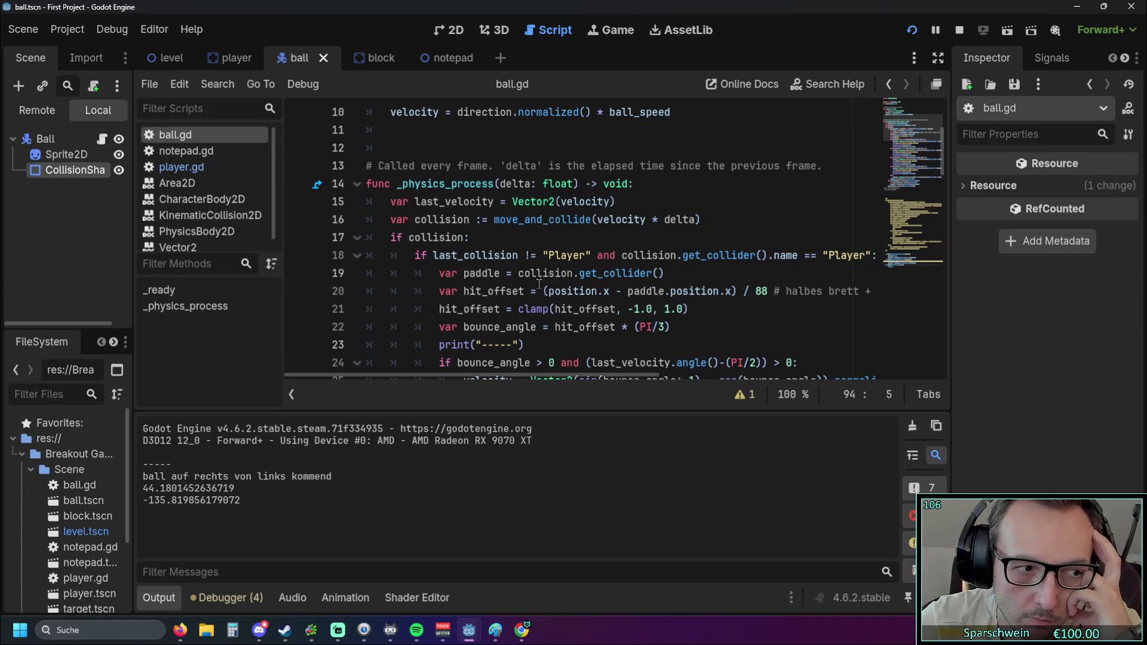
{"action": "scroll", "coordinate": [539, 284], "scroll_direction": "down", "scroll_amount": 3}
{"action": "scroll", "coordinate": [540, 283], "scroll_direction": "up", "scroll_amount": 3}
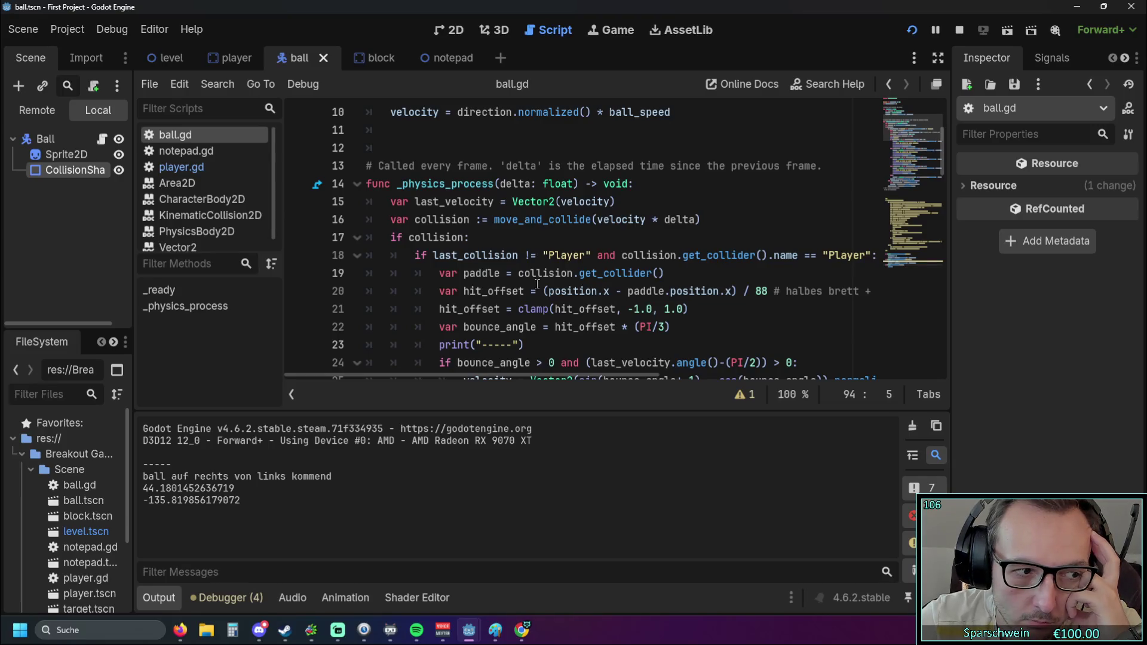
{"action": "scroll", "coordinate": [536, 284], "scroll_direction": "down", "scroll_amount": 1}
{"action": "scroll", "coordinate": [535, 284], "scroll_direction": "up", "scroll_amount": 1}
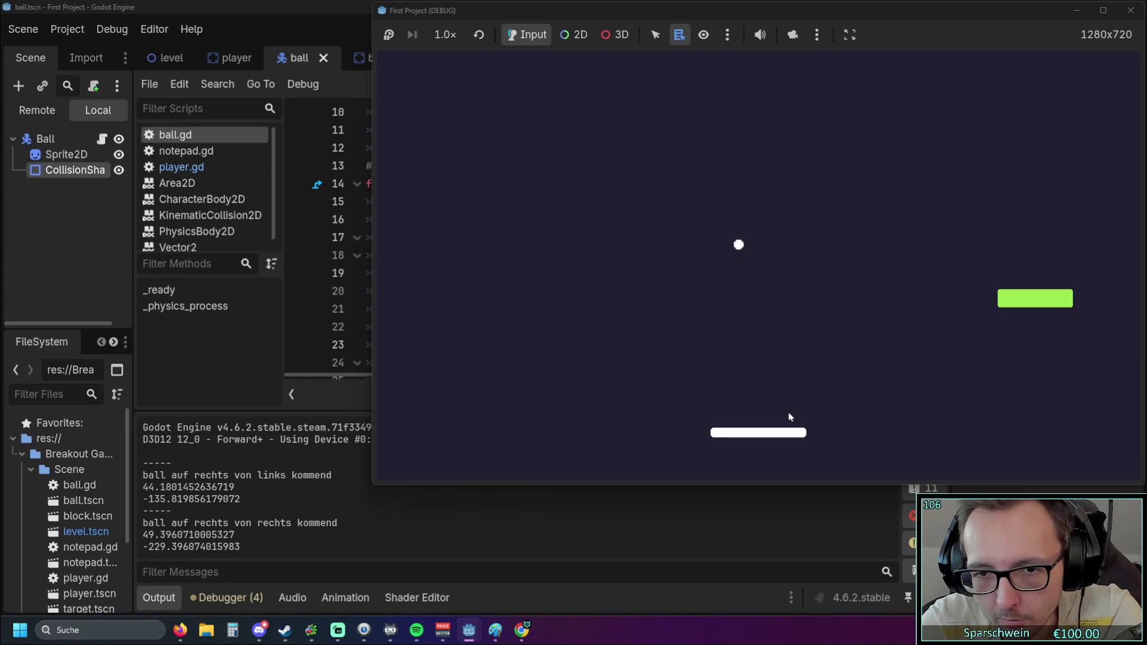
Move the paddle left and right with the arrow keys to hit the ball, then stop the game
{"action": "key", "text": "Right"}
{"action": "key", "text": "Right"}
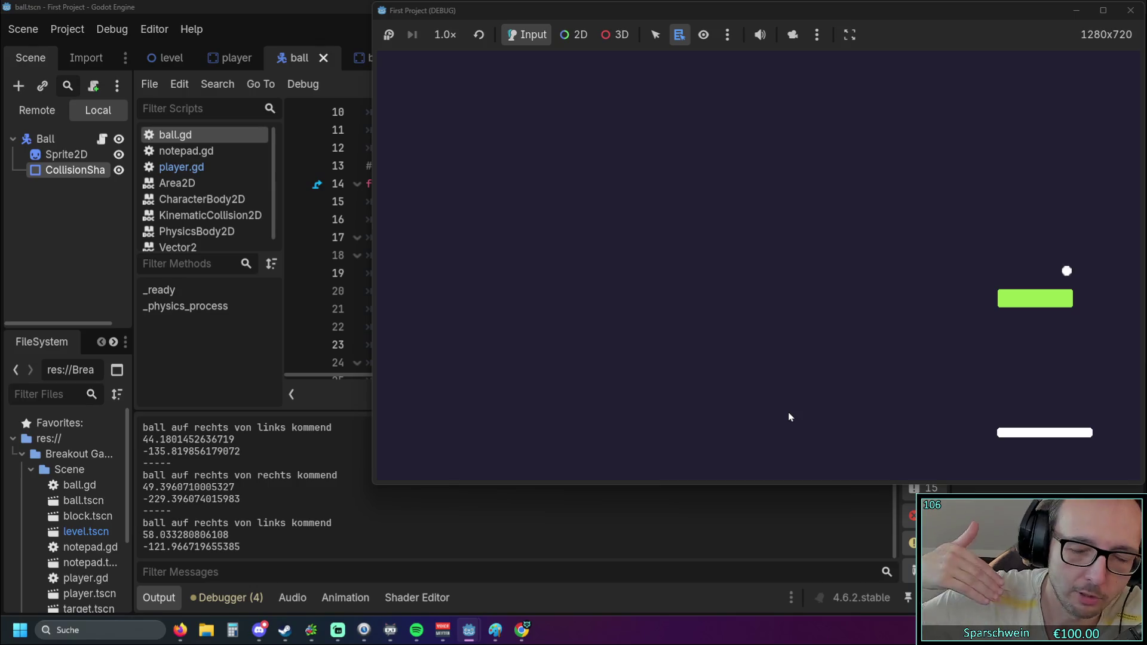
{"action": "key", "text": "Left"}
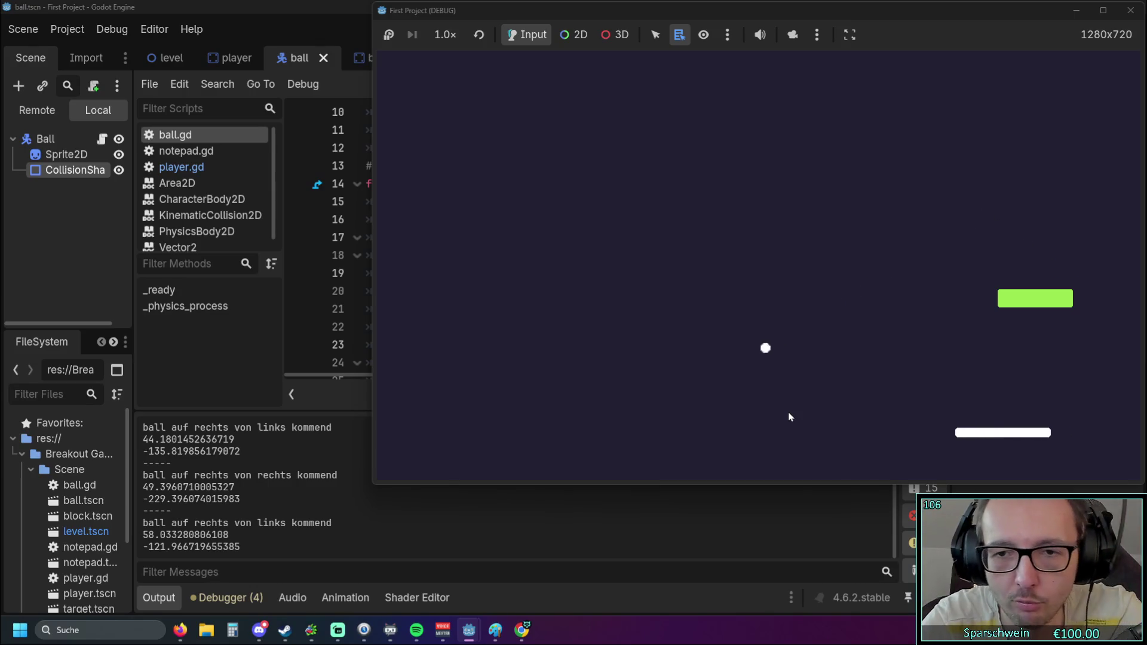
{"action": "key", "text": "Left"}
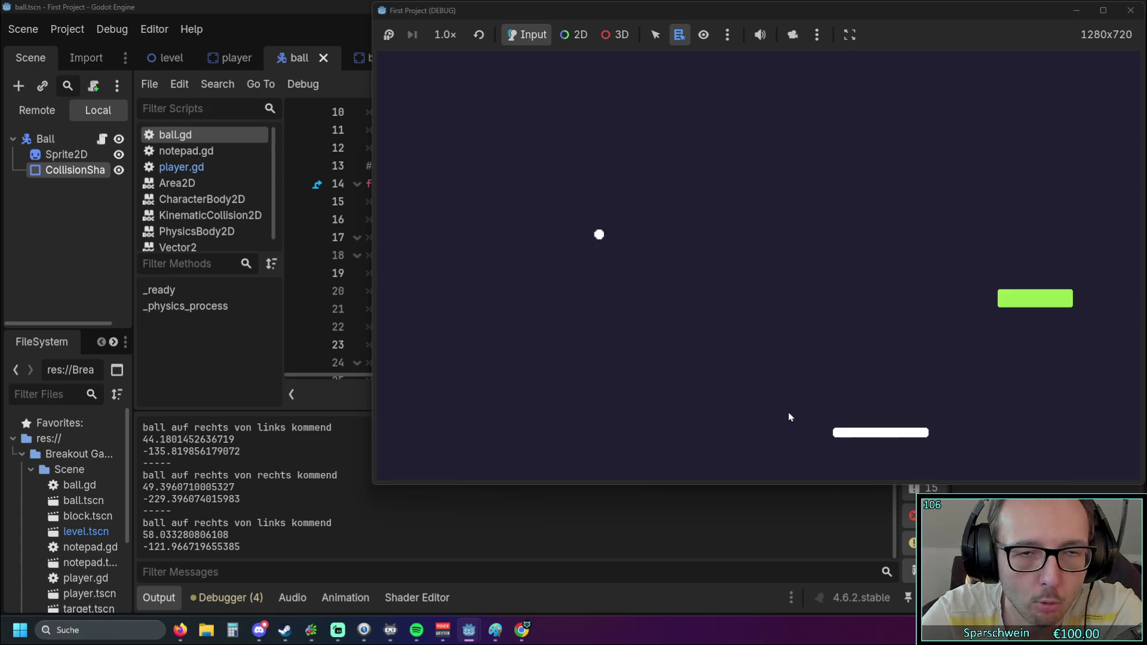
{"action": "key", "text": "Right"}
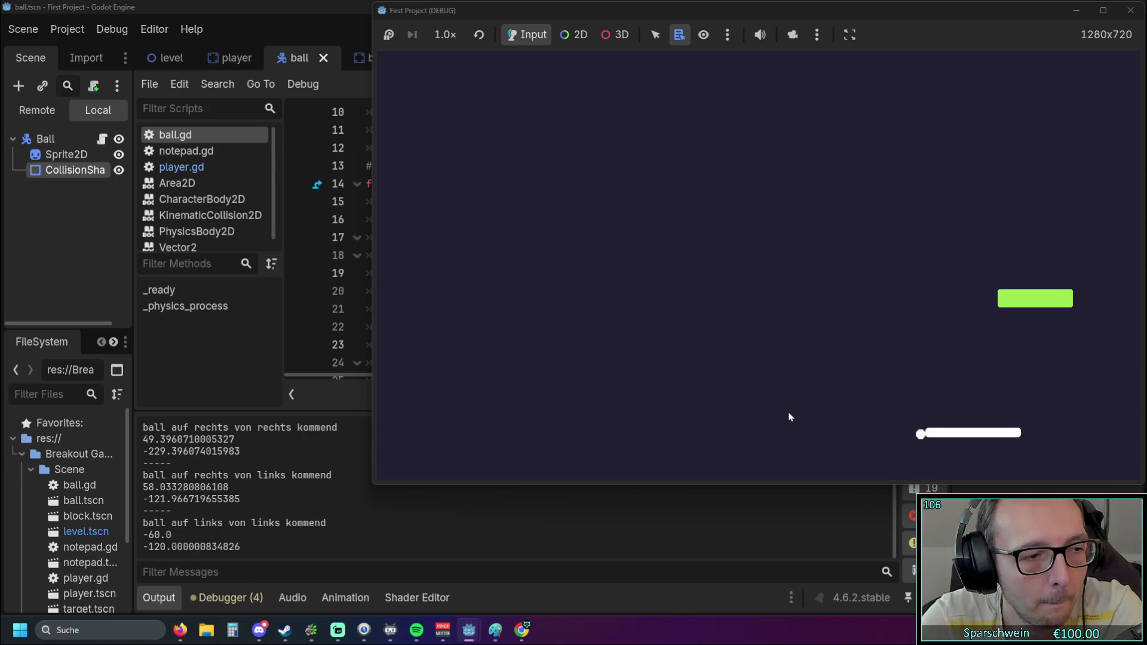
{"action": "key", "text": "Right"}
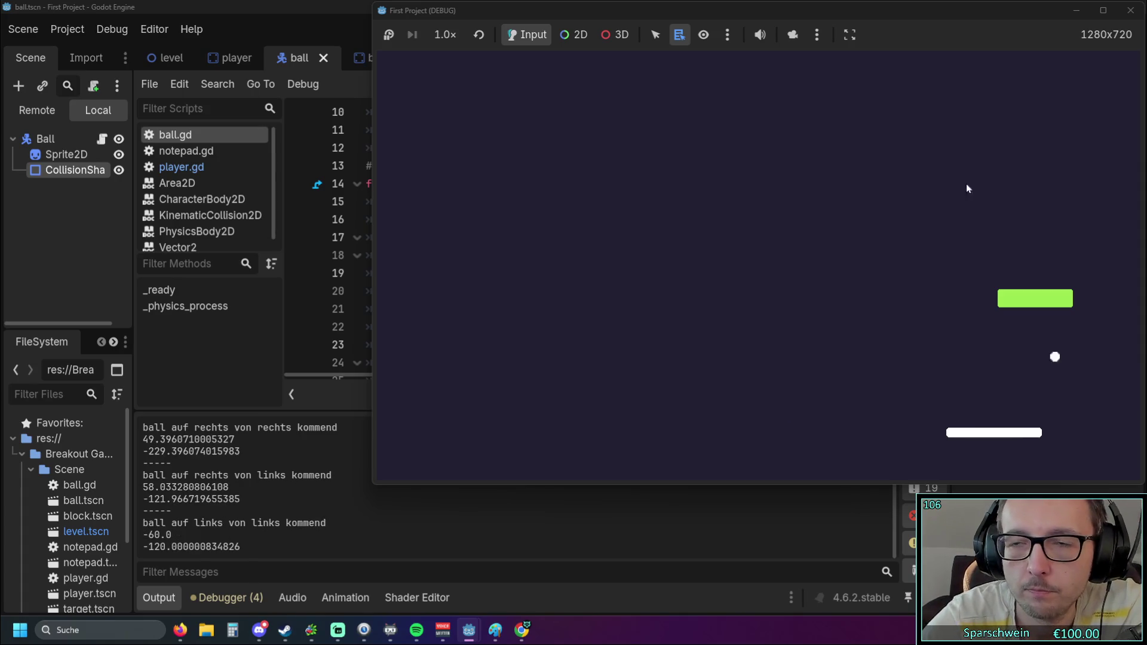
{"action": "left_click", "coordinate": [1131, 11]}
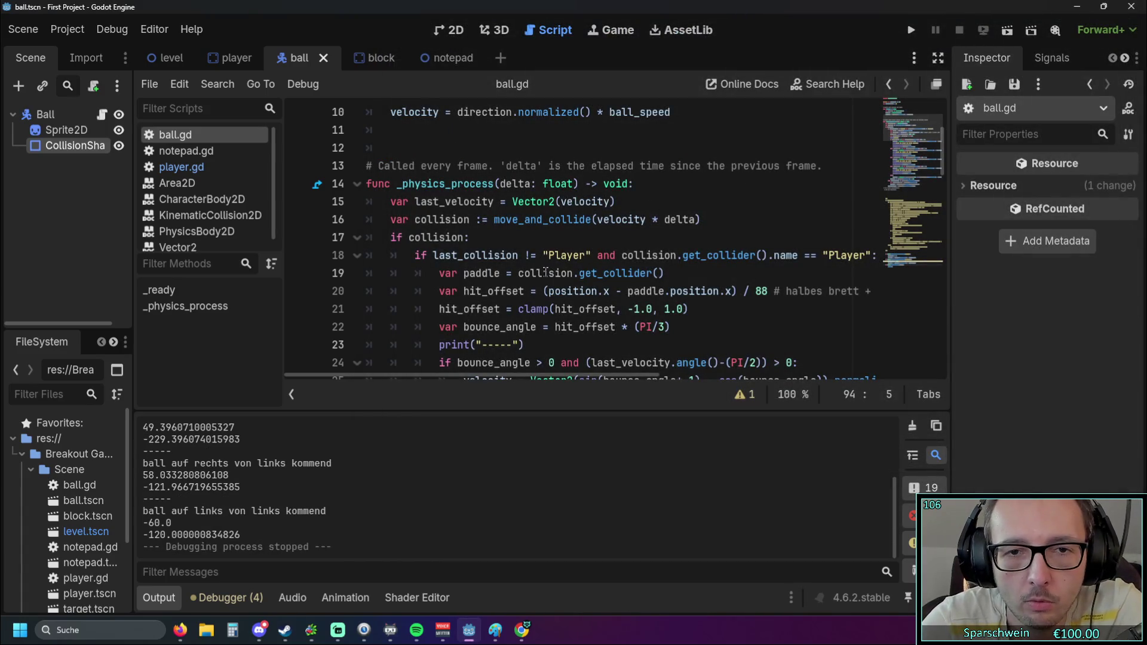
Change line 18 from last_collision != "Player" to == "Player" and run the game
{"action": "left_click", "coordinate": [530, 255]}
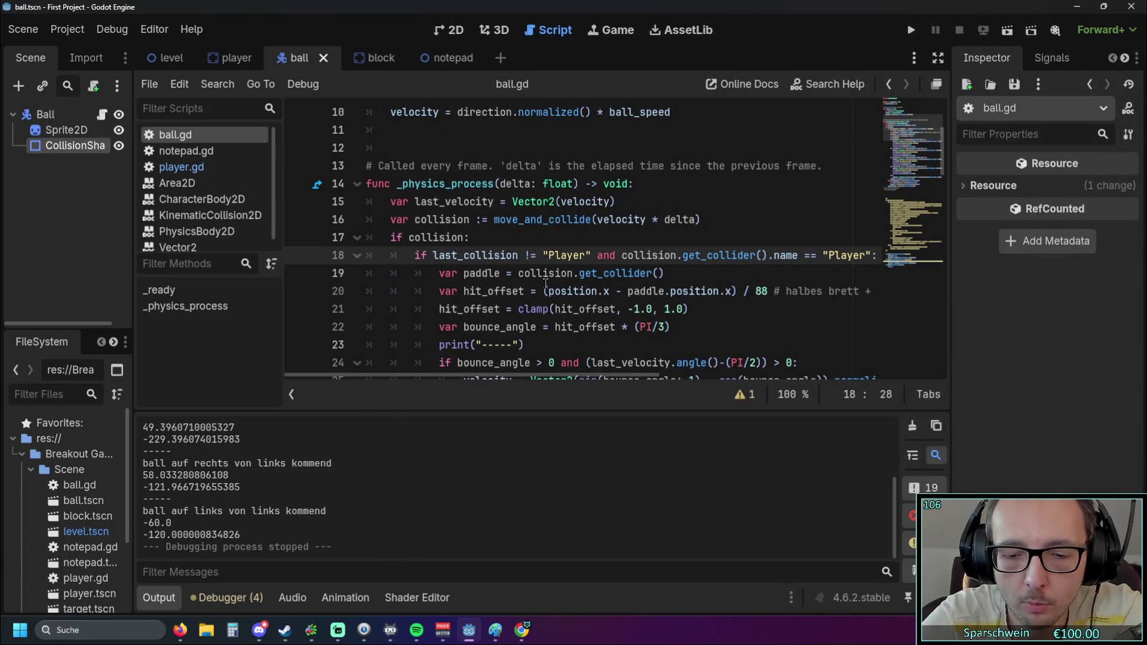
{"action": "key", "text": "BackSpace"}
{"action": "type", "text": "="}
{"action": "left_click", "coordinate": [463, 201]}
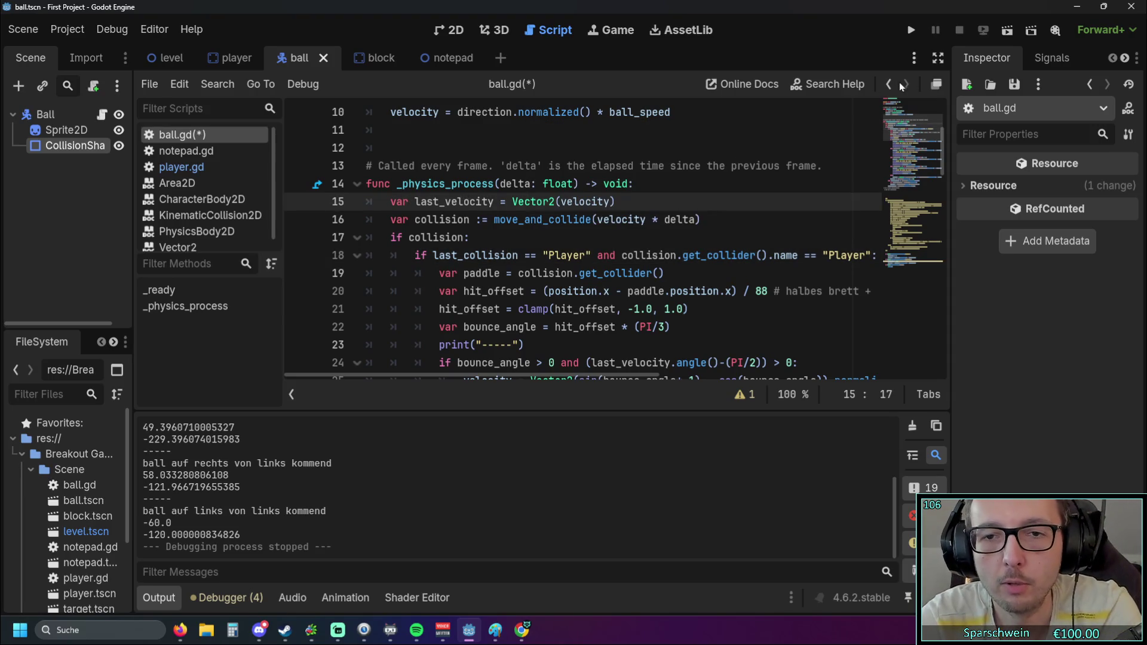
{"action": "left_click", "coordinate": [911, 31]}
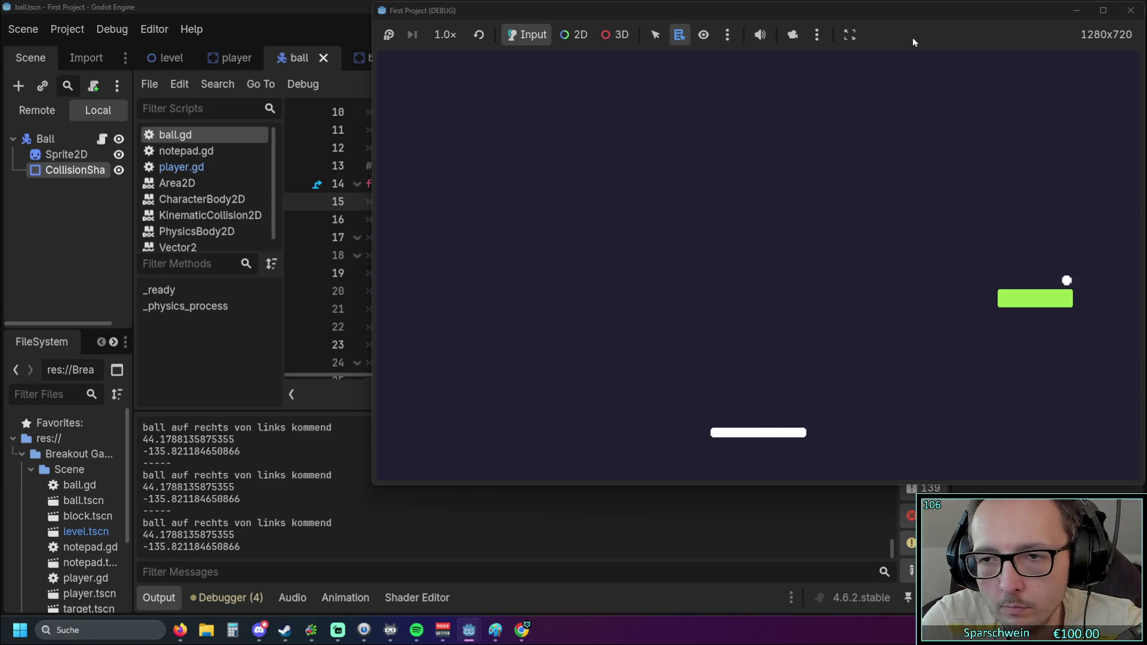
{"action": "key", "text": "Left"}
{"action": "key", "text": "Right"}
{"action": "key", "text": "Left"}
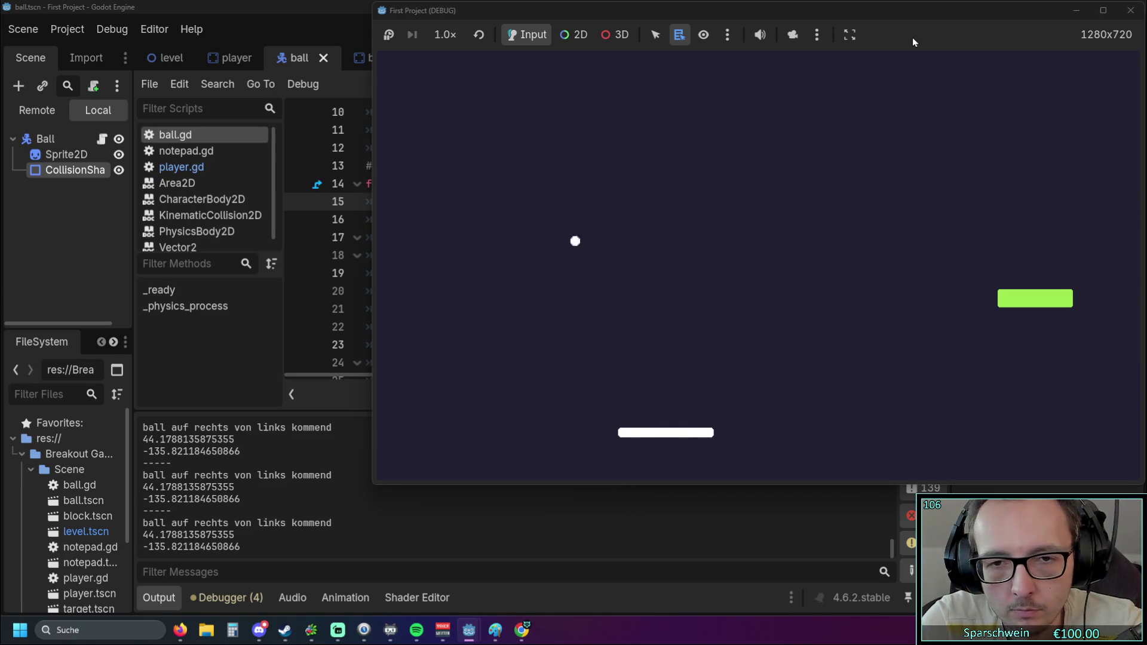
{"action": "key", "text": "Right"}
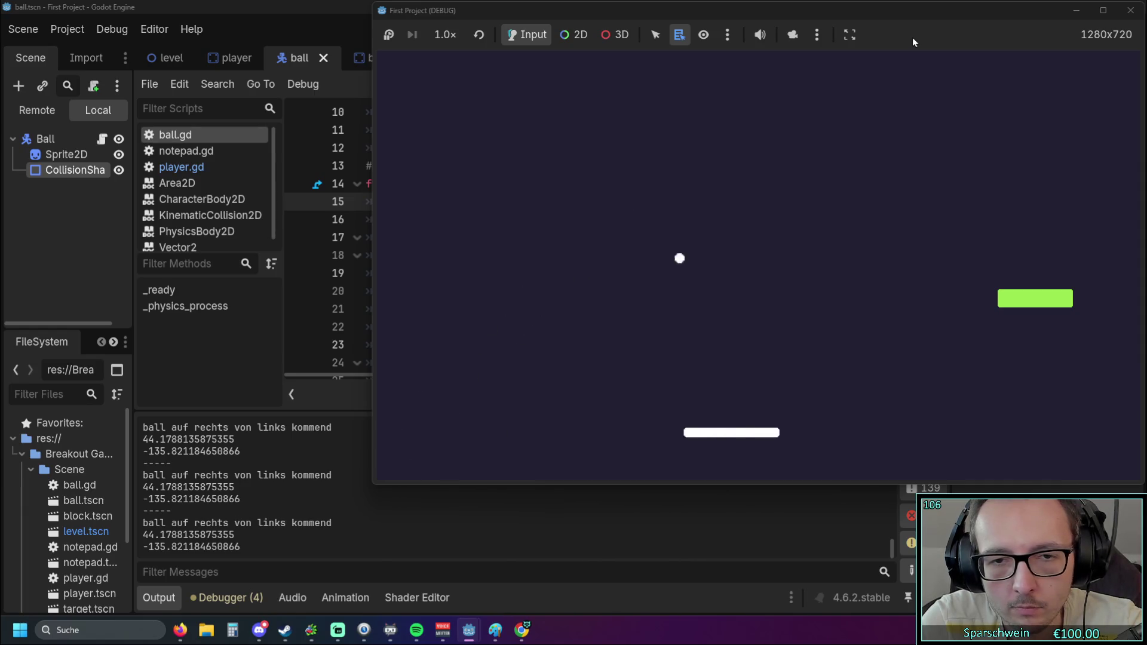
{"action": "key", "text": "Left"}
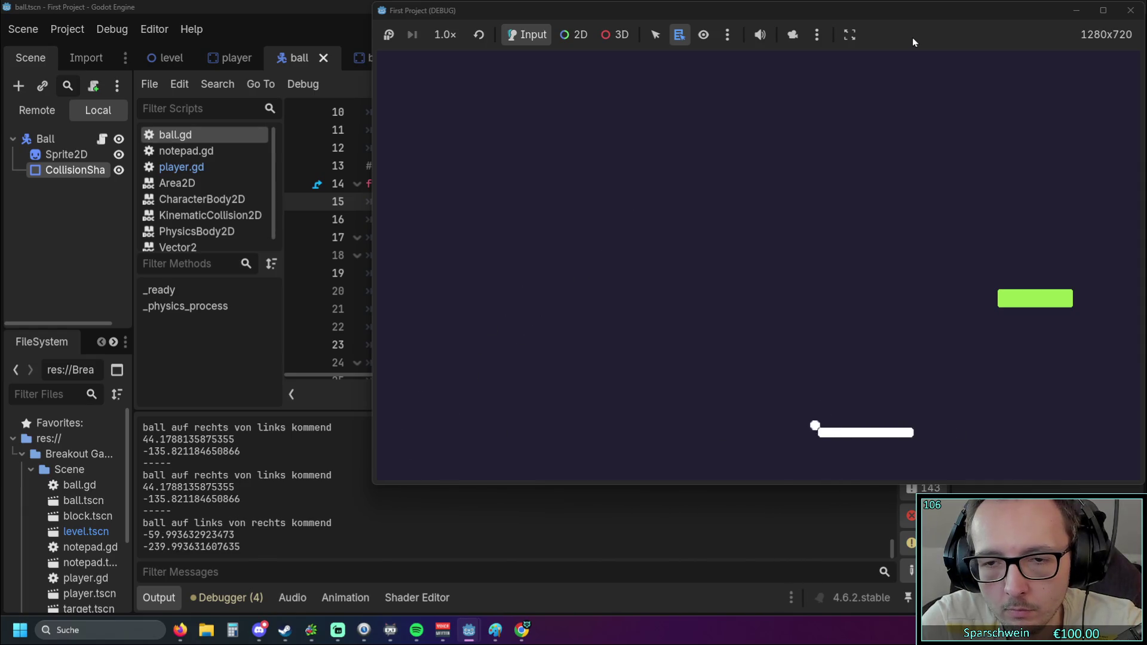
{"action": "key", "text": "Left"}
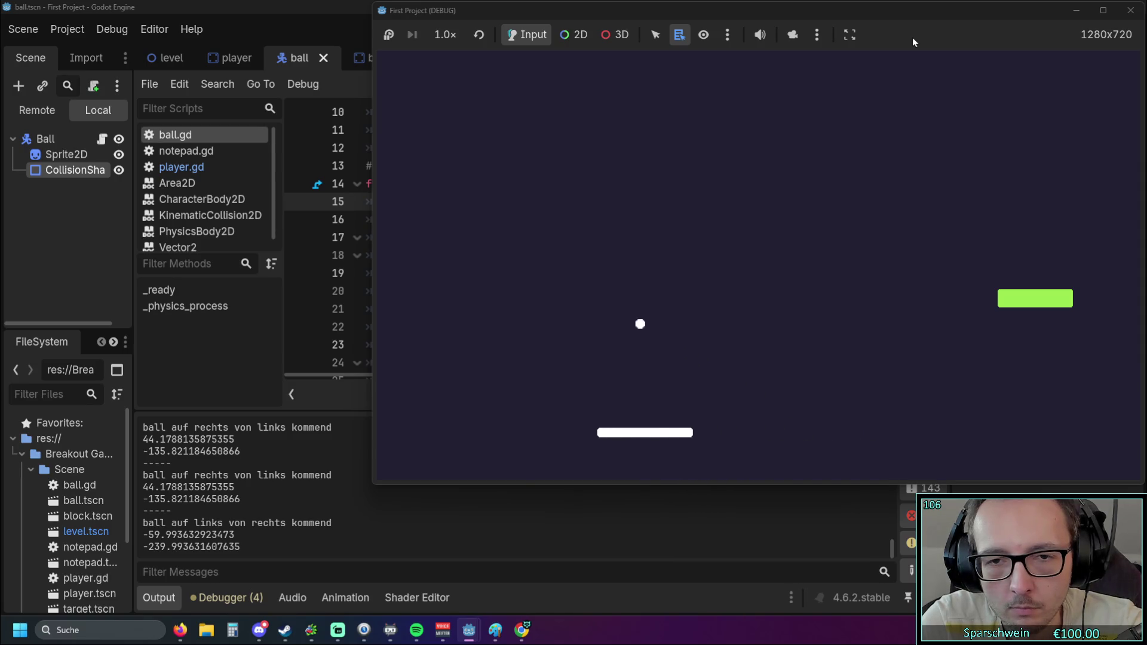
{"action": "key", "text": "Right"}
{"action": "key", "text": "Right"}
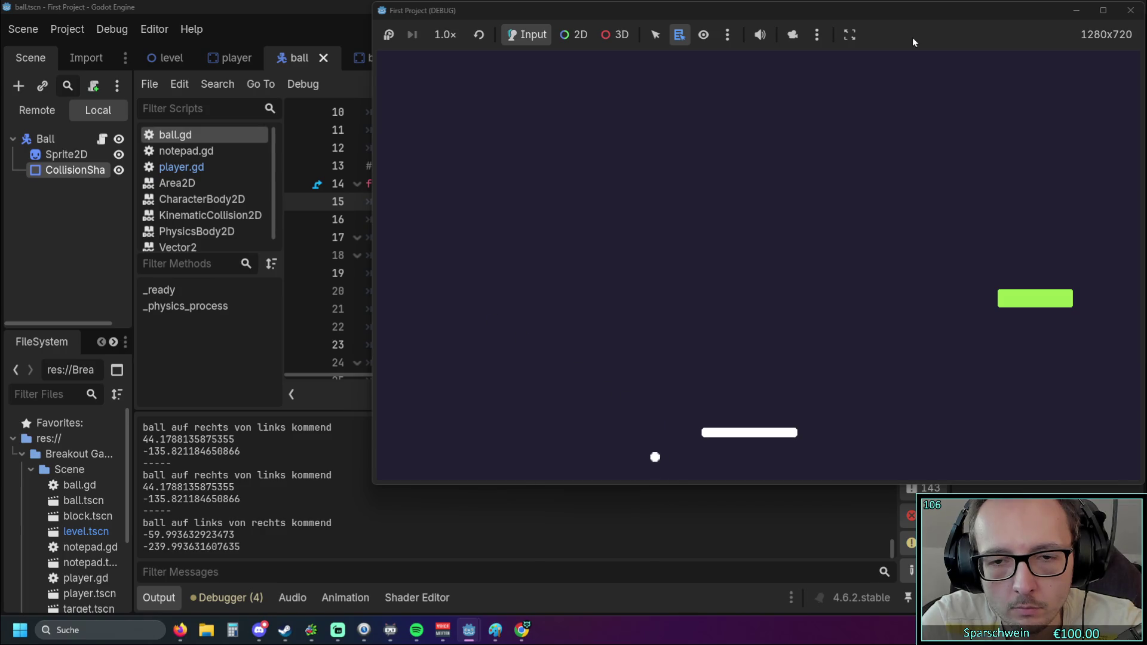
{"action": "key", "text": "Left"}
{"action": "key", "text": "Right"}
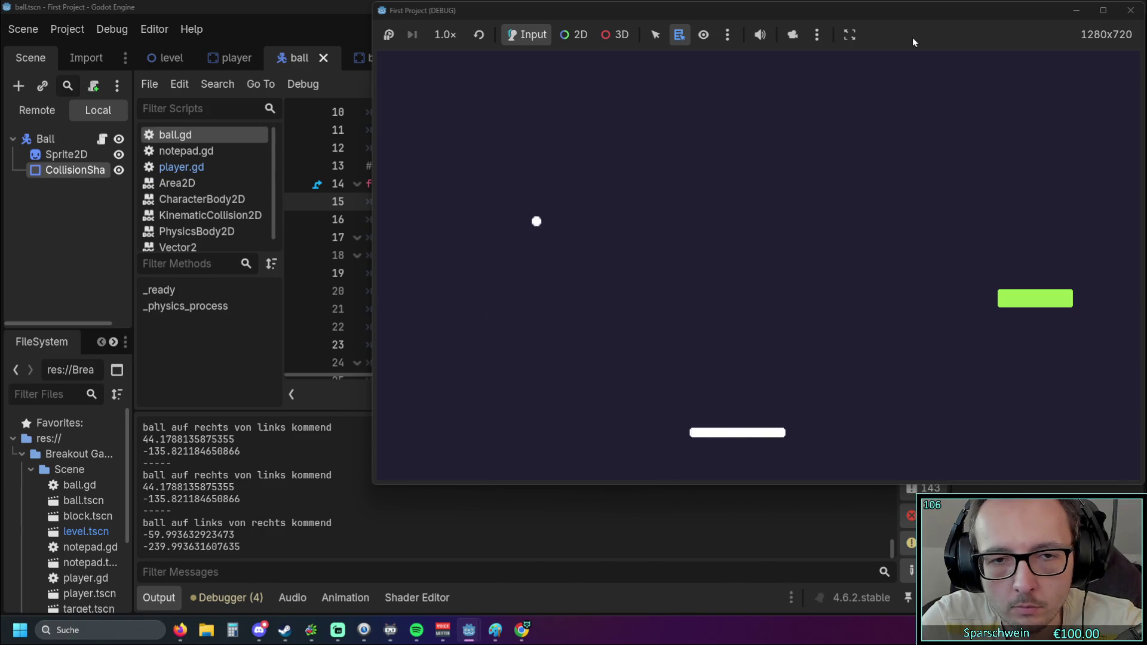
{"action": "key", "text": "Right"}
{"action": "key", "text": "Right"}
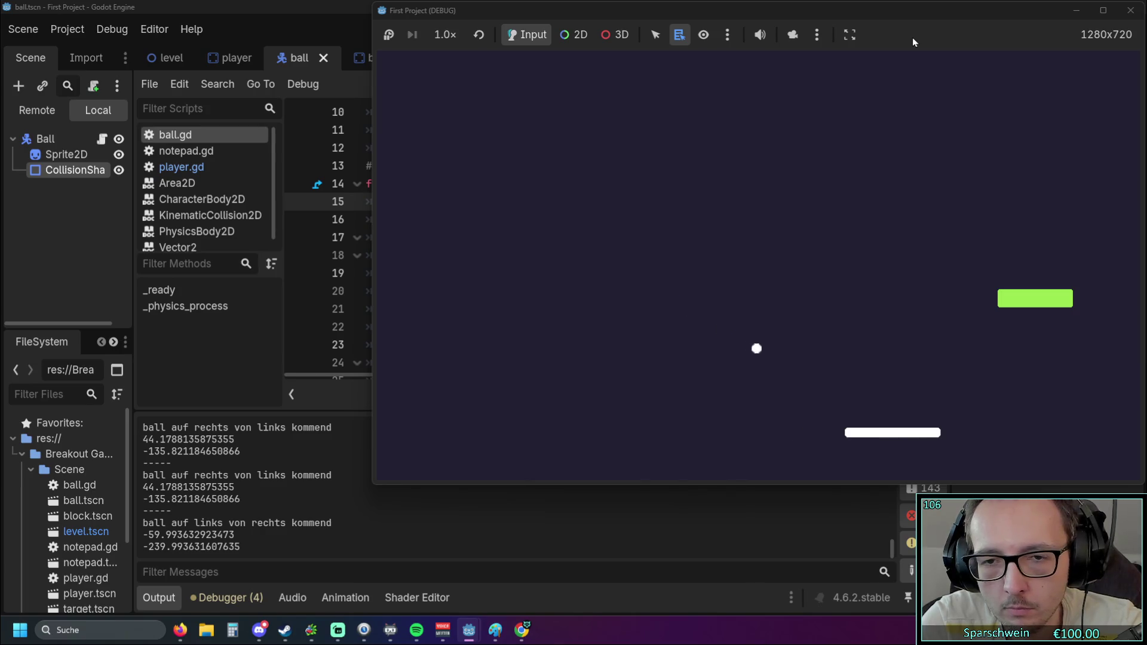
{"action": "key", "text": "Right"}
{"action": "key", "text": "Right"}
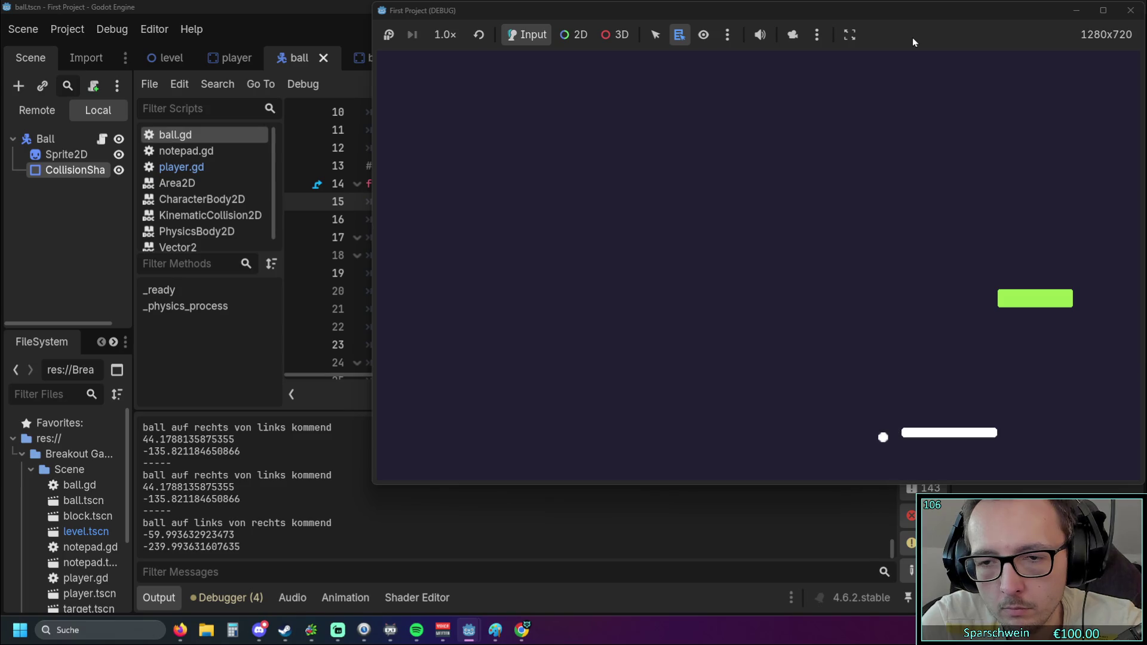
{"action": "key", "text": "Left"}
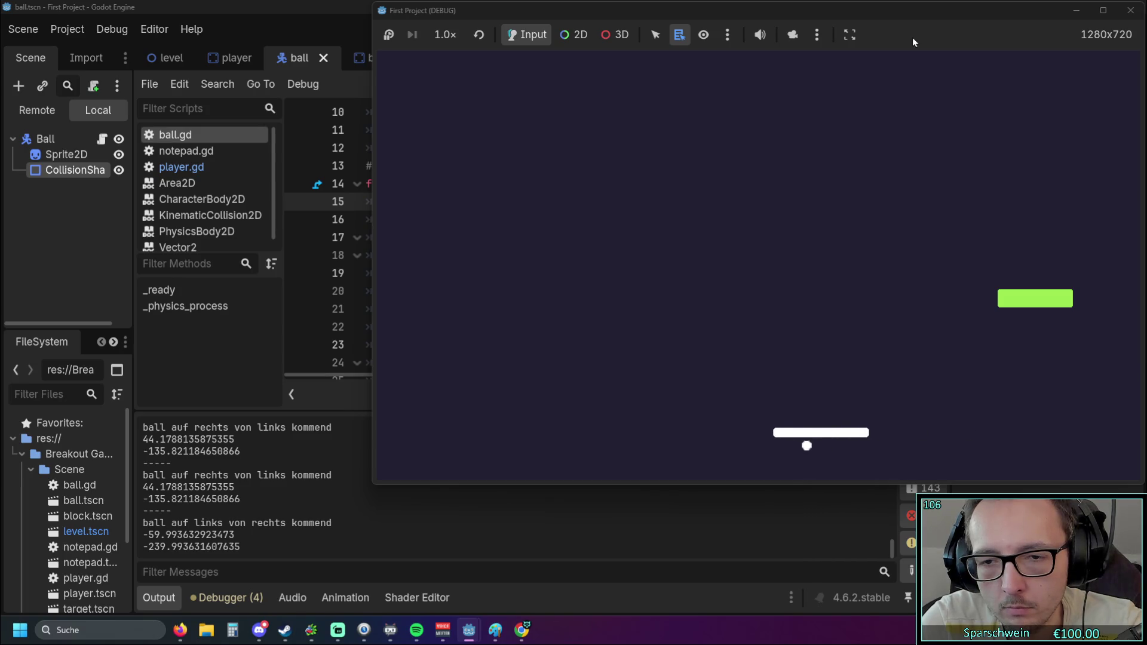
{"action": "key", "text": "Left"}
{"action": "key", "text": "Right"}
{"action": "key", "text": "Right"}
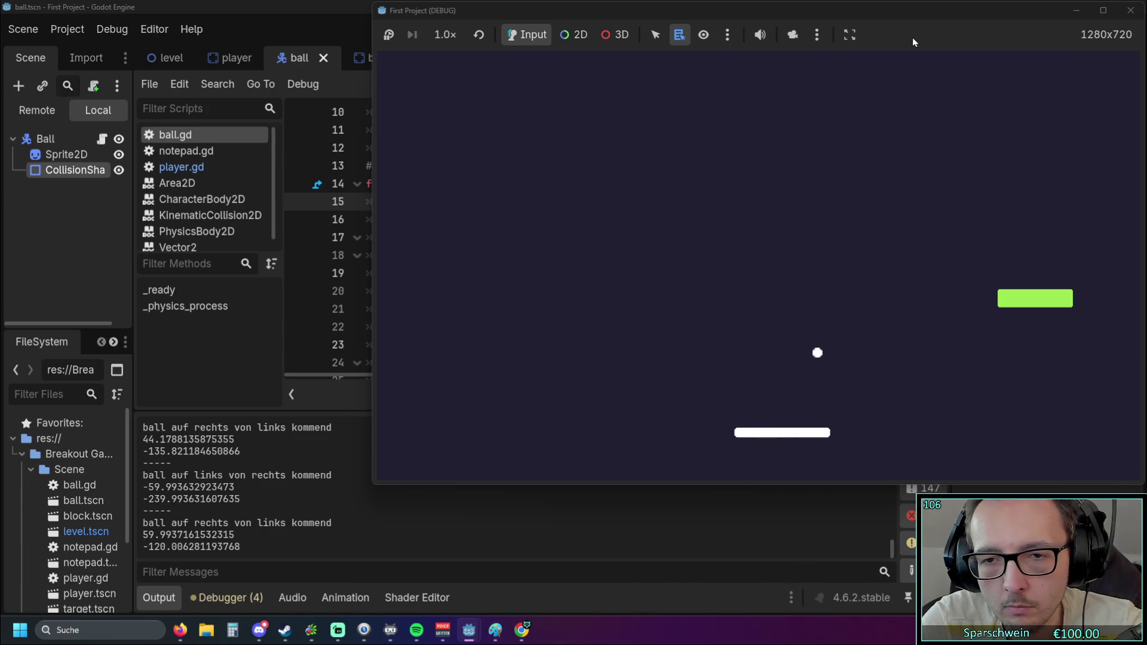
{"action": "key", "text": "Right"}
{"action": "key", "text": "Left"}
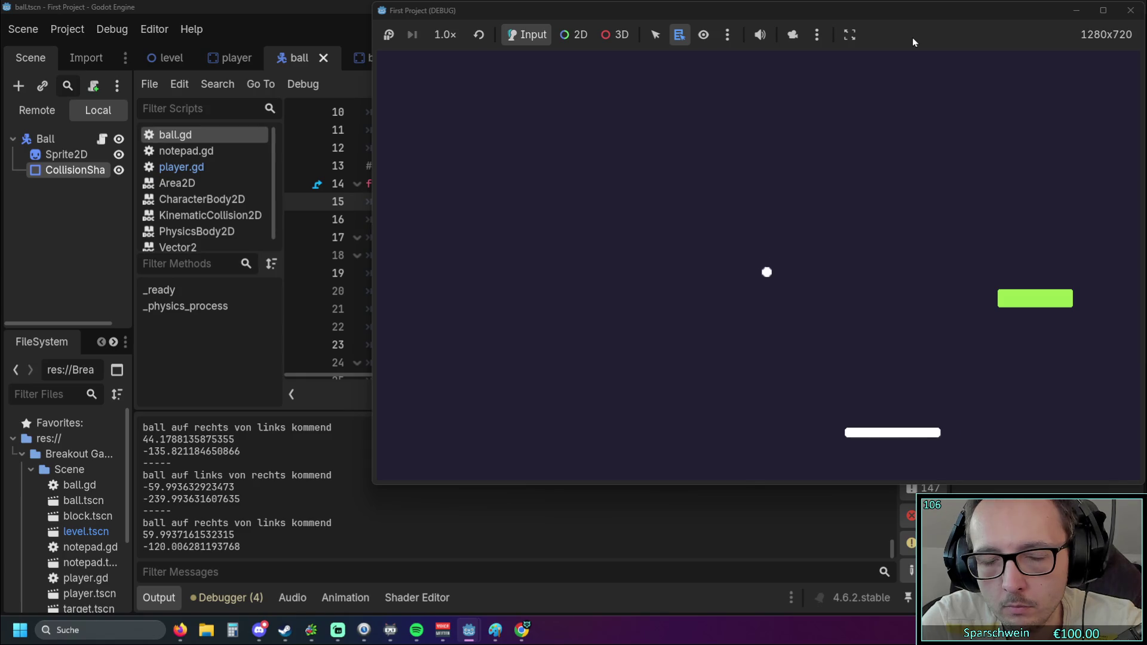
{"action": "key", "text": "Left"}
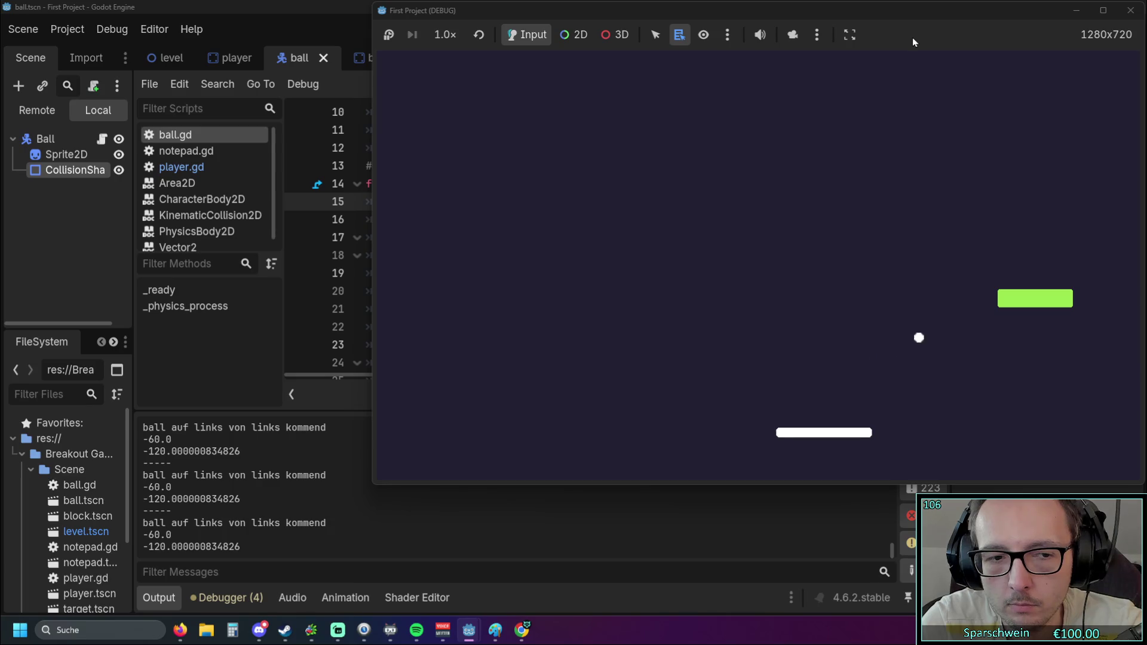
{"action": "key", "text": "Right"}
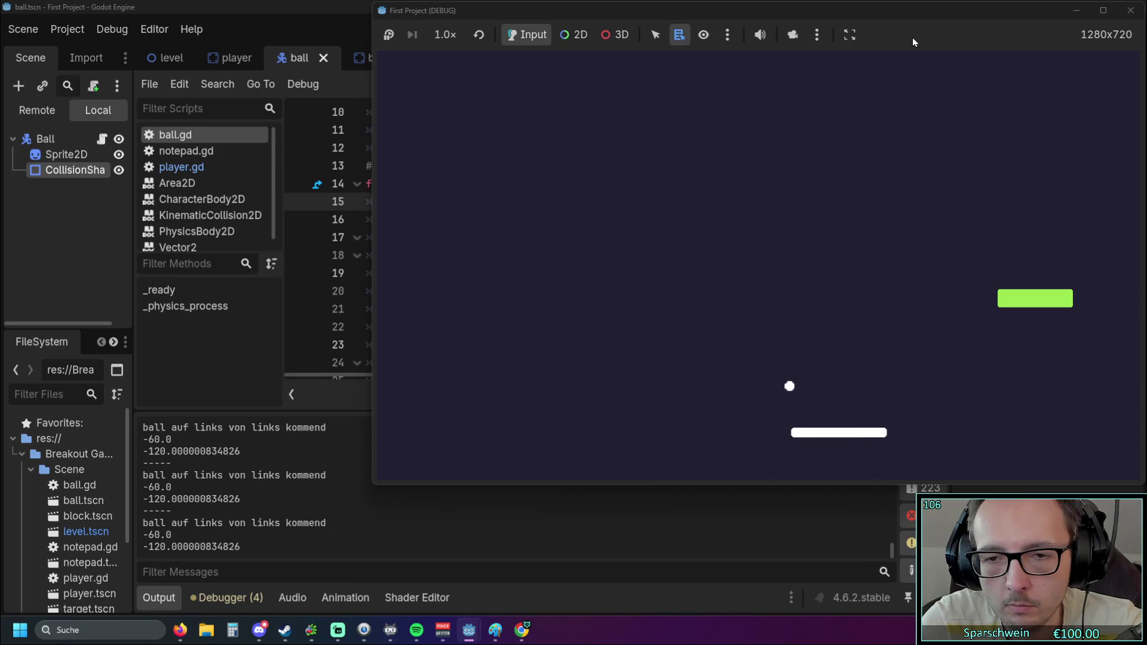
{"action": "key", "text": "Left"}
{"action": "key", "text": "Left"}
{"action": "key", "text": "Right"}
{"action": "key", "text": "Left"}
{"action": "key", "text": "Right"}
{"action": "key", "text": "Left"}
{"action": "key", "text": "Left"}
{"action": "key", "text": "Right"}
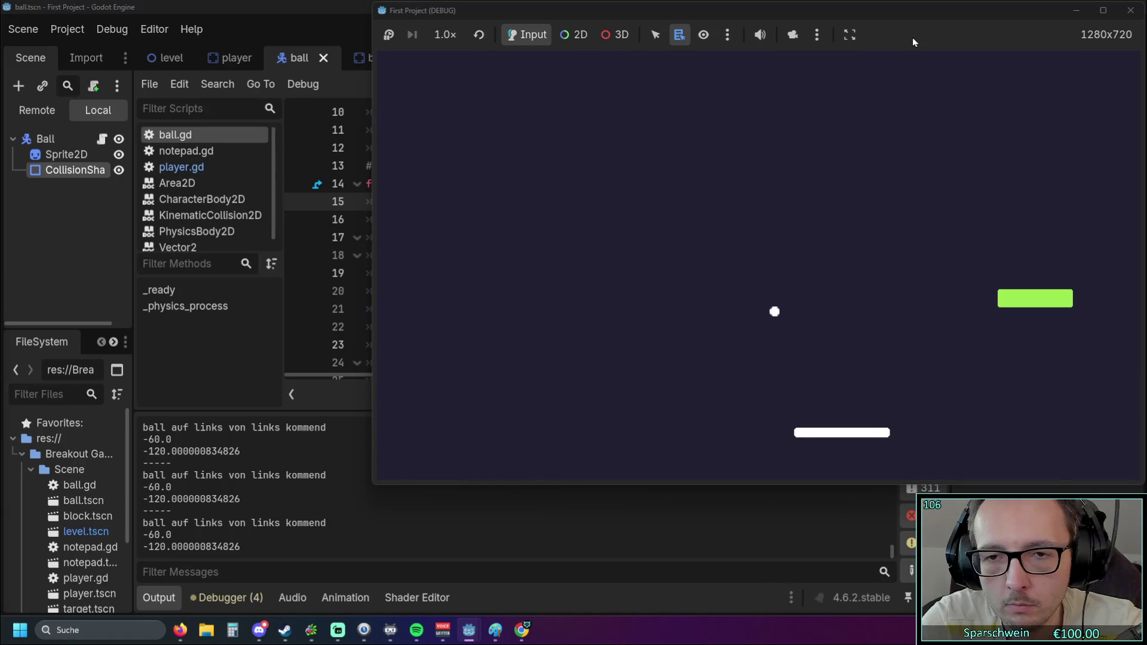
{"action": "key", "text": "Right"}
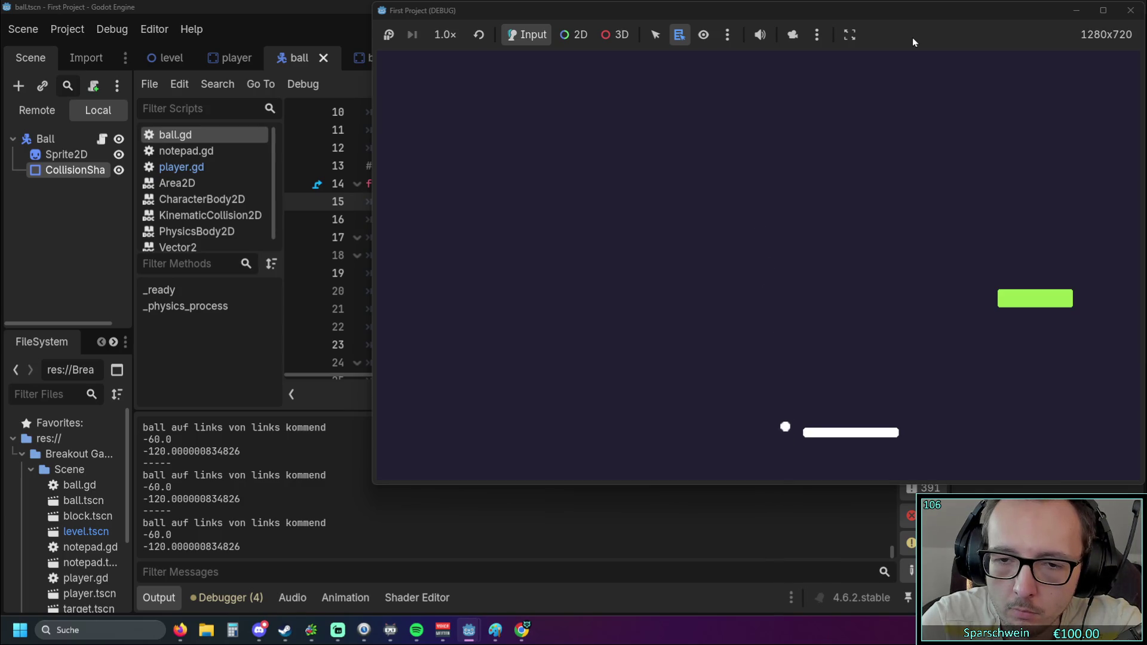
{"action": "key", "text": "Left"}
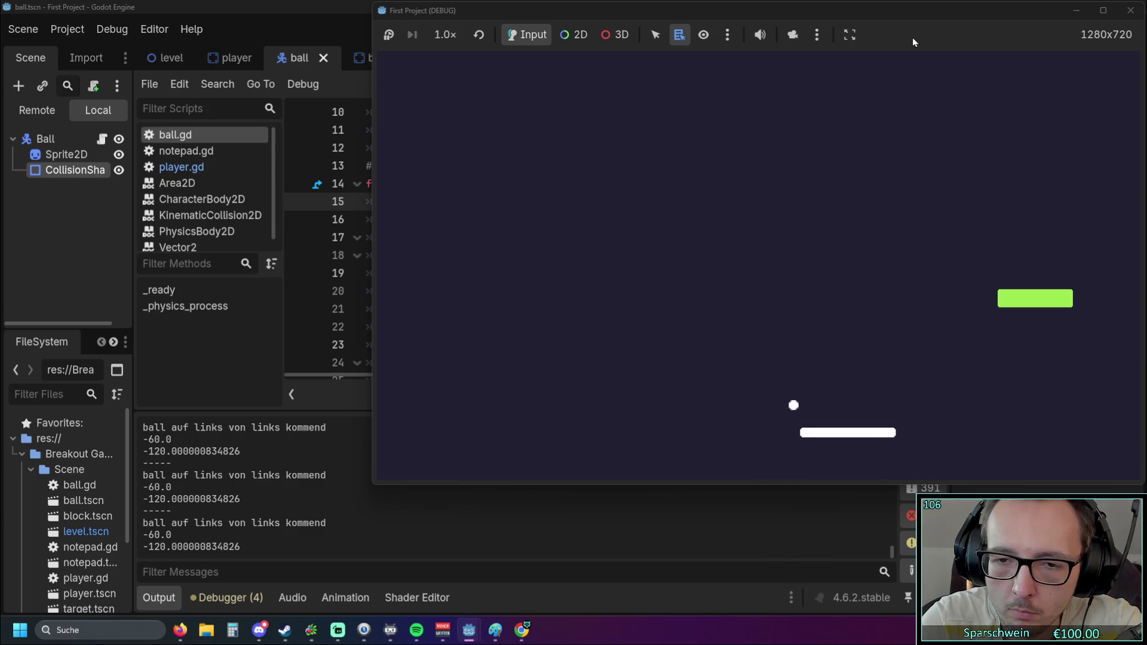
{"action": "key", "text": "Right"}
{"action": "key", "text": "Left"}
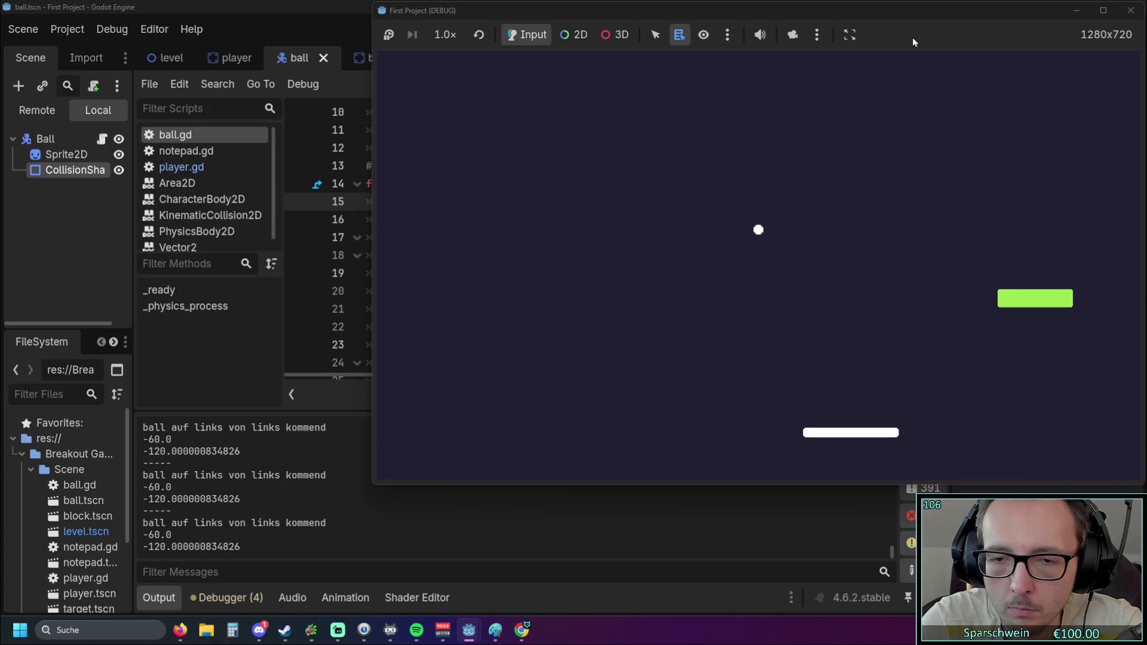
{"action": "key", "text": "Left"}
{"action": "key", "text": "Left"}
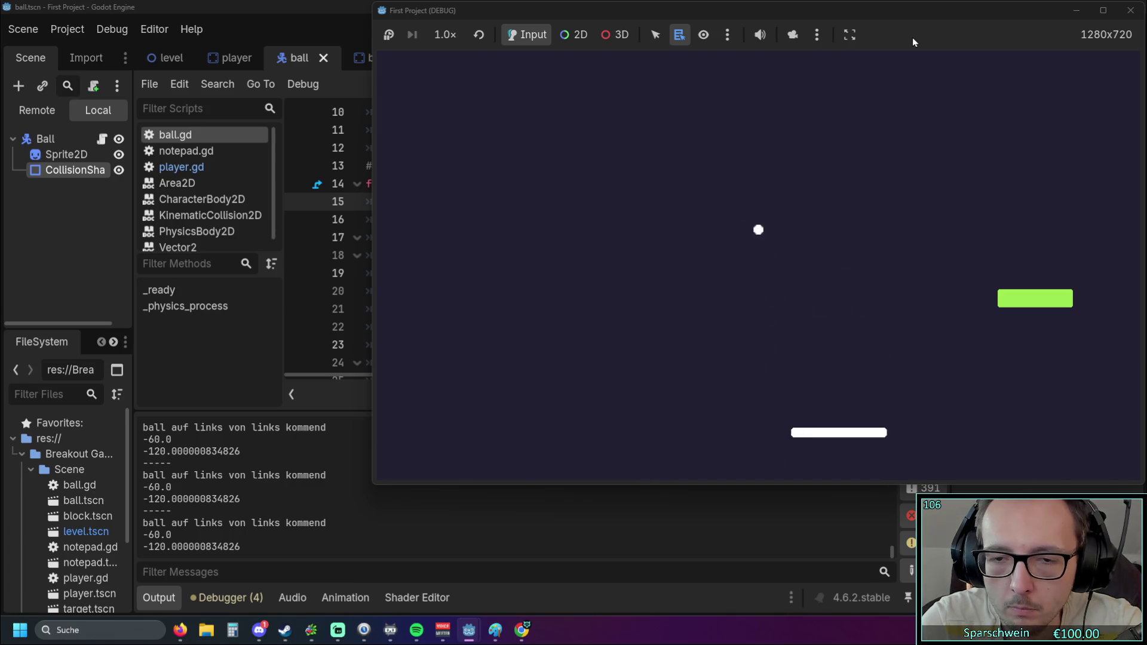
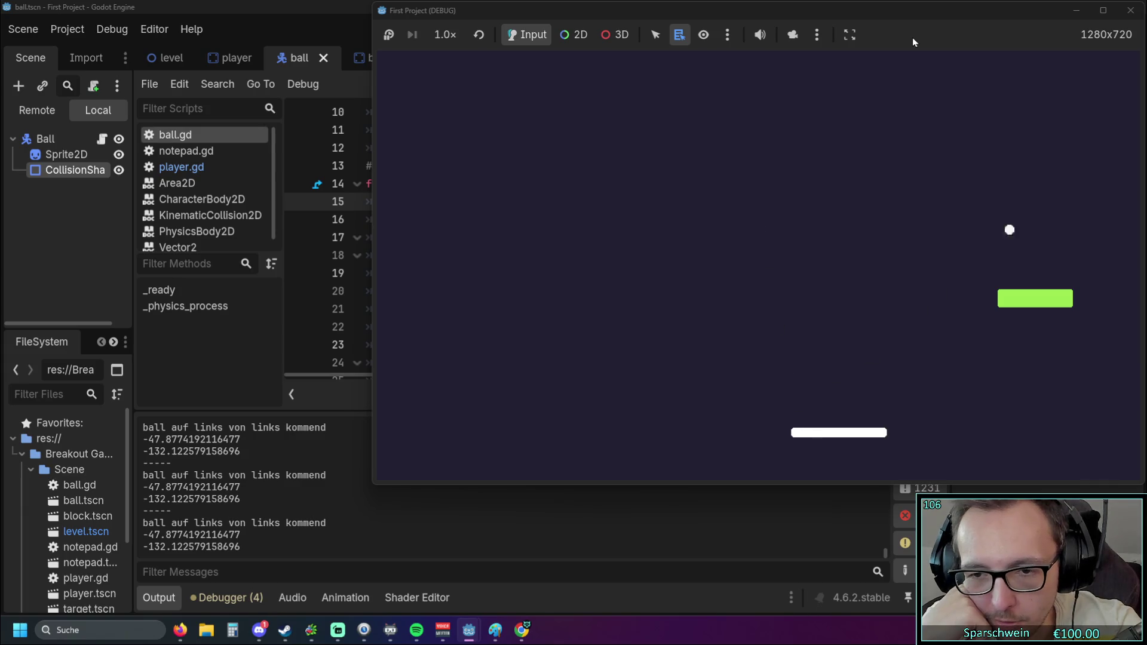
Steer the paddle left and right under the ball, then stop the game with F8
{"action": "key", "text": "Left"}
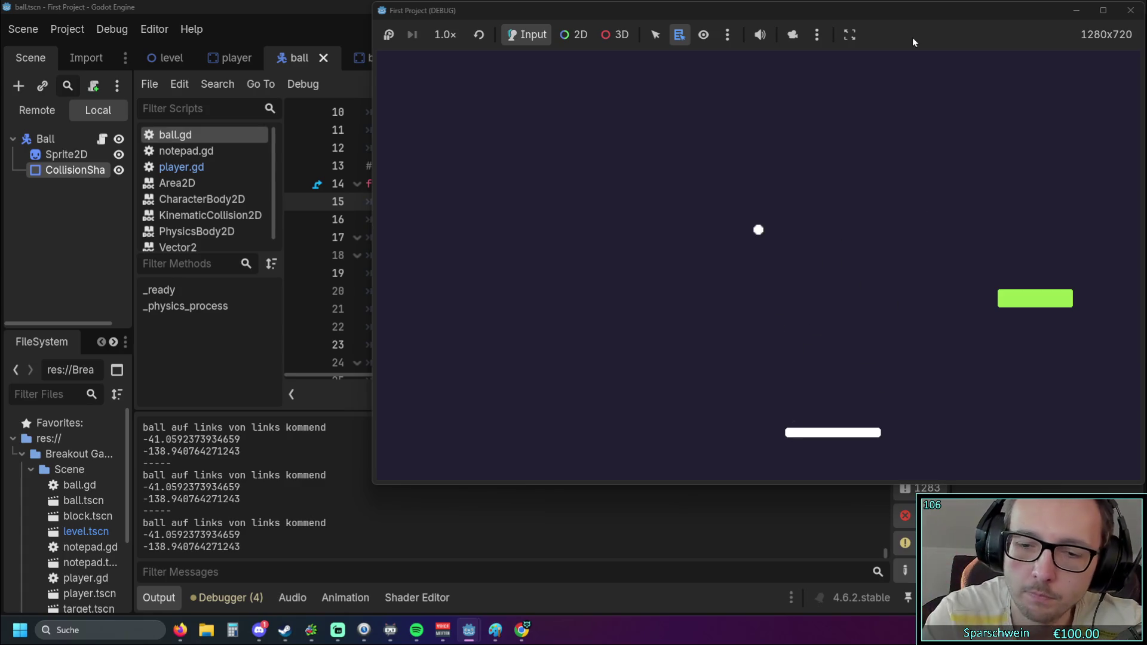
{"action": "key", "text": "Left"}
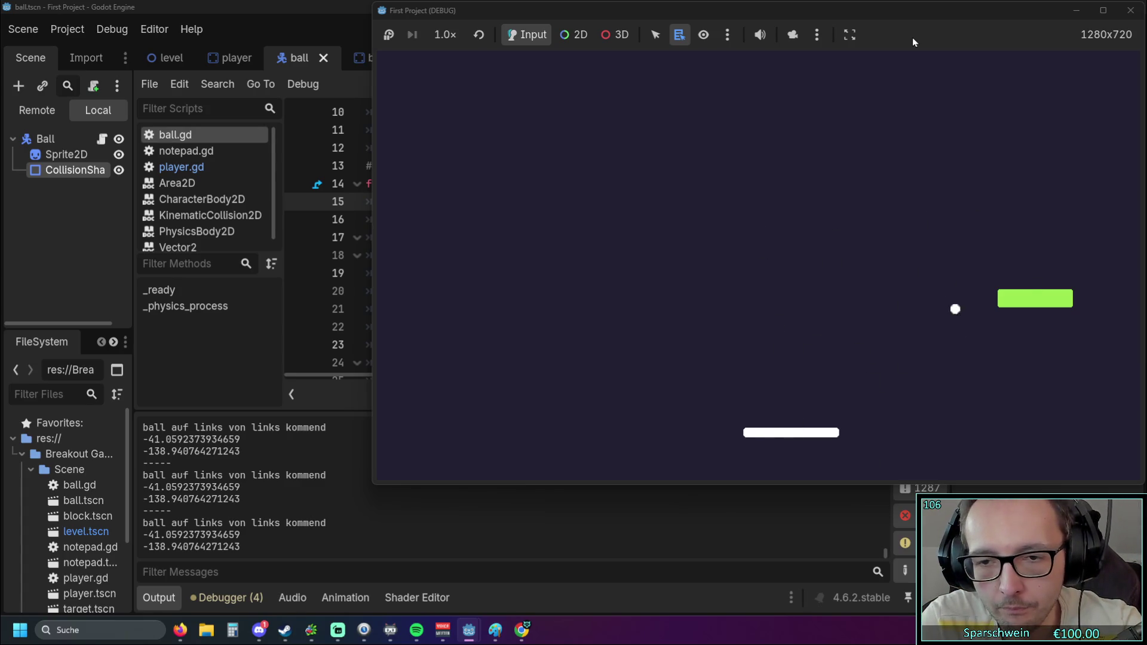
{"action": "key", "text": "Left"}
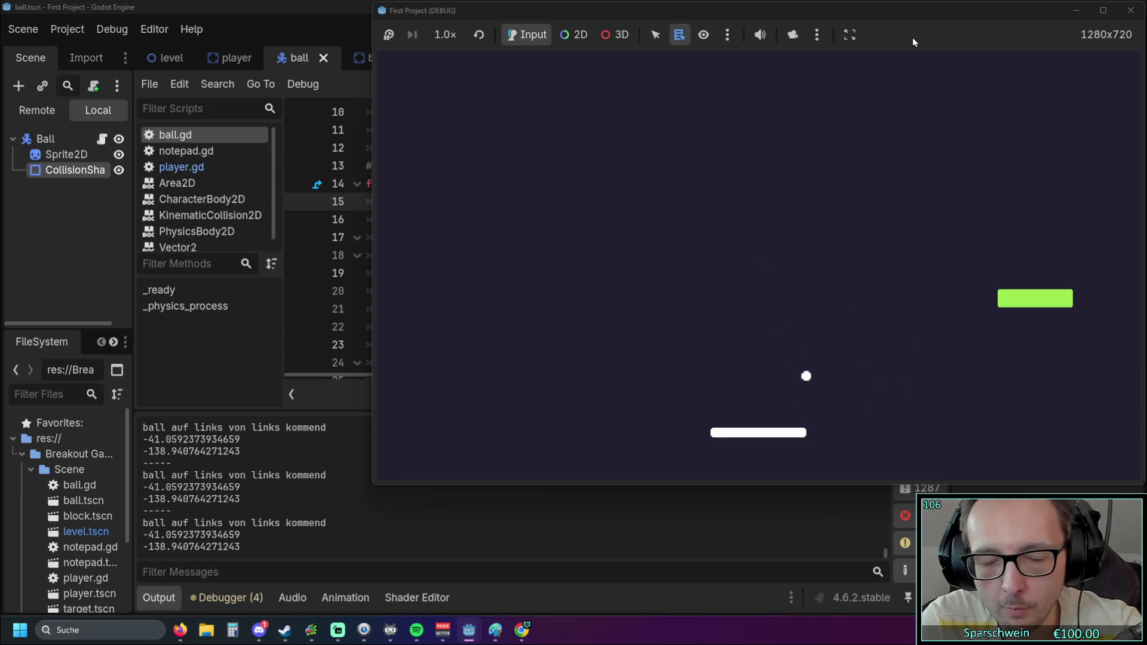
{"action": "key", "text": "Right"}
{"action": "key", "text": "Right"}
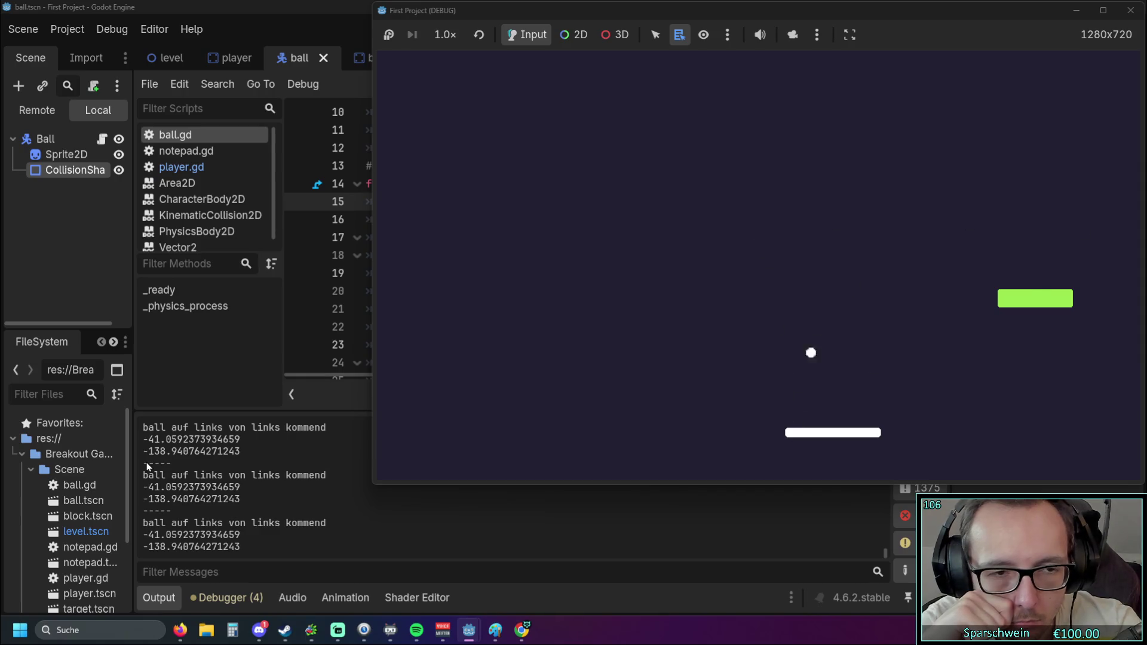
{"action": "key", "text": "F8"}
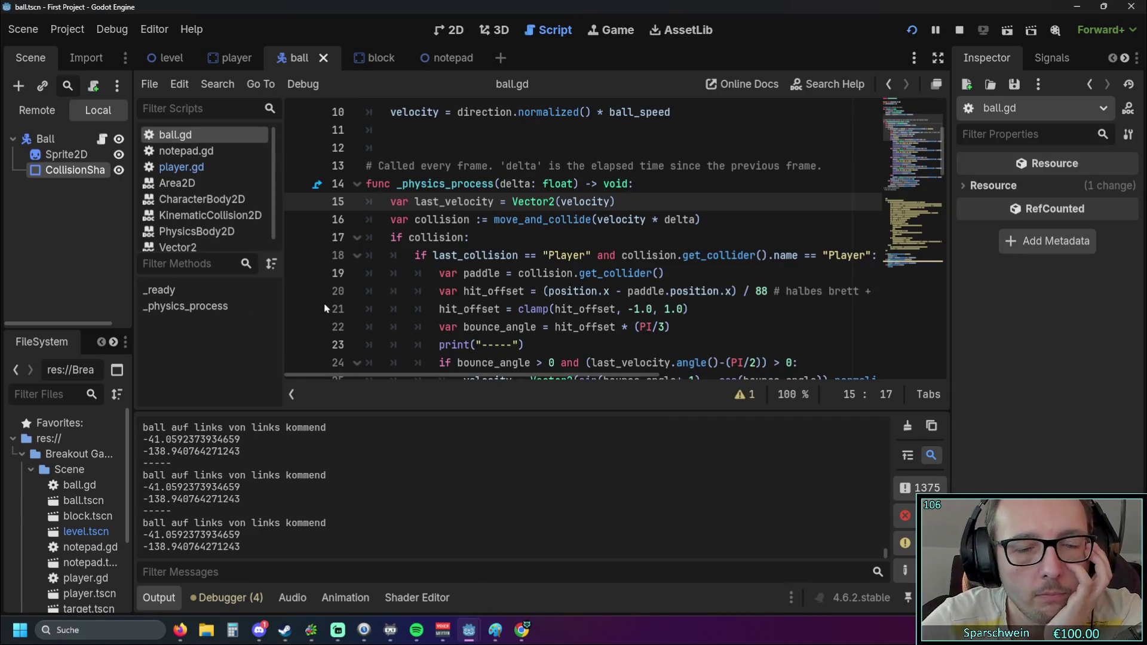
{"action": "scroll", "coordinate": [476, 258], "scroll_direction": "down", "scroll_amount": 2}
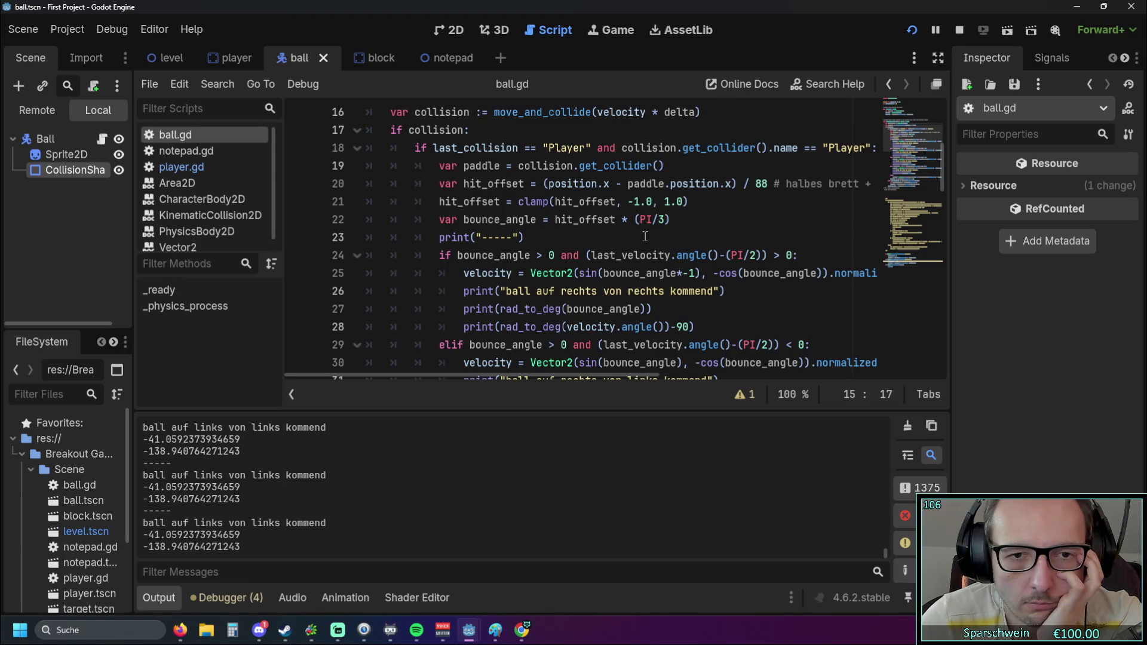
{"action": "scroll", "coordinate": [645, 236], "scroll_direction": "down", "scroll_amount": 8}
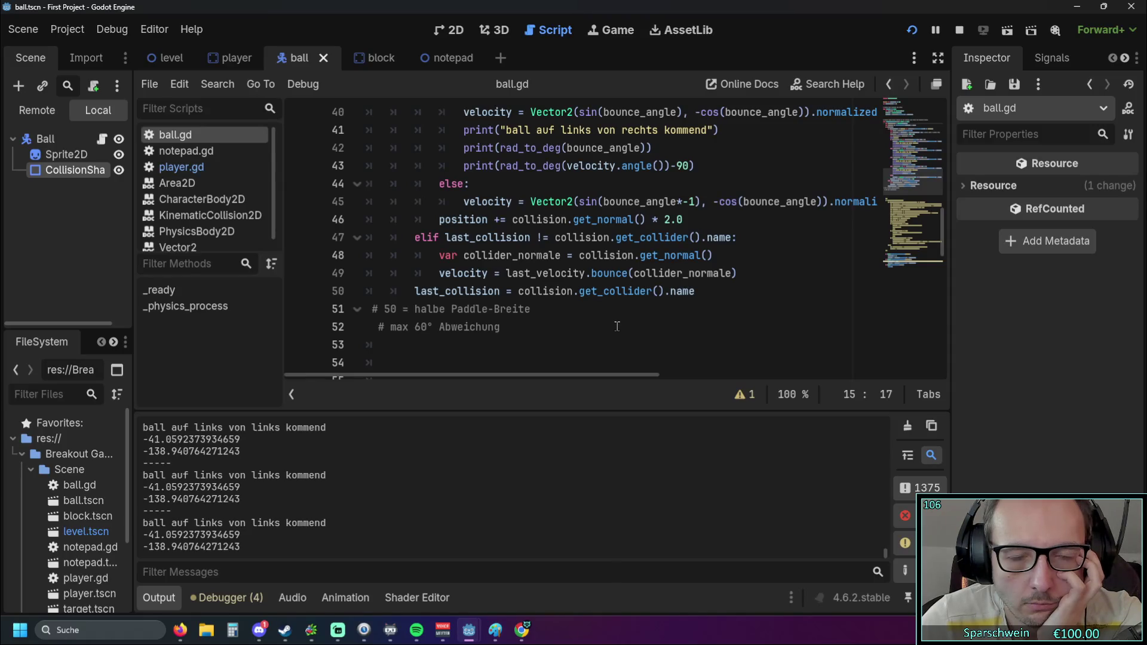
{"action": "scroll", "coordinate": [617, 326], "scroll_direction": "up", "scroll_amount": 3}
{"action": "scroll", "coordinate": [612, 324], "scroll_direction": "down", "scroll_amount": 1}
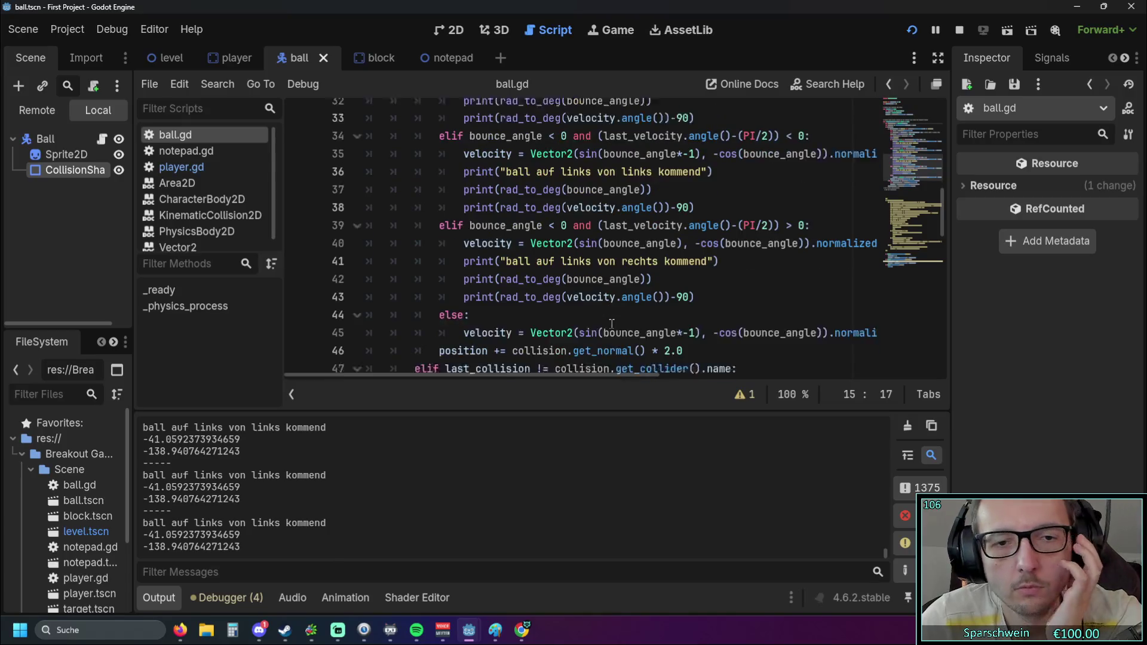
{"action": "scroll", "coordinate": [609, 323], "scroll_direction": "up", "scroll_amount": 1}
{"action": "scroll", "coordinate": [610, 322], "scroll_direction": "down", "scroll_amount": 1}
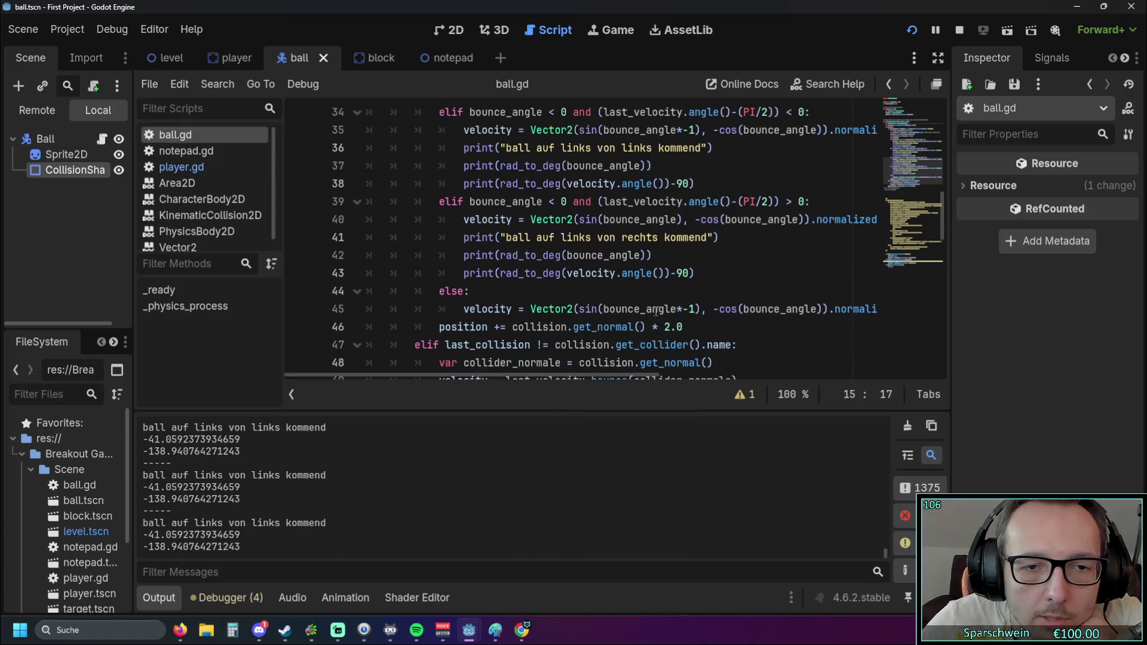
{"action": "left_click_drag", "start_coordinate": [866, 308], "coordinate": [577, 316]}
{"action": "left_click", "coordinate": [577, 327]}
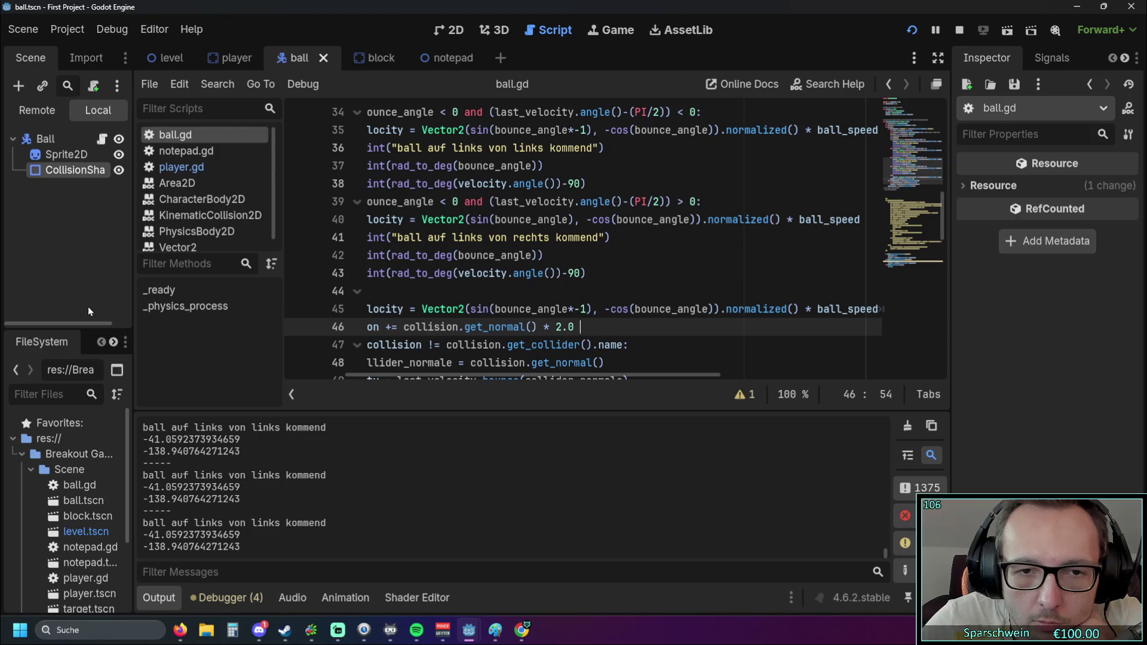
{"action": "mouse_move", "coordinate": [525, 374]}
{"action": "left_mouse_down"}
{"action": "mouse_move", "coordinate": [418, 374]}
{"action": "mouse_move", "coordinate": [547, 364]}
{"action": "mouse_move", "coordinate": [432, 363]}
{"action": "left_mouse_up"}
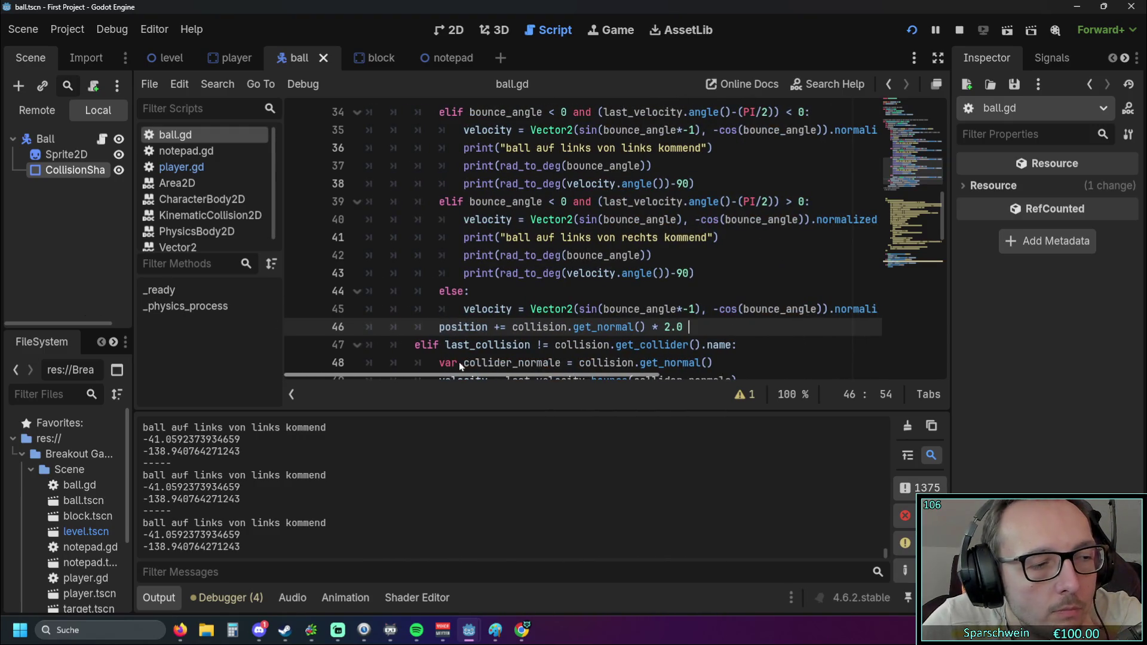
{"action": "scroll", "coordinate": [458, 360], "scroll_direction": "right", "scroll_amount": 3}
{"action": "left_click", "coordinate": [915, 36]}
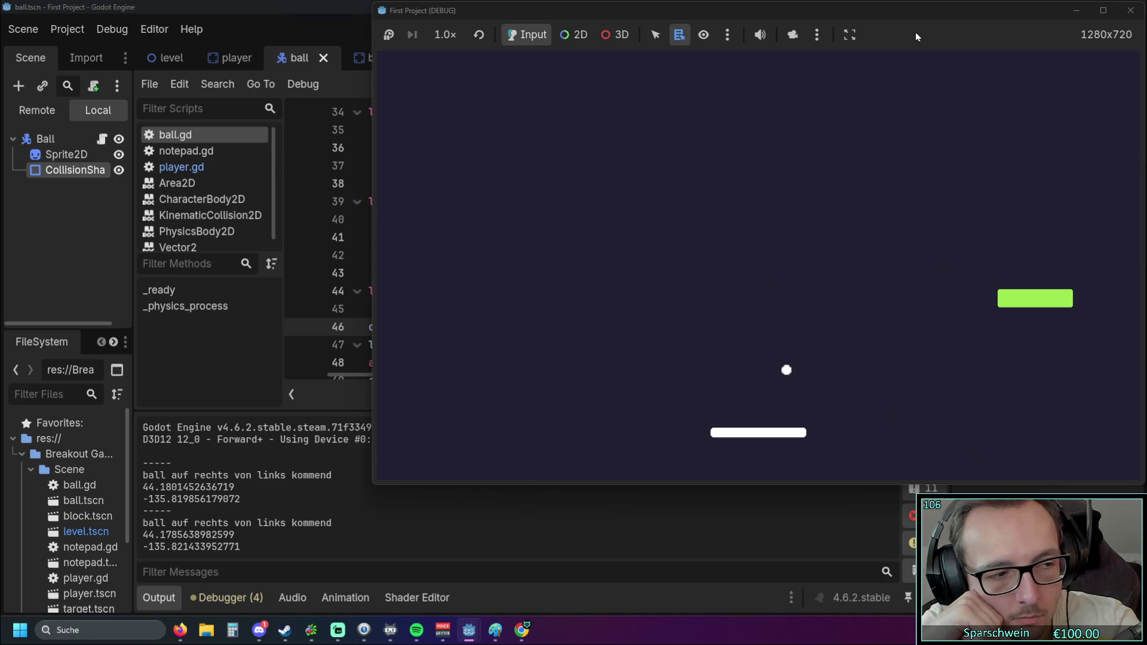
Close the debug window and scroll back through ball.gd's paddle-bounce branches
{"action": "left_click", "coordinate": [1130, 10]}
{"action": "scroll", "coordinate": [481, 291], "scroll_direction": "down", "scroll_amount": 1}
{"action": "scroll", "coordinate": [481, 291], "scroll_direction": "down", "scroll_amount": 1}
{"action": "scroll", "coordinate": [481, 290], "scroll_direction": "up", "scroll_amount": 1}
{"action": "left_click_drag", "start_coordinate": [536, 375], "coordinate": [428, 373]}
{"action": "scroll", "coordinate": [560, 328], "scroll_direction": "up", "scroll_amount": 1}
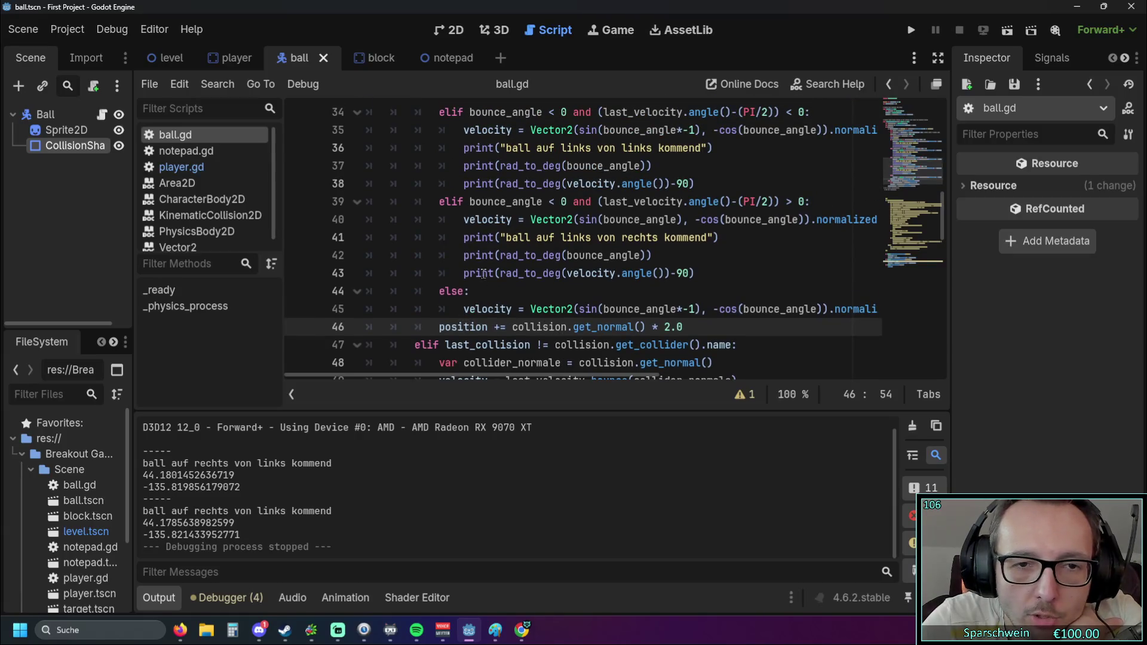
Select and review the print lines 41–43 in ball.gd, then deselect them
{"action": "left_click_drag", "start_coordinate": [464, 276], "coordinate": [687, 238]}
{"action": "left_click", "coordinate": [736, 270]}
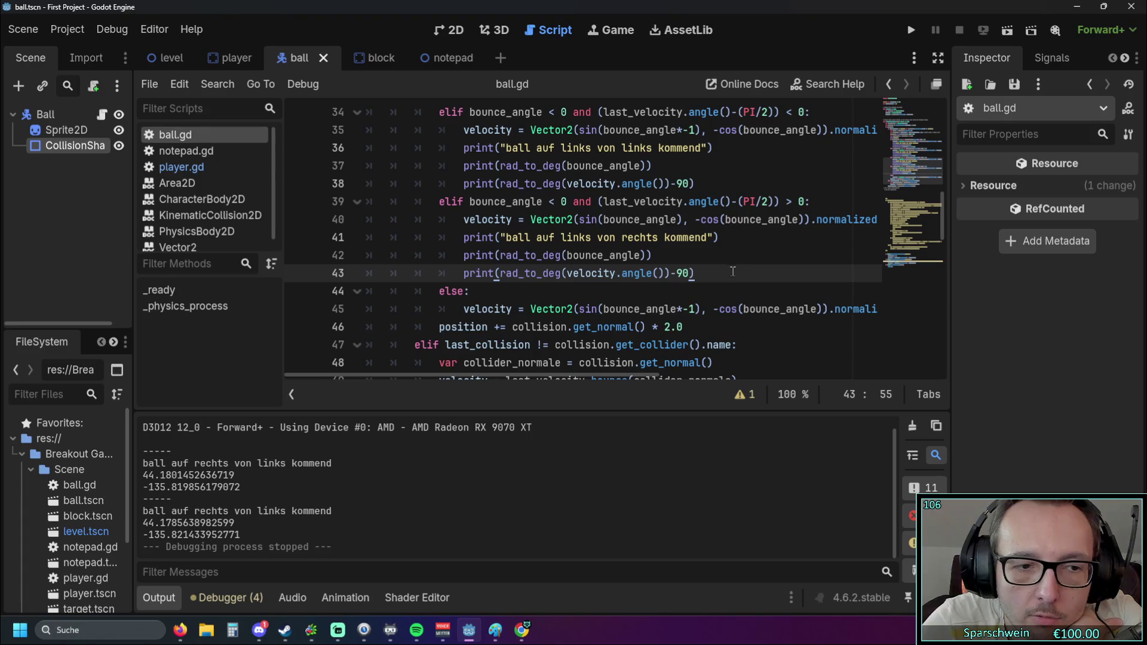
{"action": "left_click_drag", "start_coordinate": [709, 275], "coordinate": [462, 238]}
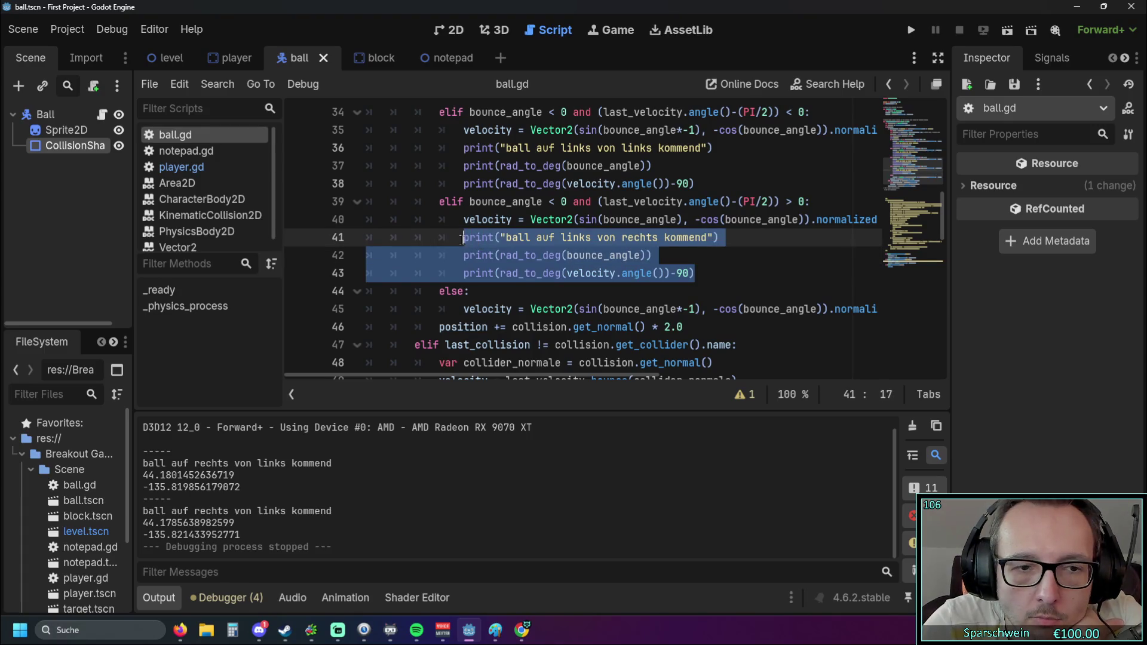
{"action": "scroll", "coordinate": [273, 473], "scroll_direction": "up", "scroll_amount": 1}
{"action": "scroll", "coordinate": [276, 474], "scroll_direction": "down", "scroll_amount": 1}
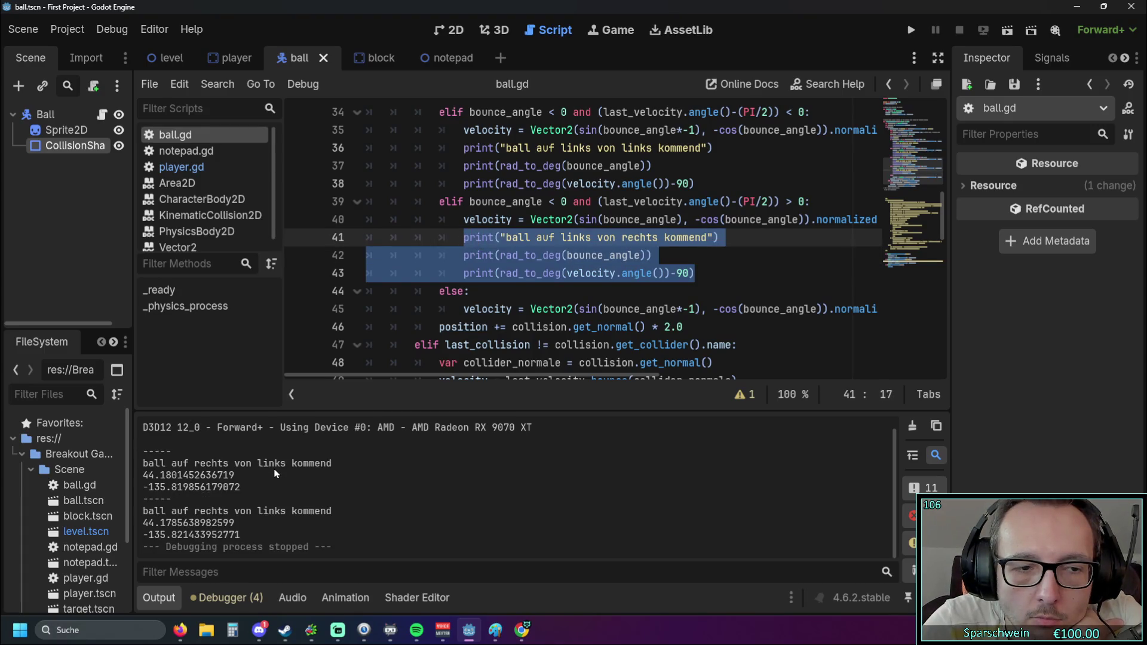
{"action": "left_click", "coordinate": [499, 290]}
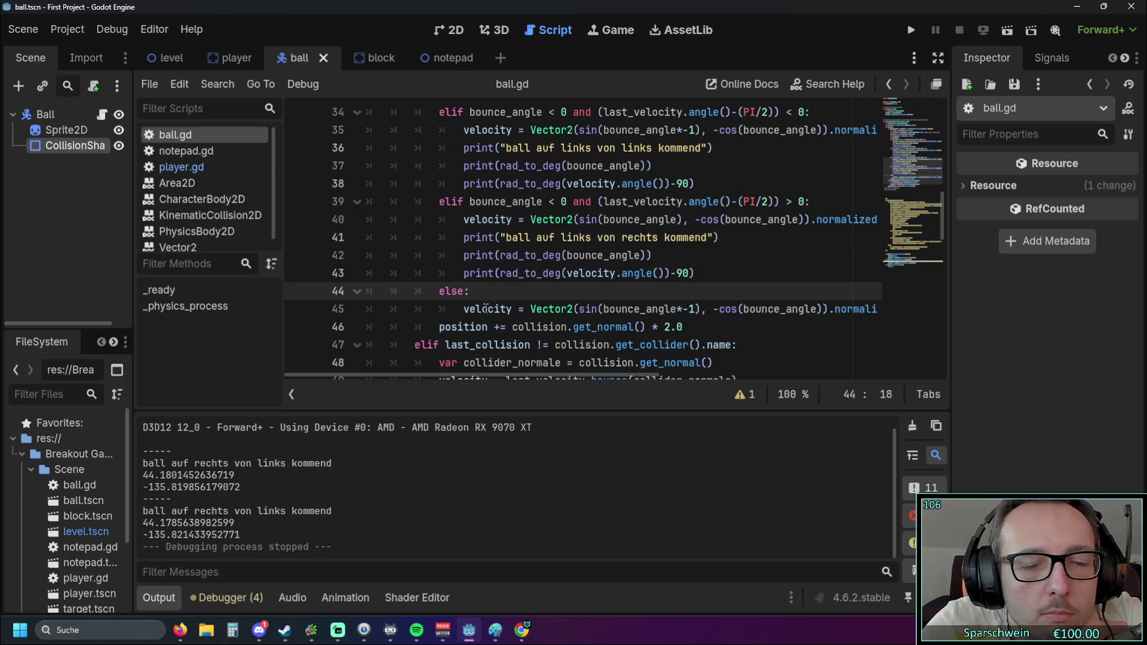
Look over the bounce lines in ball.gd and launch the game with Run Project
{"action": "scroll", "coordinate": [487, 307], "scroll_direction": "up", "scroll_amount": 5}
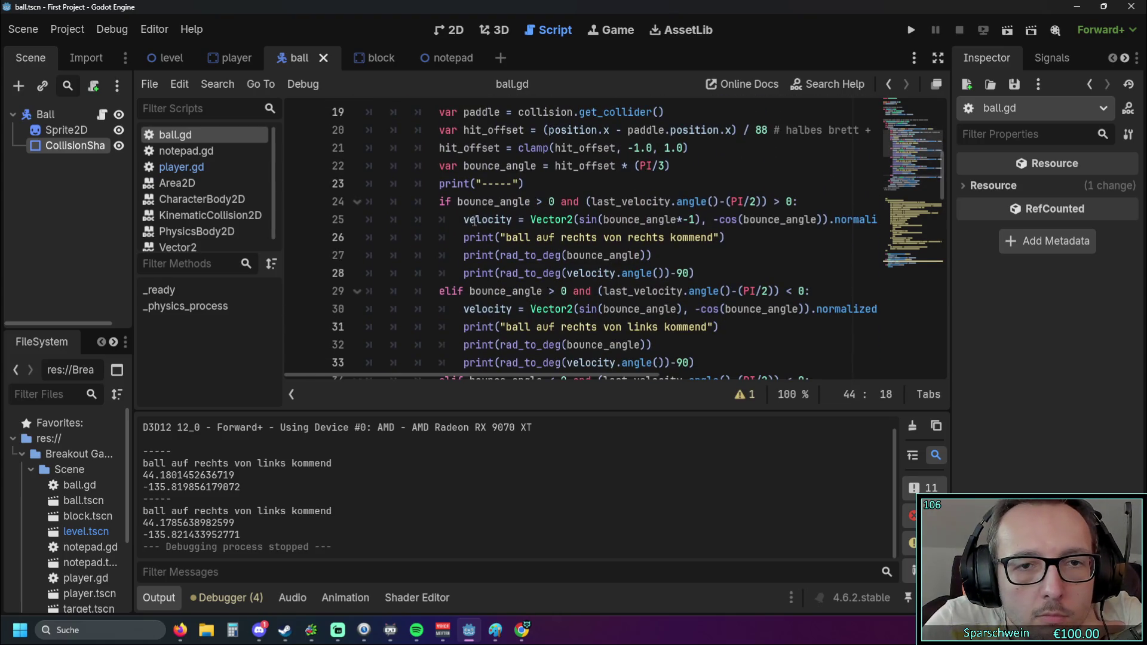
{"action": "scroll", "coordinate": [473, 221], "scroll_direction": "down", "scroll_amount": 1}
{"action": "scroll", "coordinate": [473, 221], "scroll_direction": "up", "scroll_amount": 1}
{"action": "left_click_drag", "start_coordinate": [441, 201], "coordinate": [557, 219]}
{"action": "scroll", "coordinate": [557, 219], "scroll_direction": "down", "scroll_amount": 1}
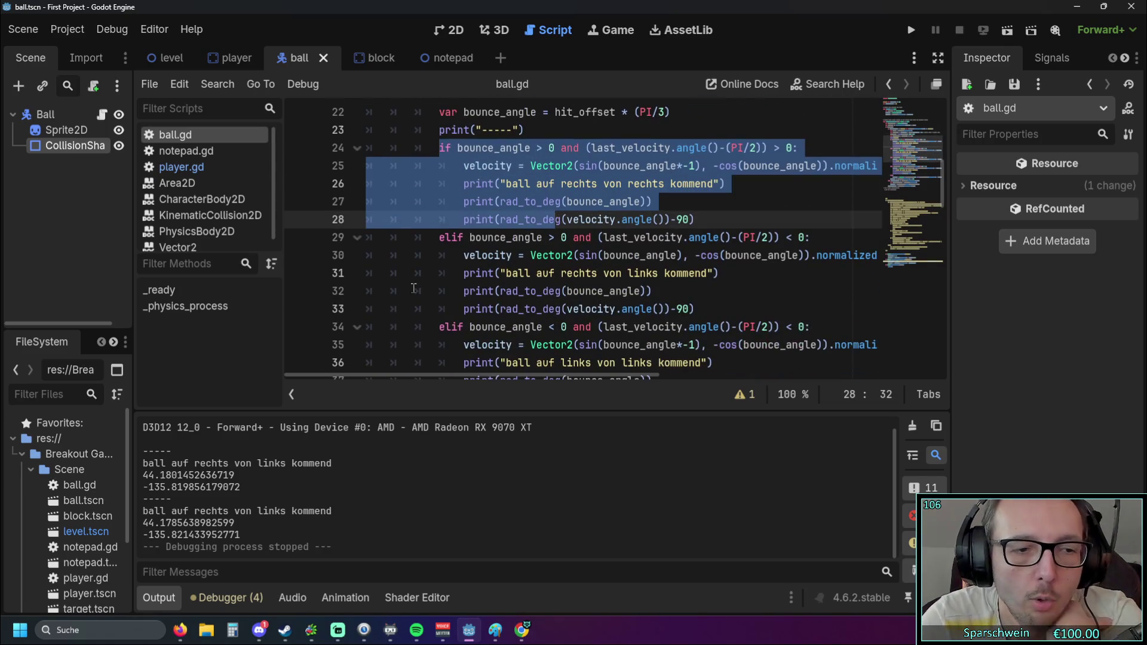
{"action": "scroll", "coordinate": [598, 239], "scroll_direction": "up", "scroll_amount": 1}
{"action": "left_click", "coordinate": [525, 183]}
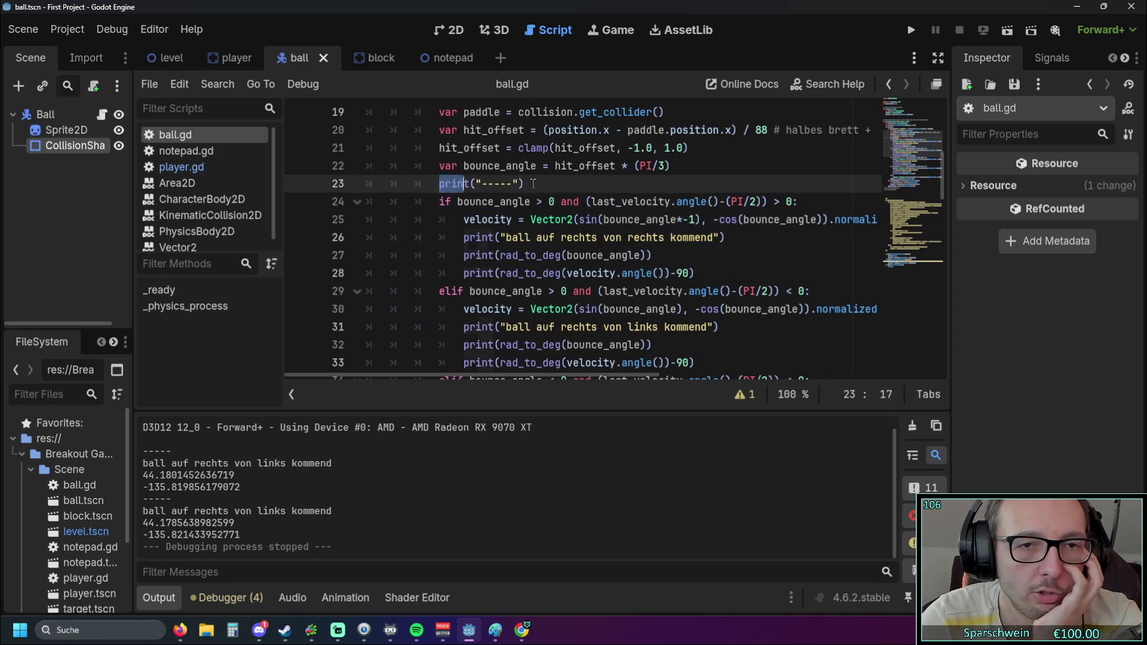
{"action": "left_click", "coordinate": [578, 201]}
{"action": "left_click", "coordinate": [911, 30]}
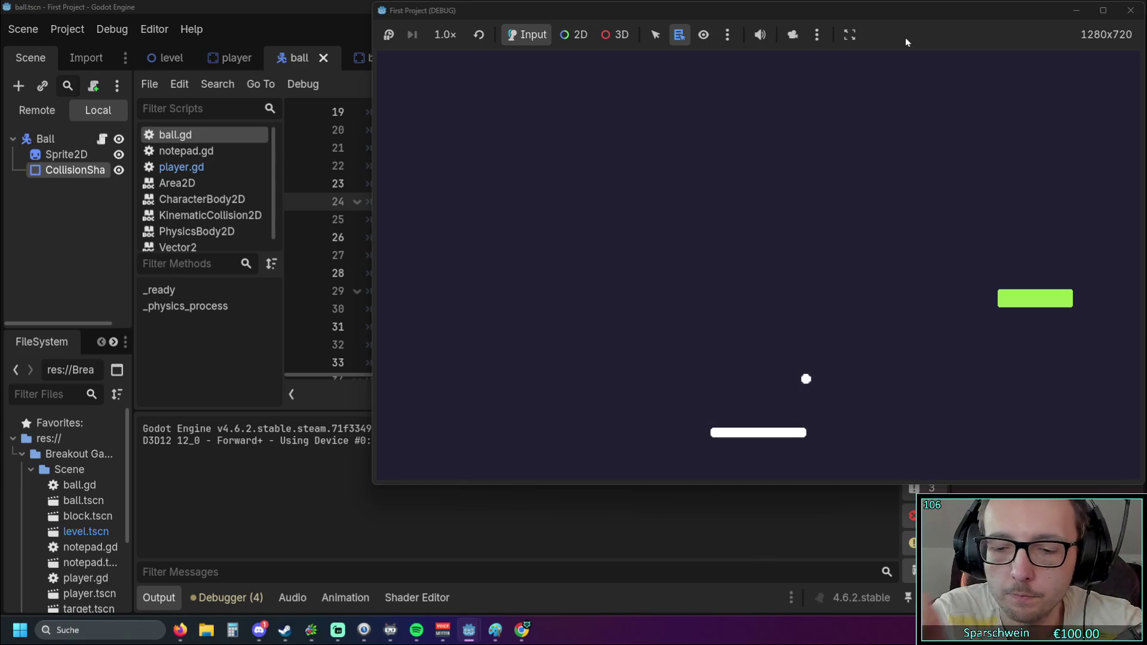
Steer the paddle right and left to rebound the ball and log its hit angles
{"action": "key", "text": "Right"}
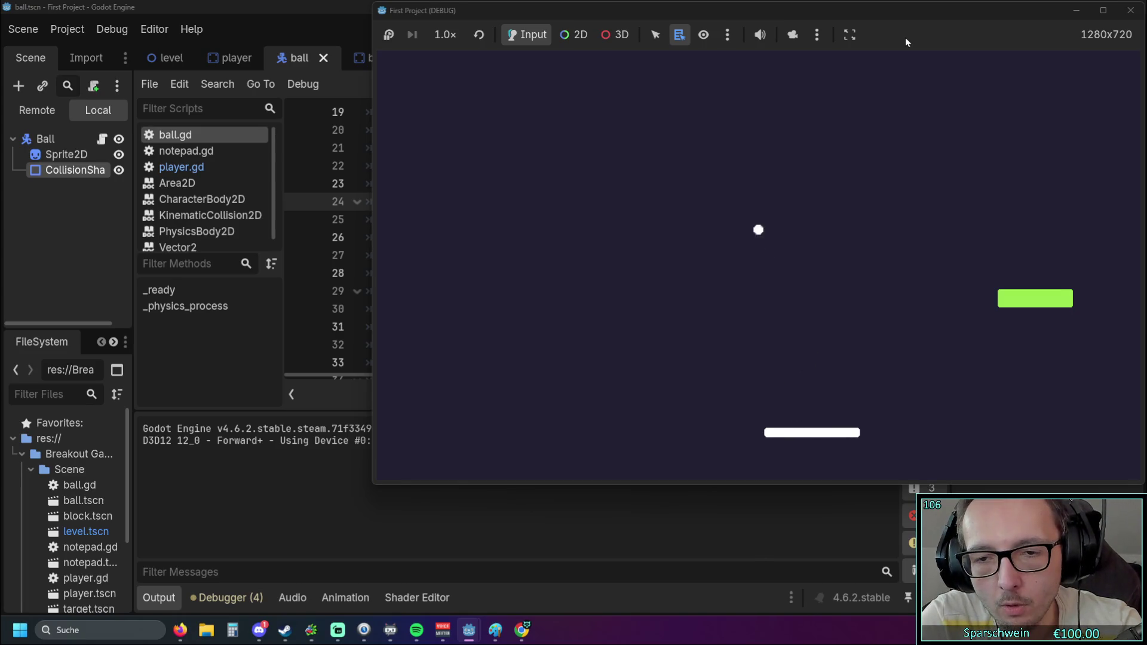
{"action": "key", "text": "Right"}
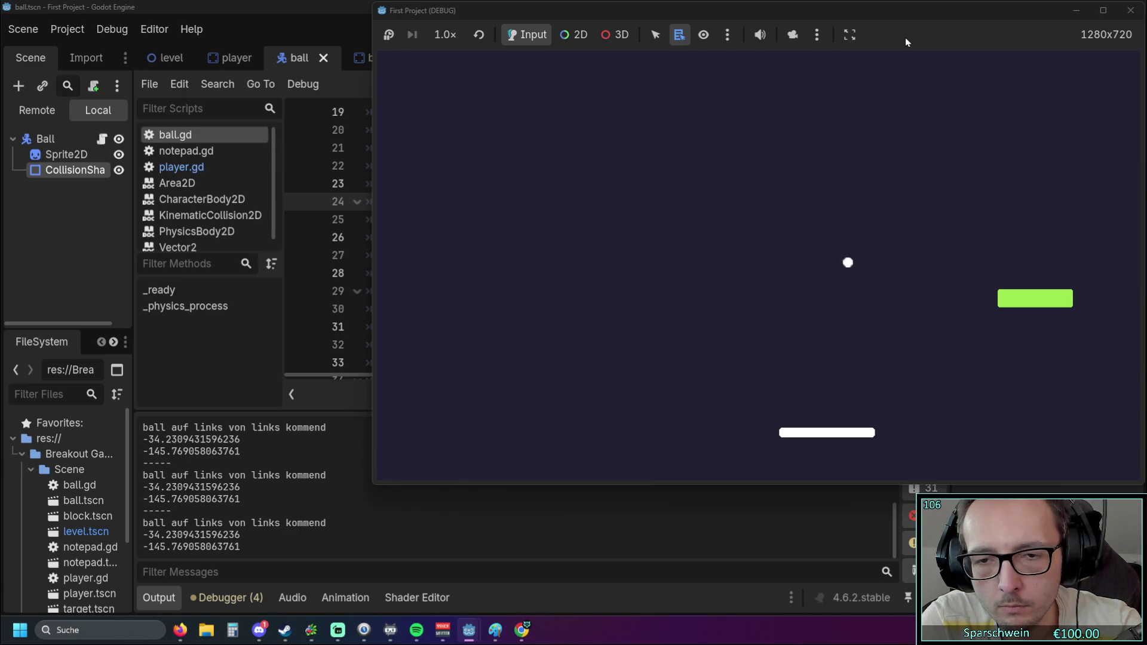
{"action": "key", "text": "Right"}
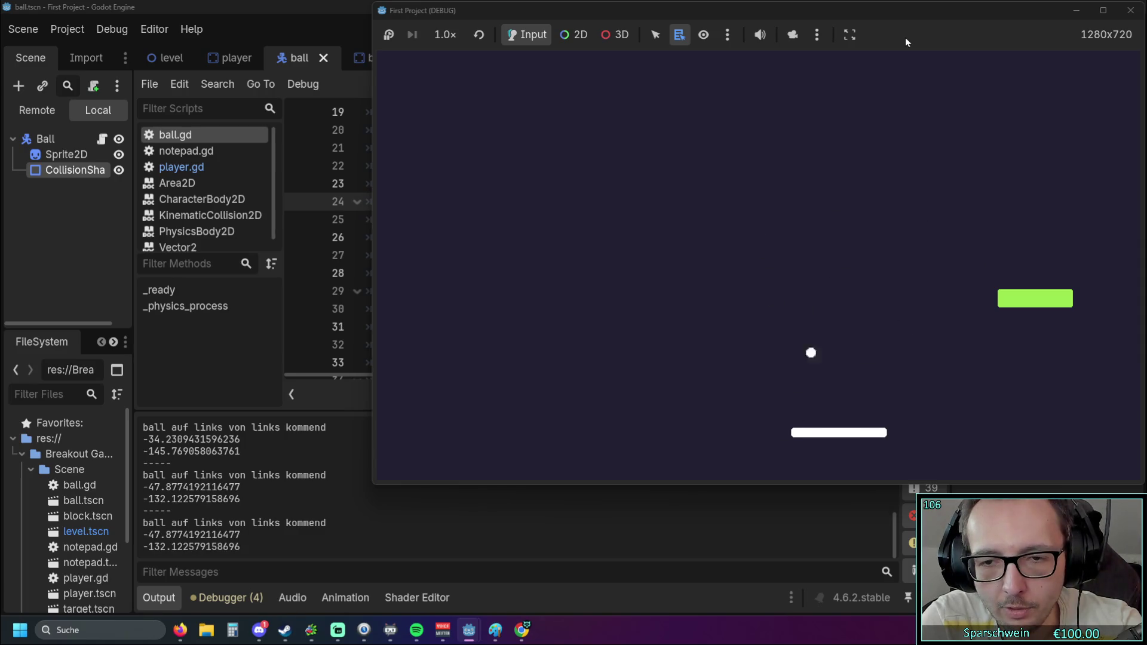
{"action": "key", "text": "Left"}
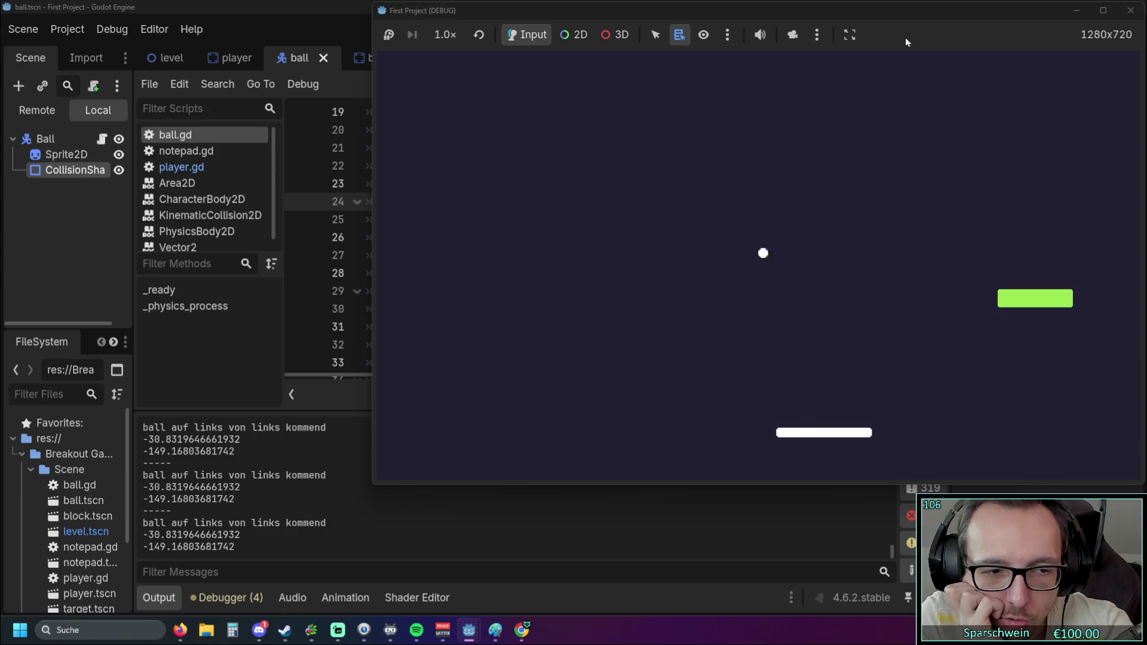
{"action": "left_click", "coordinate": [313, 215]}
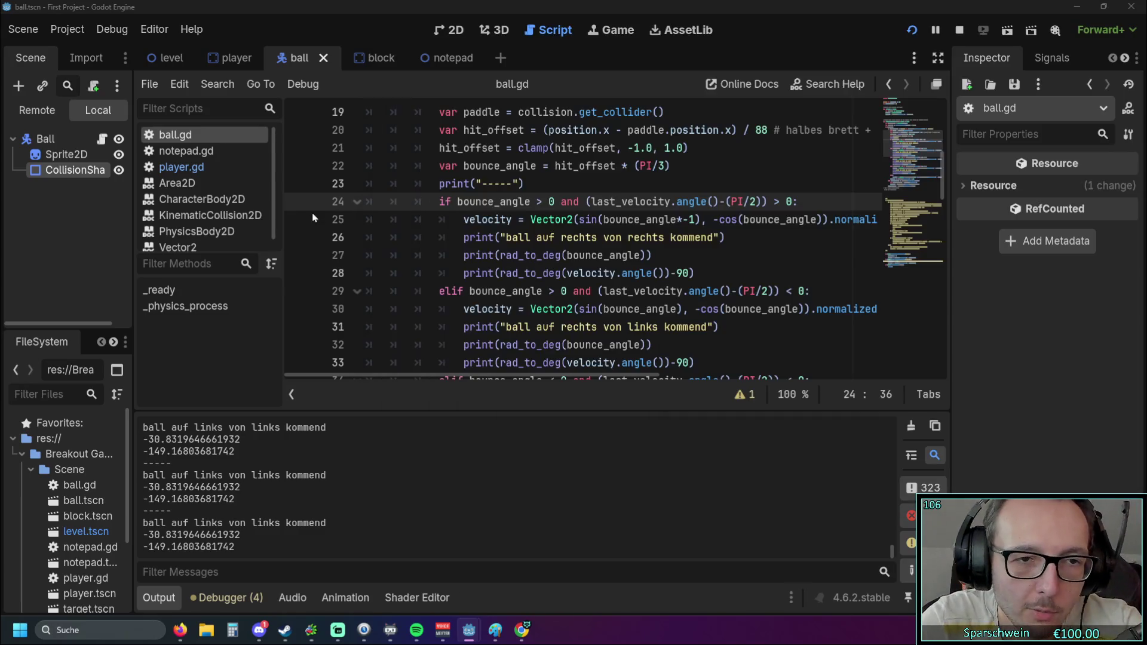
{"action": "left_click_drag", "start_coordinate": [524, 183], "coordinate": [439, 183]}
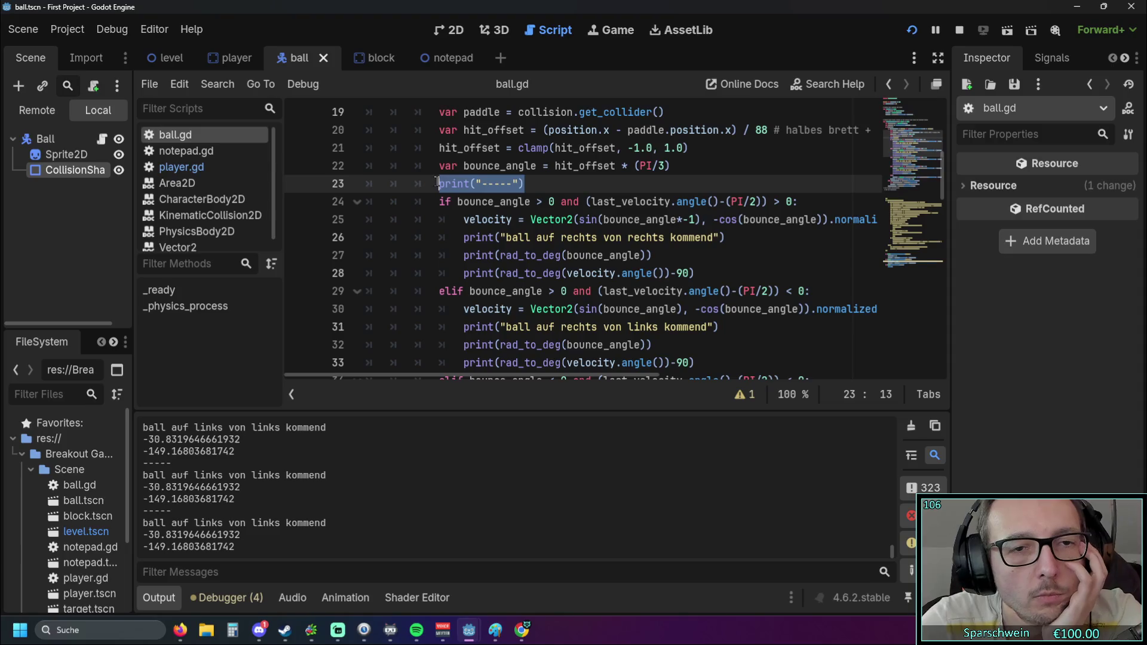
{"action": "scroll", "coordinate": [388, 286], "scroll_direction": "up", "scroll_amount": 1}
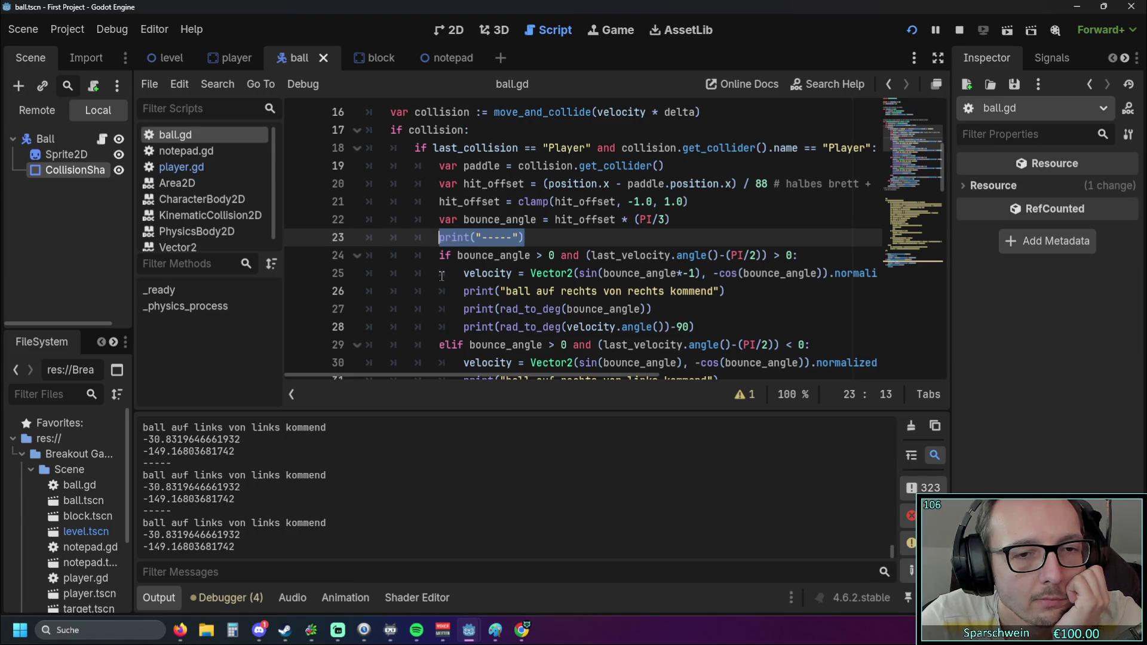
{"action": "scroll", "coordinate": [441, 275], "scroll_direction": "down", "scroll_amount": 1}
{"action": "scroll", "coordinate": [440, 275], "scroll_direction": "up", "scroll_amount": 1}
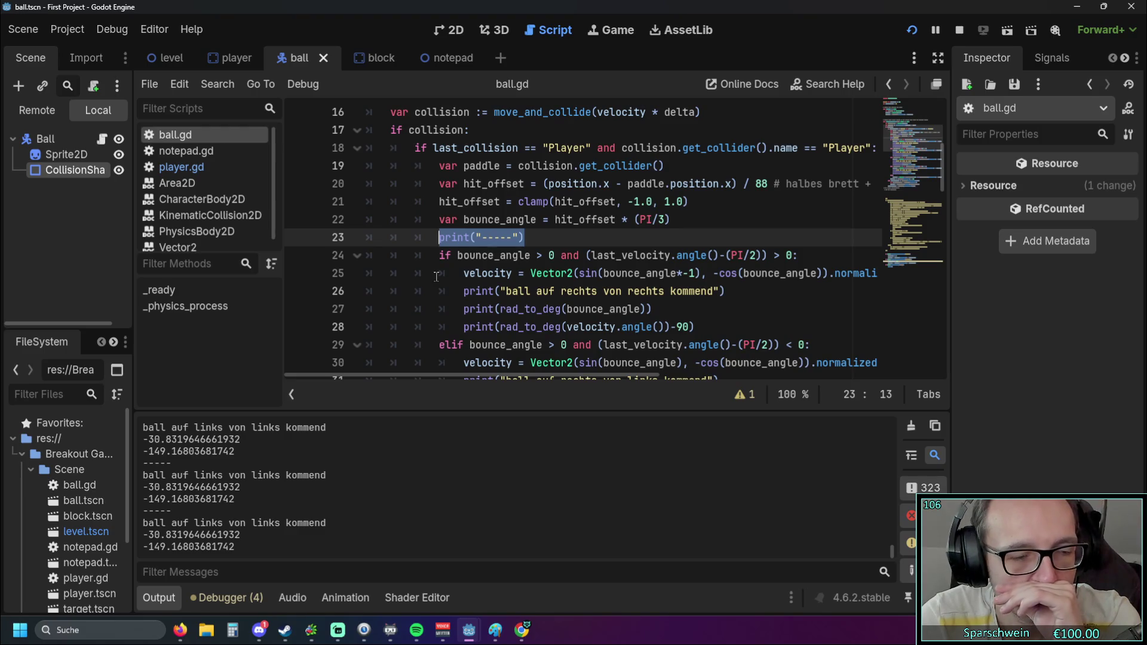
{"action": "scroll", "coordinate": [436, 277], "scroll_direction": "down", "scroll_amount": 2}
{"action": "scroll", "coordinate": [436, 276], "scroll_direction": "up", "scroll_amount": 1}
{"action": "left_click", "coordinate": [442, 220]}
{"action": "left_click", "coordinate": [524, 183]}
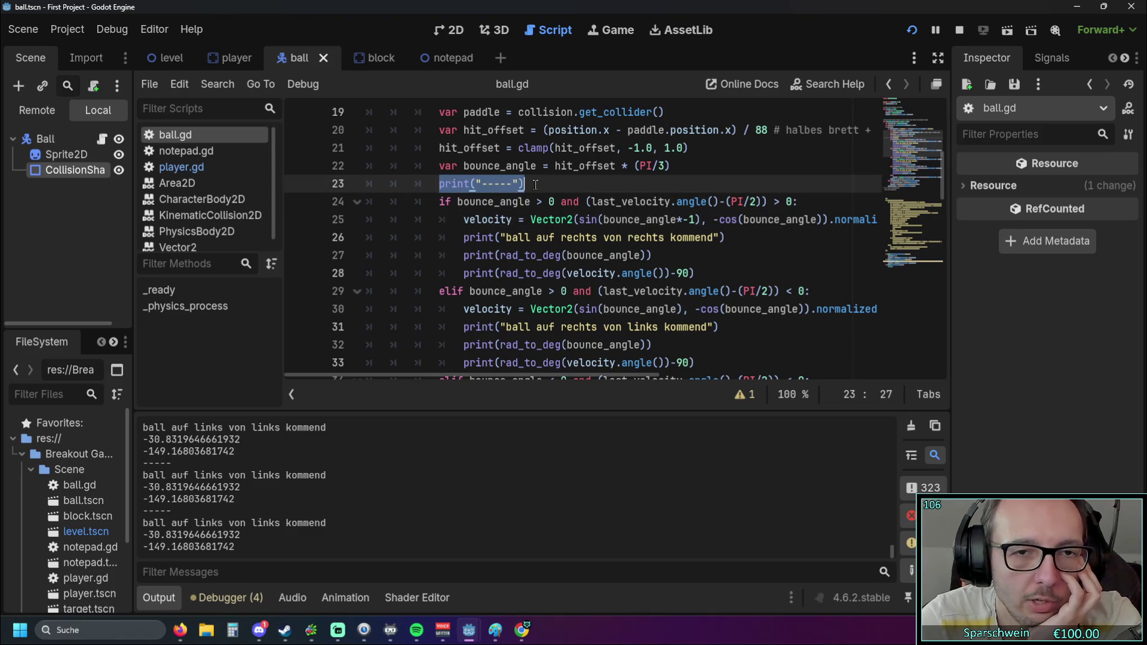
{"action": "scroll", "coordinate": [454, 198], "scroll_direction": "down", "scroll_amount": 7}
{"action": "left_click", "coordinate": [454, 199]}
{"action": "scroll", "coordinate": [454, 199], "scroll_direction": "up", "scroll_amount": 7}
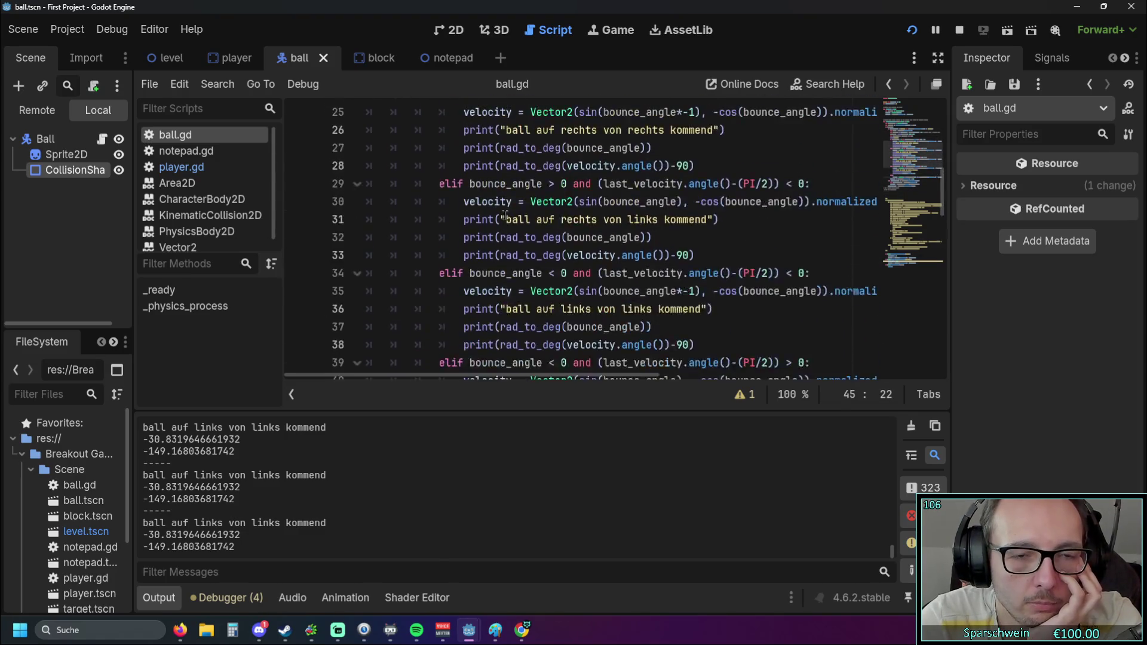
{"action": "left_click", "coordinate": [439, 183]}
{"action": "left_click_drag", "start_coordinate": [440, 184], "coordinate": [525, 184]}
{"action": "scroll", "coordinate": [514, 191], "scroll_direction": "down", "scroll_amount": 7}
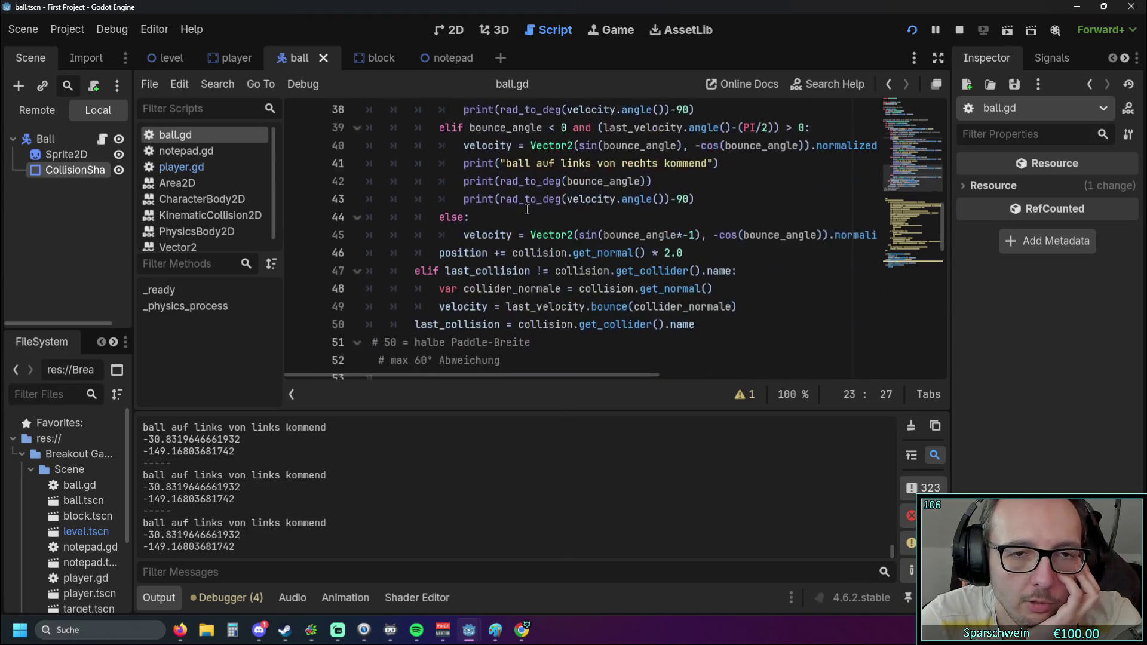
{"action": "left_click", "coordinate": [440, 185]}
{"action": "left_click", "coordinate": [506, 201], "text": "shift"}
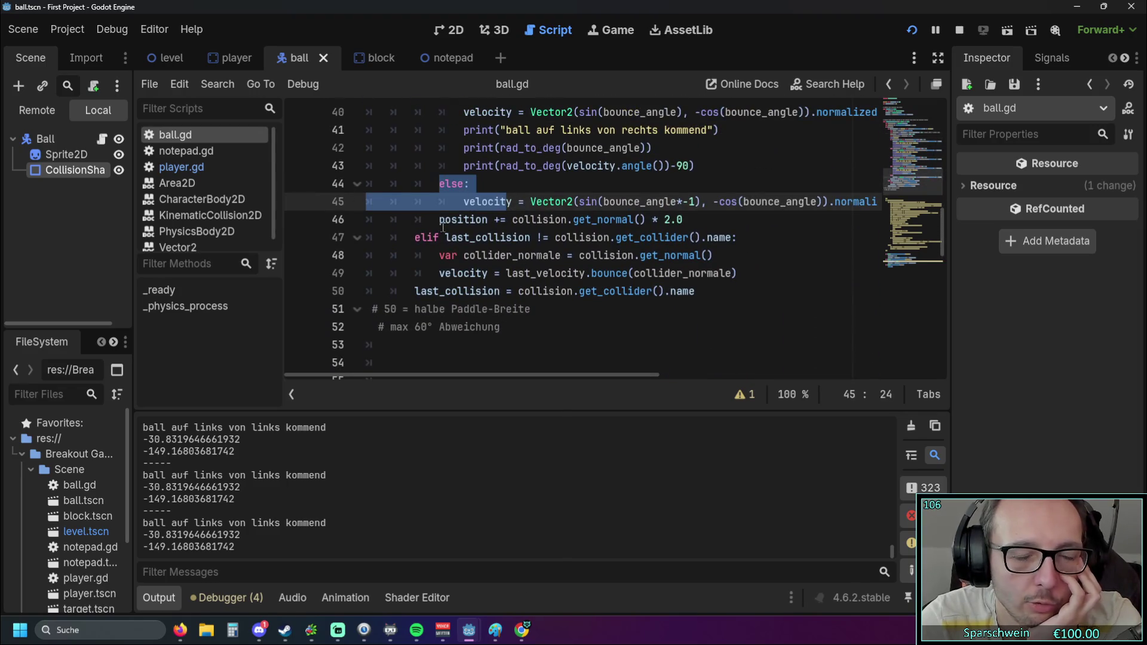